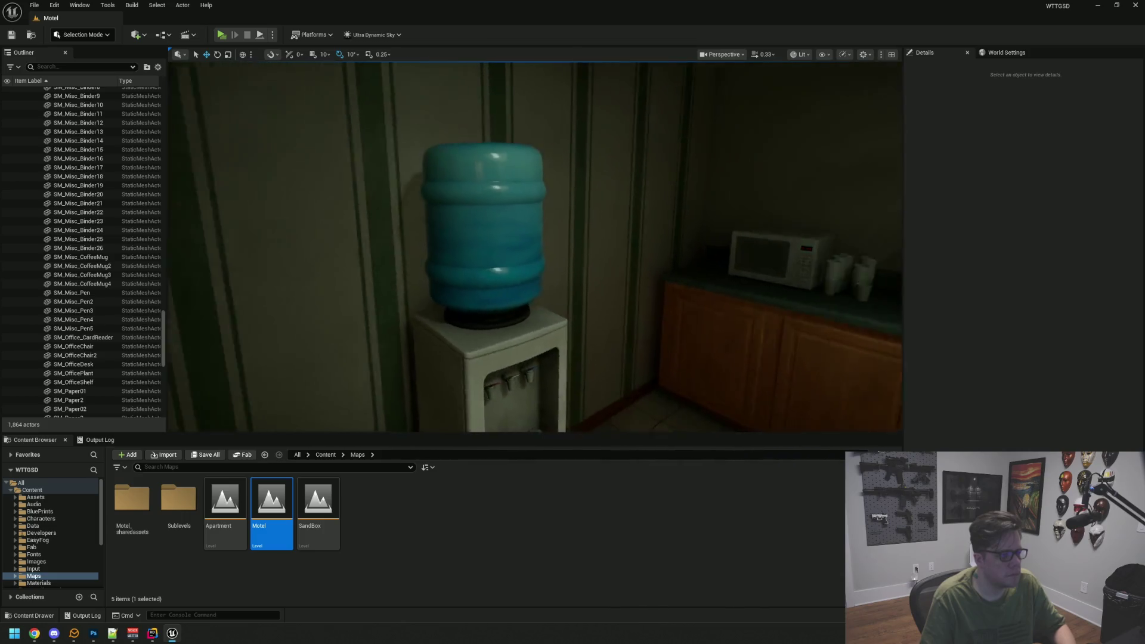
- Fly through the Motel waiting room past the water cooler, painting and cold-drinks vending machines
{"action": "key", "text": "w"}
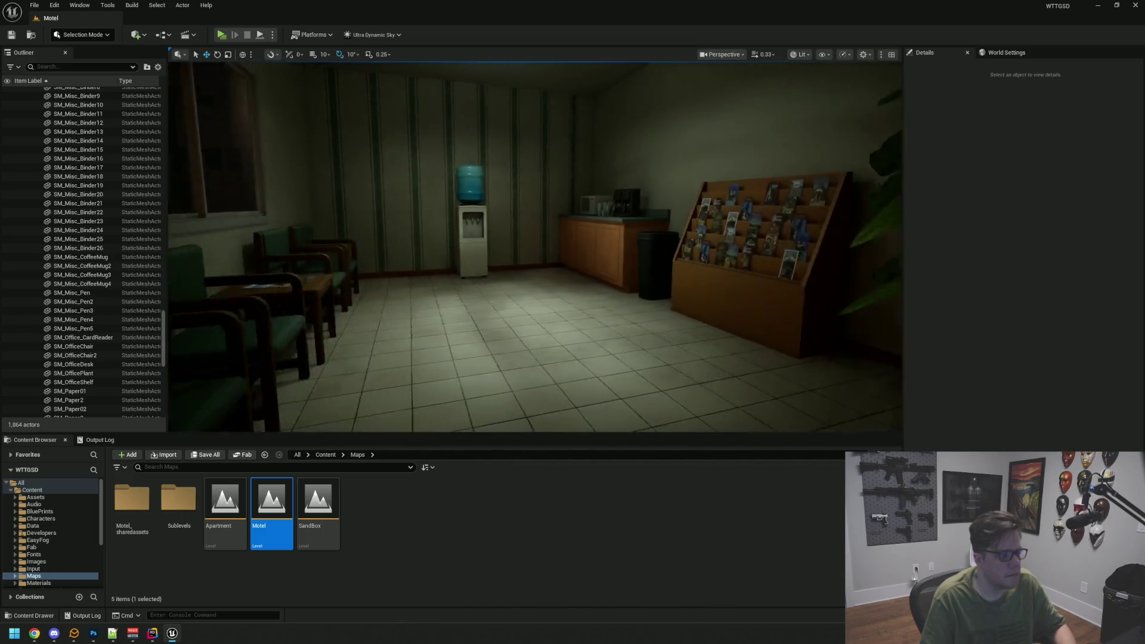
{"action": "left_click_drag", "start_coordinate": [535, 248], "coordinate": [656, 248]}
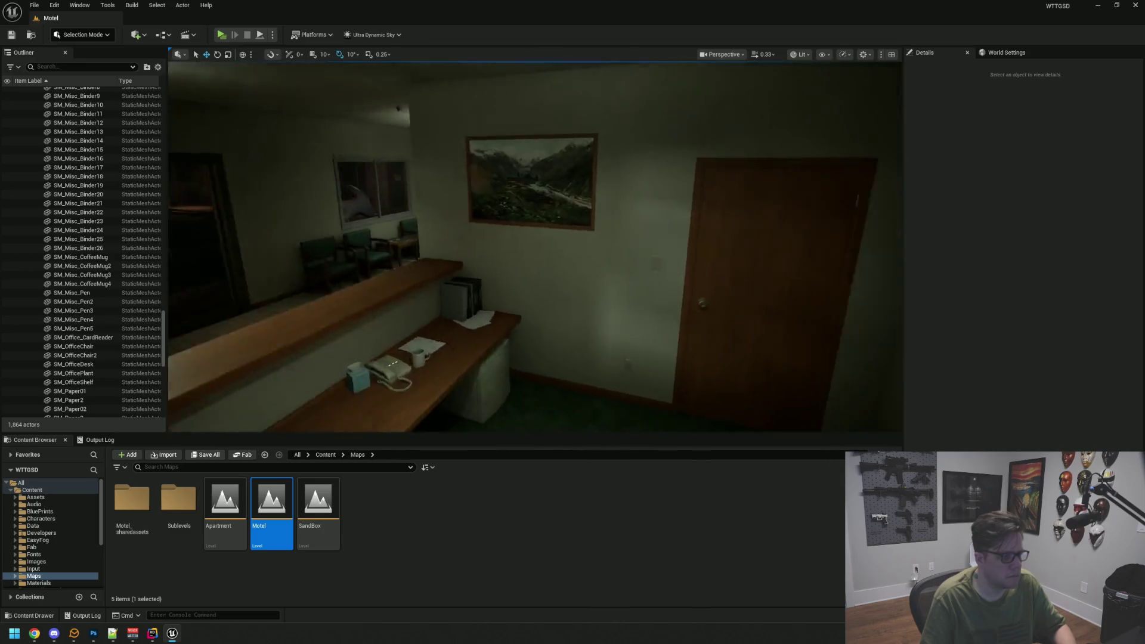
{"action": "left_click_drag", "start_coordinate": [535, 248], "coordinate": [465, 248]}
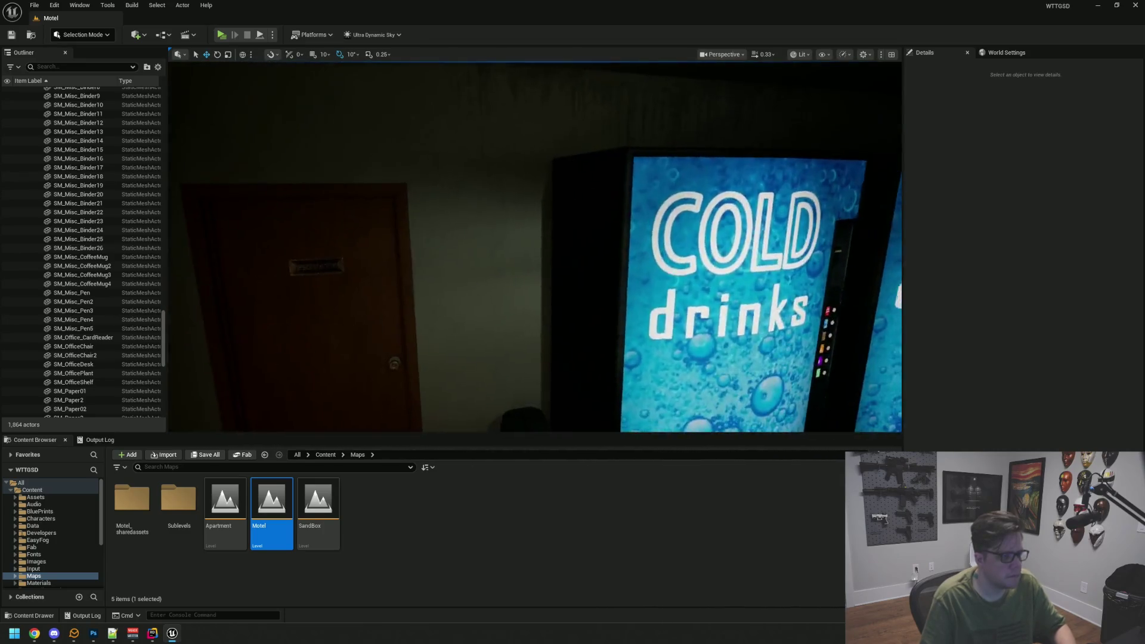
{"action": "key", "text": "w"}
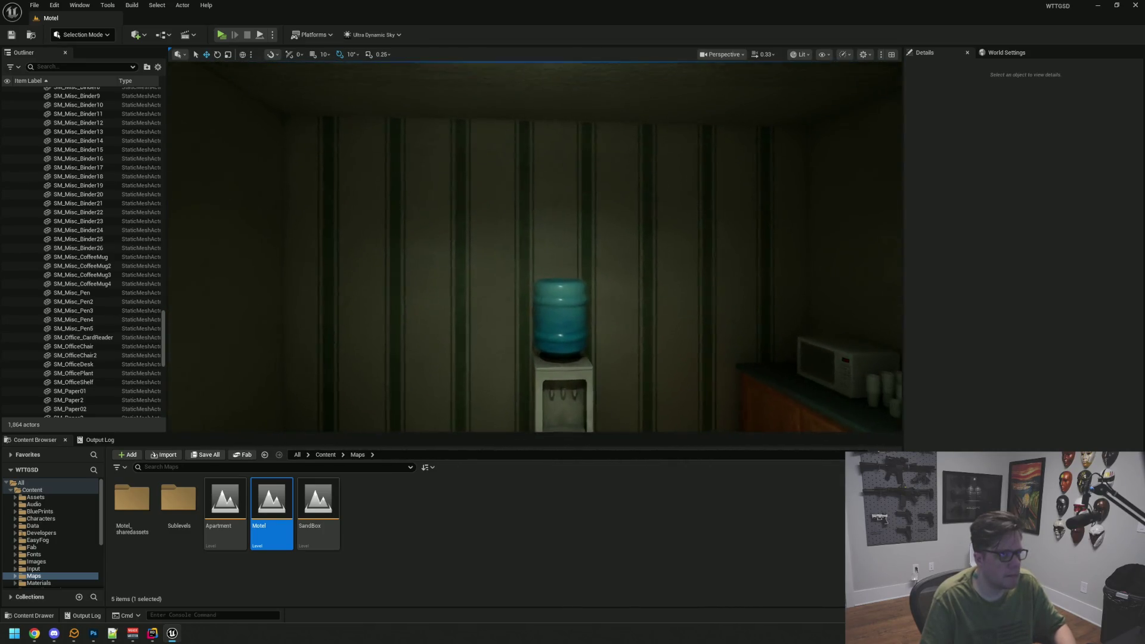
{"action": "key", "text": "s"}
- Fly into the office for a wide view of the desk, then bring up Rider's PlayerLockableDoor
{"action": "mouse_move", "coordinate": [535, 247]}
{"action": "left_mouse_down"}
{"action": "mouse_move", "coordinate": [632, 248]}
{"action": "mouse_move", "coordinate": [524, 257]}
{"action": "mouse_move", "coordinate": [519, 274]}
{"action": "mouse_move", "coordinate": [507, 236]}
{"action": "mouse_move", "coordinate": [382, 236]}
{"action": "mouse_move", "coordinate": [489, 235]}
{"action": "mouse_move", "coordinate": [504, 263]}
{"action": "left_mouse_up"}
{"action": "key", "text": "w"}
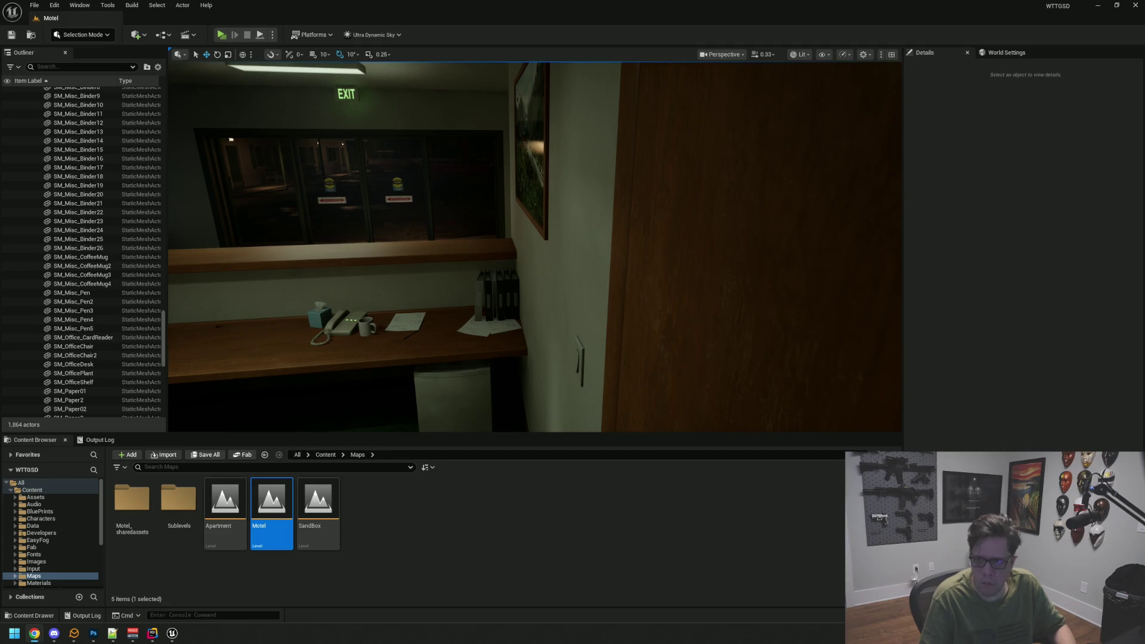
{"action": "mouse_move", "coordinate": [714, 168]}
{"action": "left_mouse_down"}
{"action": "mouse_move", "coordinate": [632, 215]}
{"action": "mouse_move", "coordinate": [716, 149]}
{"action": "mouse_move", "coordinate": [716, 173]}
{"action": "left_mouse_up"}
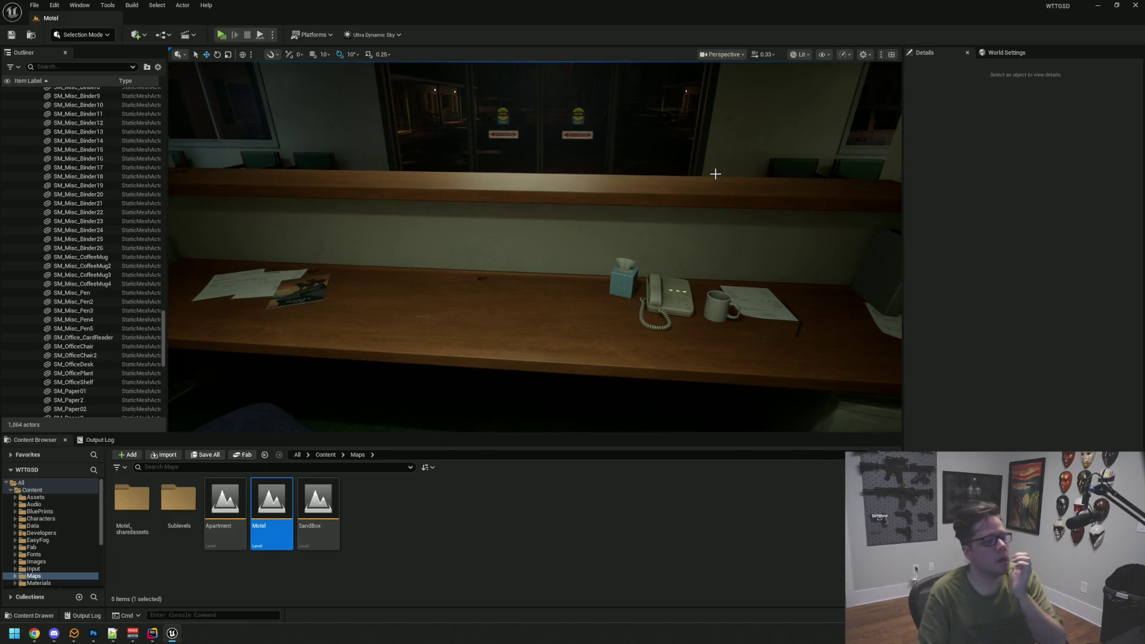
{"action": "left_click_drag", "start_coordinate": [718, 182], "coordinate": [717, 203]}
{"action": "key", "text": "alt+Tab"}
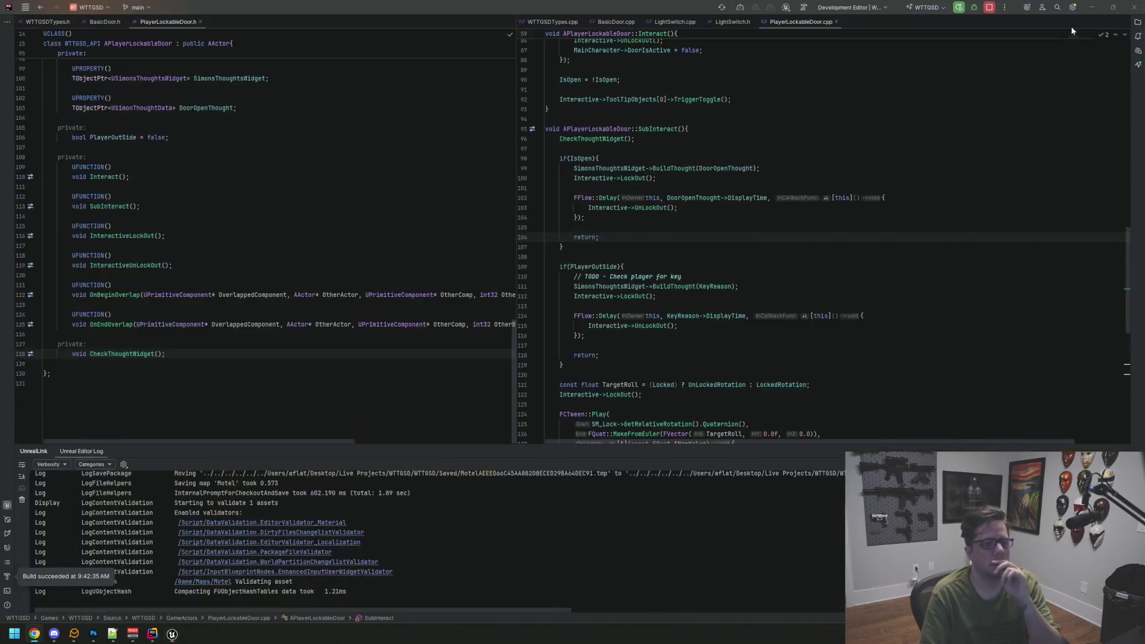
- Launch the Epic Games Launcher from a Windows search for 'epic' on a cleared desktop
{"action": "key", "text": "super+d"}
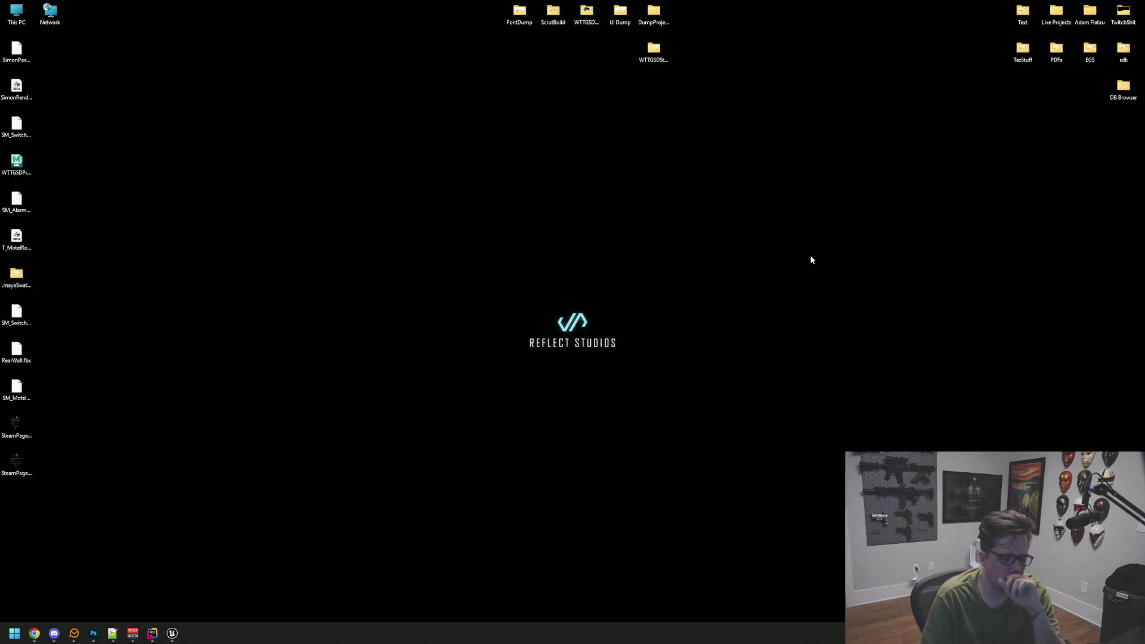
{"action": "key", "text": "super"}
{"action": "type", "text": "epic"}
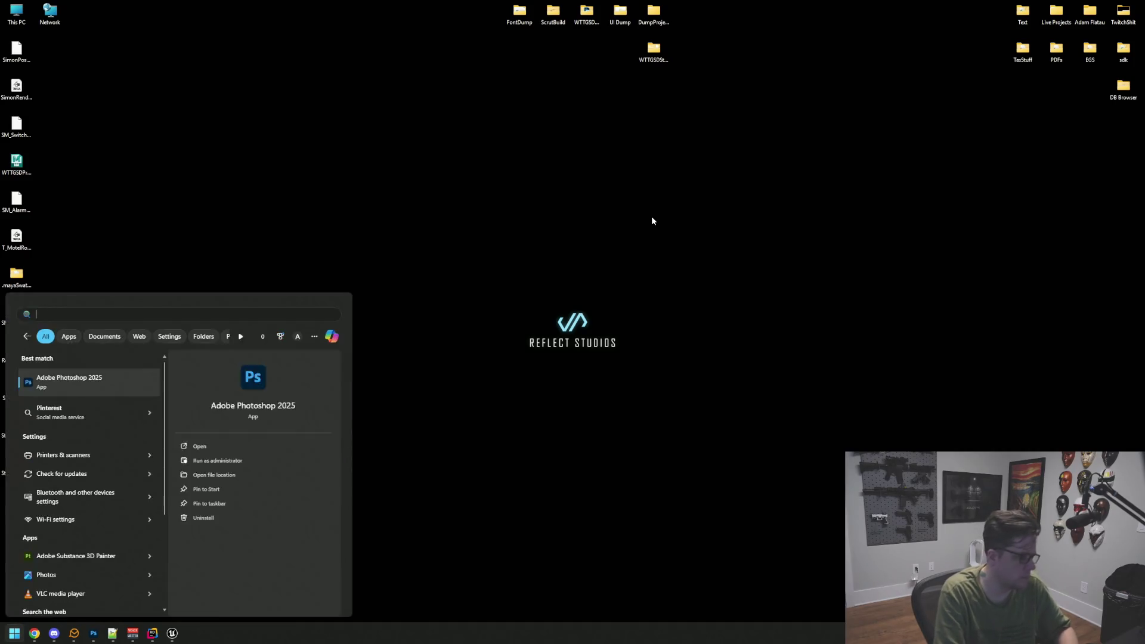
{"action": "key", "text": "Return"}
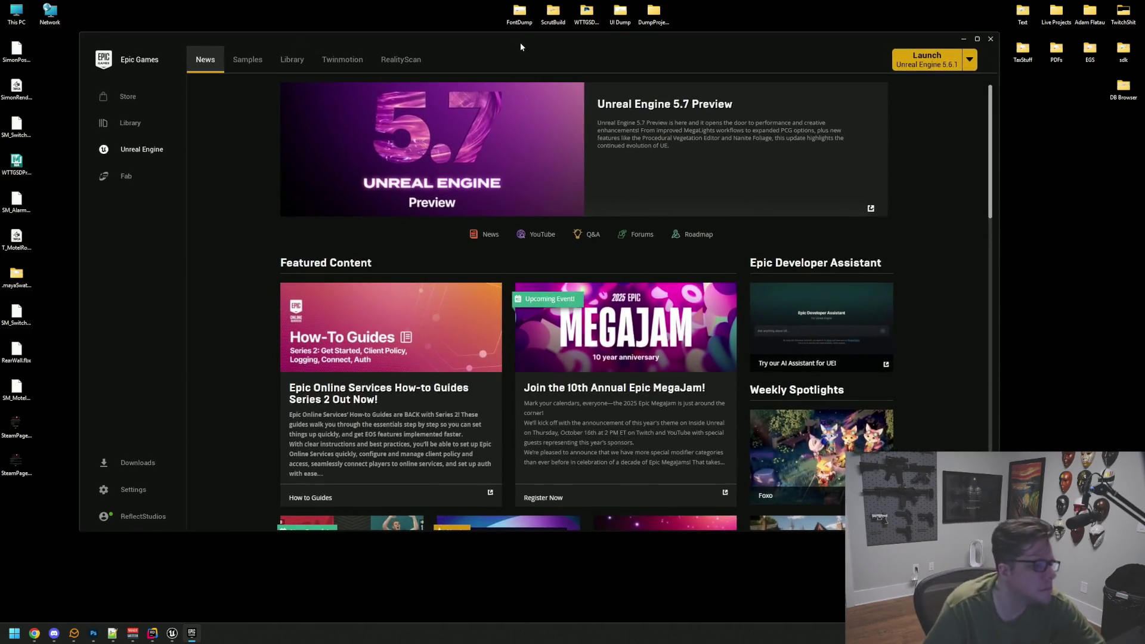
- Scroll the Unreal Engine Library down to the Fab Library and open Apartment Tech Props
{"action": "left_click", "coordinate": [293, 60]}
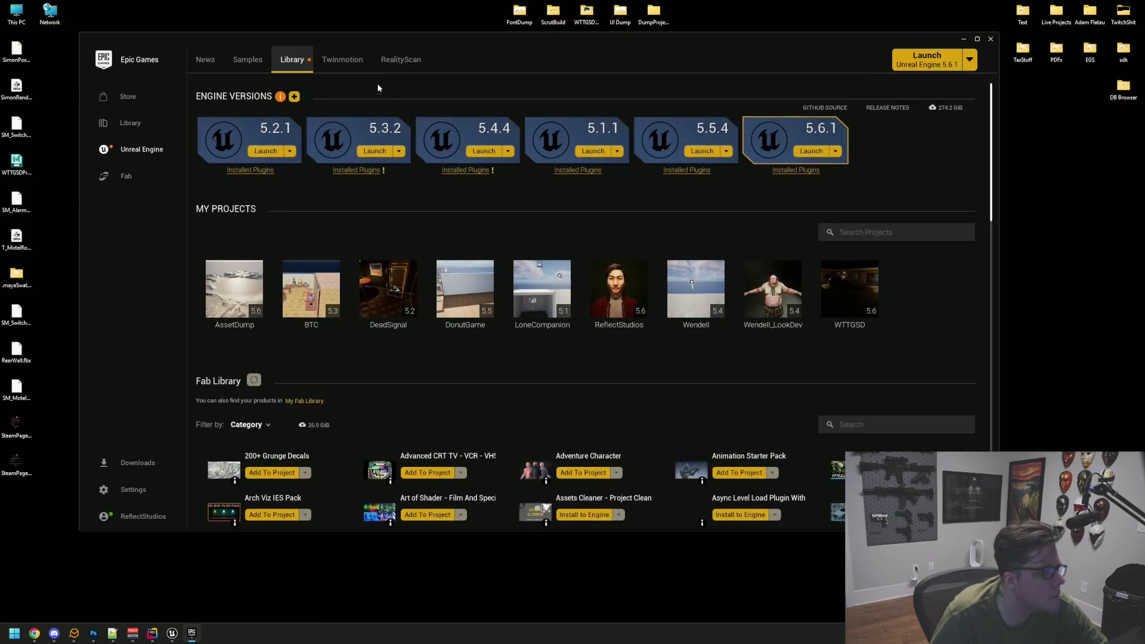
{"action": "scroll", "coordinate": [397, 238], "scroll_direction": "down", "scroll_amount": 2}
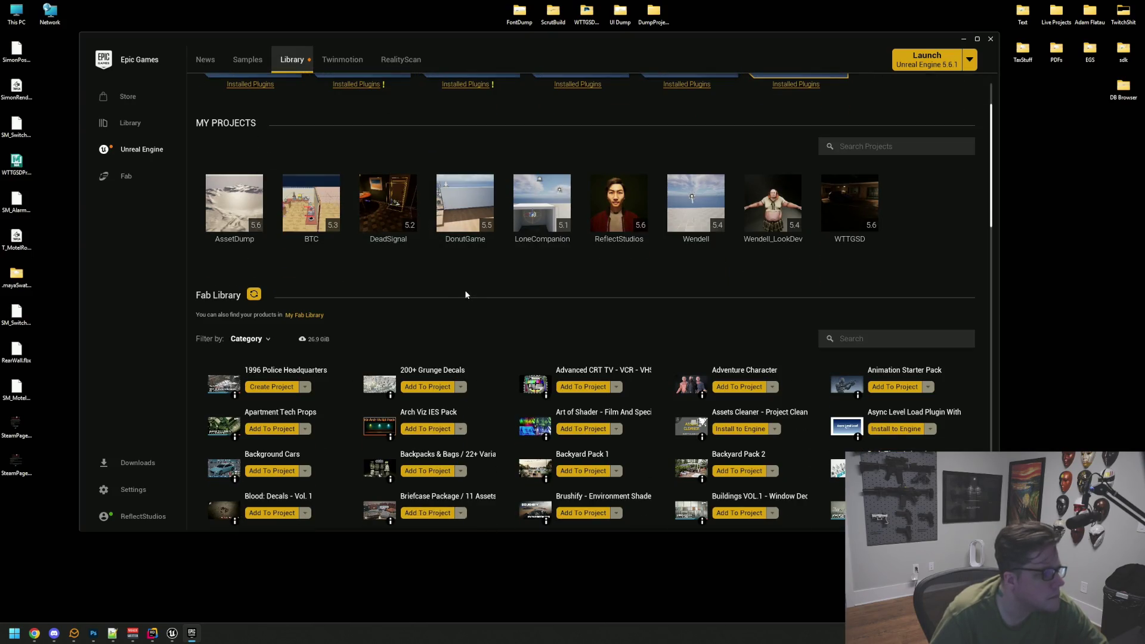
{"action": "scroll", "coordinate": [466, 293], "scroll_direction": "down", "scroll_amount": 2}
{"action": "scroll", "coordinate": [509, 235], "scroll_direction": "down", "scroll_amount": 2}
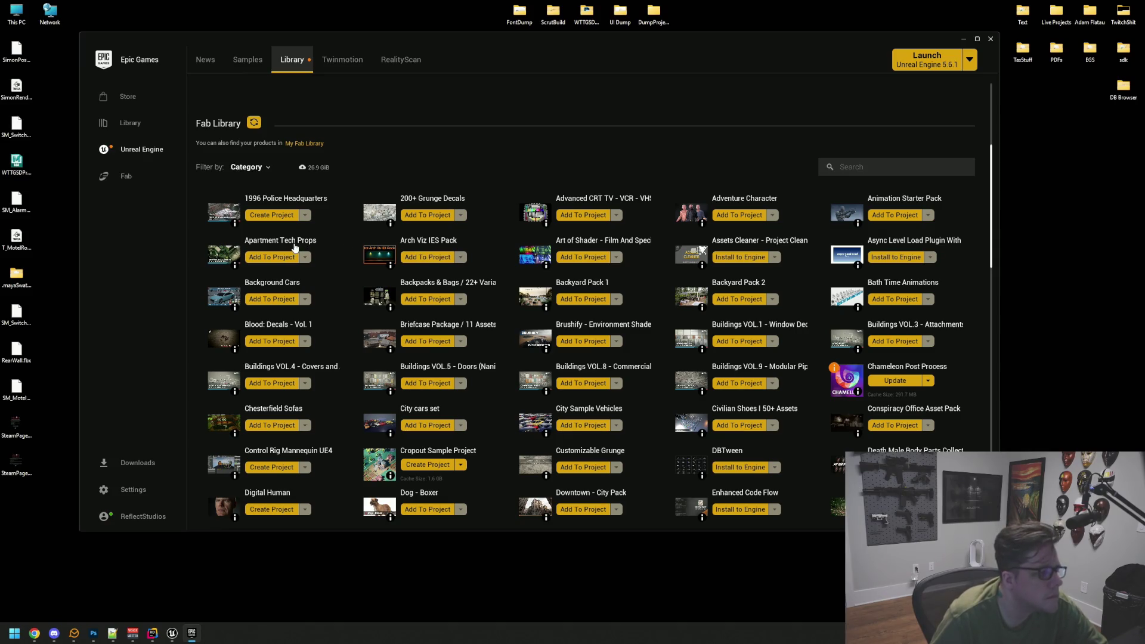
{"action": "left_click", "coordinate": [563, 241]}
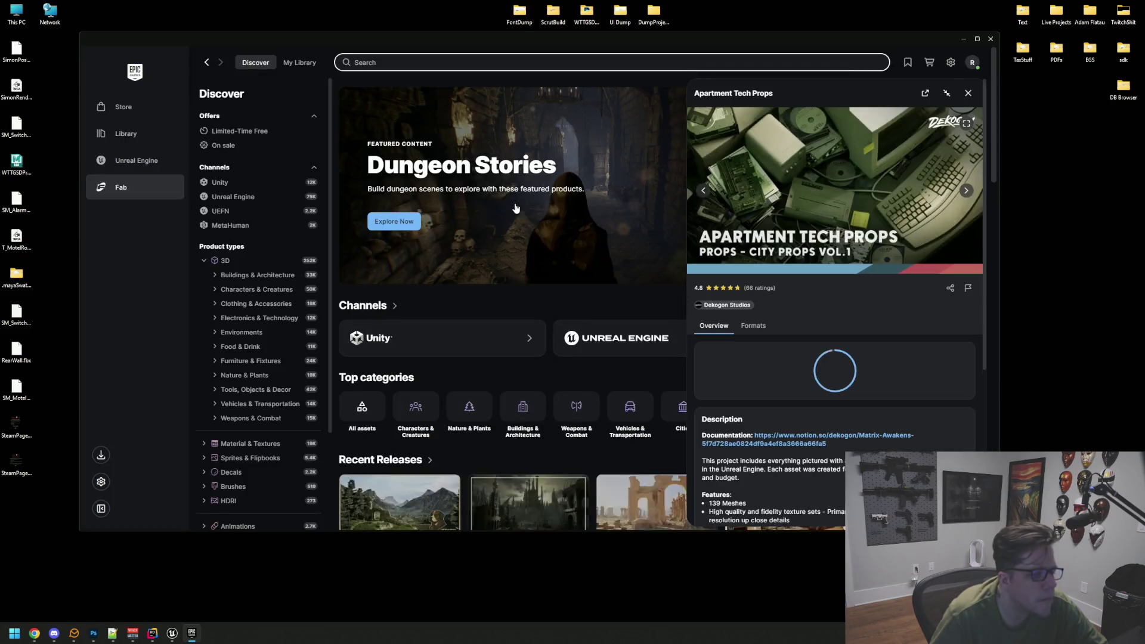
- Page through three Apartment Tech Props preview renders, then go back and open the games Library
{"action": "left_click", "coordinate": [967, 191]}
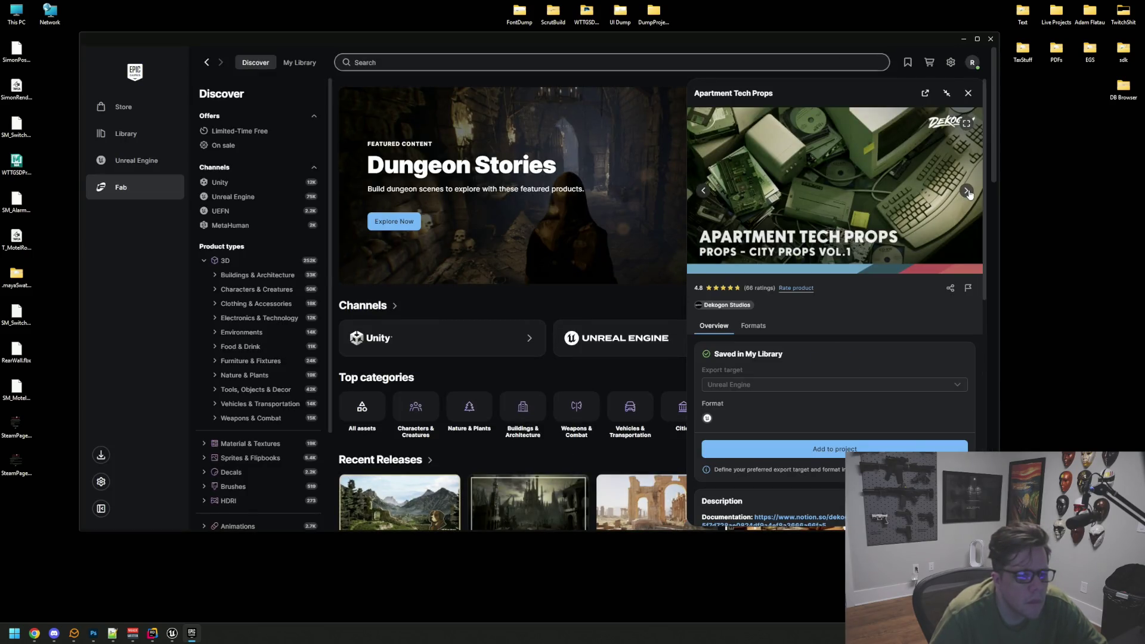
{"action": "left_click", "coordinate": [967, 191]}
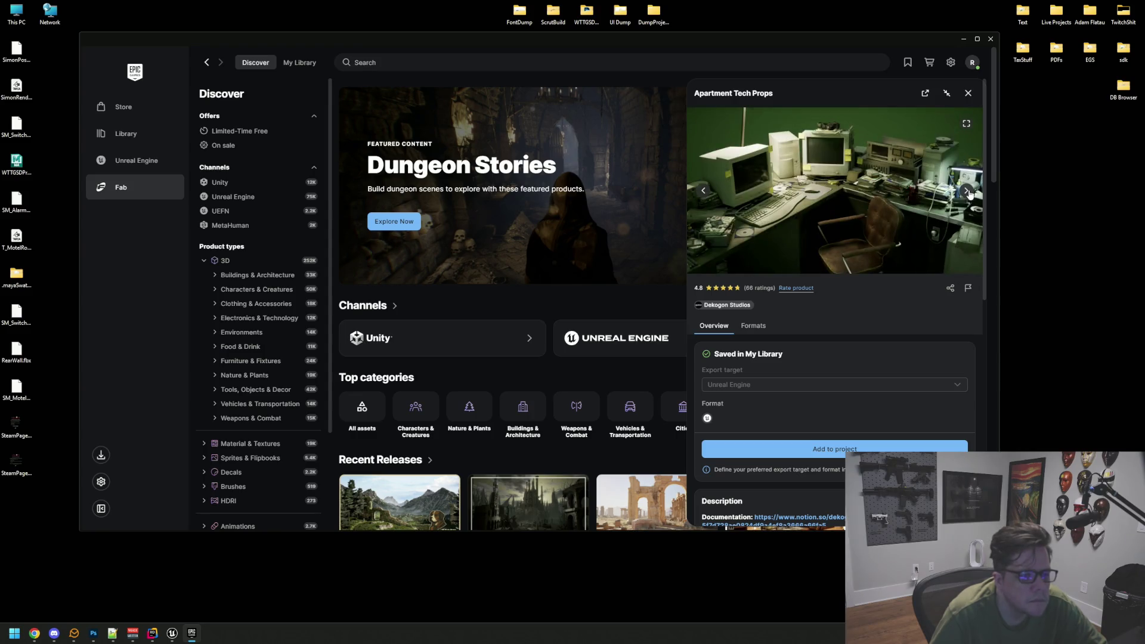
{"action": "left_click", "coordinate": [967, 191]}
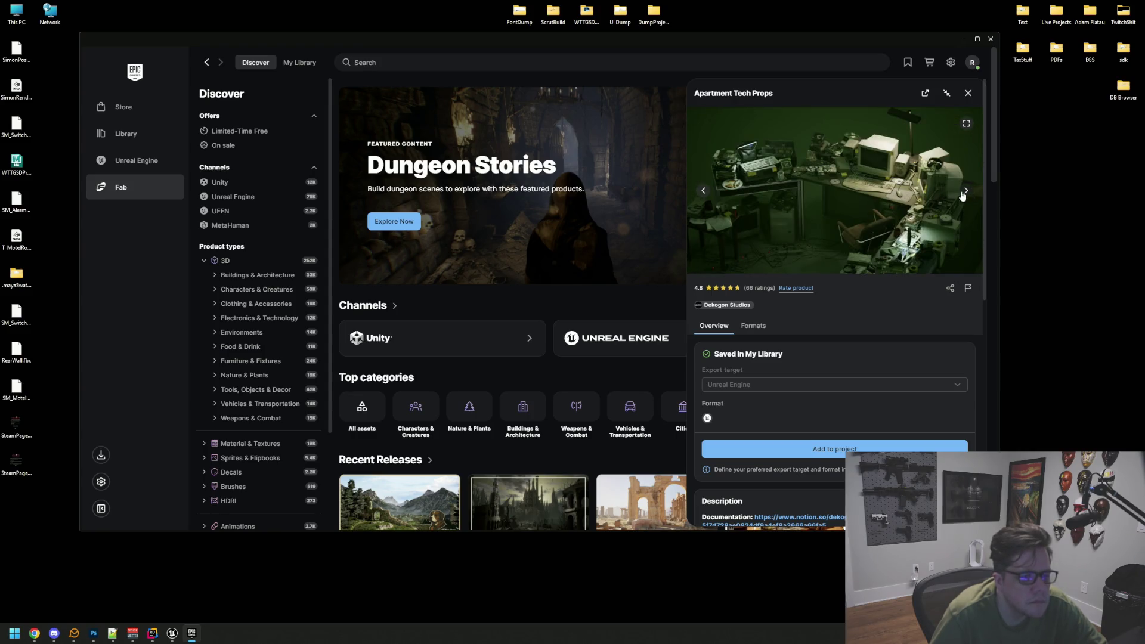
{"action": "left_click", "coordinate": [205, 63]}
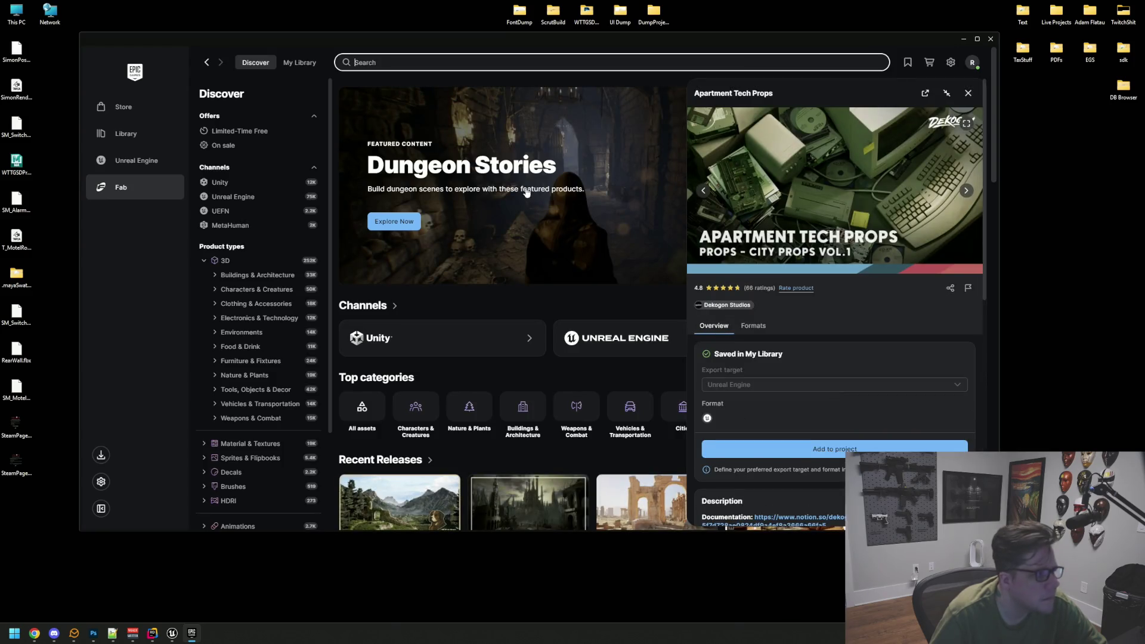
{"action": "left_click", "coordinate": [146, 136]}
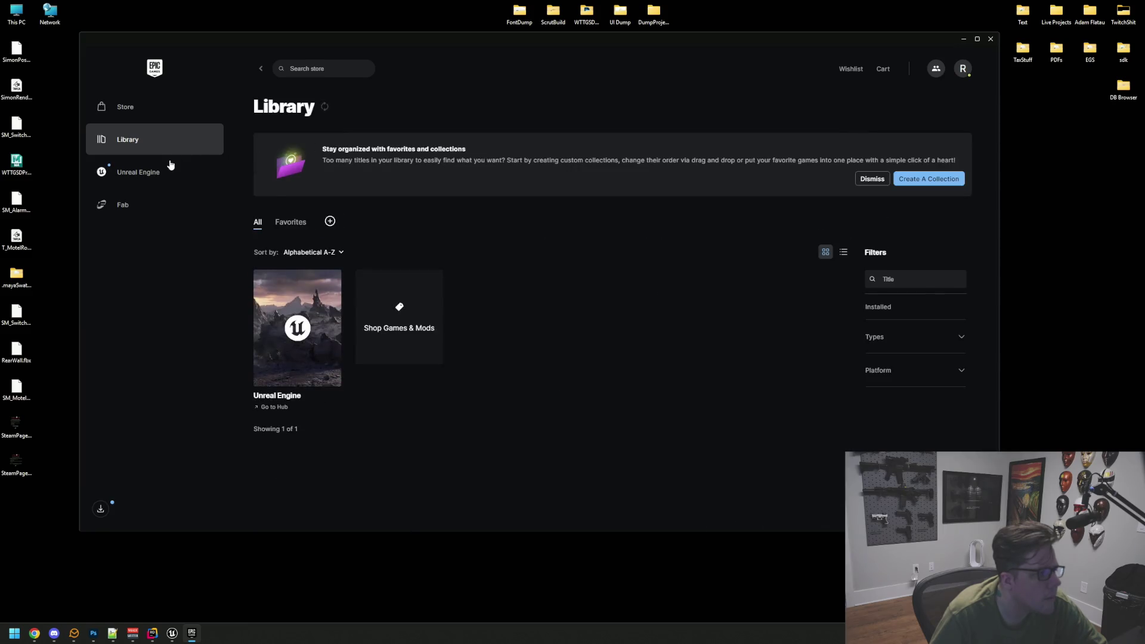
- Return to Unreal Engine, scroll through the Fab Library grid, and open Fab's My Library page
{"action": "left_click", "coordinate": [170, 162]}
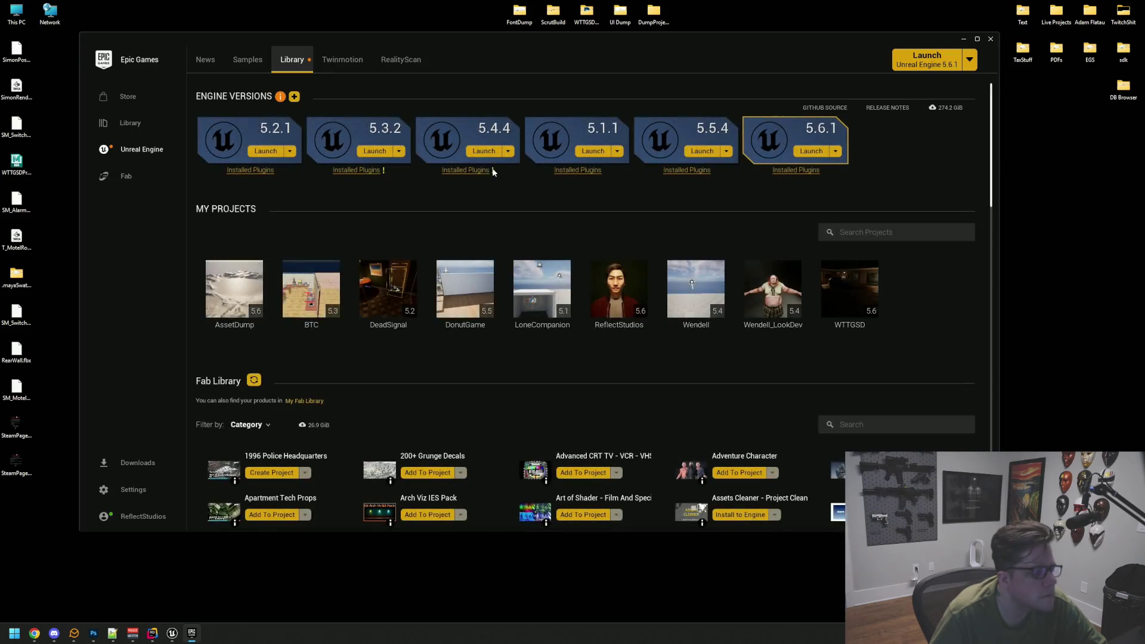
{"action": "scroll", "coordinate": [524, 253], "scroll_direction": "down", "scroll_amount": 5}
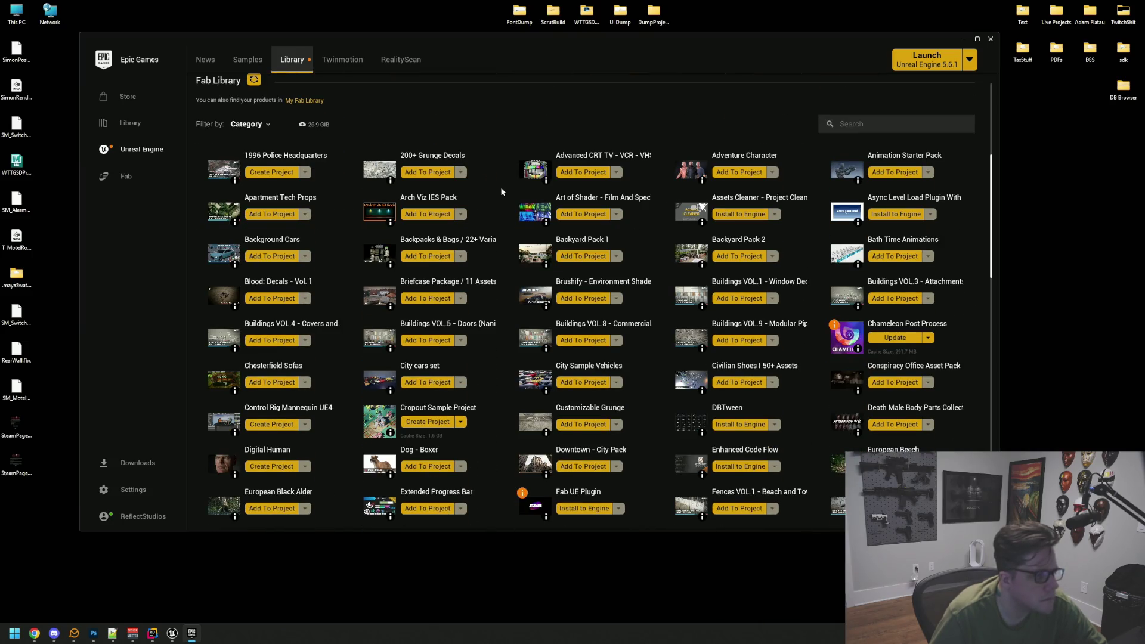
{"action": "scroll", "coordinate": [499, 187], "scroll_direction": "down", "scroll_amount": 1}
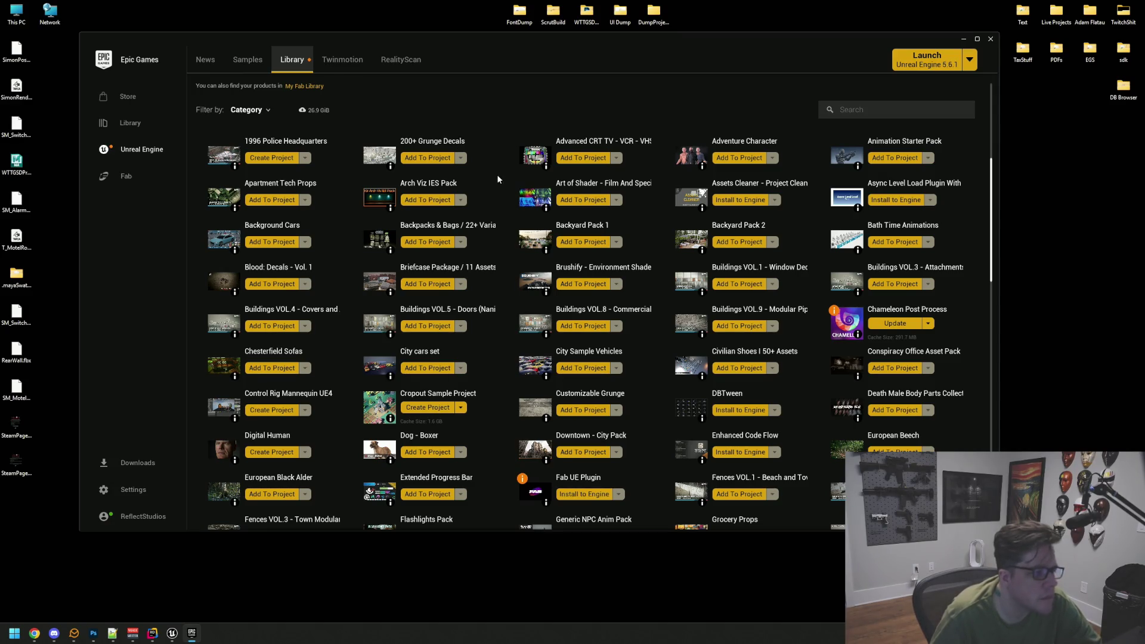
{"action": "scroll", "coordinate": [497, 175], "scroll_direction": "down", "scroll_amount": 1}
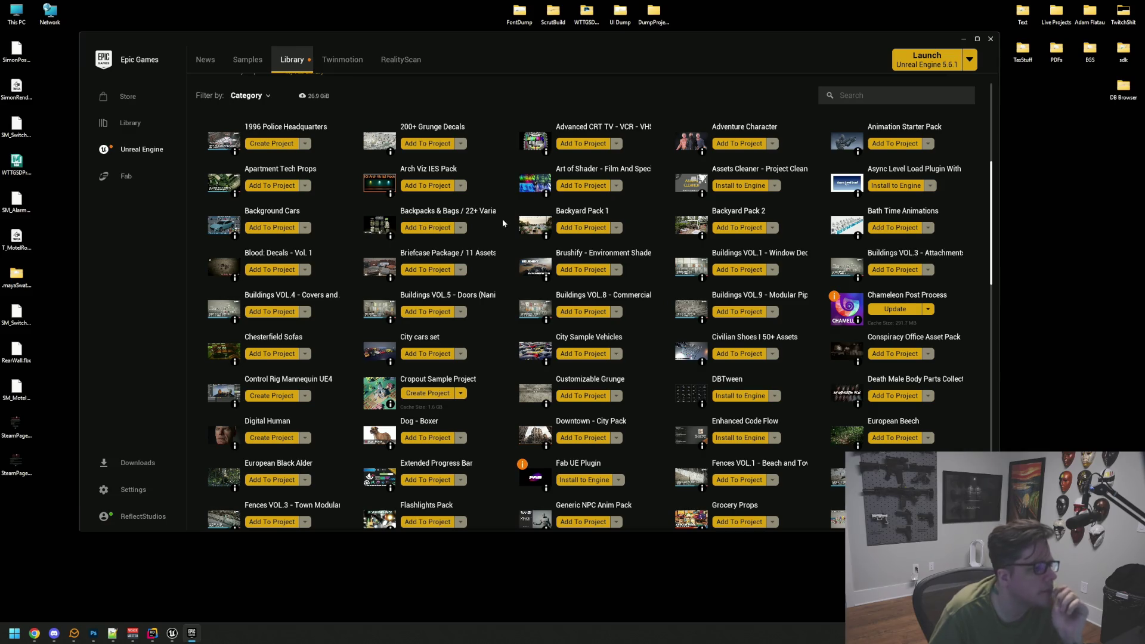
{"action": "scroll", "coordinate": [503, 222], "scroll_direction": "down", "scroll_amount": 1}
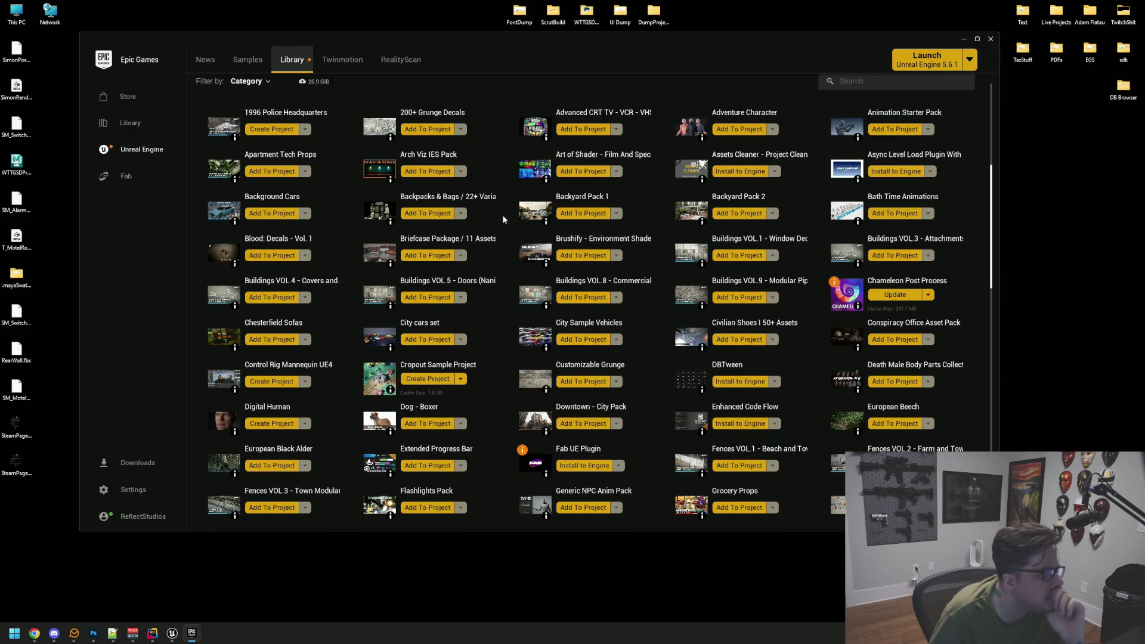
{"action": "scroll", "coordinate": [502, 213], "scroll_direction": "down", "scroll_amount": 2}
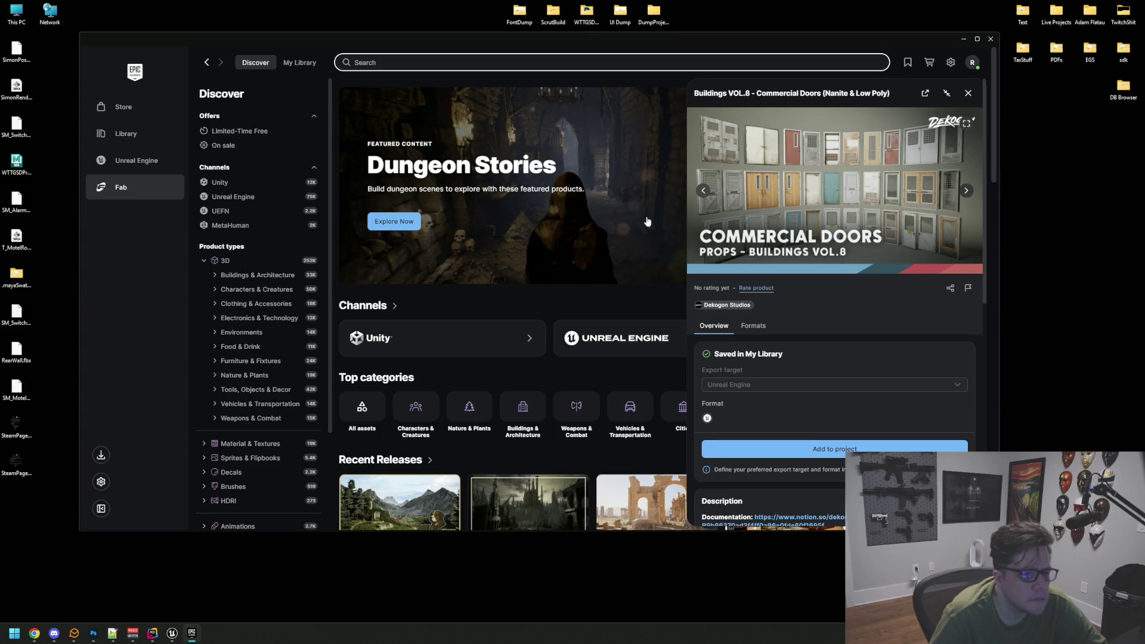
{"action": "scroll", "coordinate": [829, 259], "scroll_direction": "down", "scroll_amount": 2}
{"action": "scroll", "coordinate": [829, 259], "scroll_direction": "up", "scroll_amount": 2}
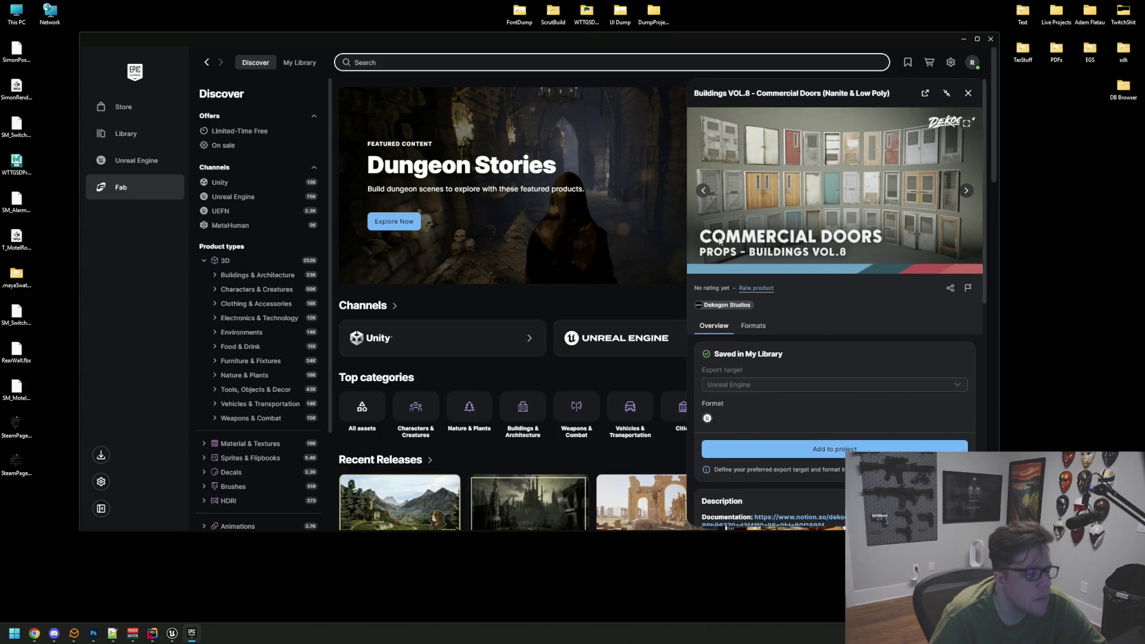
{"action": "left_click", "coordinate": [284, 64]}
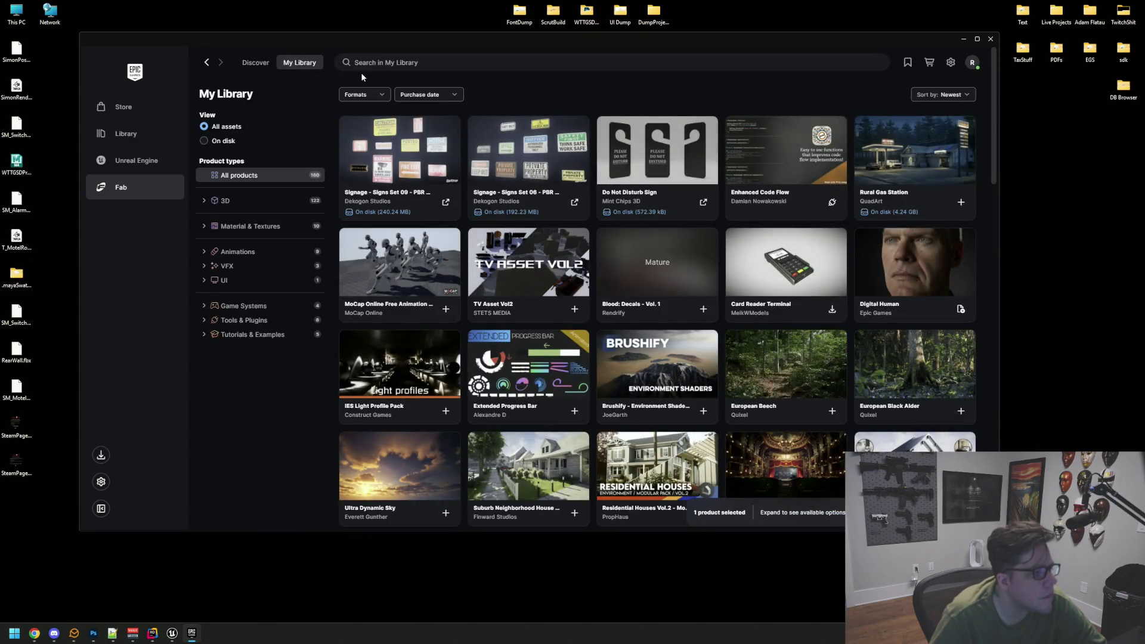
{"action": "mouse_move", "coordinate": [619, 174]}
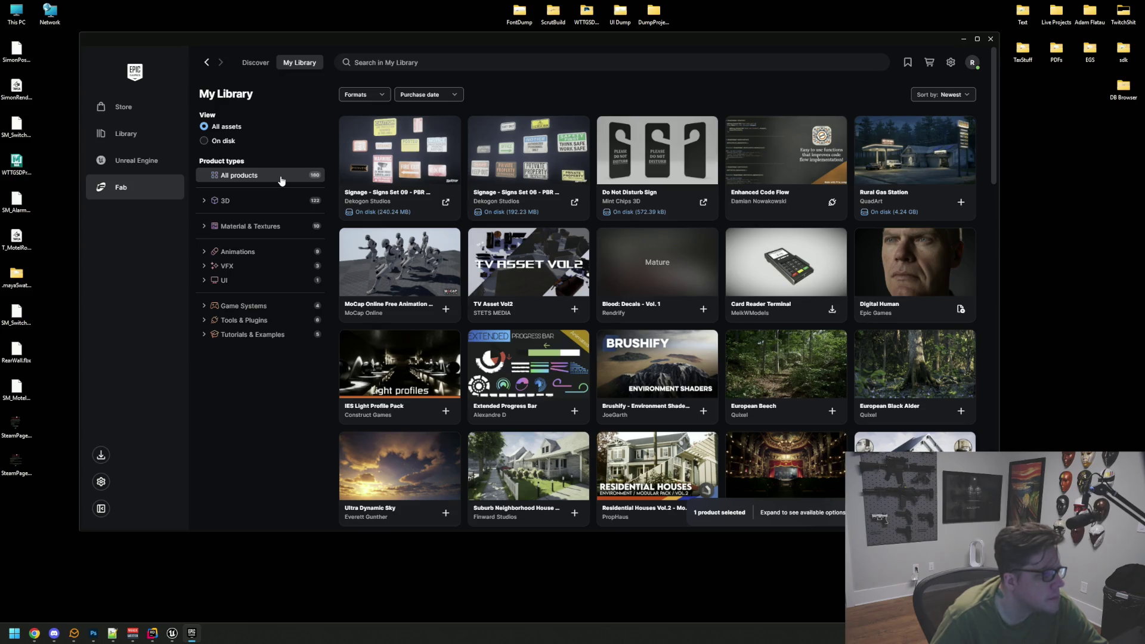
{"action": "left_click", "coordinate": [263, 201]}
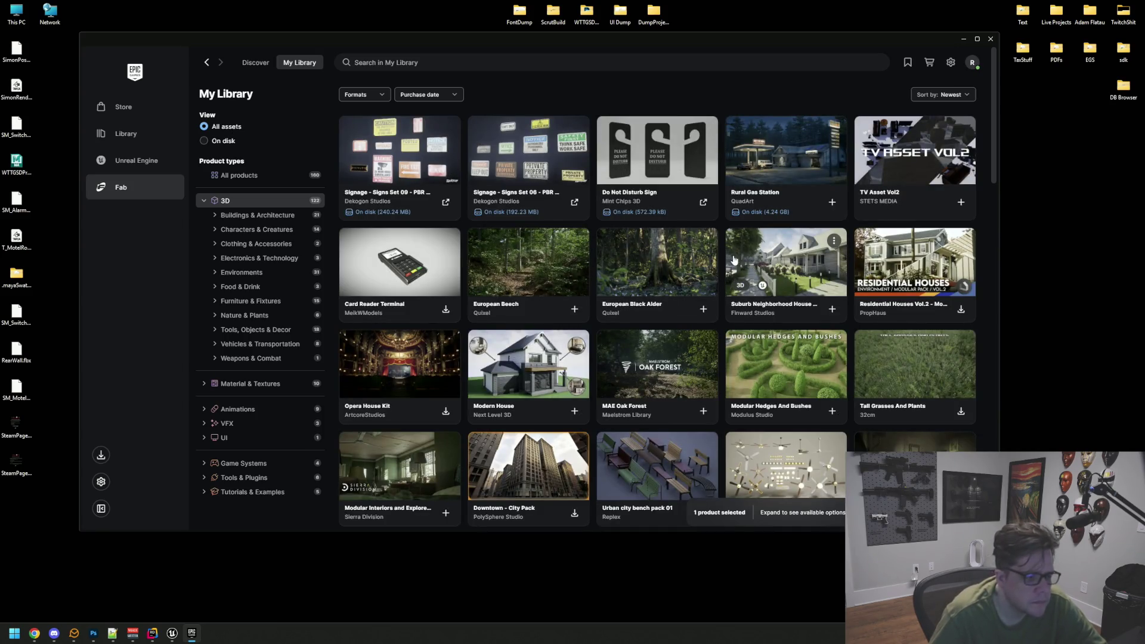
{"action": "scroll", "coordinate": [412, 257], "scroll_direction": "down", "scroll_amount": 2}
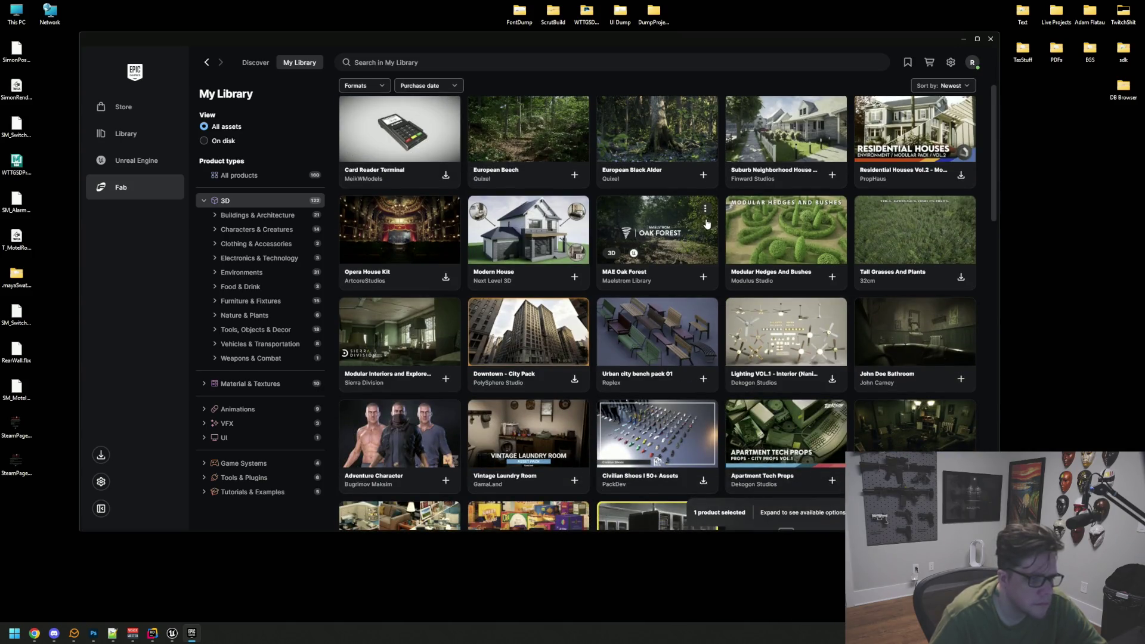
{"action": "scroll", "coordinate": [930, 244], "scroll_direction": "down", "scroll_amount": 1}
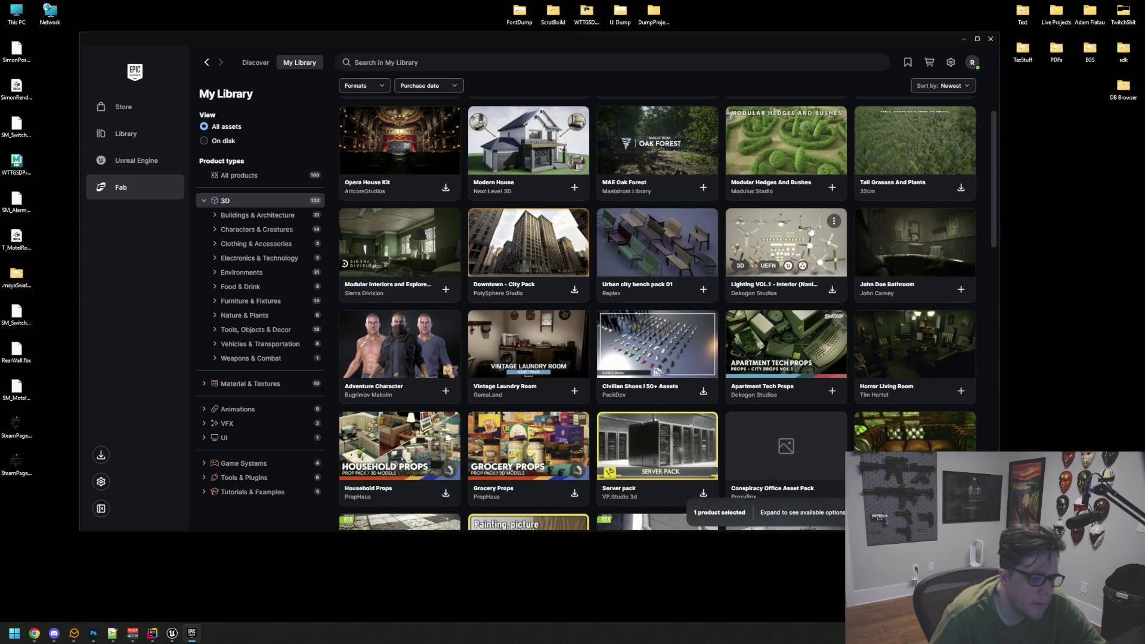
{"action": "left_click", "coordinate": [762, 229]}
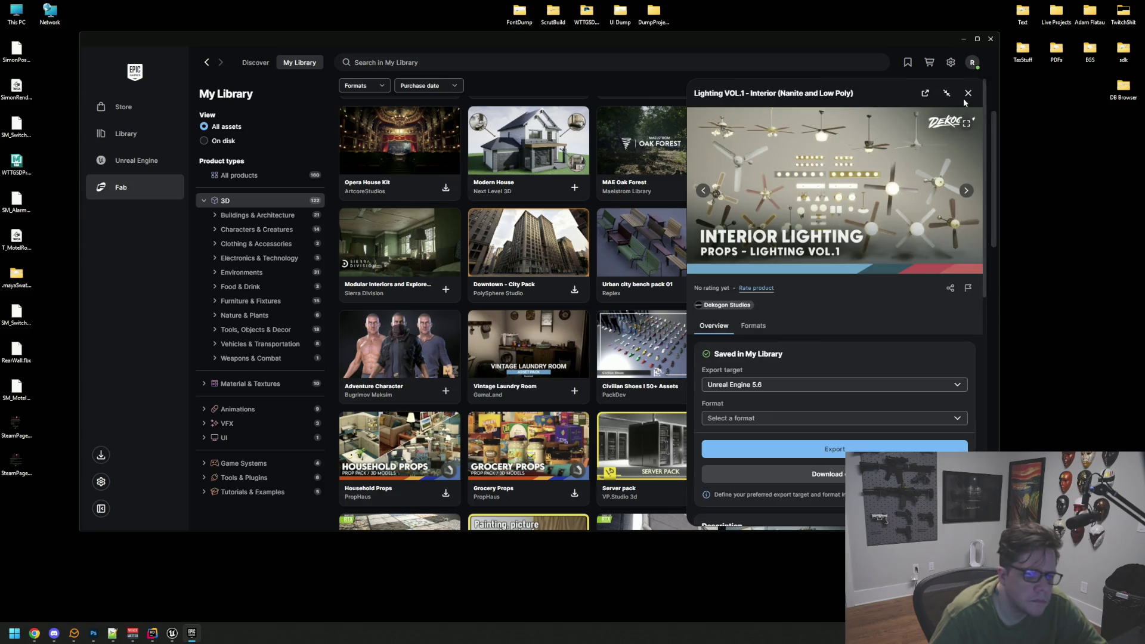
{"action": "left_click", "coordinate": [967, 94]}
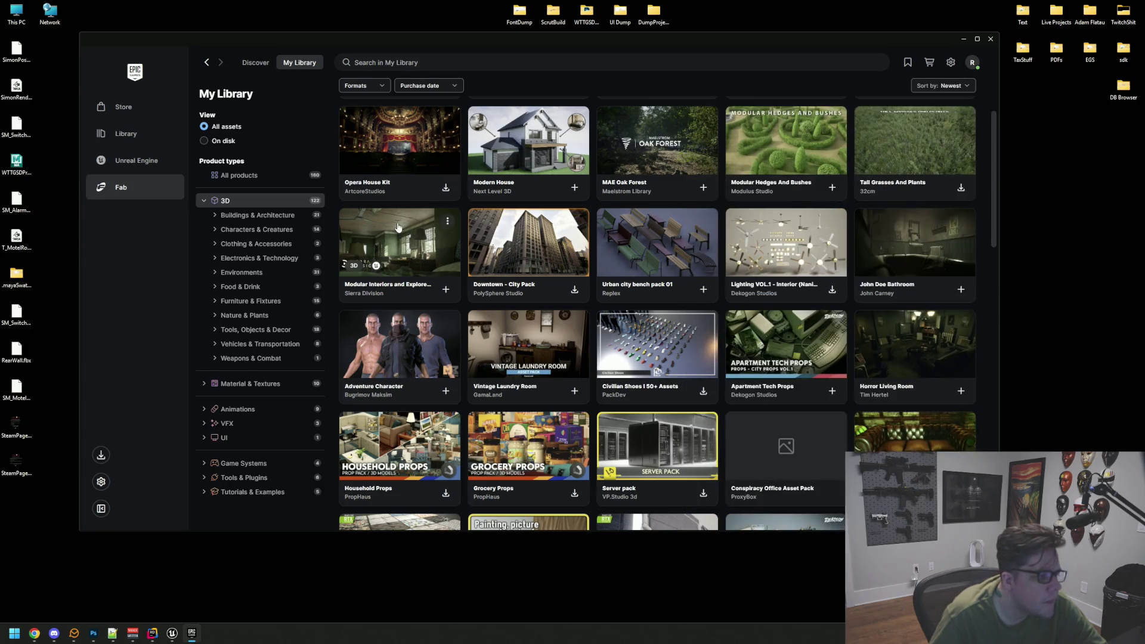
{"action": "scroll", "coordinate": [399, 227], "scroll_direction": "down", "scroll_amount": 1}
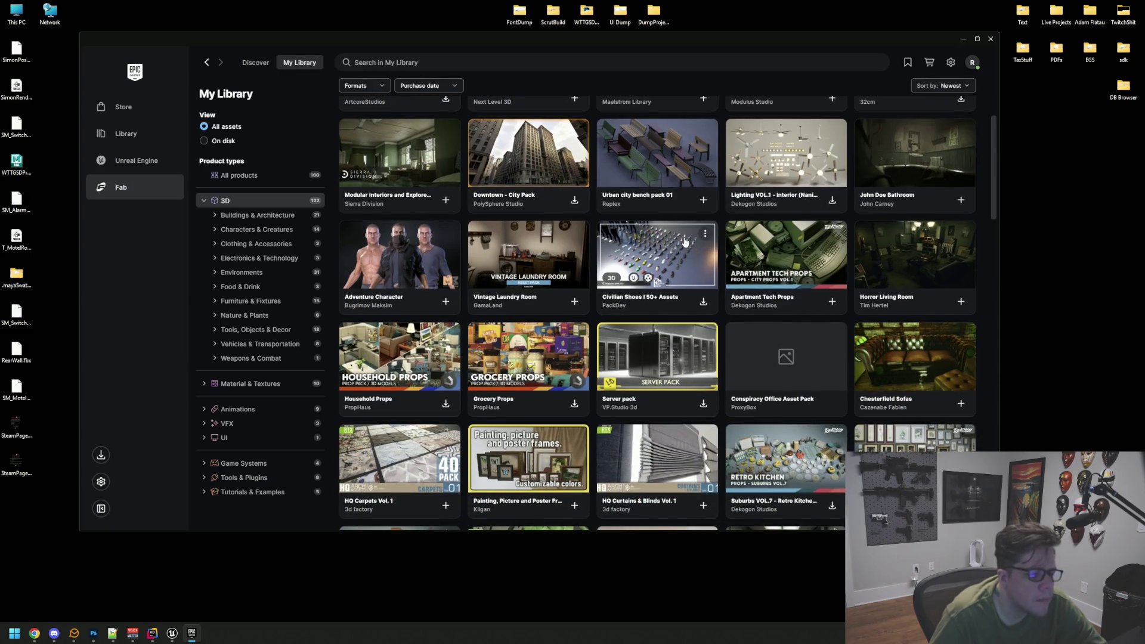
{"action": "scroll", "coordinate": [746, 251], "scroll_direction": "down", "scroll_amount": 1}
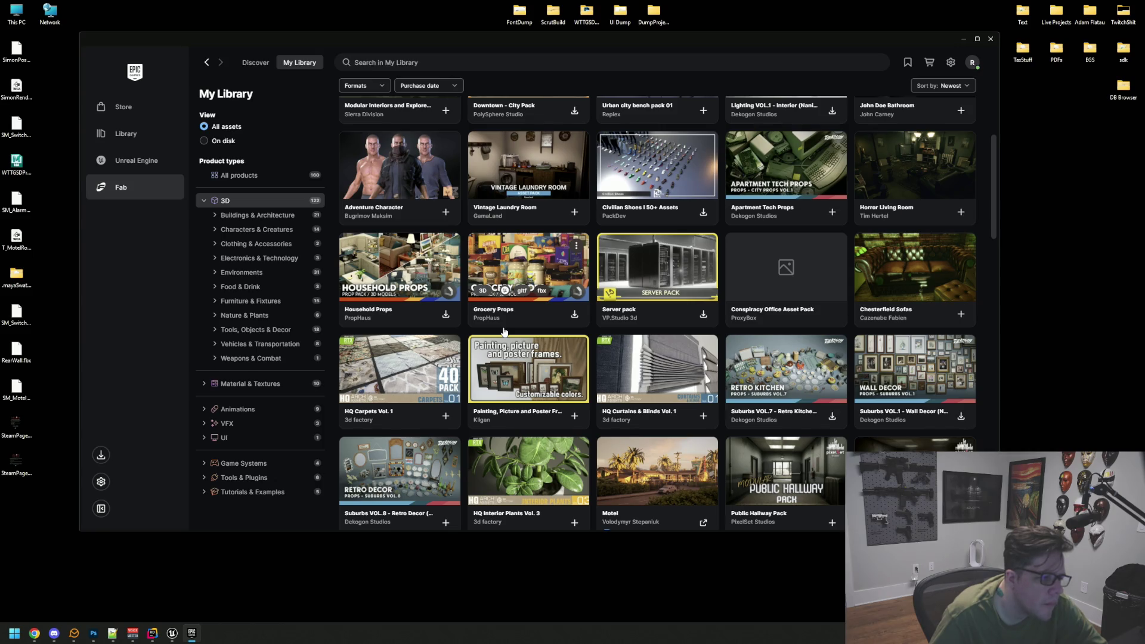
{"action": "left_click", "coordinate": [398, 267]}
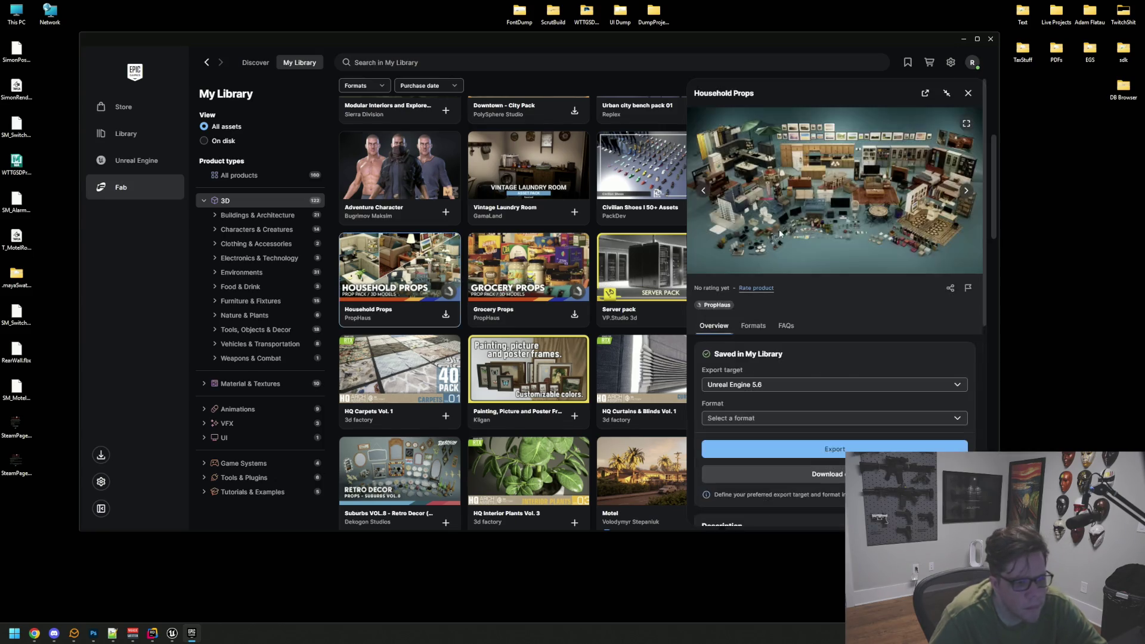
{"action": "left_click", "coordinate": [968, 191]}
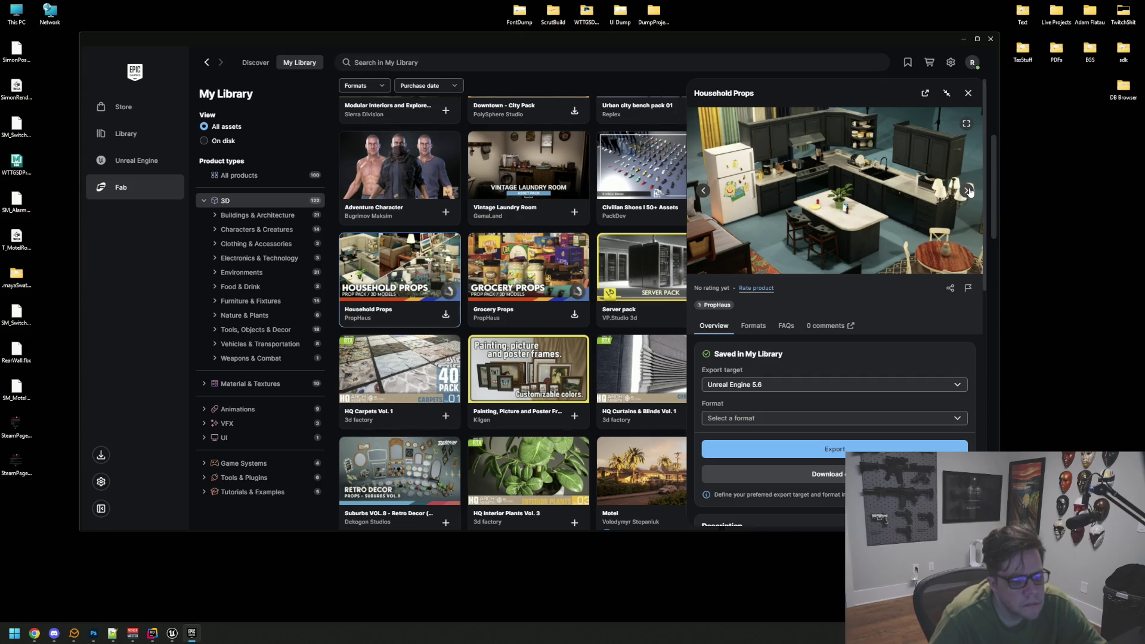
{"action": "left_click", "coordinate": [969, 191]}
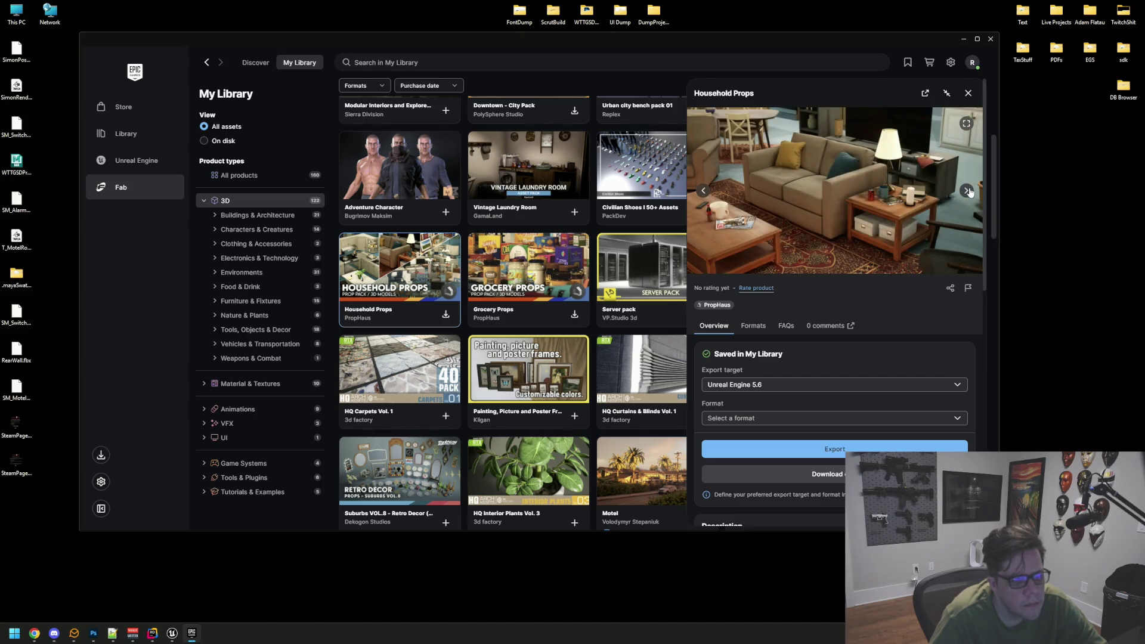
{"action": "left_click", "coordinate": [969, 191]}
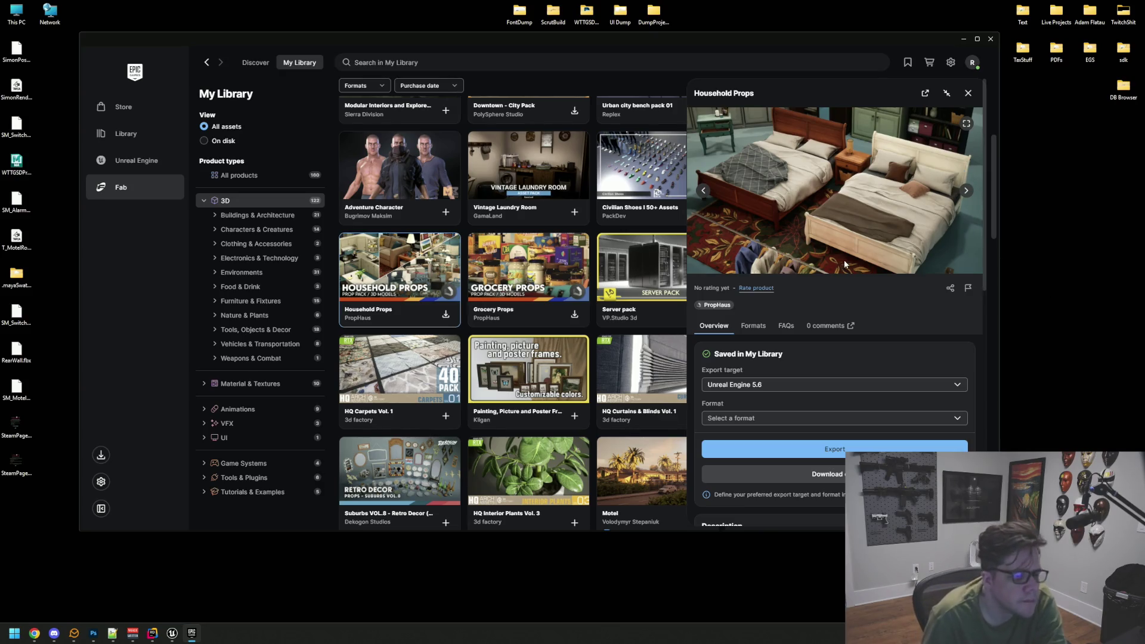
{"action": "left_click", "coordinate": [963, 194]}
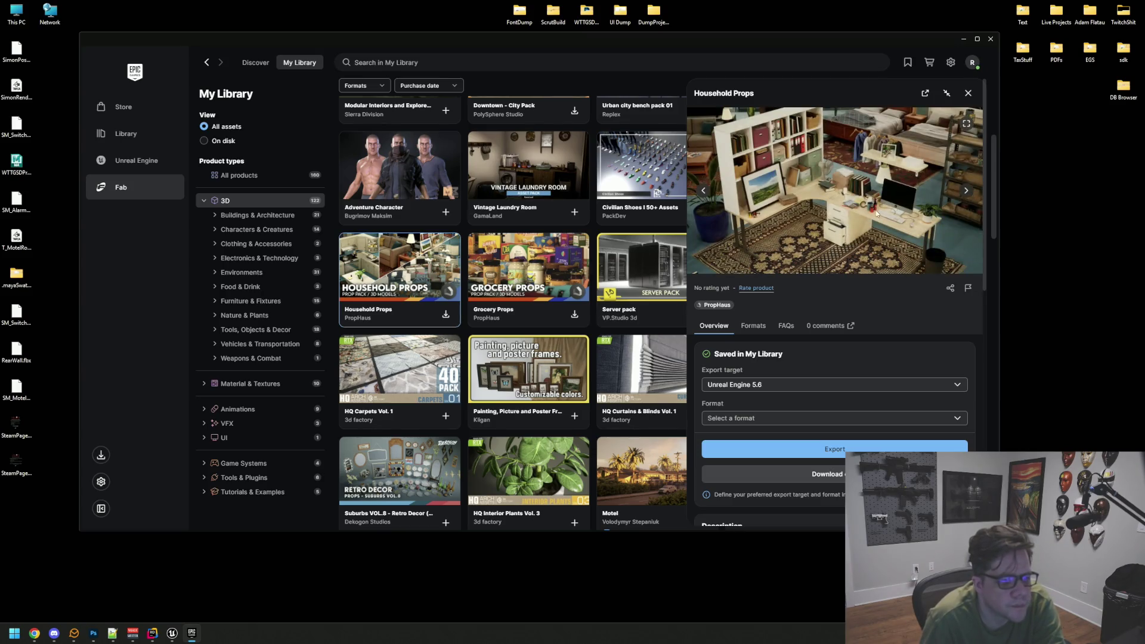
{"action": "left_click", "coordinate": [966, 192]}
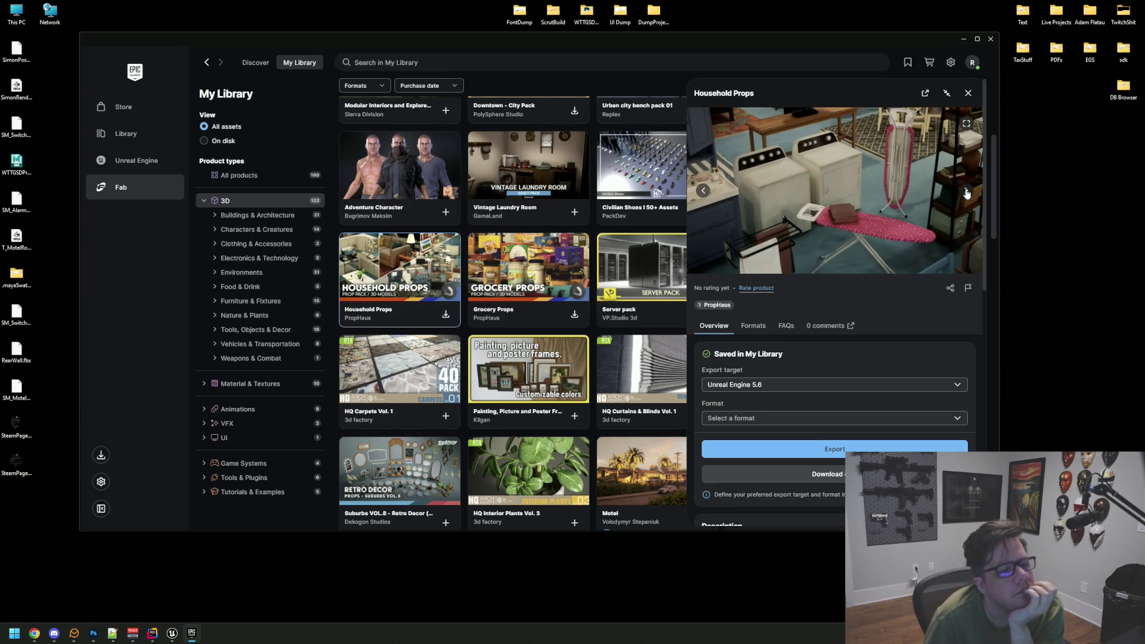
{"action": "left_click", "coordinate": [966, 194]}
{"action": "left_click", "coordinate": [966, 192]}
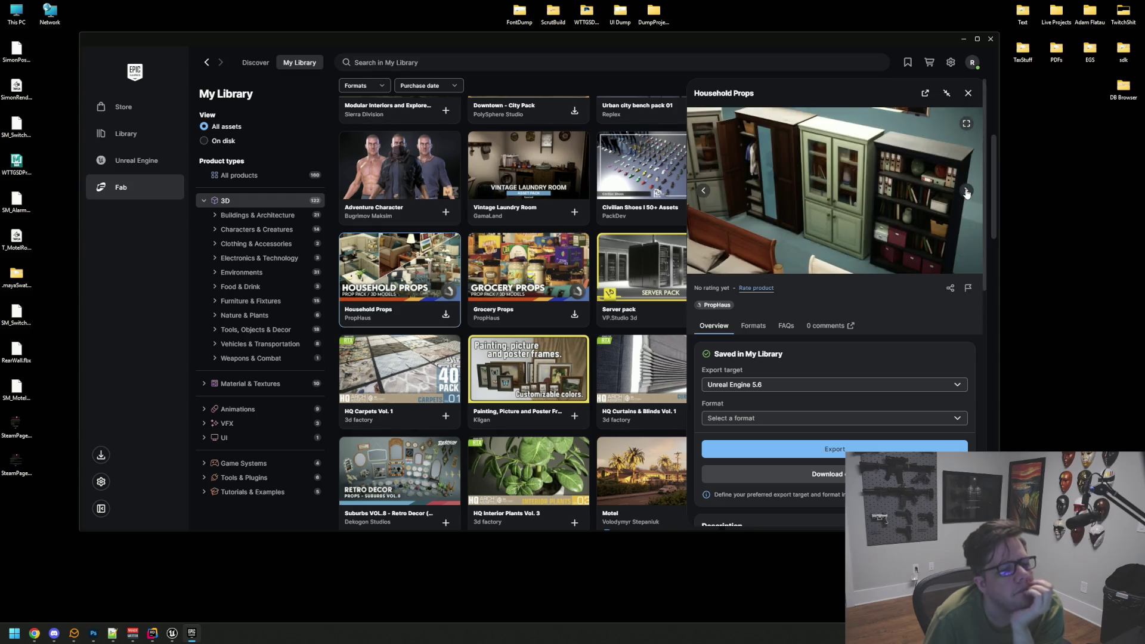
{"action": "left_click", "coordinate": [966, 193]}
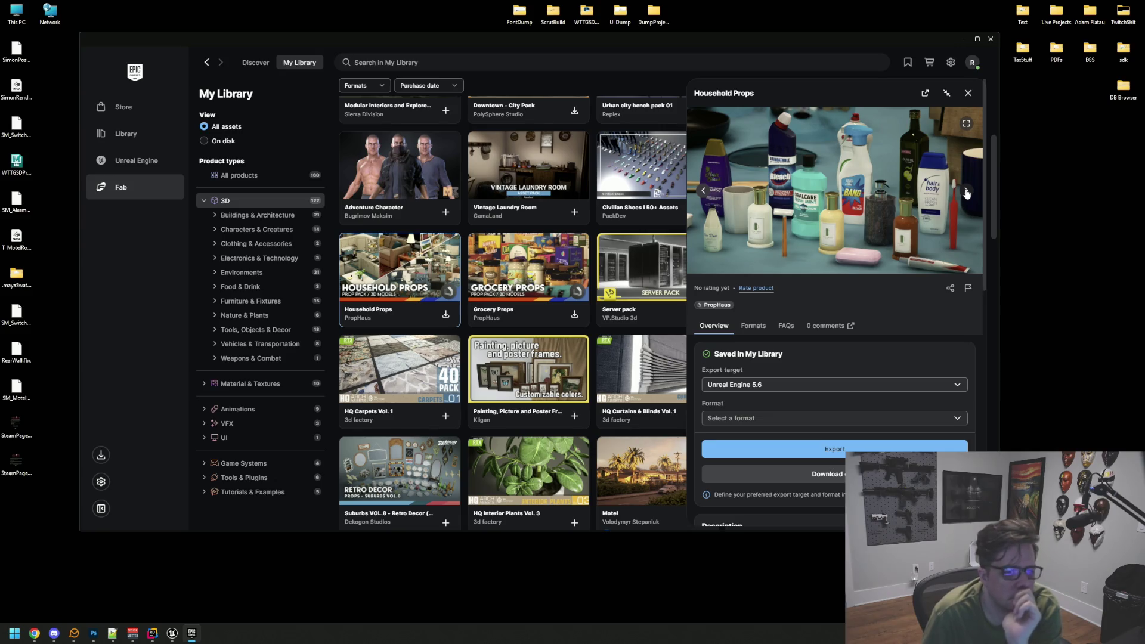
{"action": "left_click", "coordinate": [967, 192]}
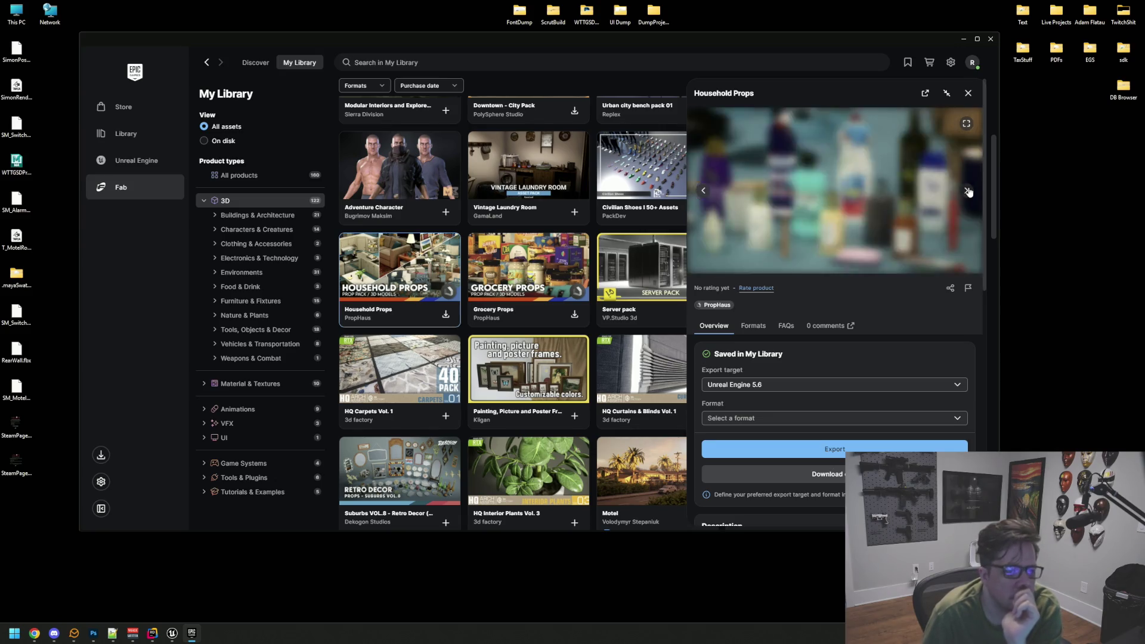
{"action": "left_click", "coordinate": [968, 192]}
{"action": "left_click", "coordinate": [968, 192]}
{"action": "left_click", "coordinate": [968, 192]}
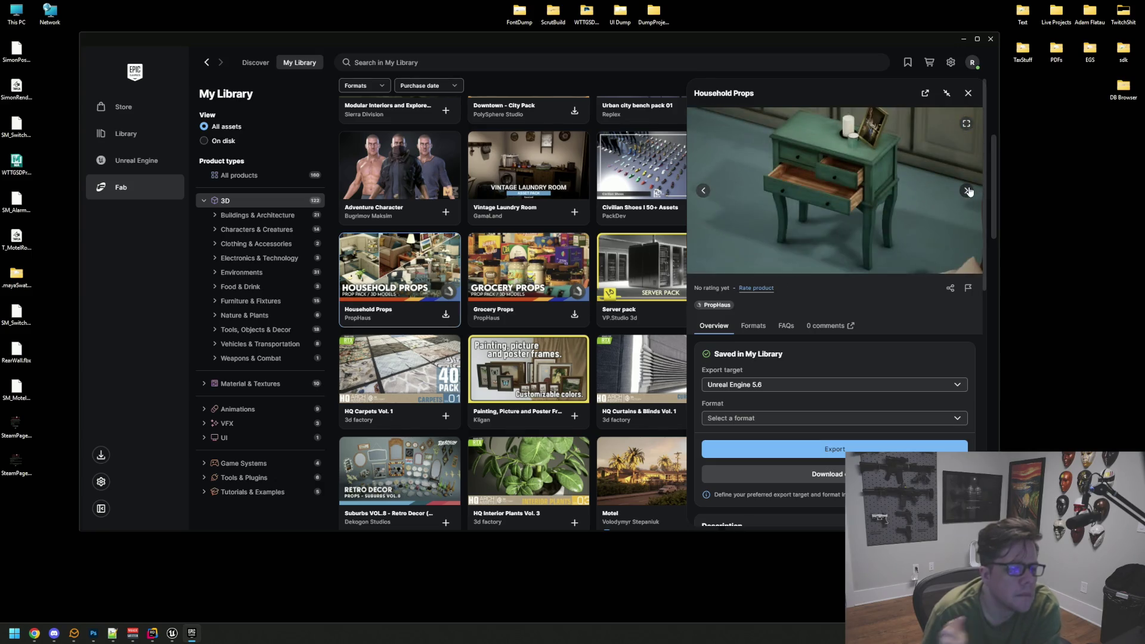
{"action": "left_click", "coordinate": [968, 191]}
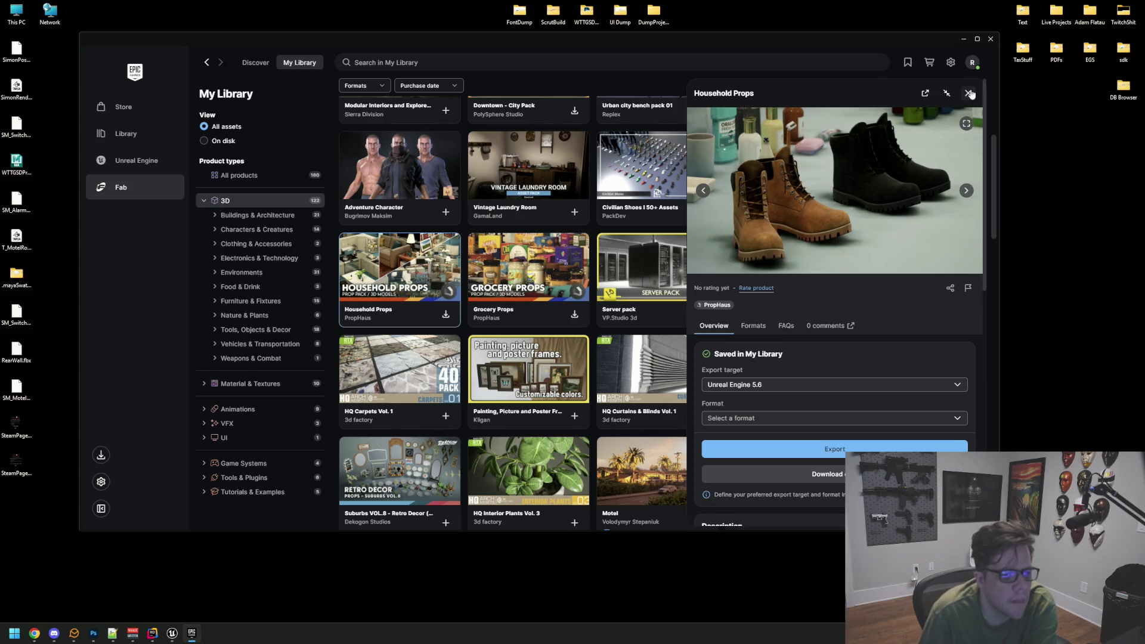
{"action": "left_click", "coordinate": [967, 93]}
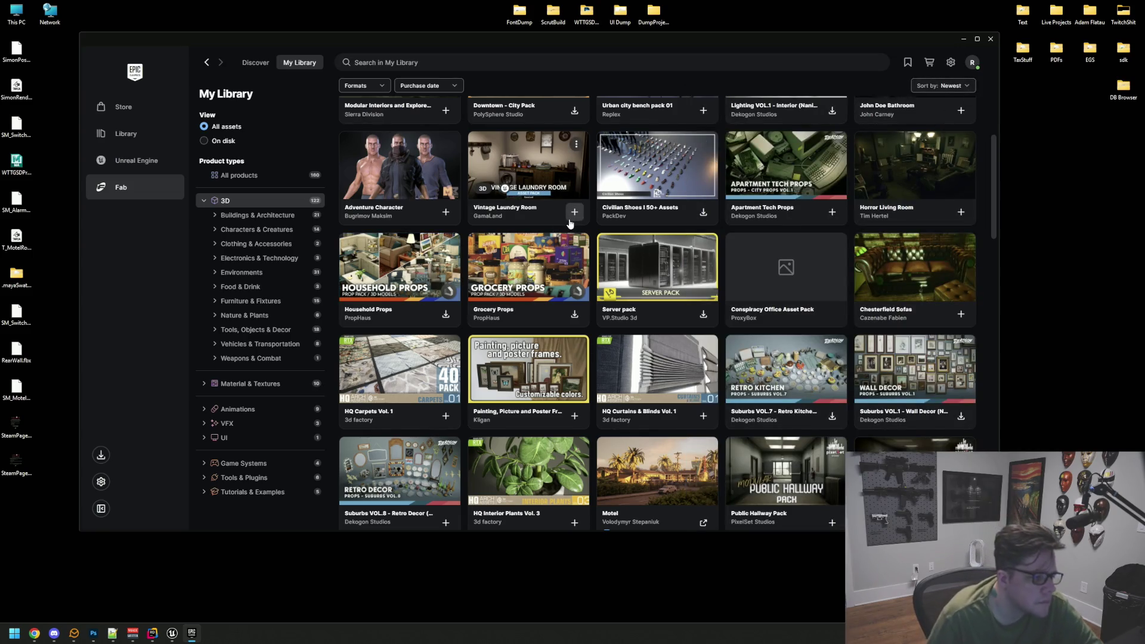
{"action": "scroll", "coordinate": [934, 274], "scroll_direction": "down", "scroll_amount": 2}
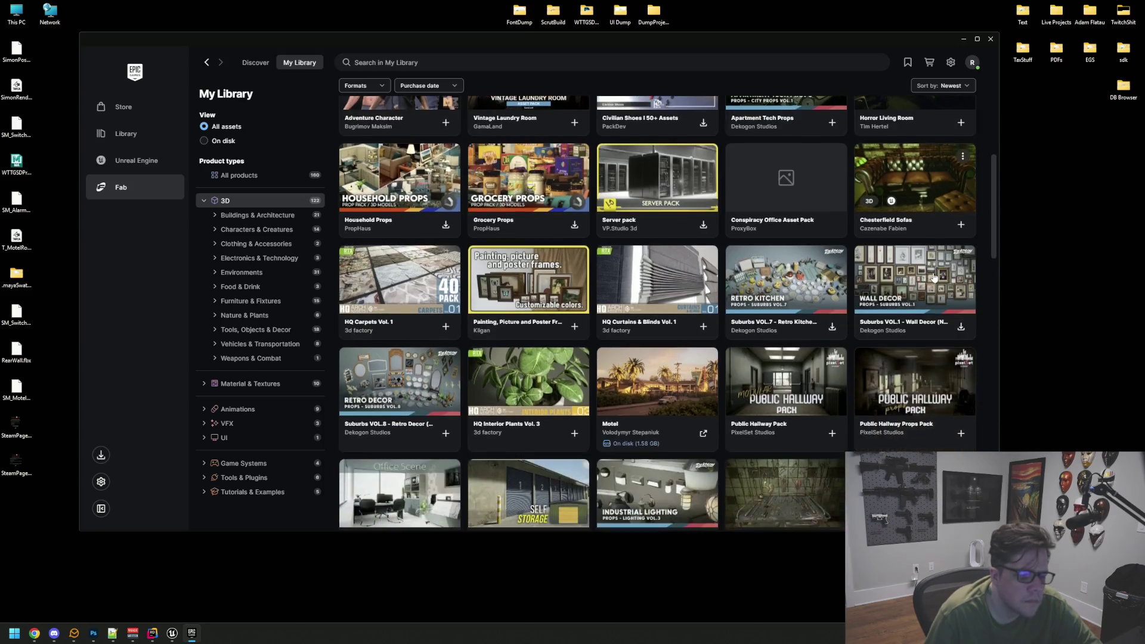
{"action": "left_click", "coordinate": [901, 271]}
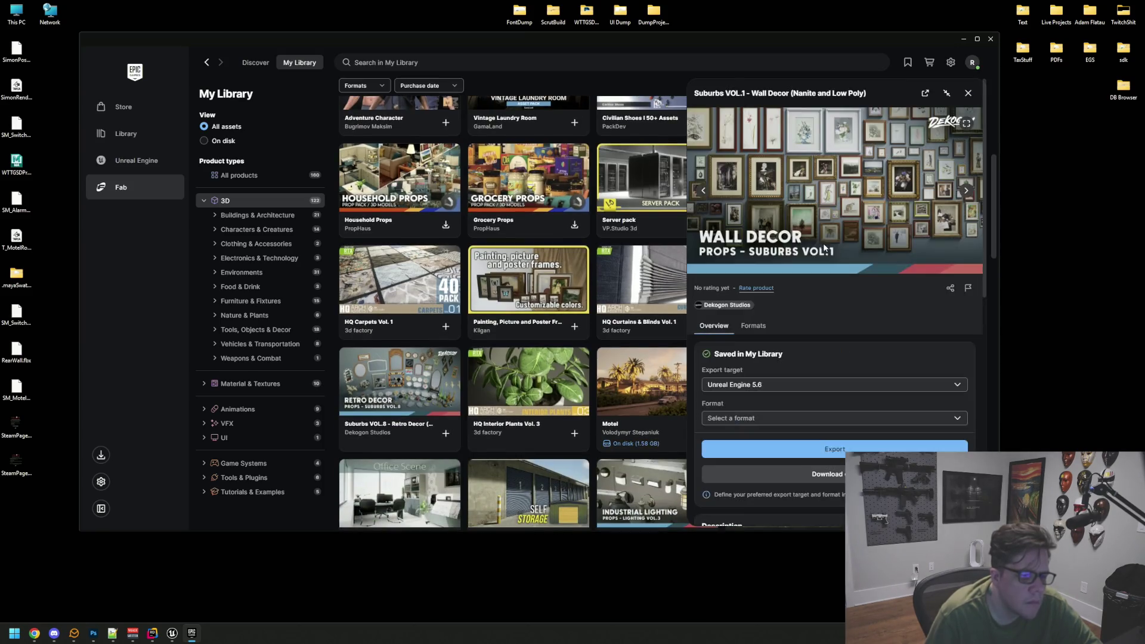
{"action": "left_click", "coordinate": [967, 192]}
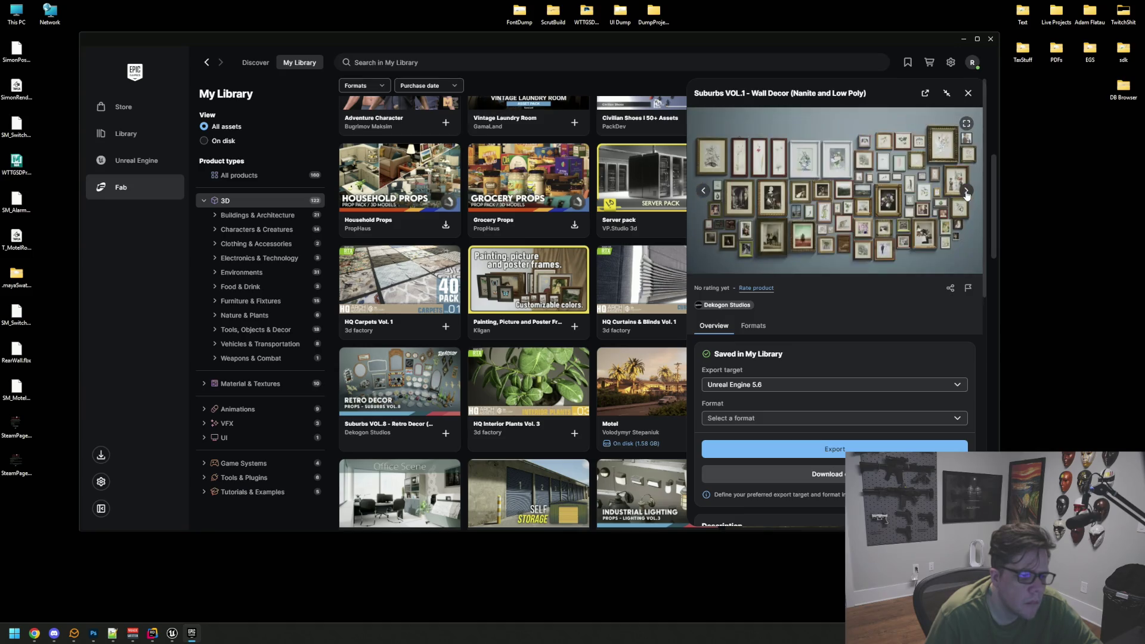
{"action": "left_click", "coordinate": [967, 192]}
{"action": "left_click", "coordinate": [967, 192]}
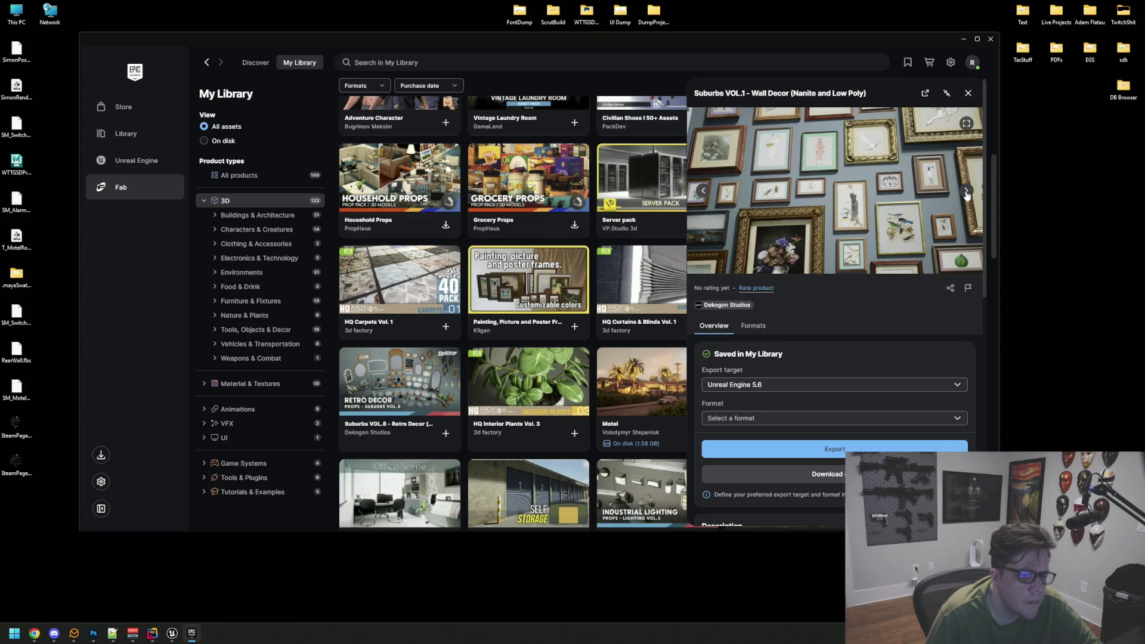
{"action": "left_click", "coordinate": [967, 192]}
{"action": "left_click", "coordinate": [967, 193]}
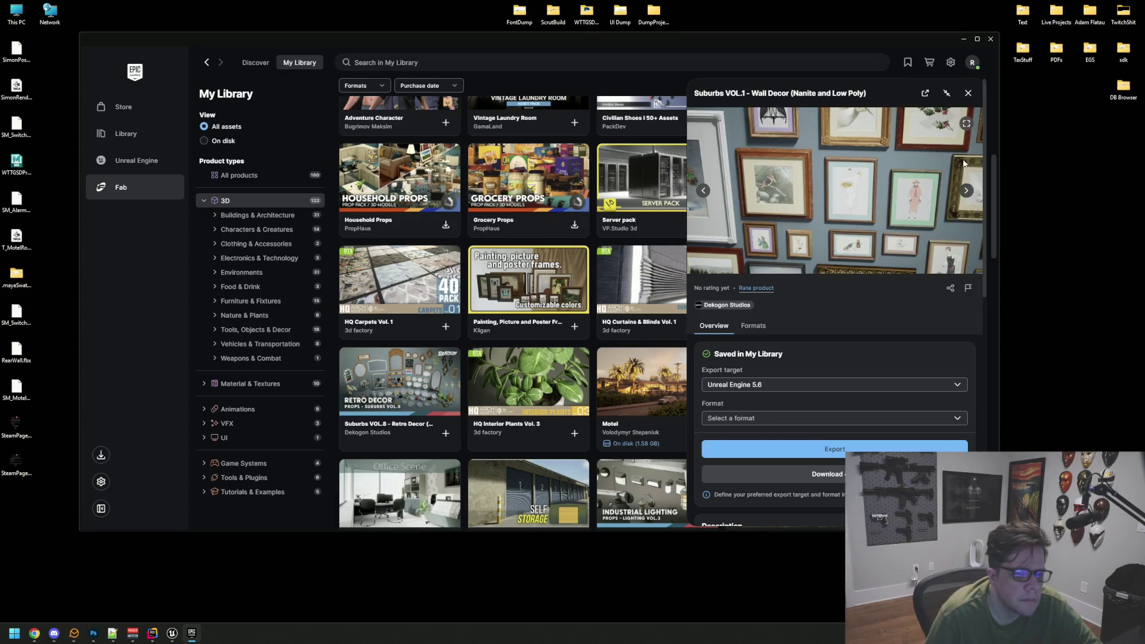
{"action": "left_click", "coordinate": [968, 94]}
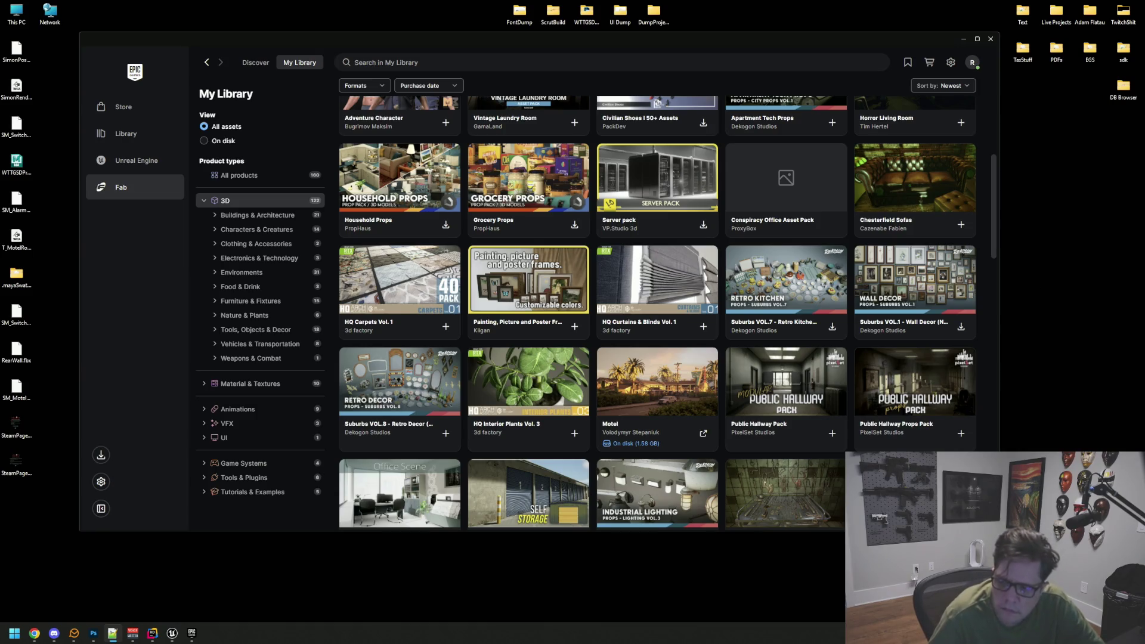
{"action": "scroll", "coordinate": [986, 314], "scroll_direction": "down", "scroll_amount": 3}
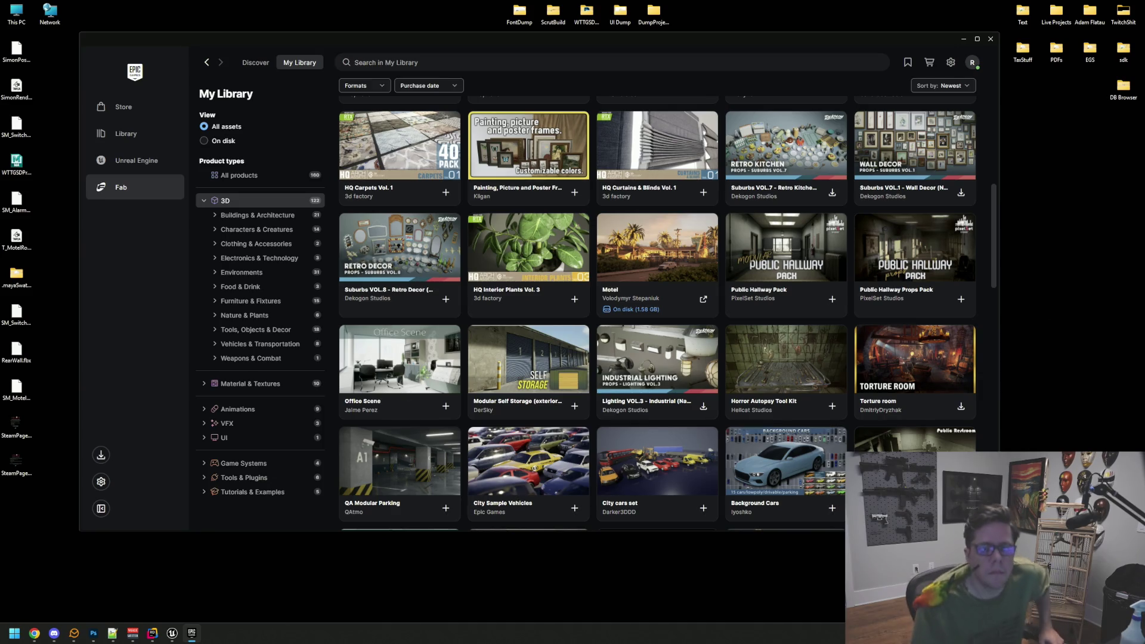
{"action": "left_click", "coordinate": [34, 633]}
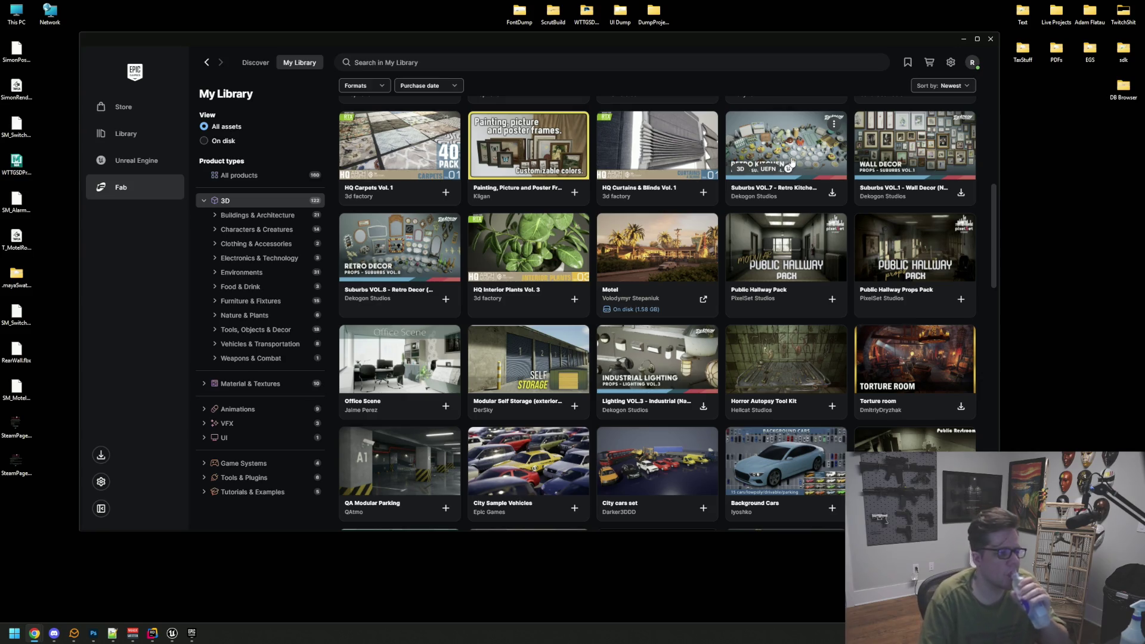
- Open the Public Hallway Props Pack card's details panel in My Library
{"action": "left_click", "coordinate": [892, 234]}
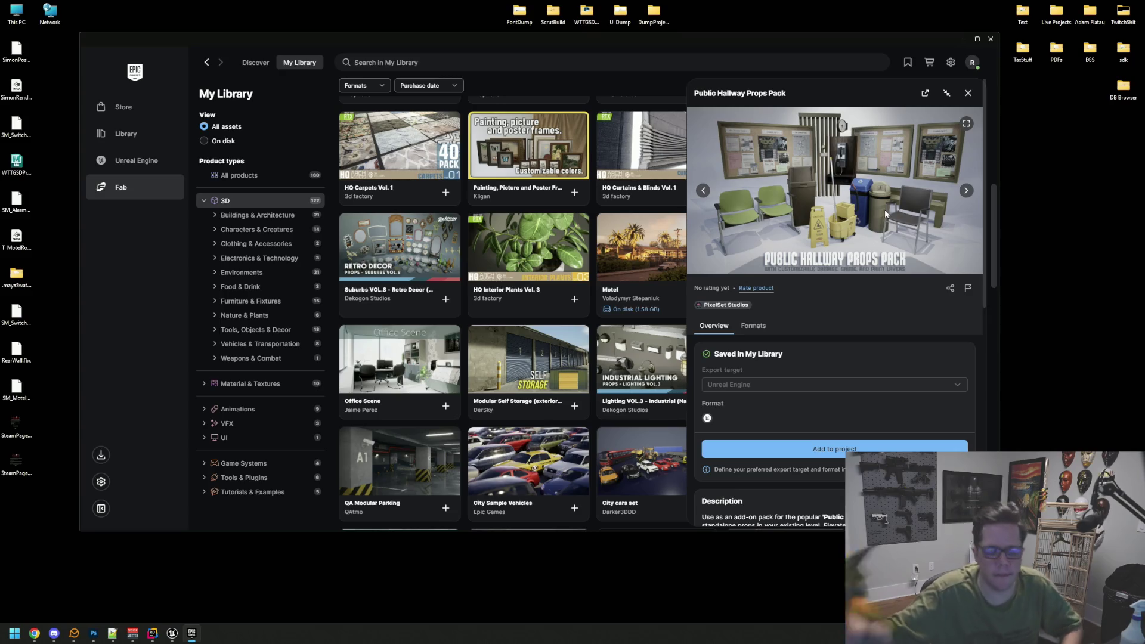
{"action": "key", "text": "alt+Tab"}
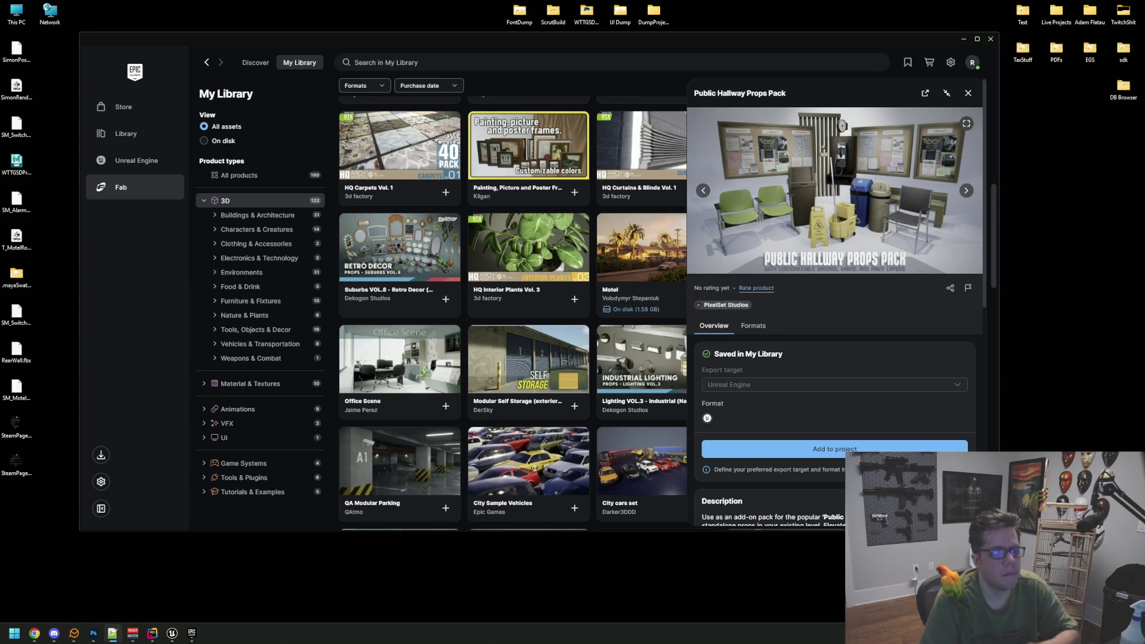
{"action": "left_click", "coordinate": [967, 93]}
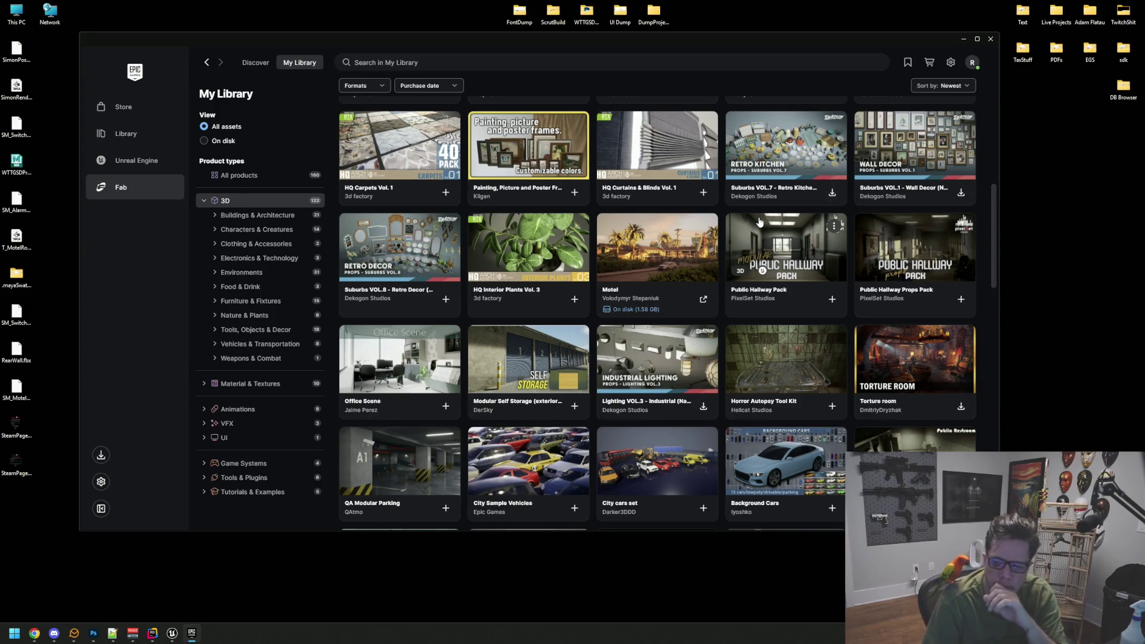
{"action": "scroll", "coordinate": [407, 351], "scroll_direction": "down", "scroll_amount": 1}
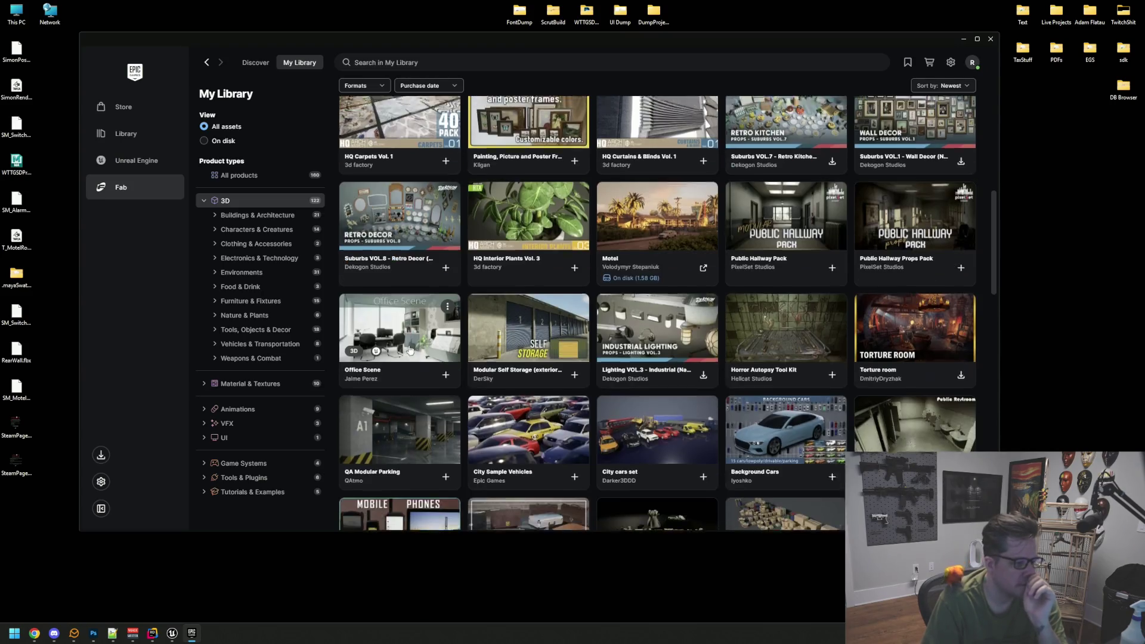
{"action": "scroll", "coordinate": [404, 312], "scroll_direction": "down", "scroll_amount": 10}
{"action": "left_click", "coordinate": [405, 312]}
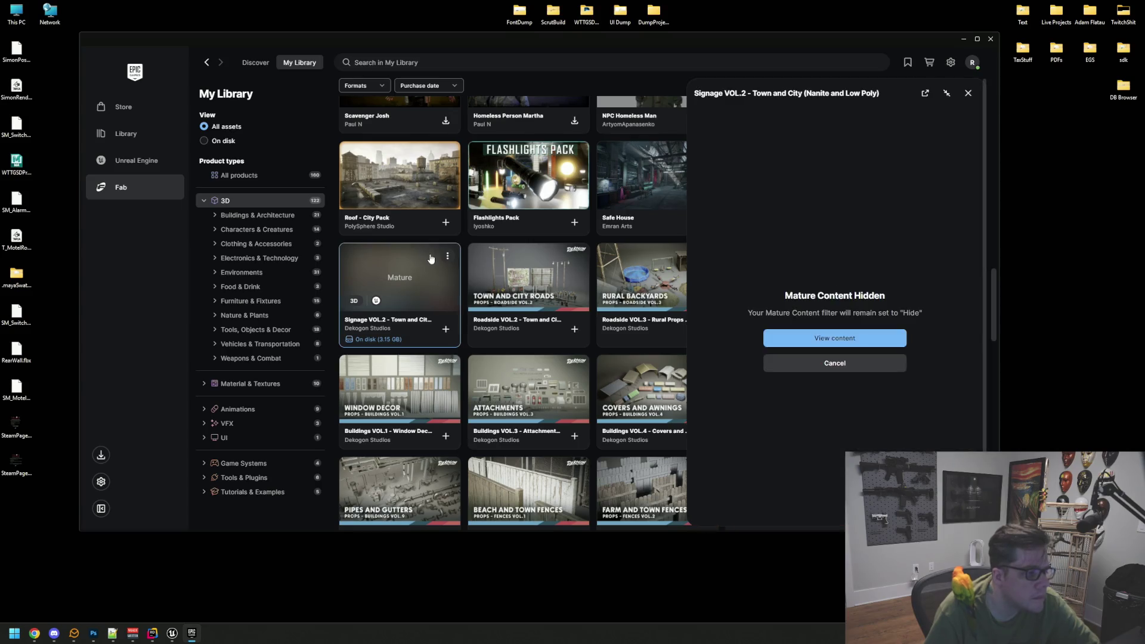
{"action": "left_click", "coordinate": [846, 343]}
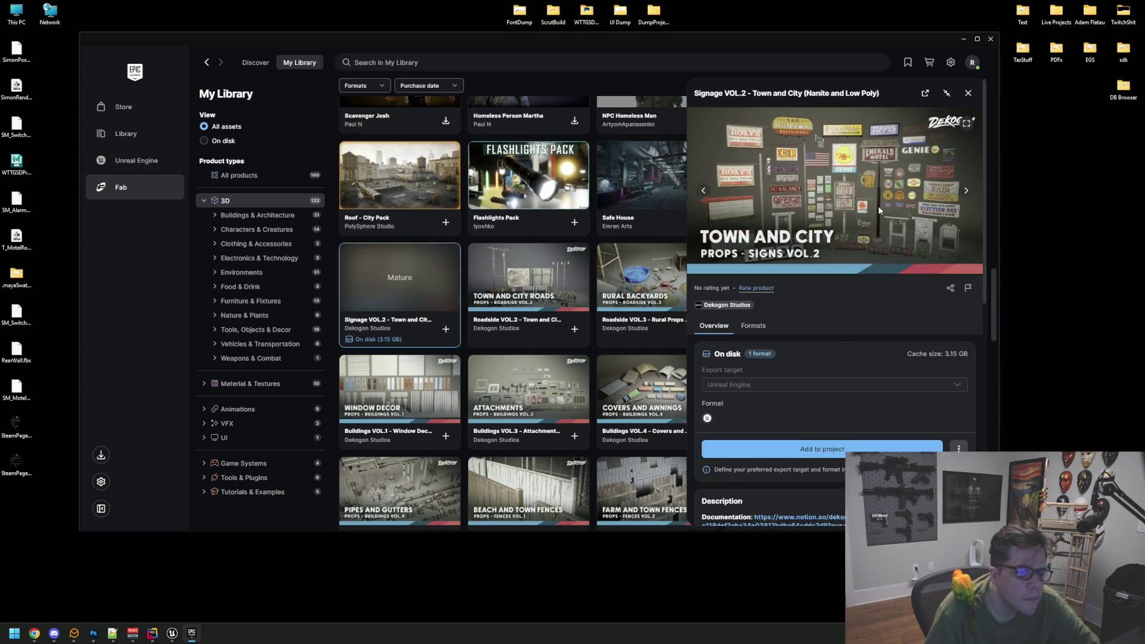
{"action": "left_click", "coordinate": [968, 191]}
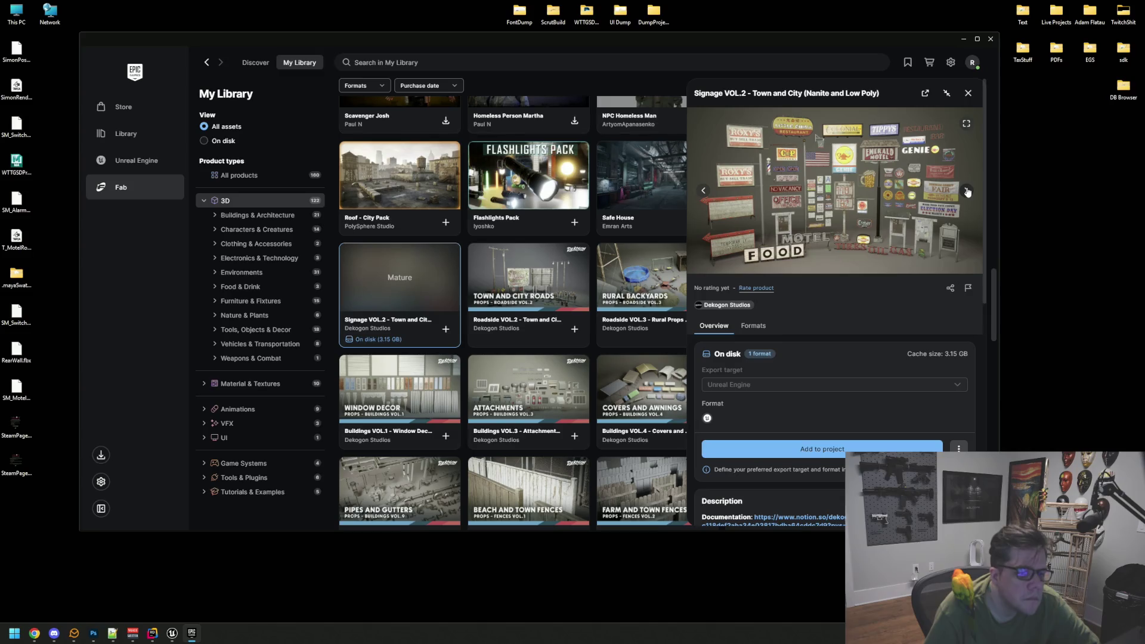
{"action": "left_click", "coordinate": [968, 190]}
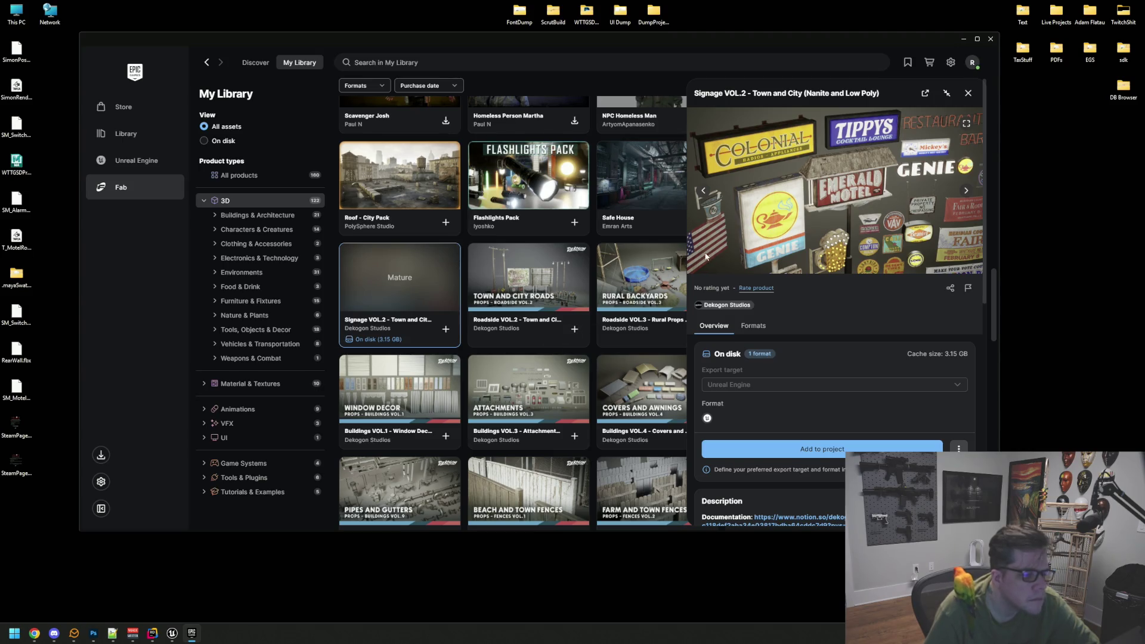
{"action": "left_click", "coordinate": [968, 93]}
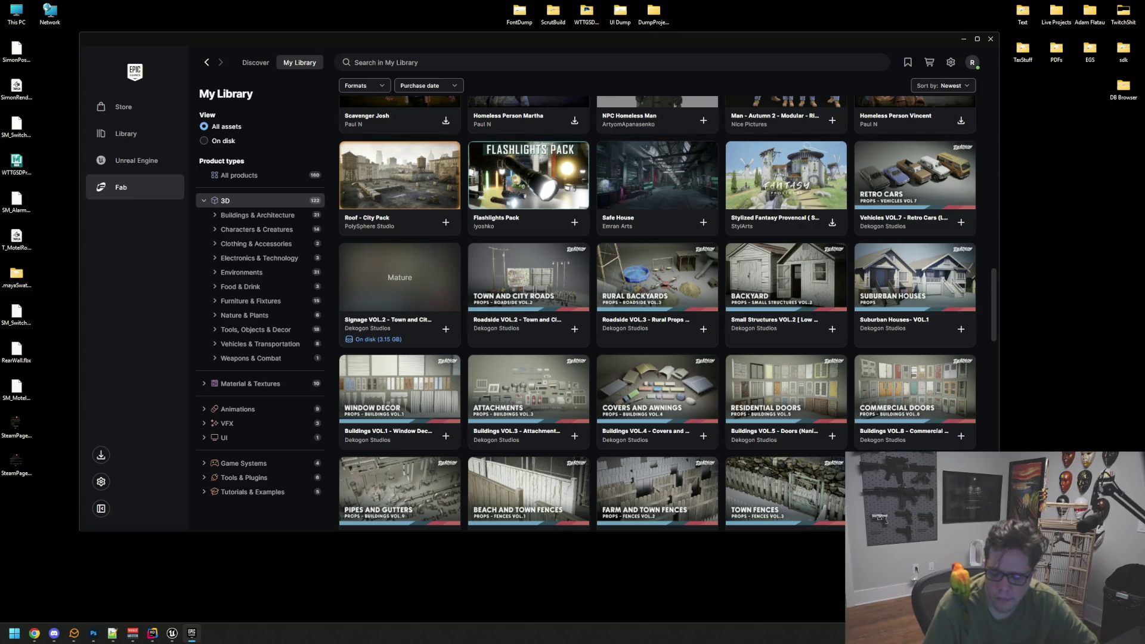
- Glance at Chrome, scroll the My Library grid, and preview the Suburbs VOL.16 Bedroom pack
{"action": "key", "text": "alt+Tab"}
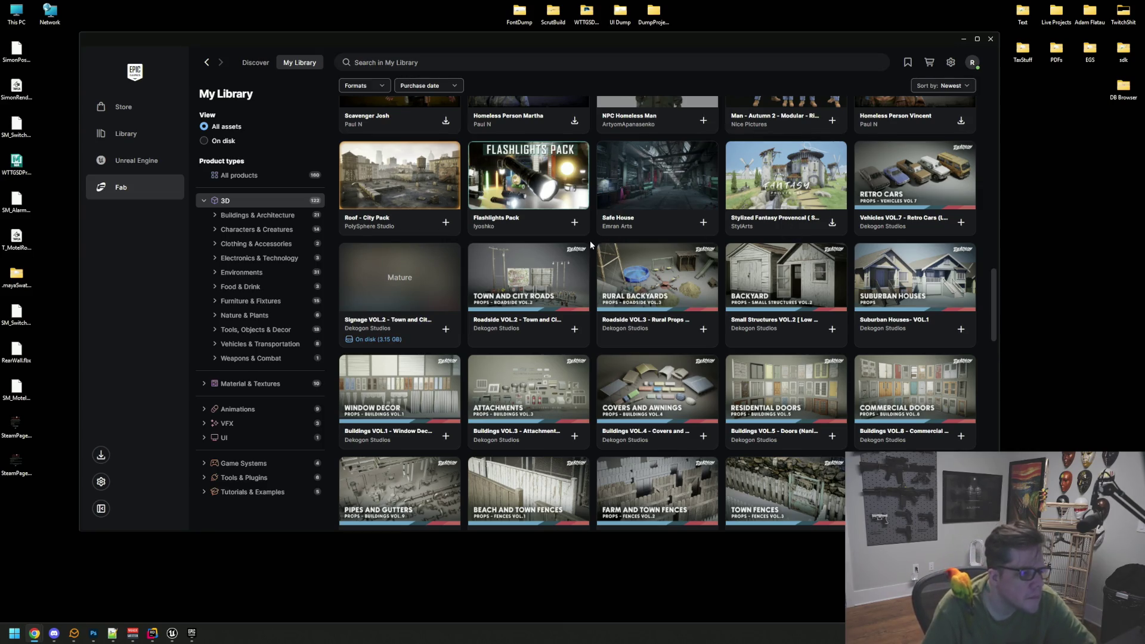
{"action": "key", "text": "alt+Tab"}
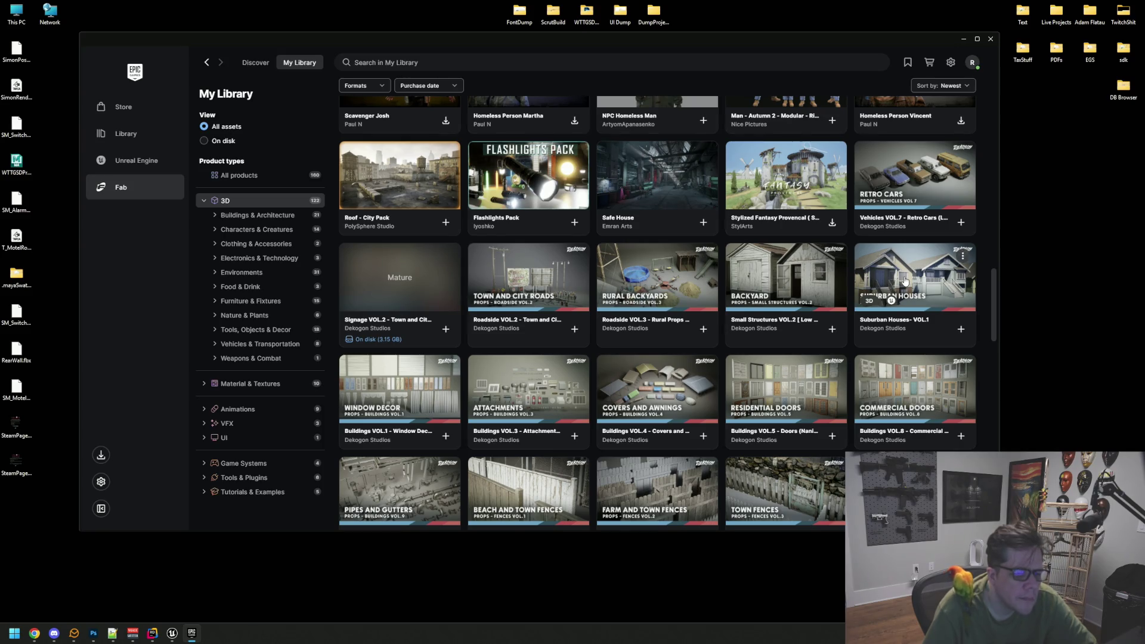
{"action": "scroll", "coordinate": [905, 281], "scroll_direction": "down", "scroll_amount": 3}
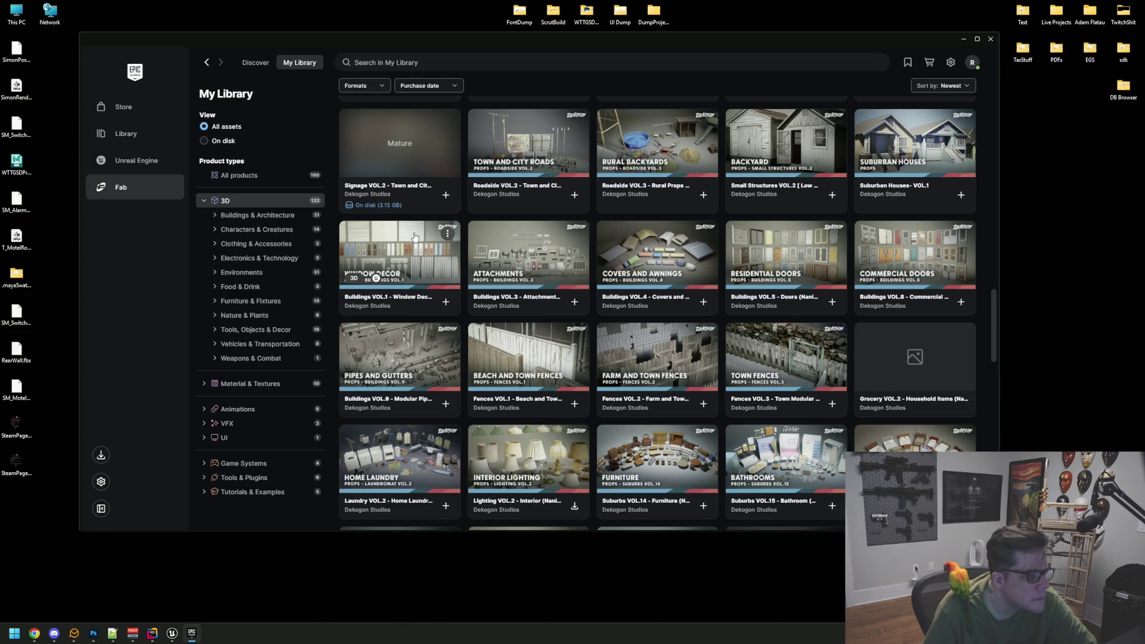
{"action": "scroll", "coordinate": [414, 237], "scroll_direction": "down", "scroll_amount": 2}
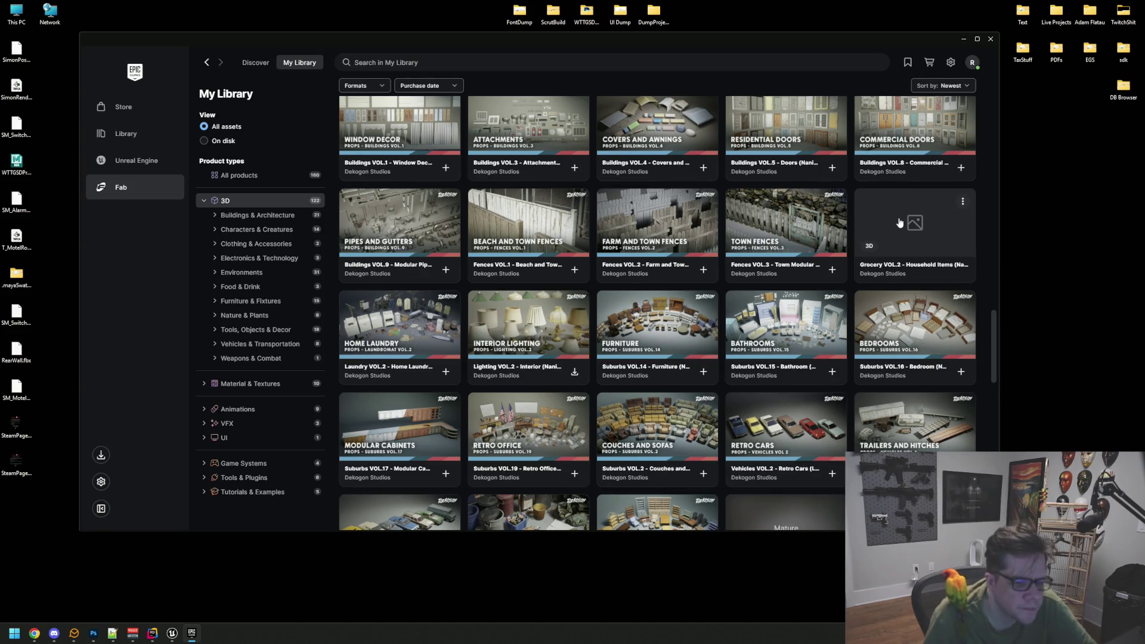
{"action": "scroll", "coordinate": [900, 222], "scroll_direction": "down", "scroll_amount": 1}
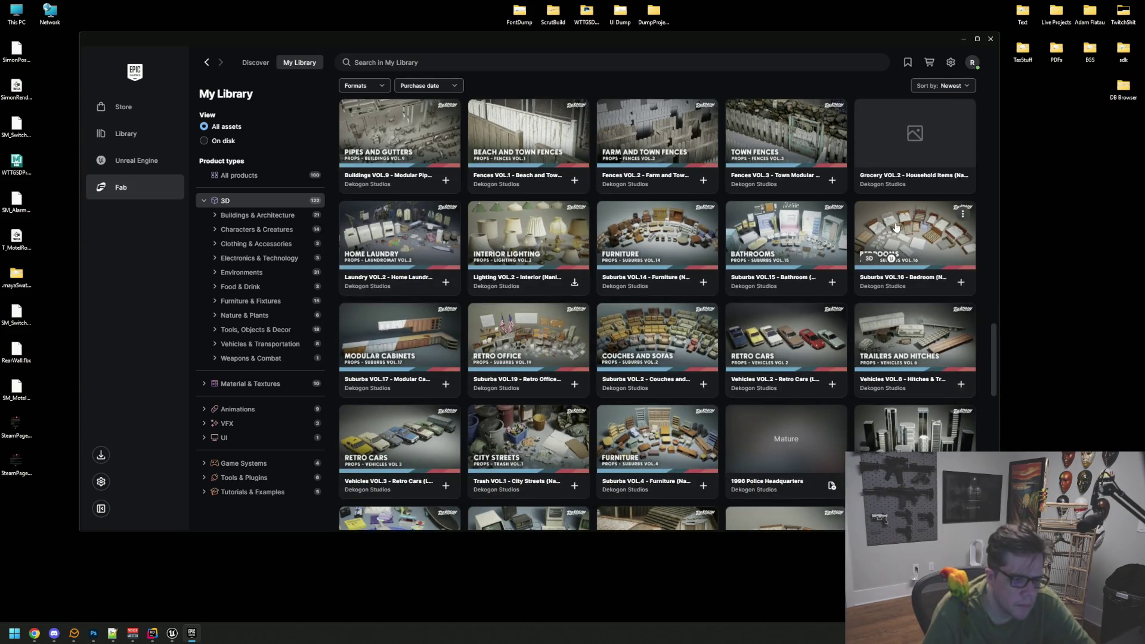
{"action": "left_click", "coordinate": [895, 226]}
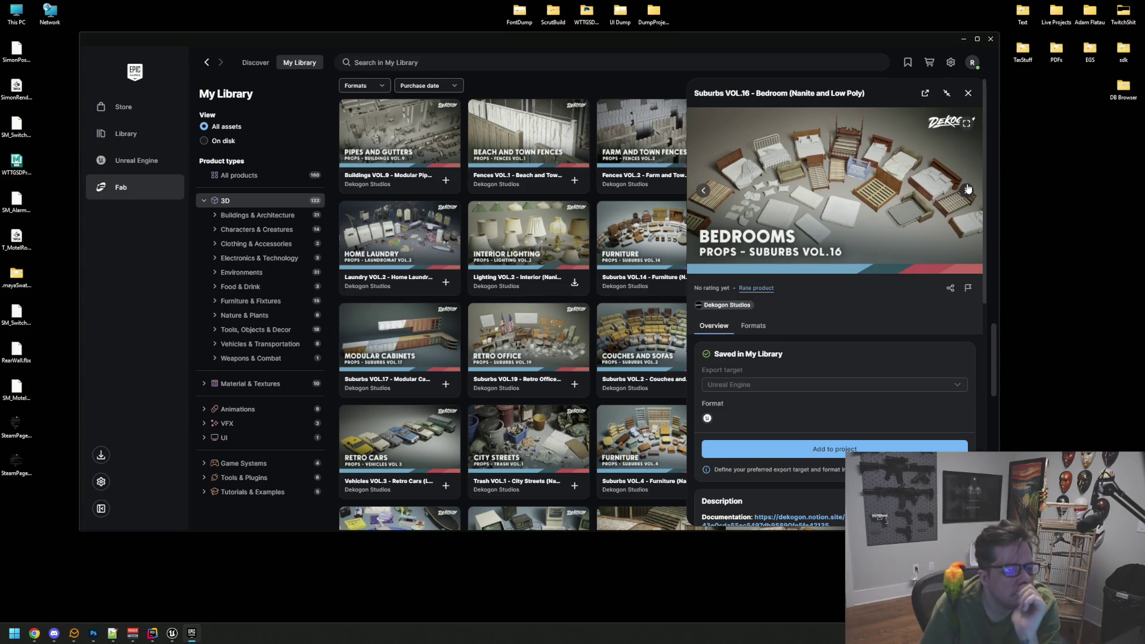
{"action": "left_click", "coordinate": [967, 189]}
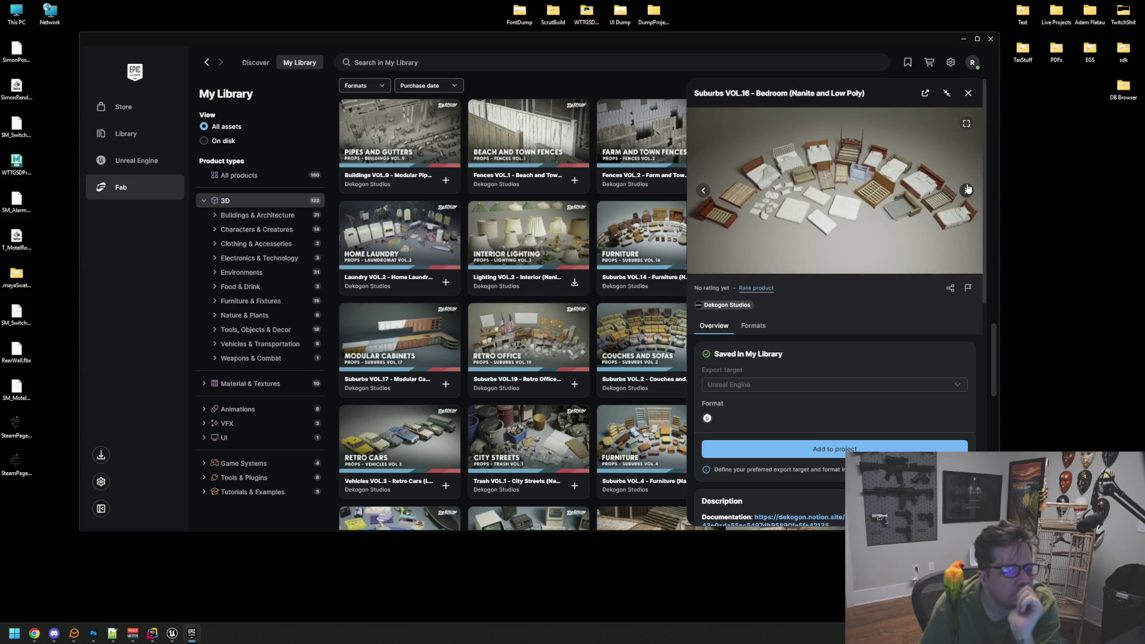
- Check Suburbs VOL.14 Furniture and Laundry VOL.2 details, then open Suburbs VOL.19 Retro Office
{"action": "left_click", "coordinate": [621, 256]}
{"action": "left_click", "coordinate": [968, 93]}
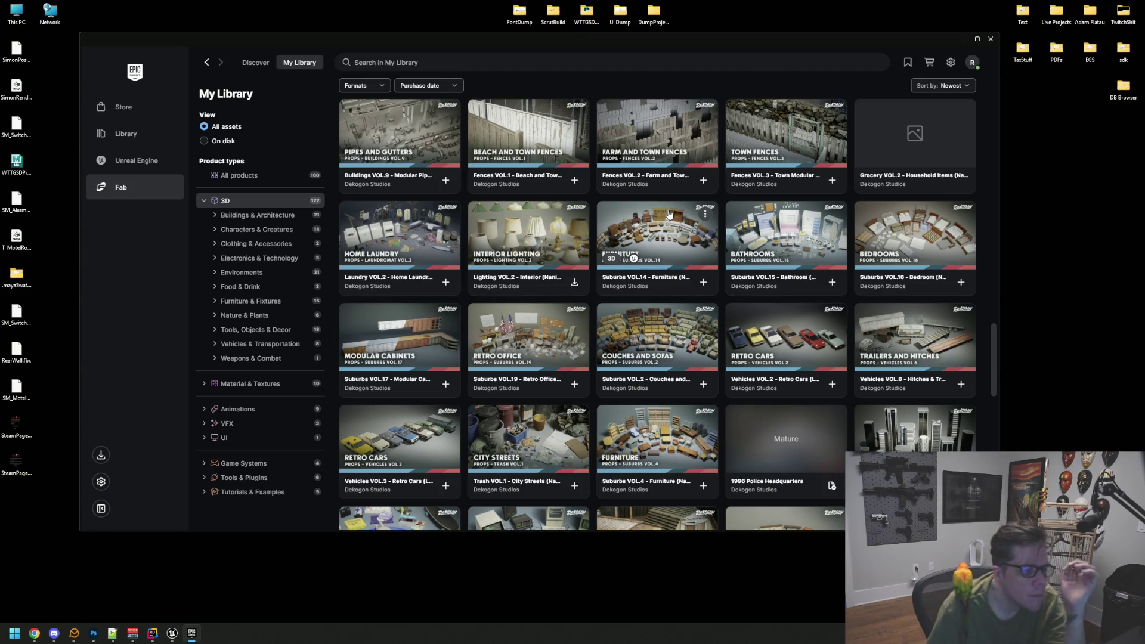
{"action": "left_click", "coordinate": [648, 225]}
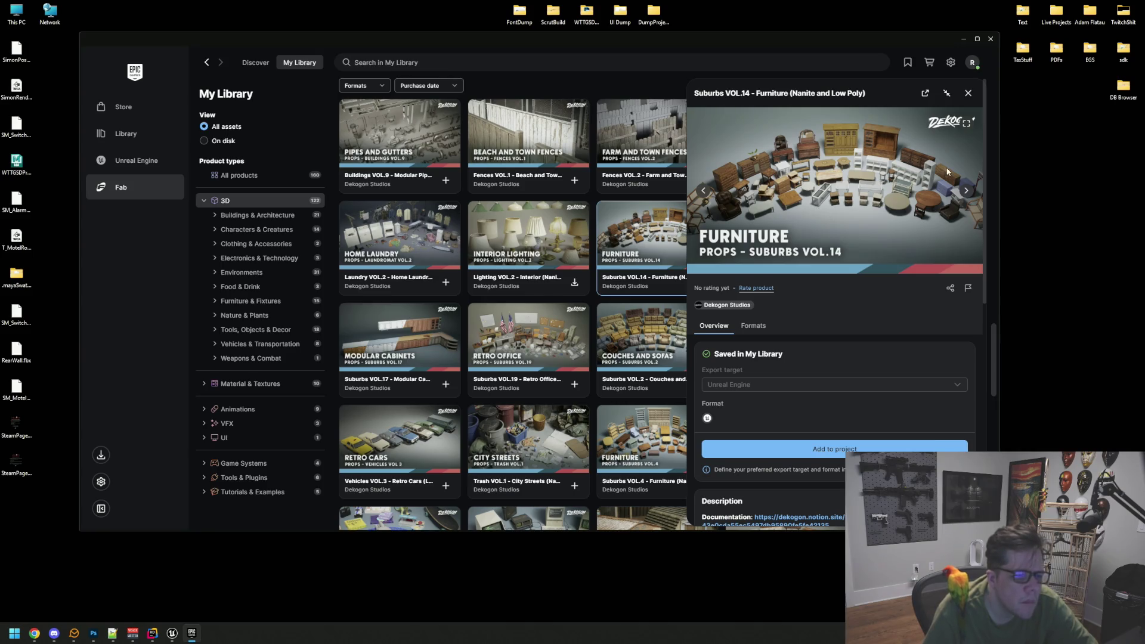
{"action": "left_click", "coordinate": [968, 93]}
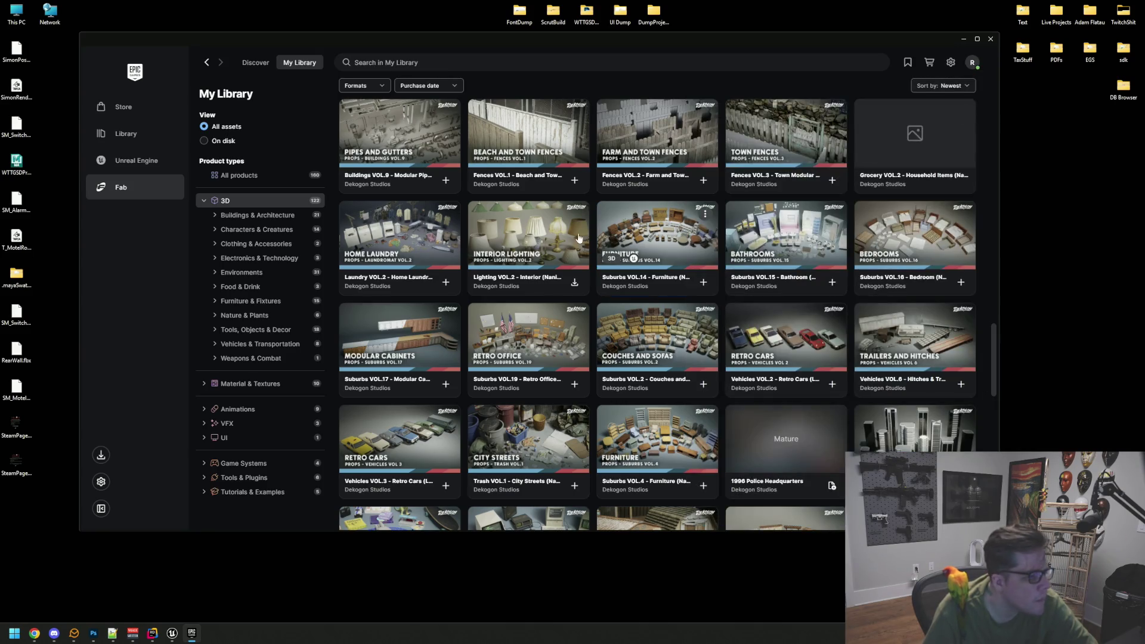
{"action": "left_click", "coordinate": [416, 237]}
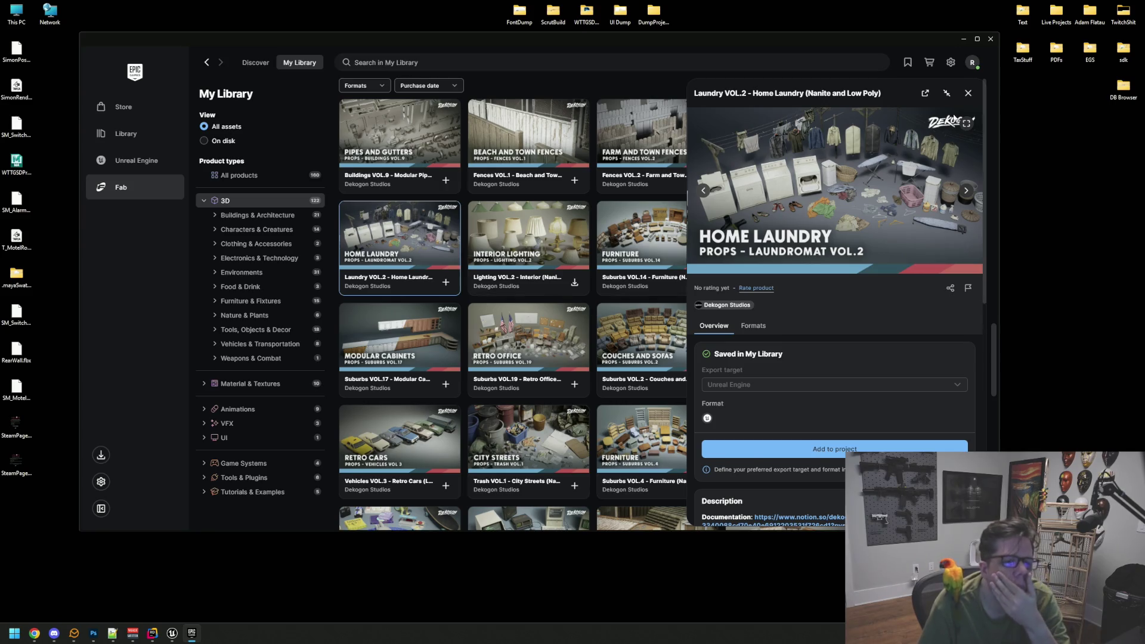
{"action": "left_click", "coordinate": [968, 93]}
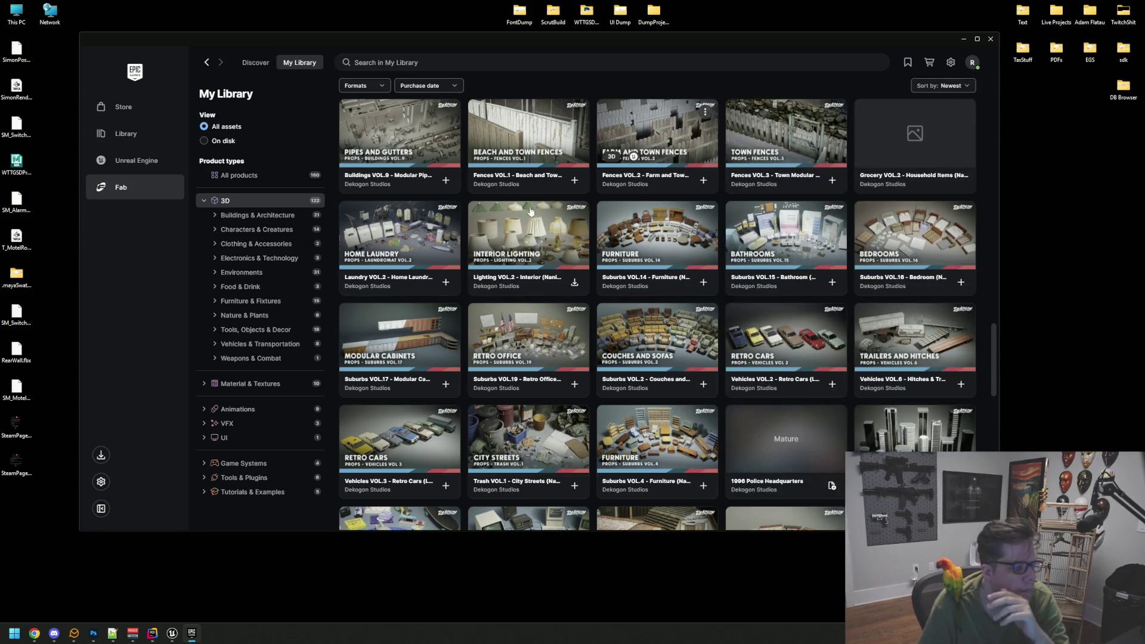
{"action": "left_click", "coordinate": [471, 322]}
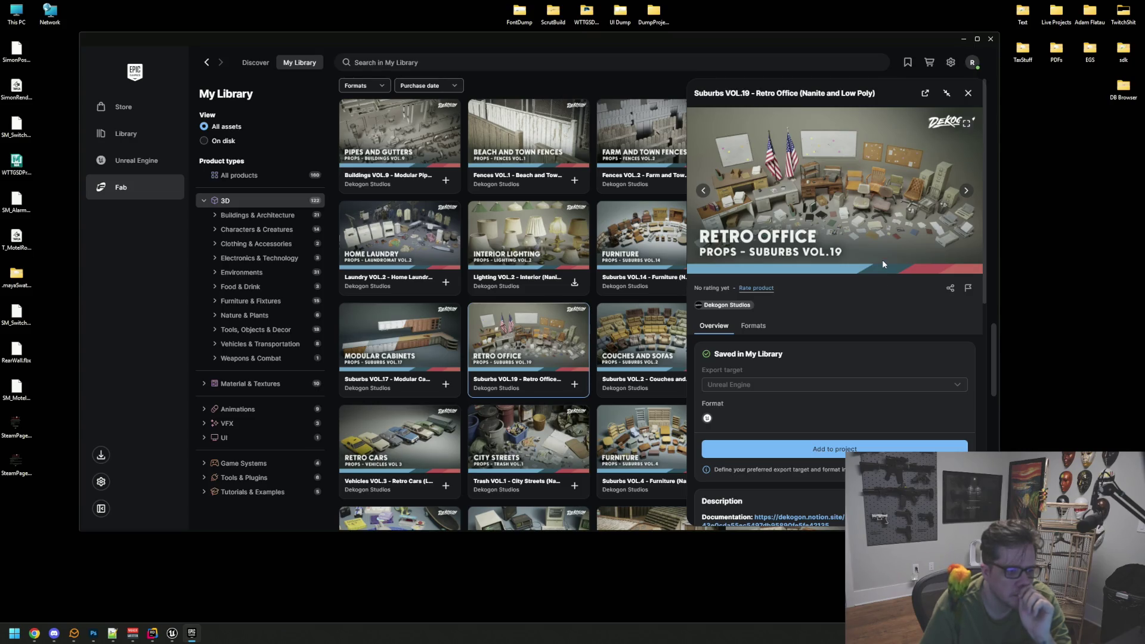
- Browse nine Retro Office preview images, then close its details panel
{"action": "left_click", "coordinate": [968, 191]}
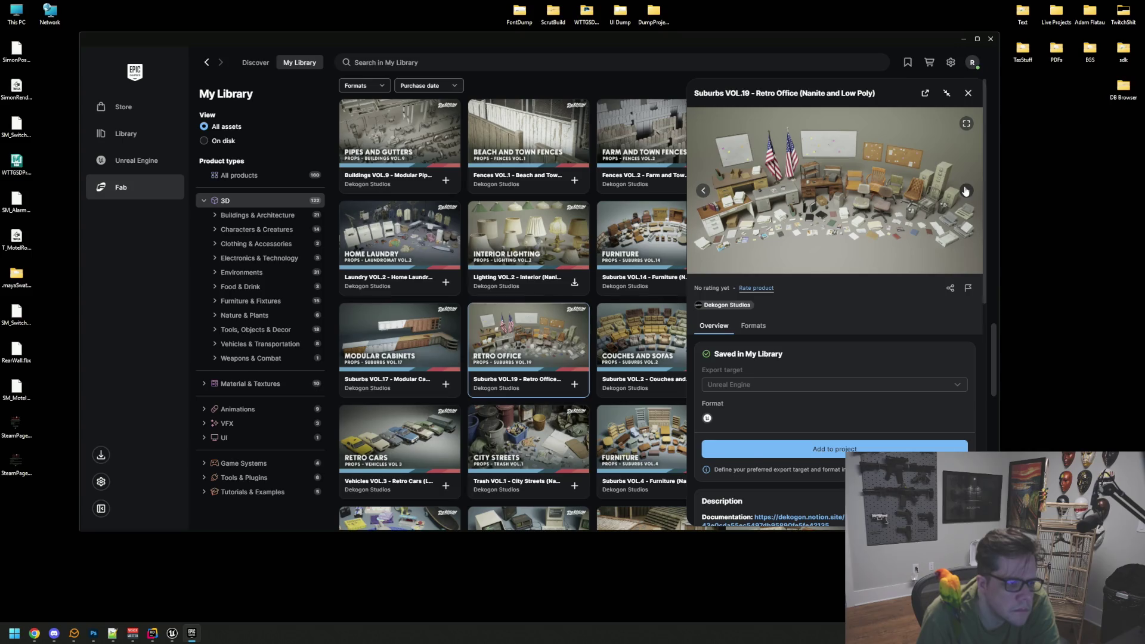
{"action": "left_click", "coordinate": [966, 190]}
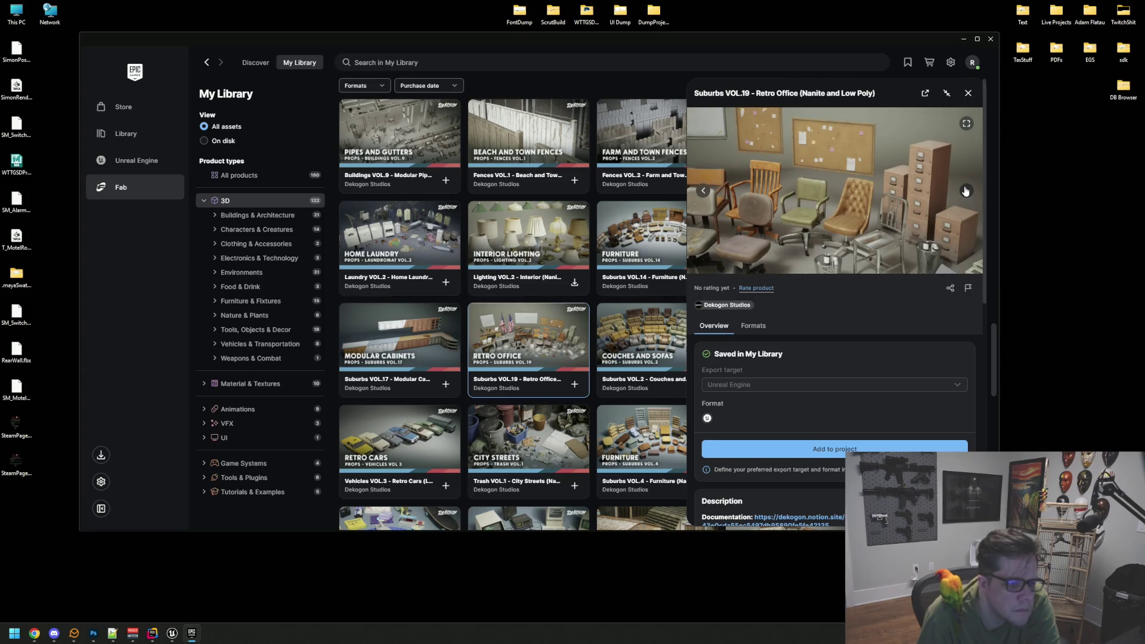
{"action": "left_click", "coordinate": [966, 191]}
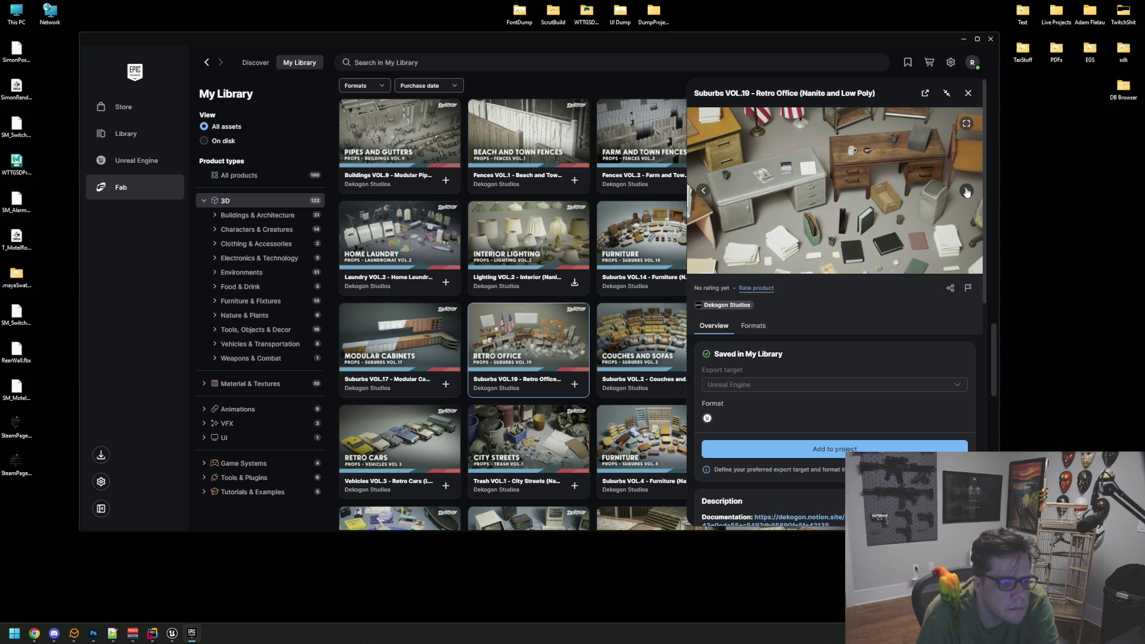
{"action": "left_click", "coordinate": [966, 190]}
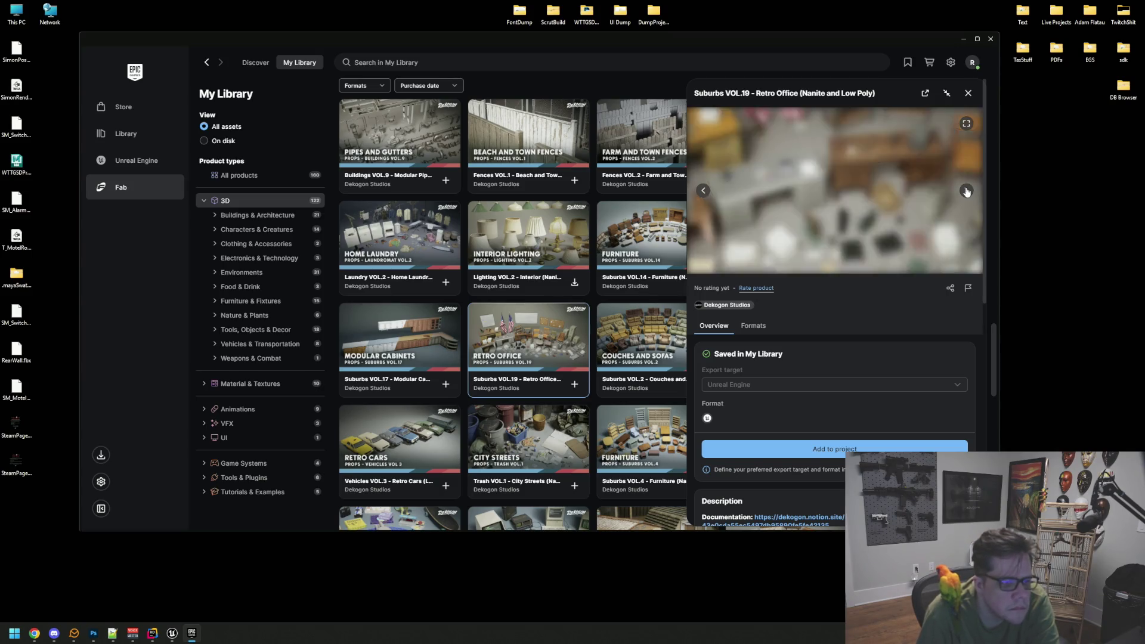
{"action": "left_click", "coordinate": [967, 191]}
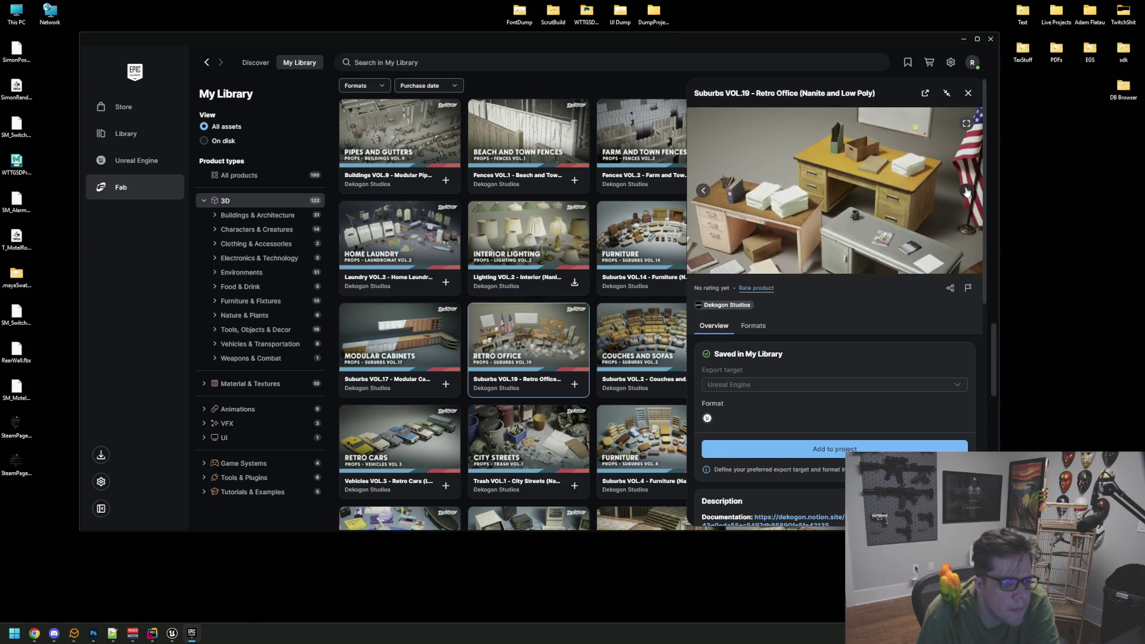
{"action": "left_click", "coordinate": [967, 191]}
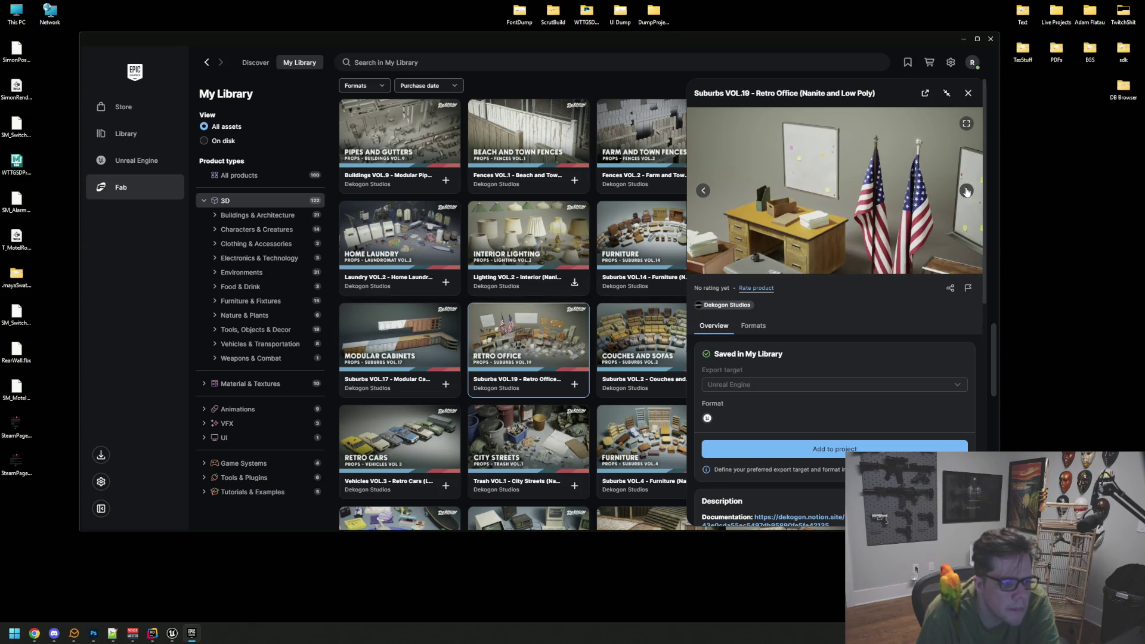
{"action": "left_click", "coordinate": [967, 191]}
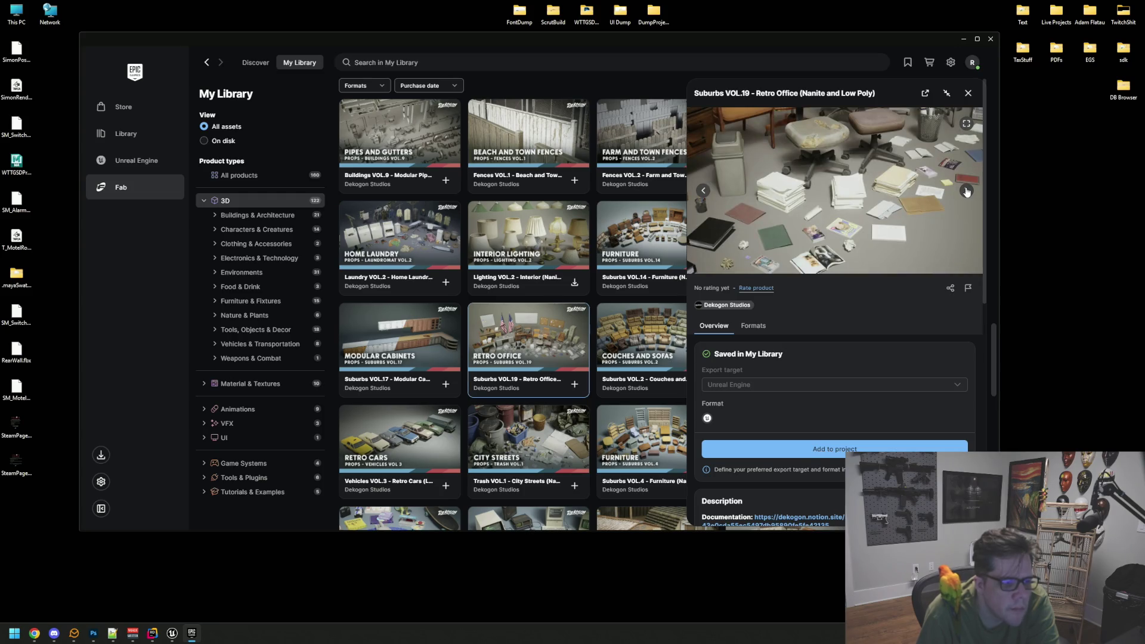
{"action": "left_click", "coordinate": [967, 191]}
{"action": "left_click", "coordinate": [966, 191]}
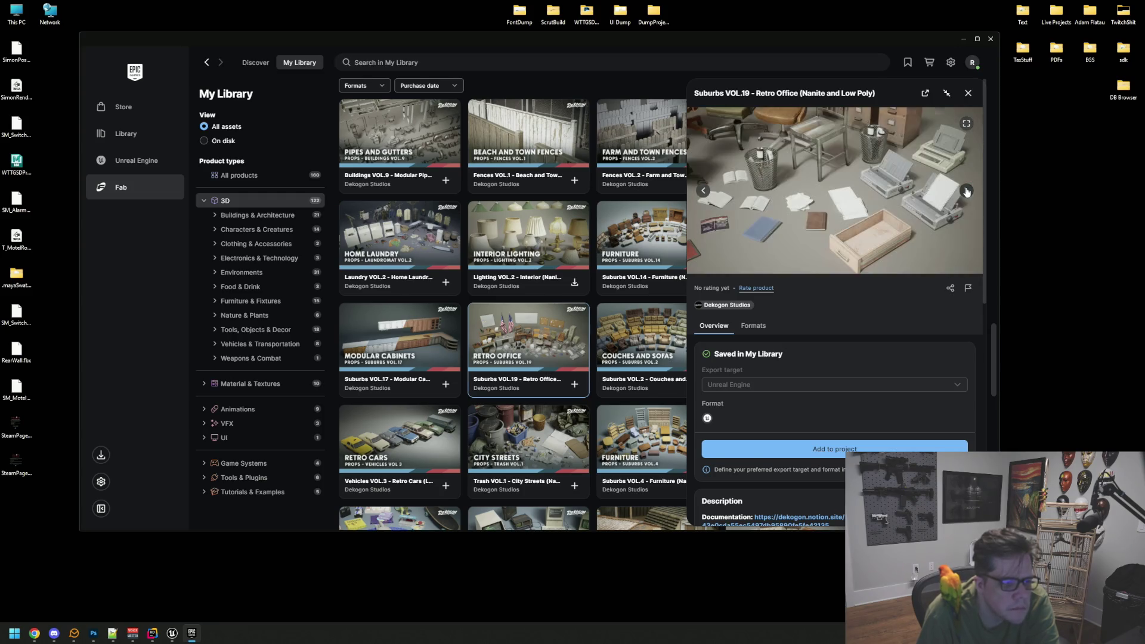
{"action": "key", "text": "alt+Tab"}
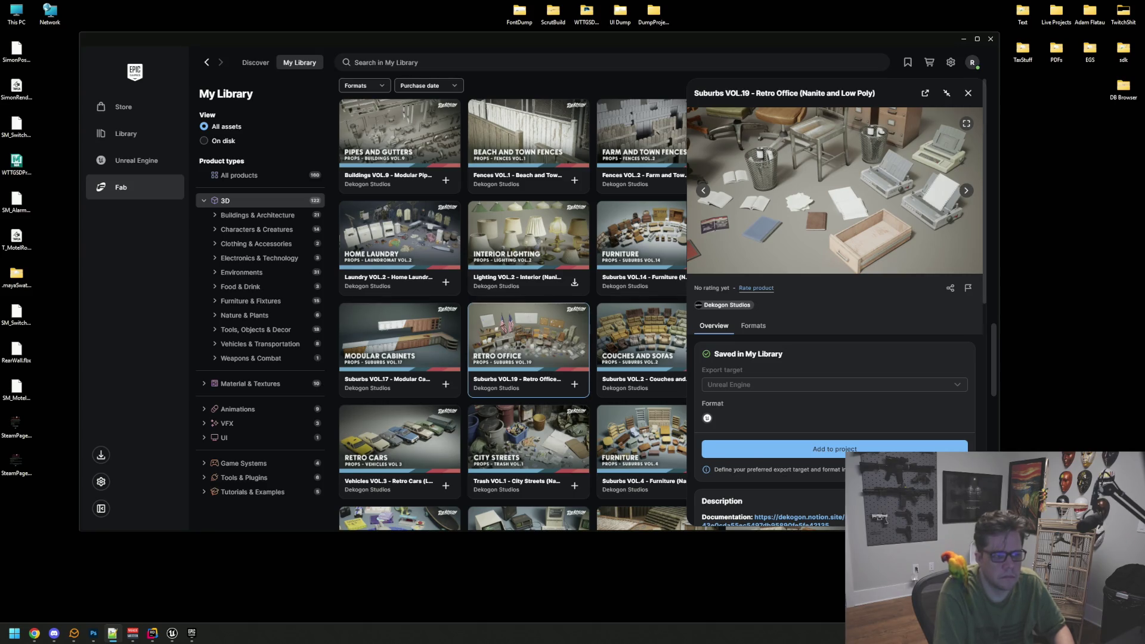
{"action": "left_click", "coordinate": [968, 93]}
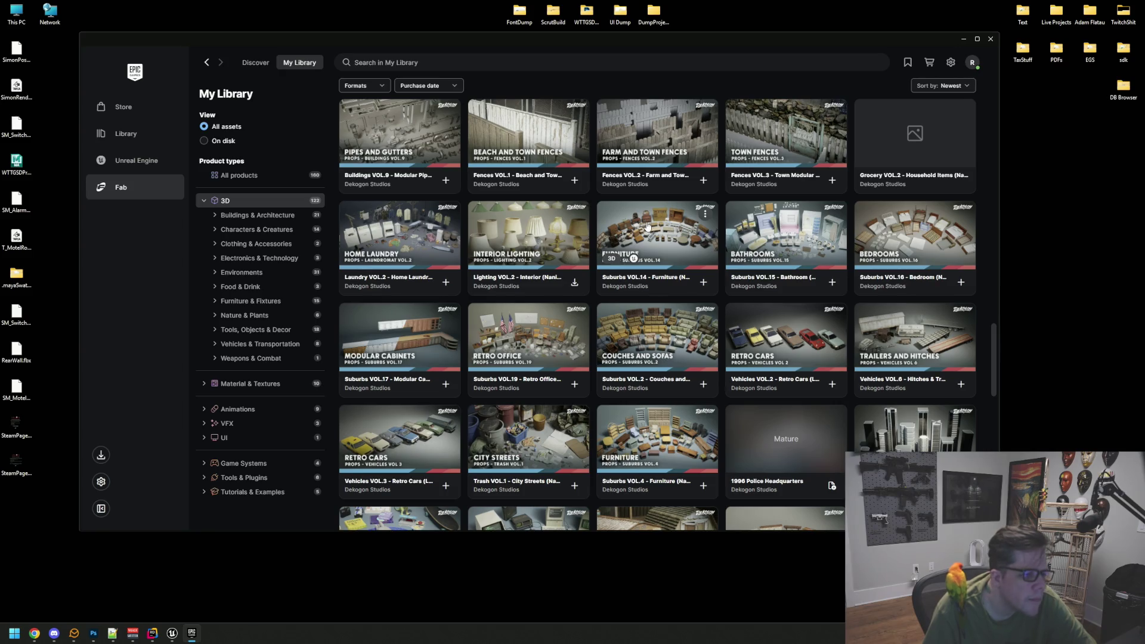
- Preview the Trash VOL.1 City Streets pack, close it, and scroll down to Commercial Laundry
{"action": "scroll", "coordinate": [438, 228], "scroll_direction": "down", "scroll_amount": 2}
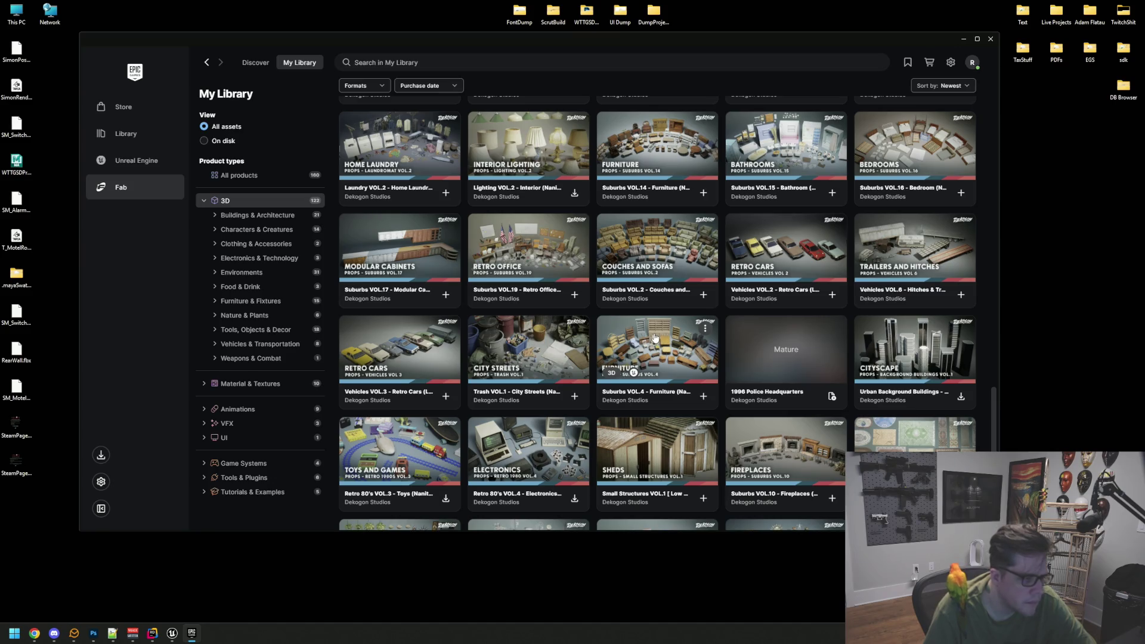
{"action": "left_click", "coordinate": [525, 337]}
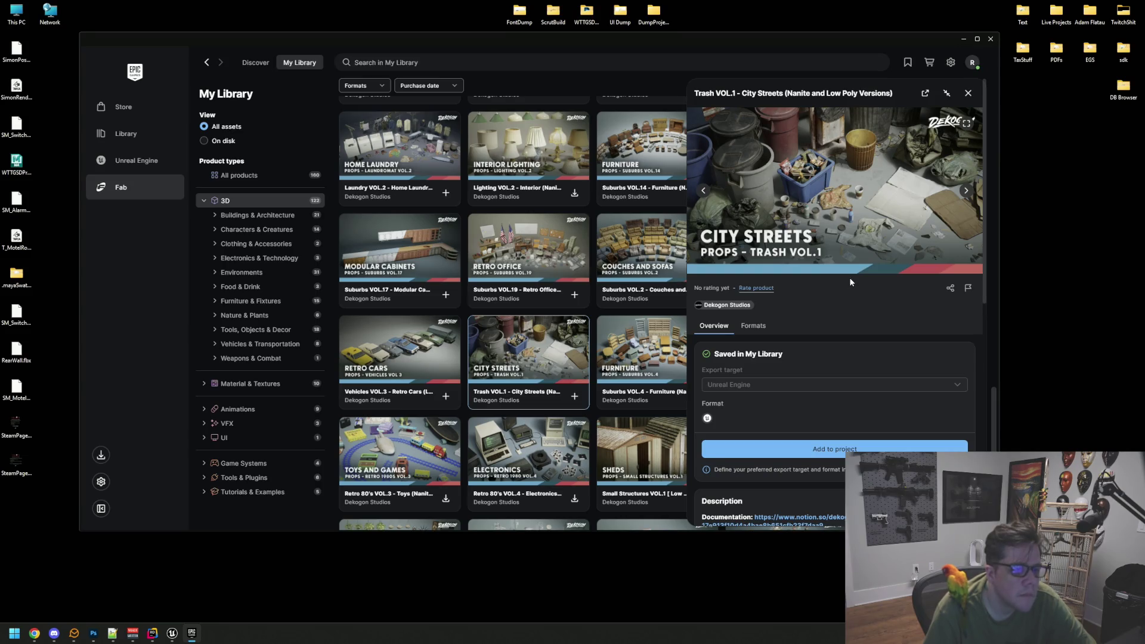
{"action": "left_click", "coordinate": [966, 191]}
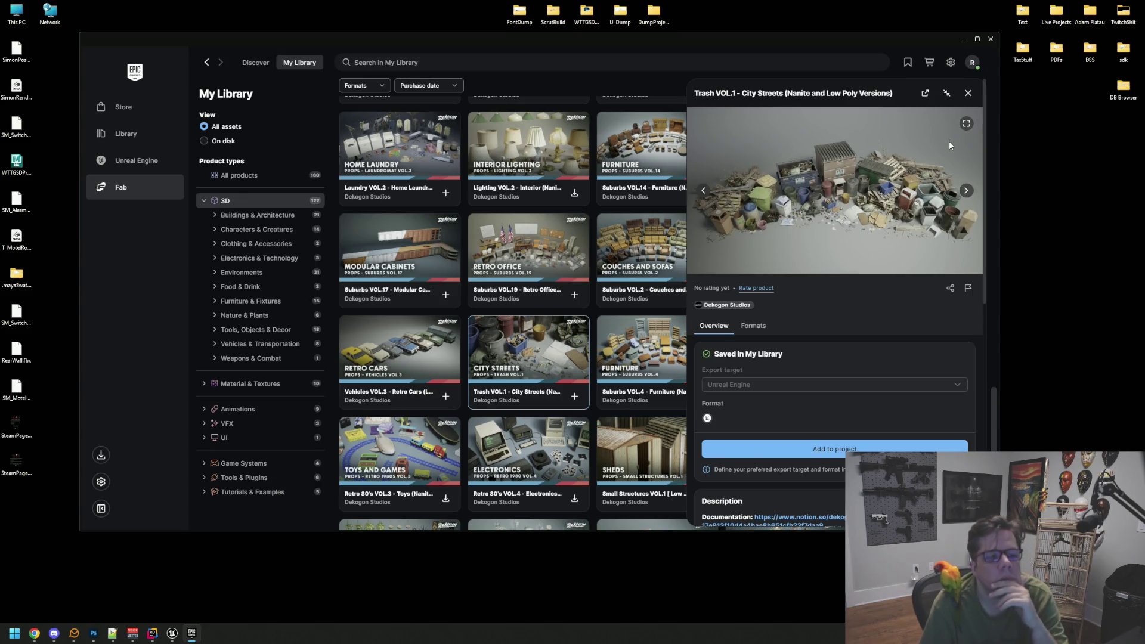
{"action": "left_click", "coordinate": [968, 96]}
{"action": "scroll", "coordinate": [496, 243], "scroll_direction": "down", "scroll_amount": 1}
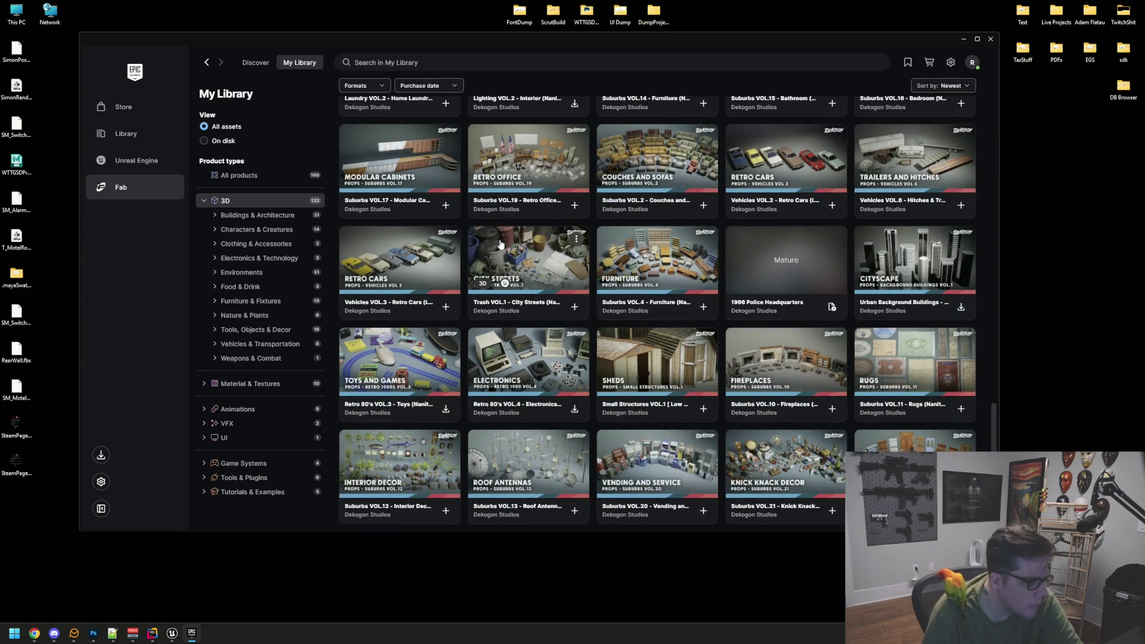
{"action": "scroll", "coordinate": [550, 323], "scroll_direction": "down", "scroll_amount": 1}
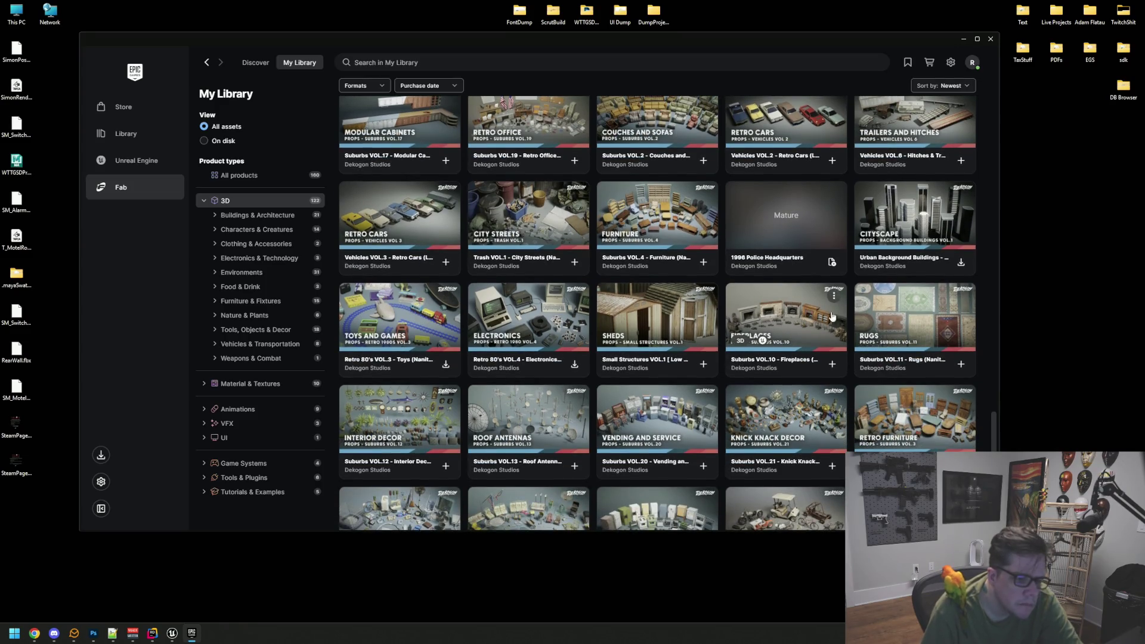
{"action": "scroll", "coordinate": [926, 316], "scroll_direction": "down", "scroll_amount": 2}
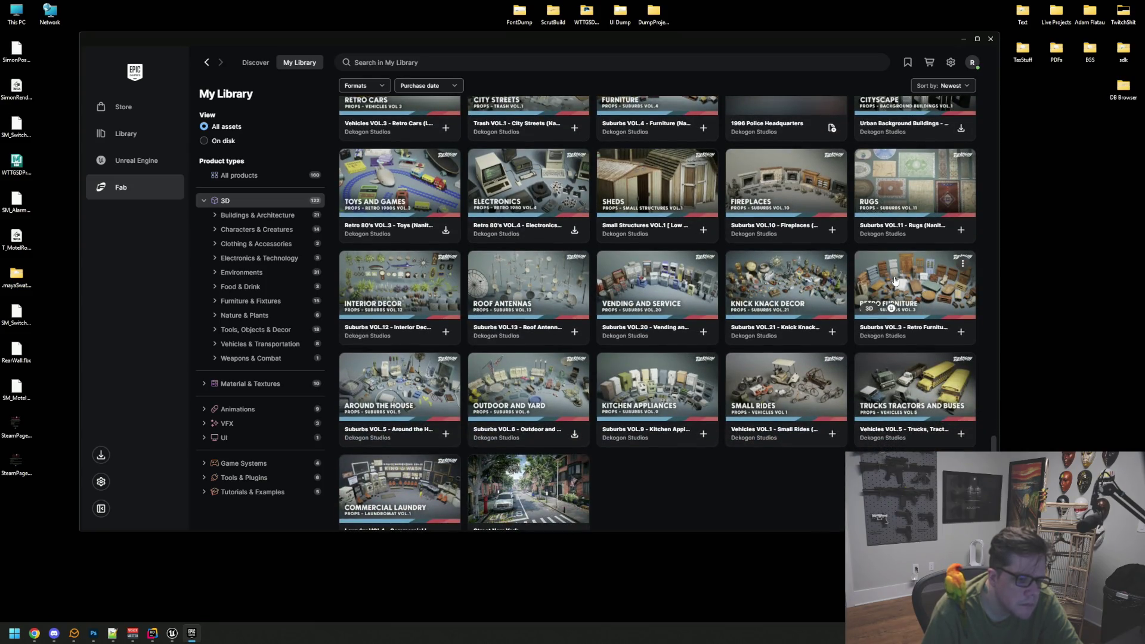
{"action": "left_click", "coordinate": [787, 275]}
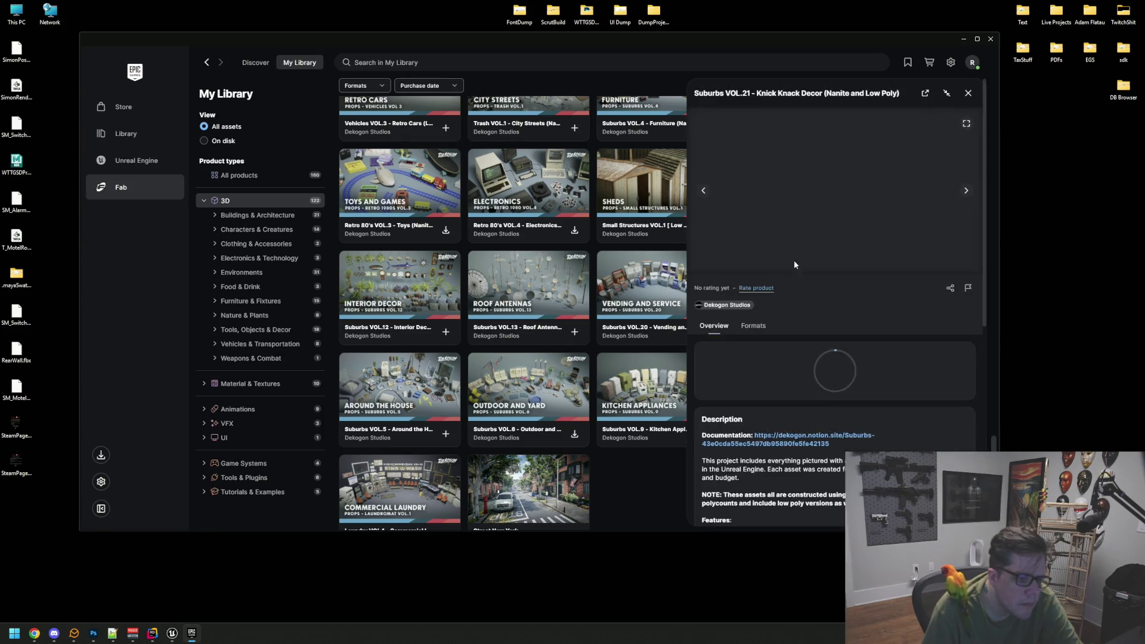
{"action": "left_click", "coordinate": [968, 93]}
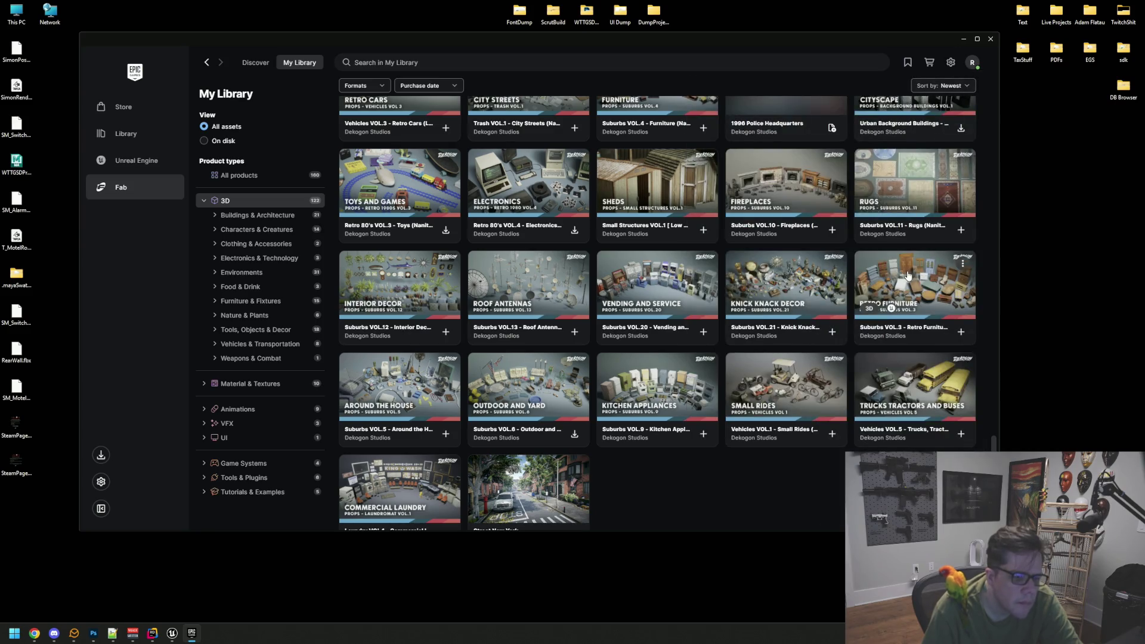
{"action": "left_click", "coordinate": [913, 286]}
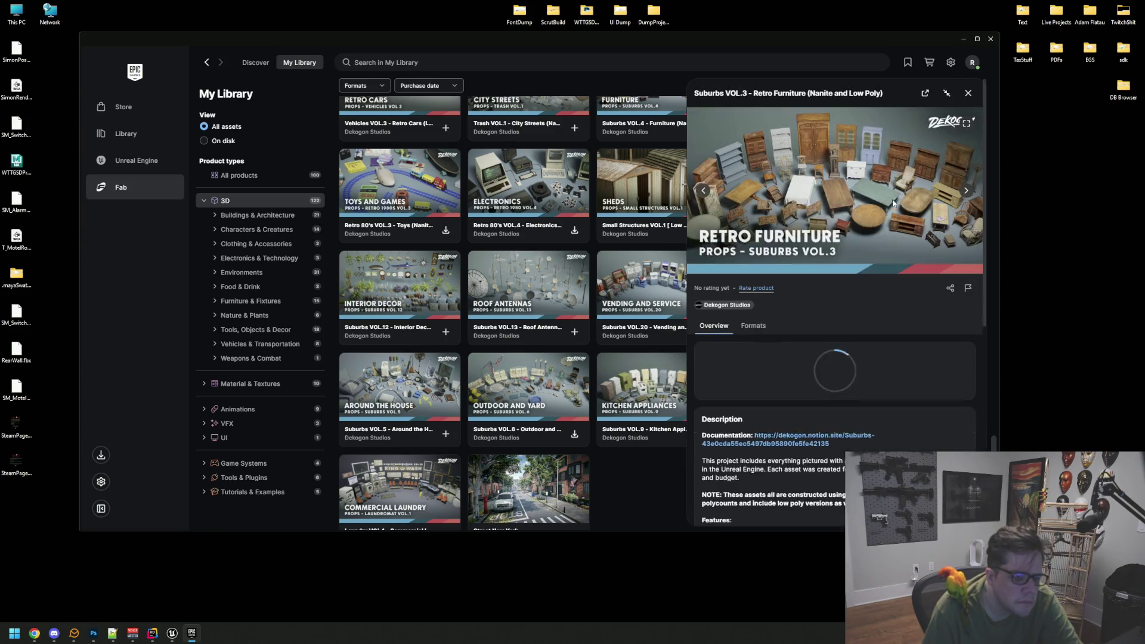
{"action": "left_click", "coordinate": [968, 93]}
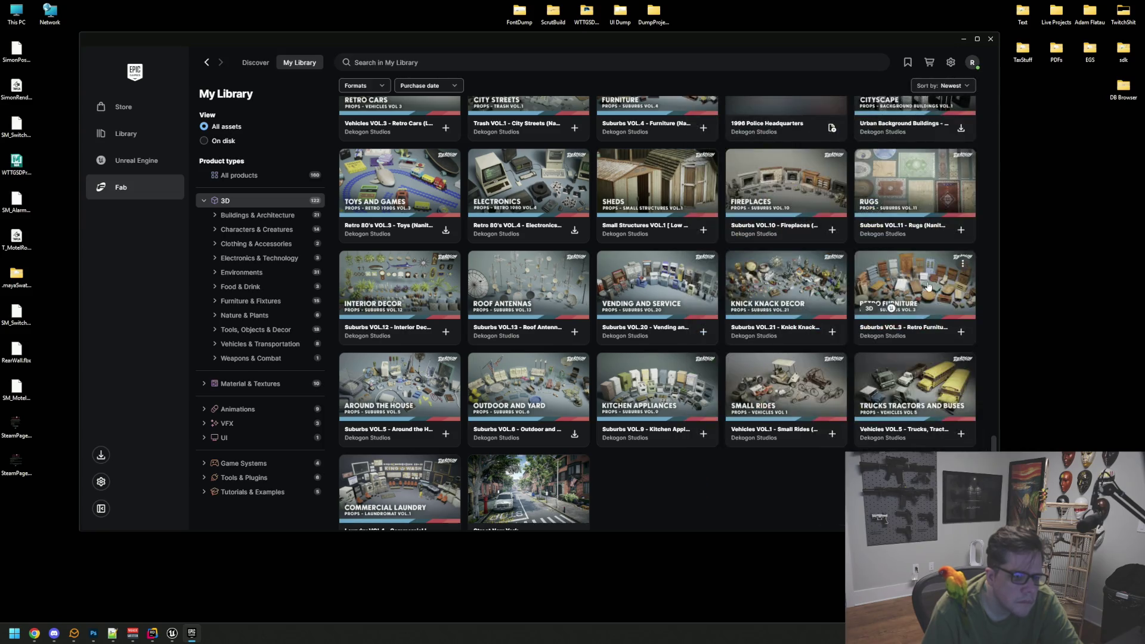
{"action": "left_click", "coordinate": [661, 276]}
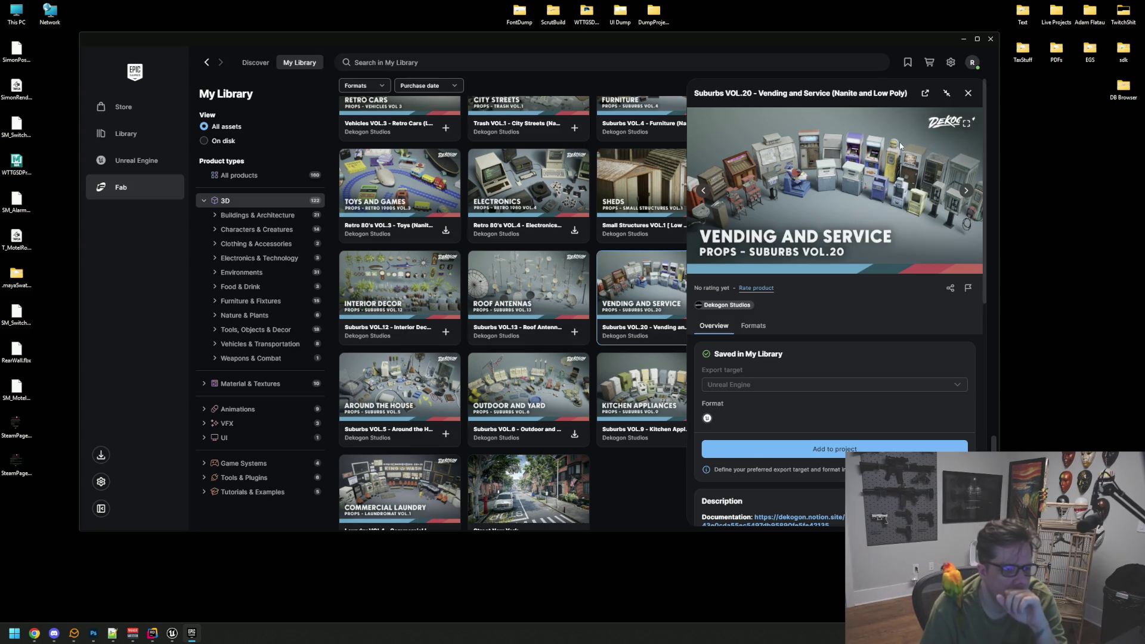
{"action": "left_click", "coordinate": [968, 94]}
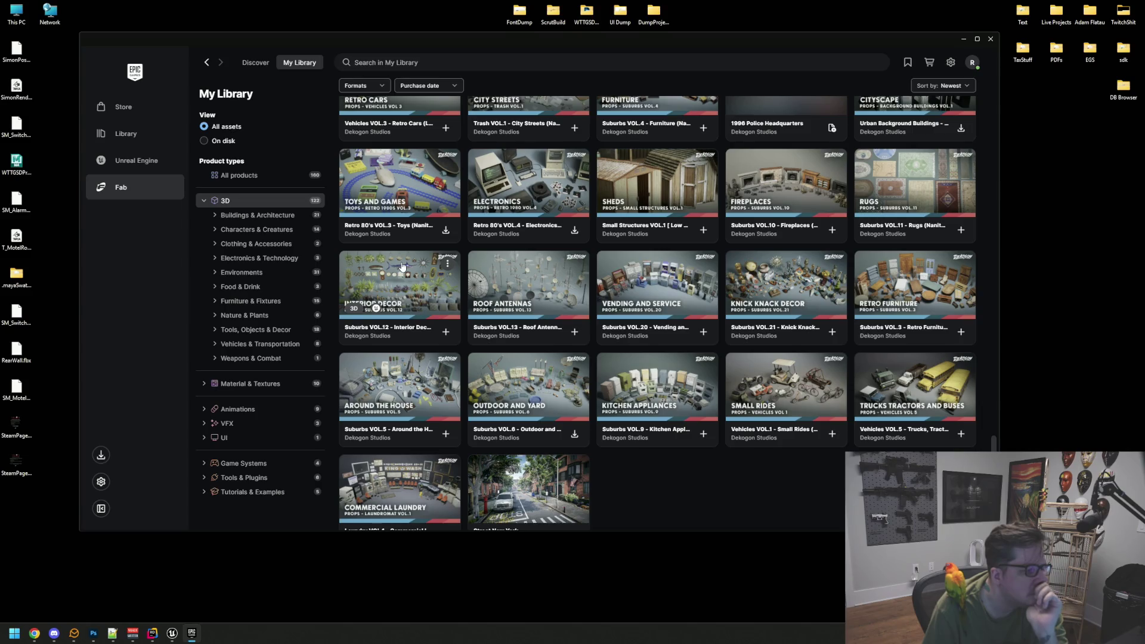
{"action": "scroll", "coordinate": [404, 321], "scroll_direction": "down", "scroll_amount": 1}
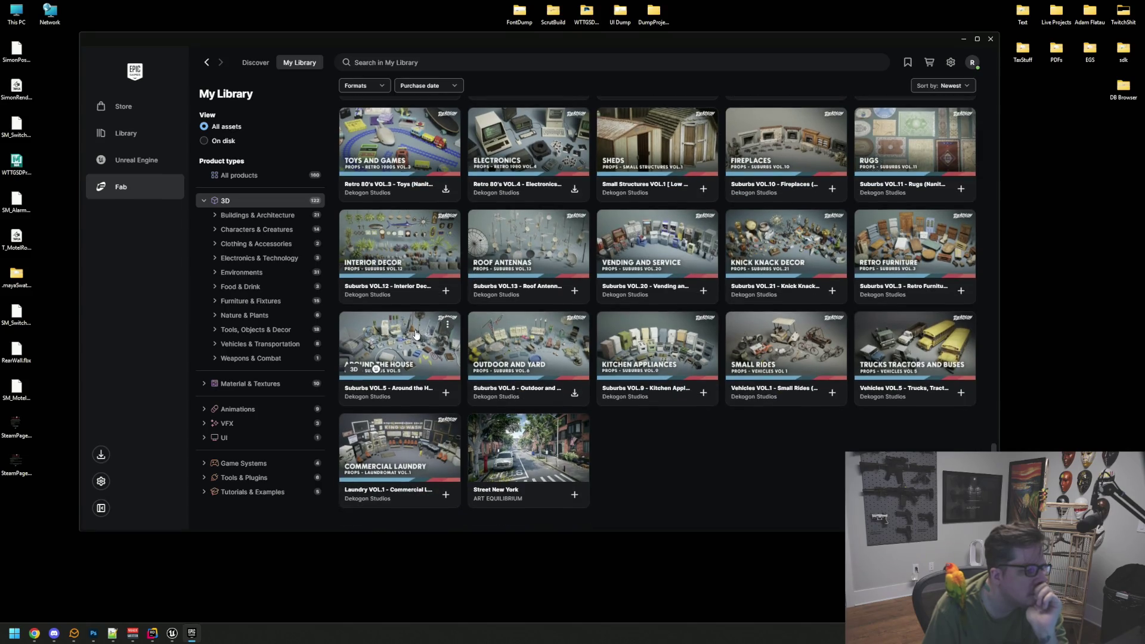
{"action": "left_click", "coordinate": [416, 334]}
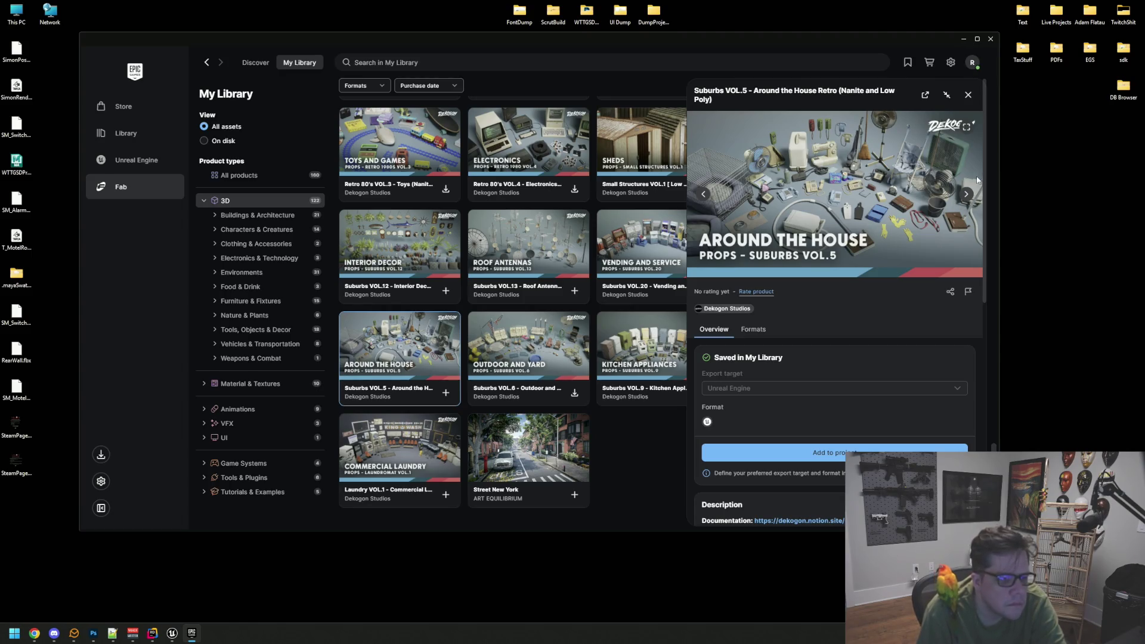
{"action": "left_click", "coordinate": [966, 195]}
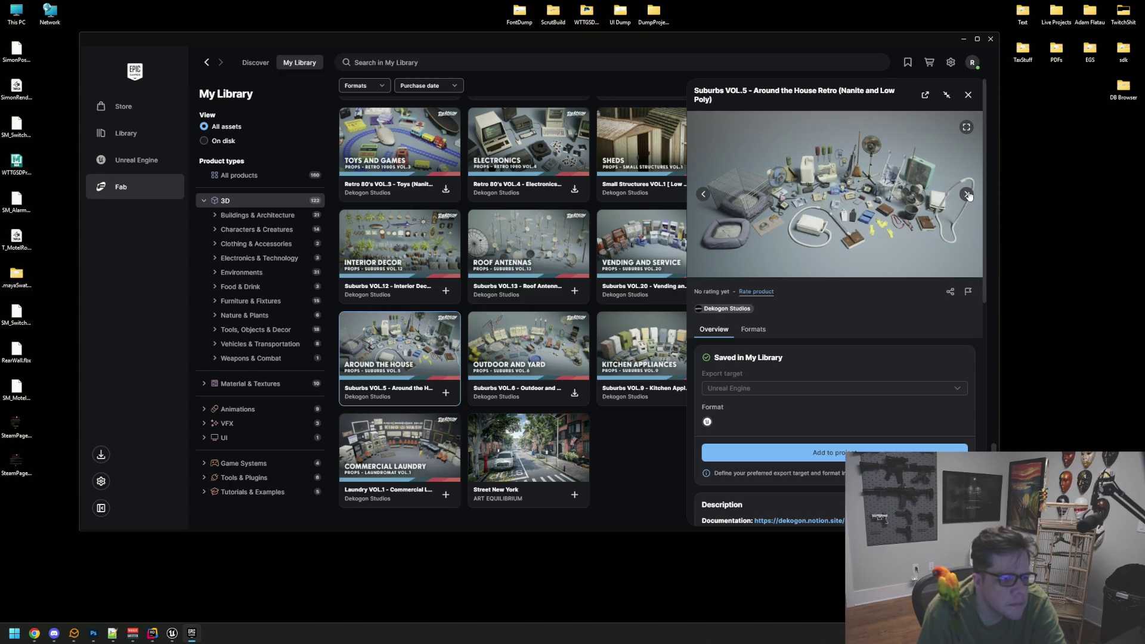
{"action": "left_click", "coordinate": [967, 195]}
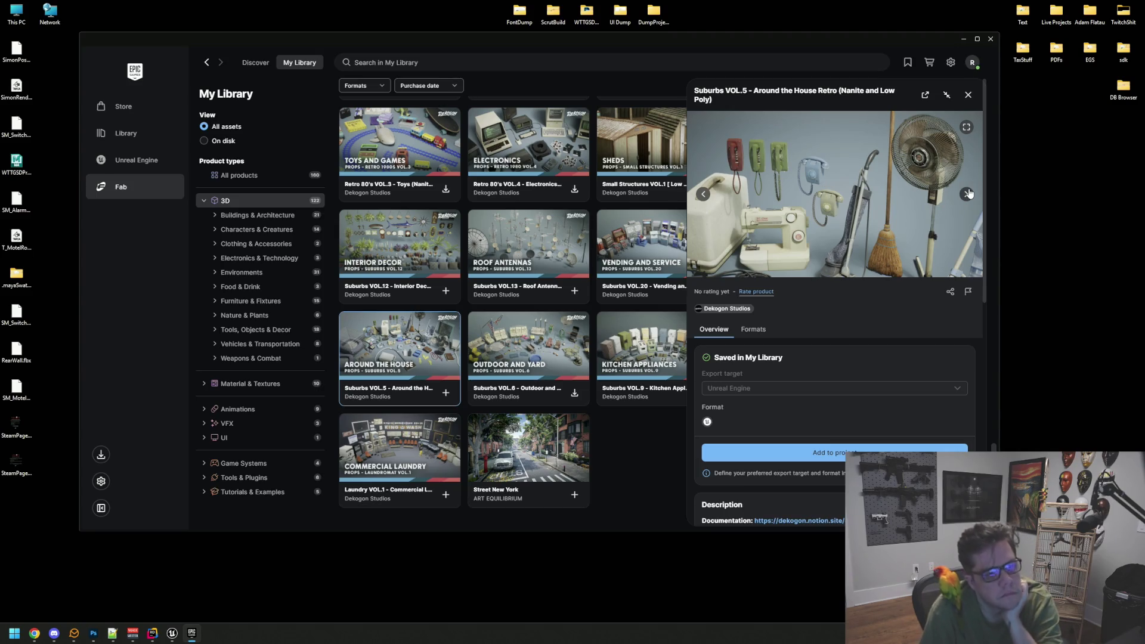
{"action": "left_click", "coordinate": [967, 193]}
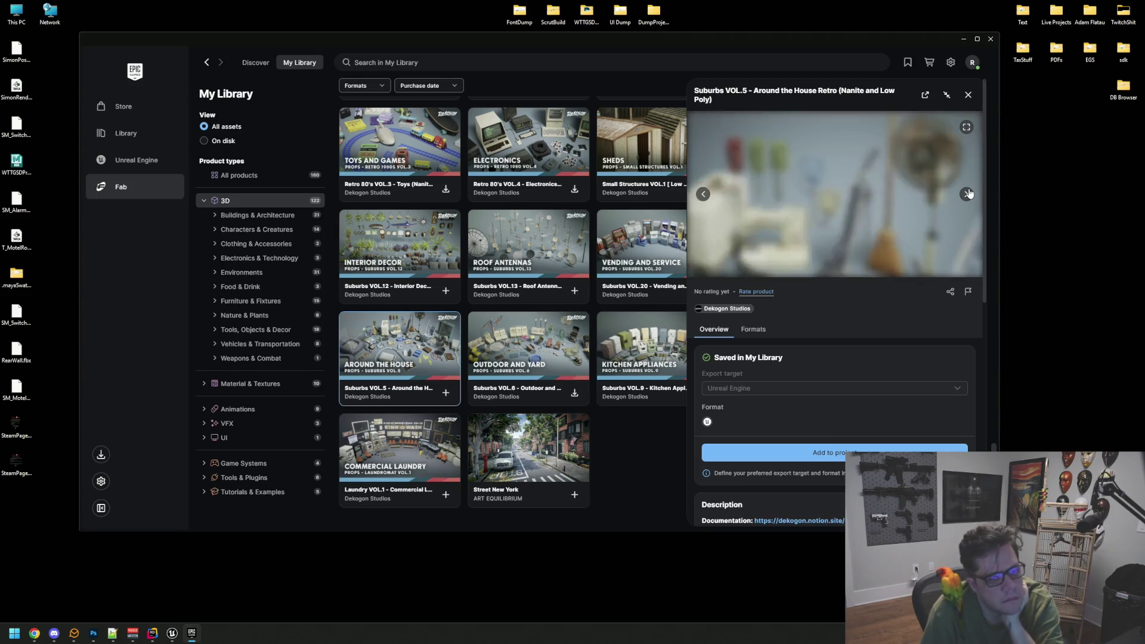
{"action": "left_click", "coordinate": [968, 194]}
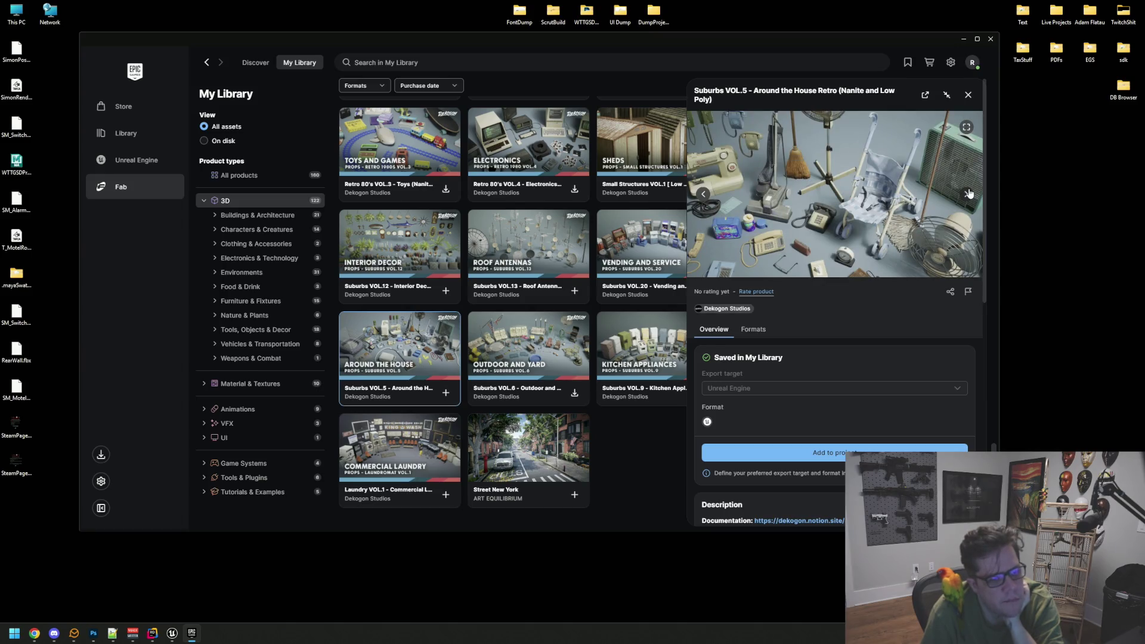
{"action": "left_click", "coordinate": [968, 194]}
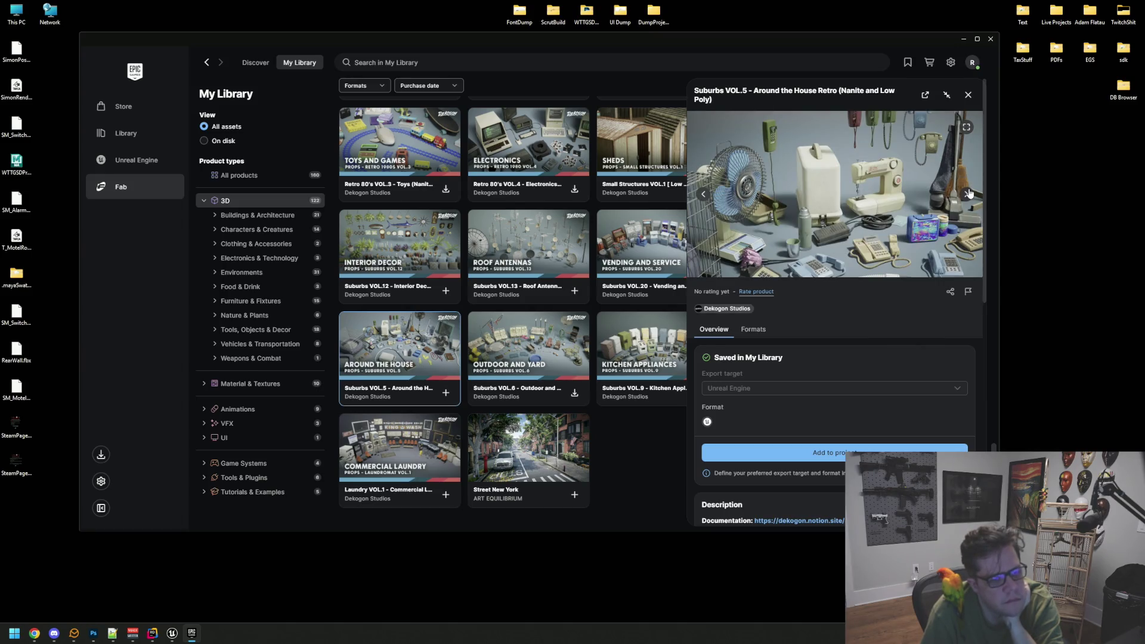
{"action": "left_click", "coordinate": [968, 193]}
{"action": "left_click", "coordinate": [967, 194]}
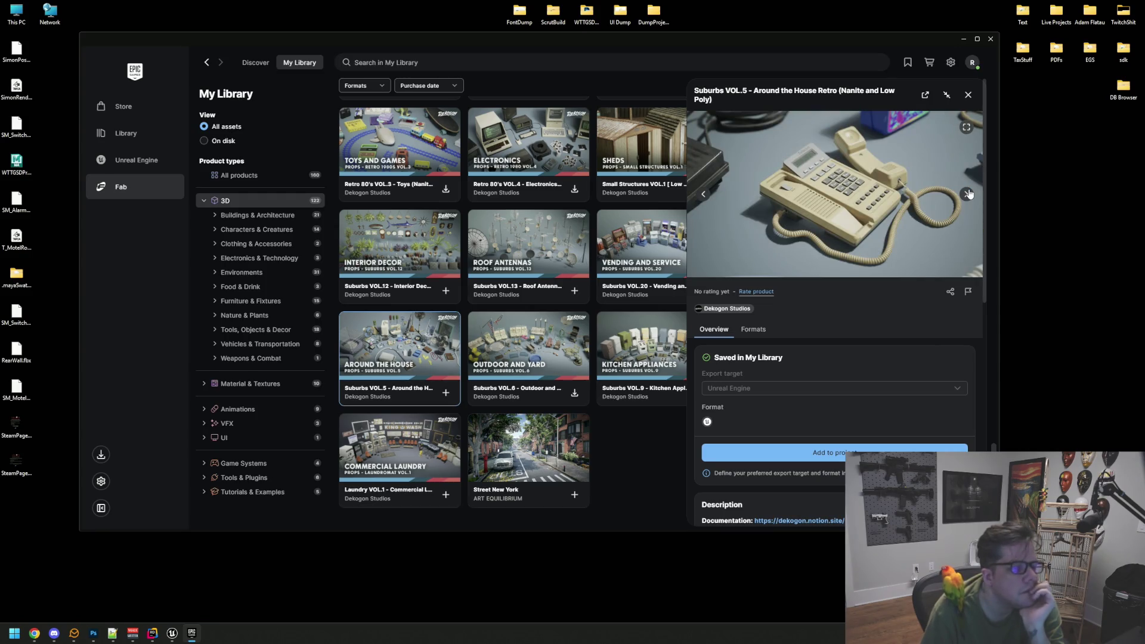
{"action": "left_click", "coordinate": [967, 194]}
{"action": "left_click", "coordinate": [967, 194]}
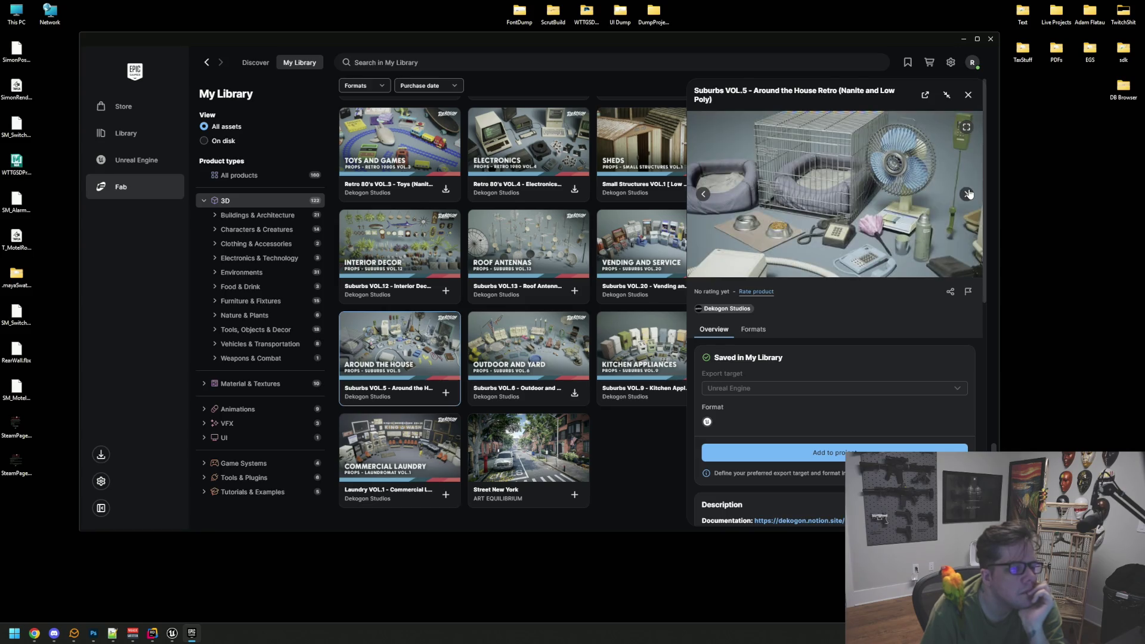
{"action": "left_click", "coordinate": [967, 193]}
{"action": "left_click", "coordinate": [967, 194]}
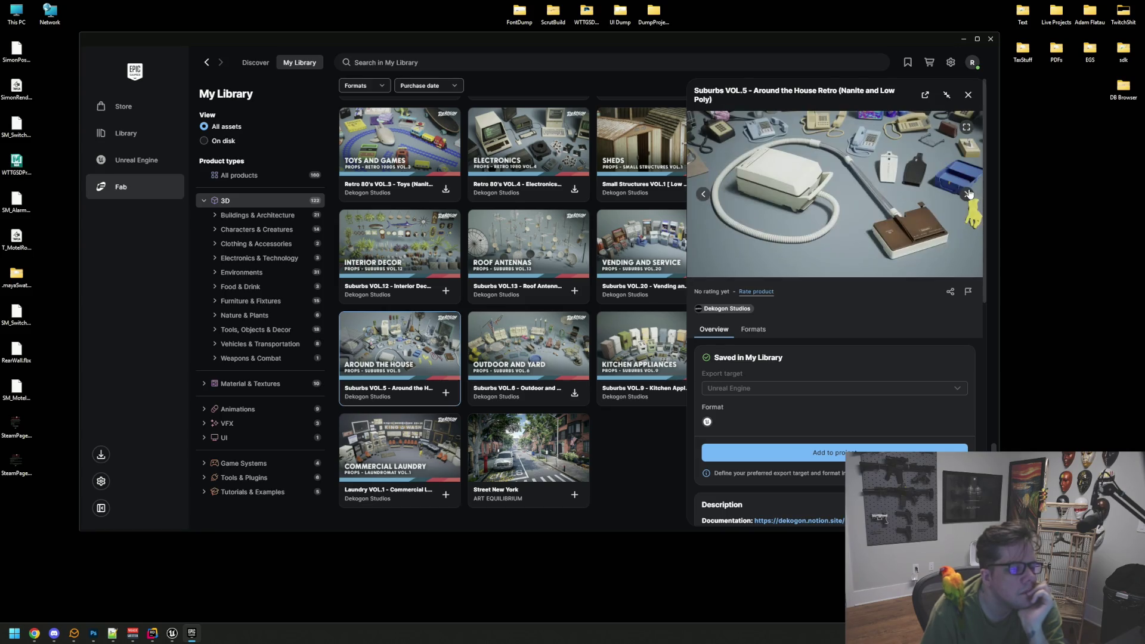
{"action": "left_click", "coordinate": [968, 194]}
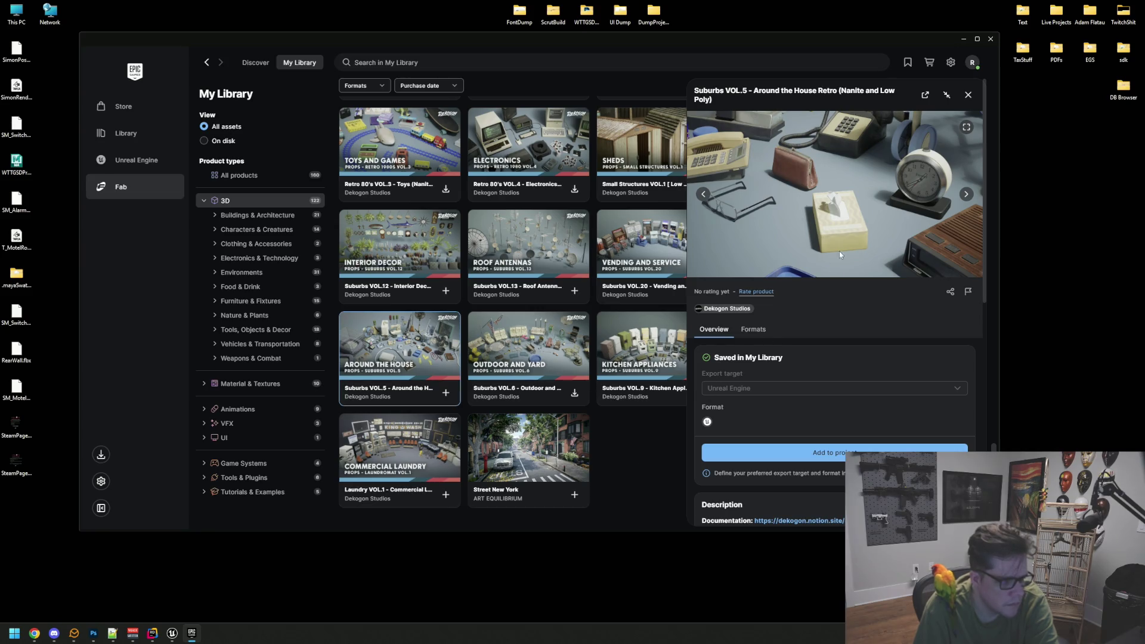
{"action": "left_click", "coordinate": [968, 95]}
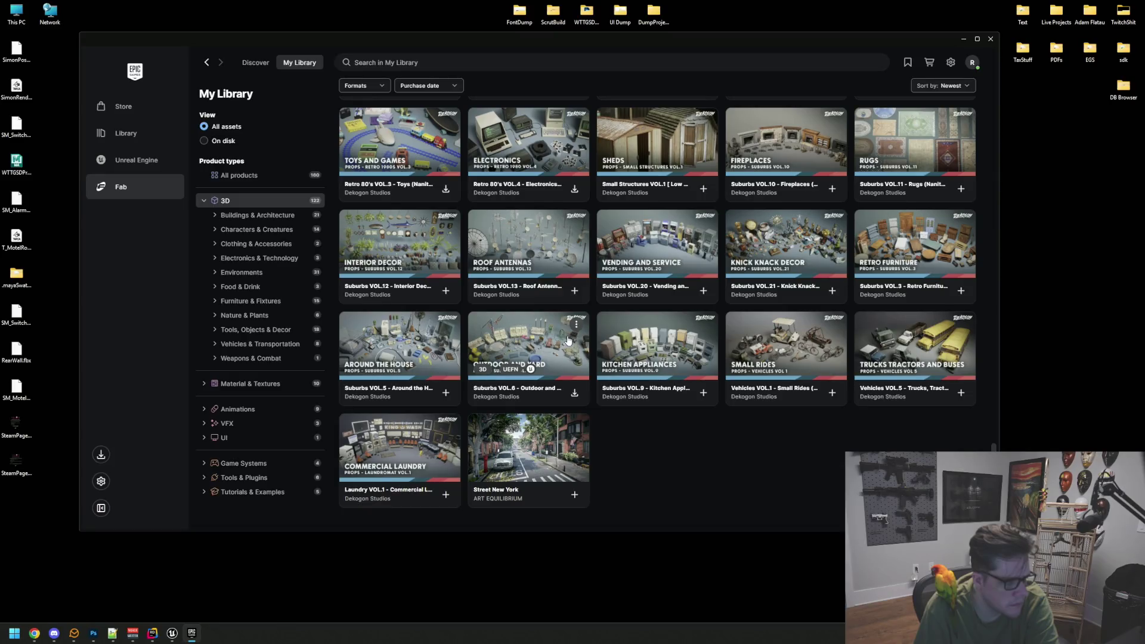
- Preview the Outdoor and Yard pack through to the patio scene with gnomes, then close it
{"action": "left_click", "coordinate": [700, 301]}
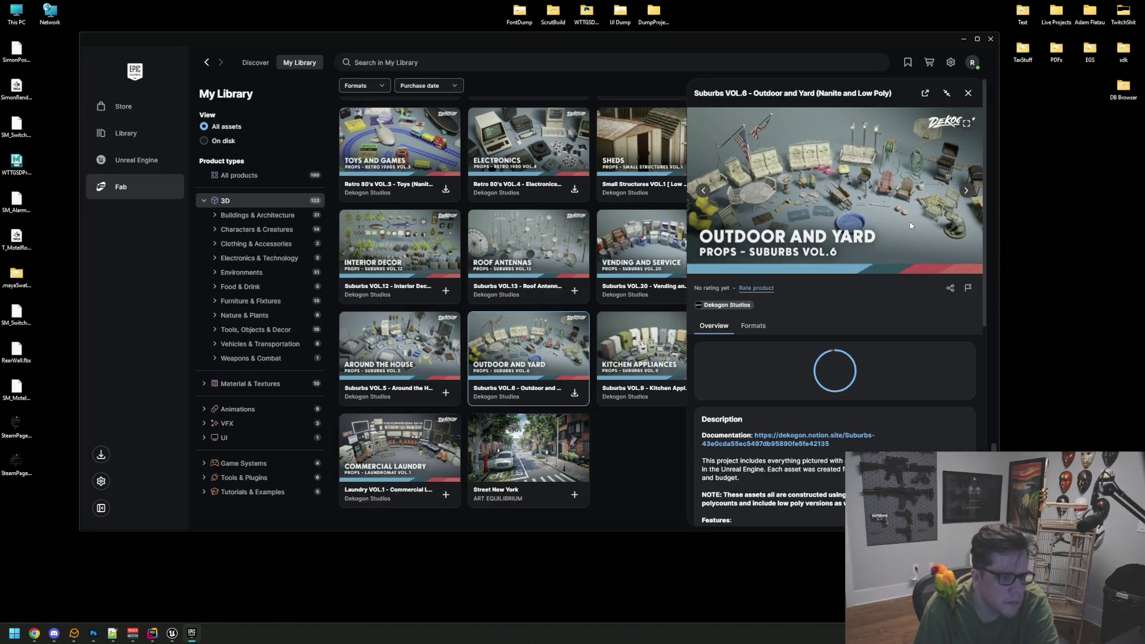
{"action": "left_click", "coordinate": [966, 191]}
{"action": "left_click", "coordinate": [965, 191]}
{"action": "left_click", "coordinate": [966, 191]}
{"action": "left_click", "coordinate": [965, 190]}
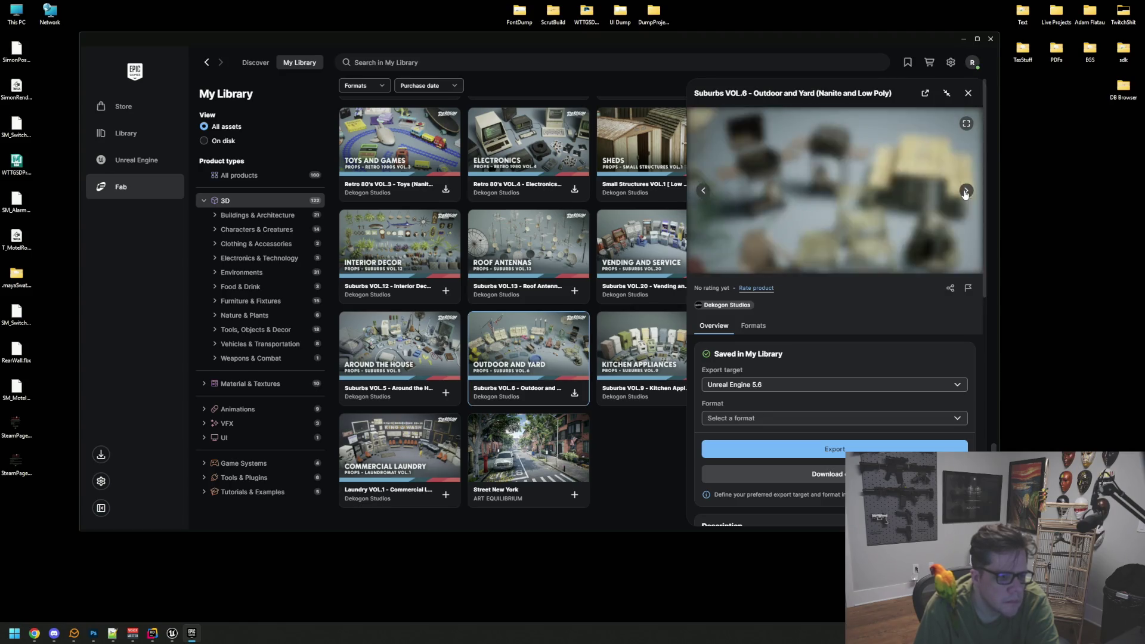
{"action": "left_click", "coordinate": [968, 93]}
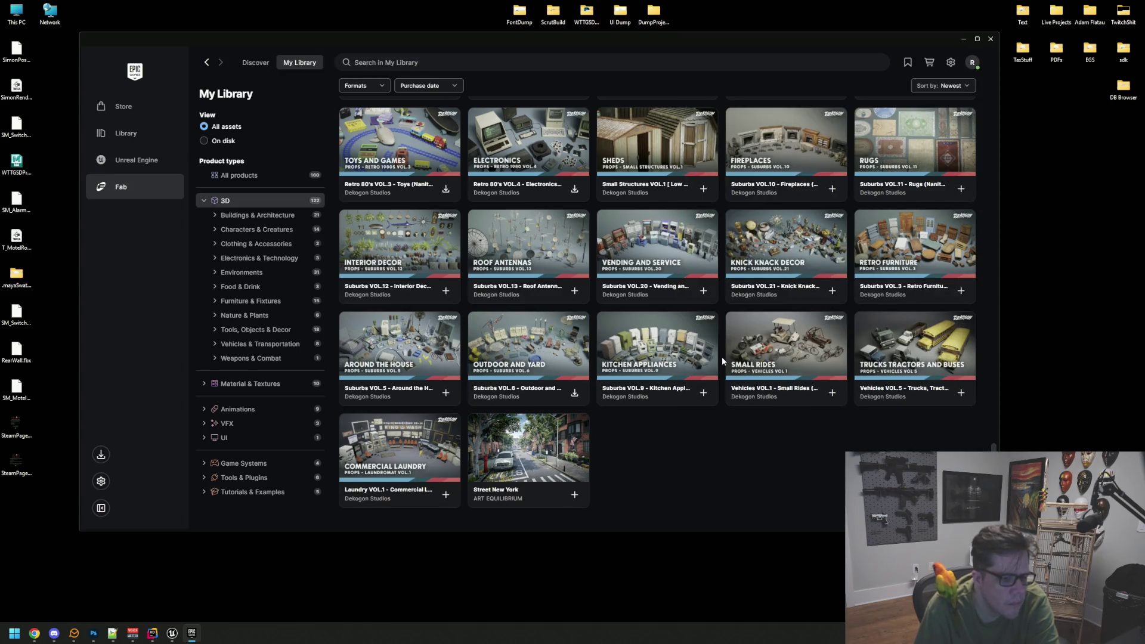
- Browse the Commercial Laundry previews, including change machines and the waiting area, then close them
{"action": "left_click", "coordinate": [389, 443]}
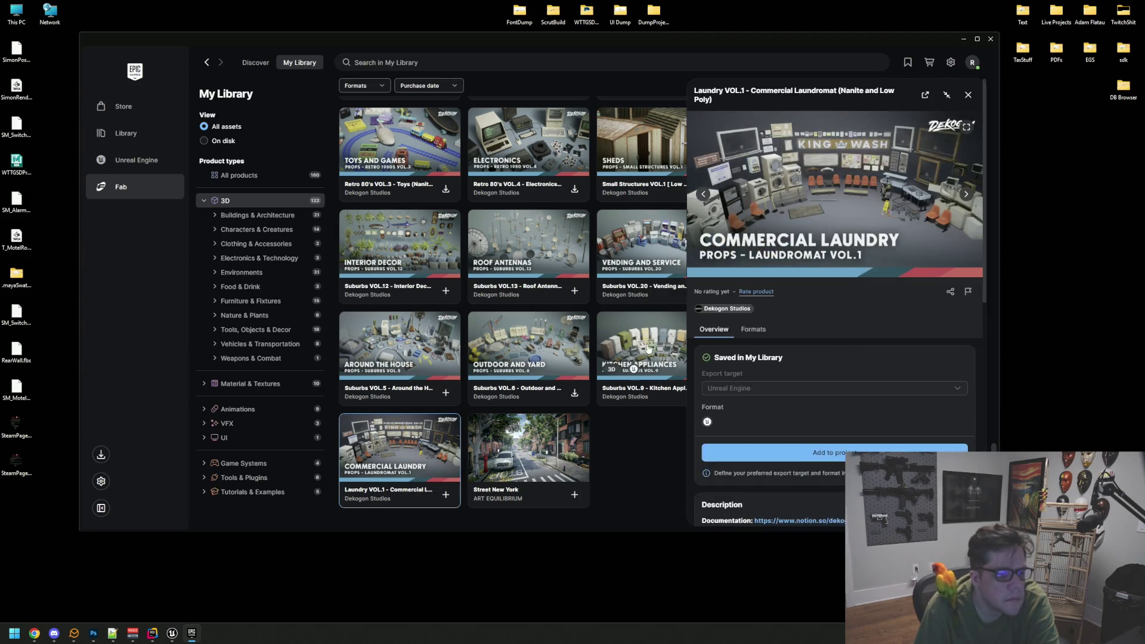
{"action": "left_click", "coordinate": [968, 194]}
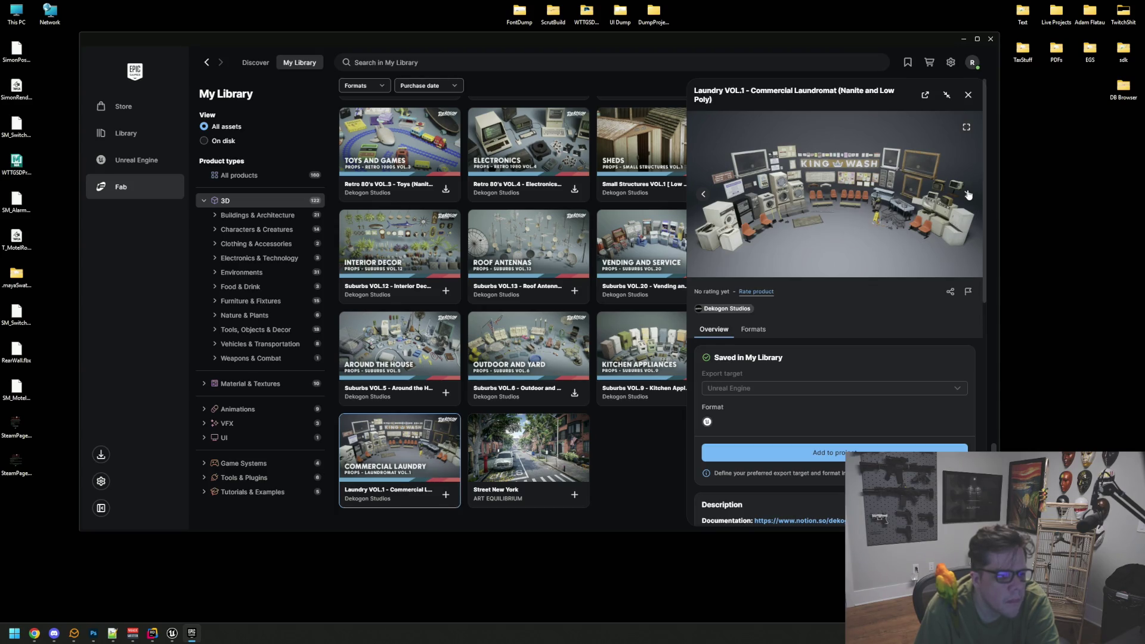
{"action": "left_click", "coordinate": [968, 195]}
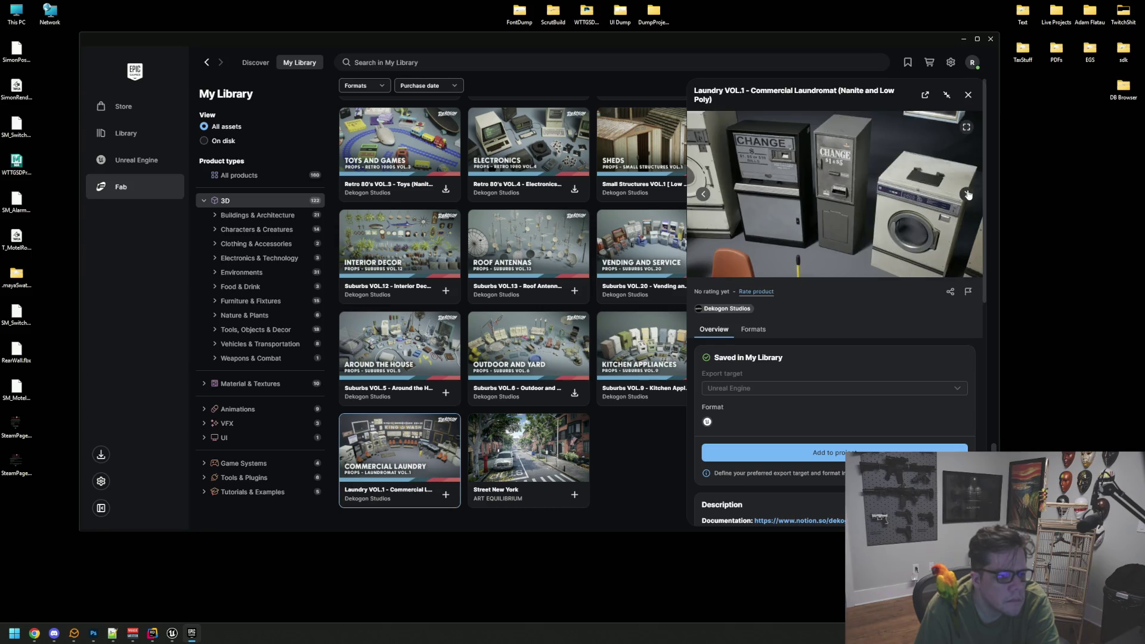
{"action": "left_click", "coordinate": [968, 195]}
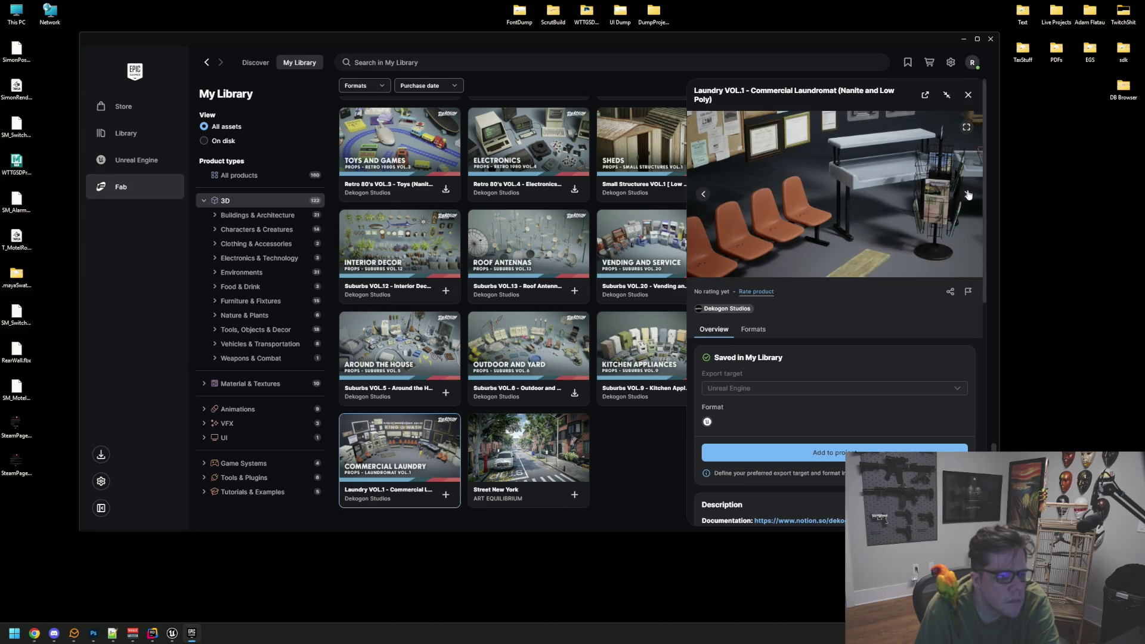
{"action": "left_click", "coordinate": [968, 194]}
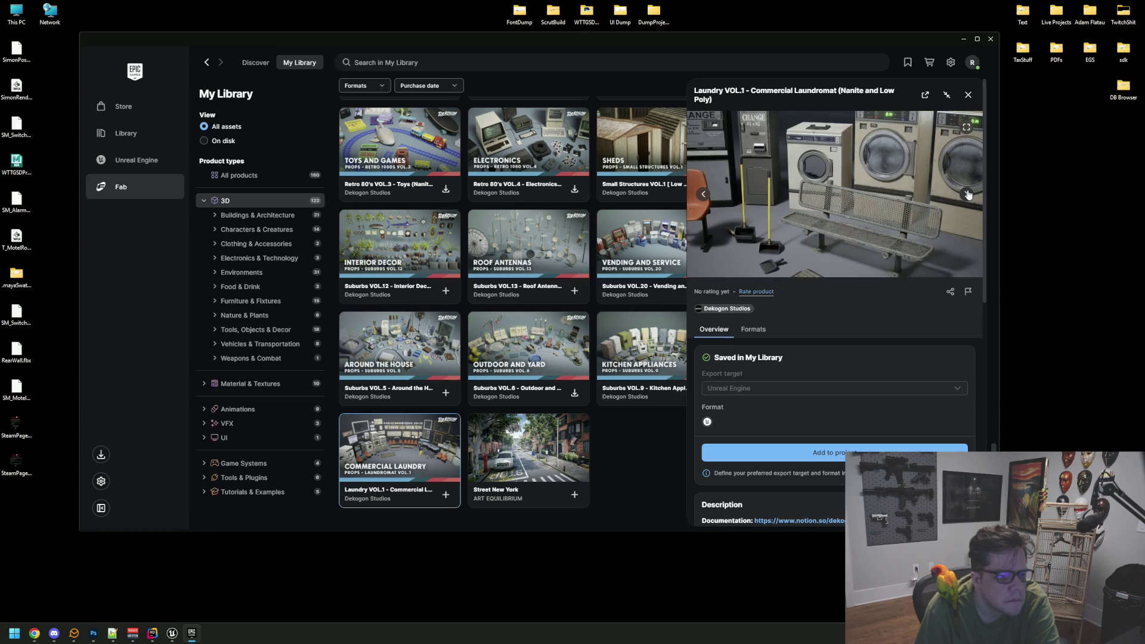
{"action": "left_click", "coordinate": [704, 195]}
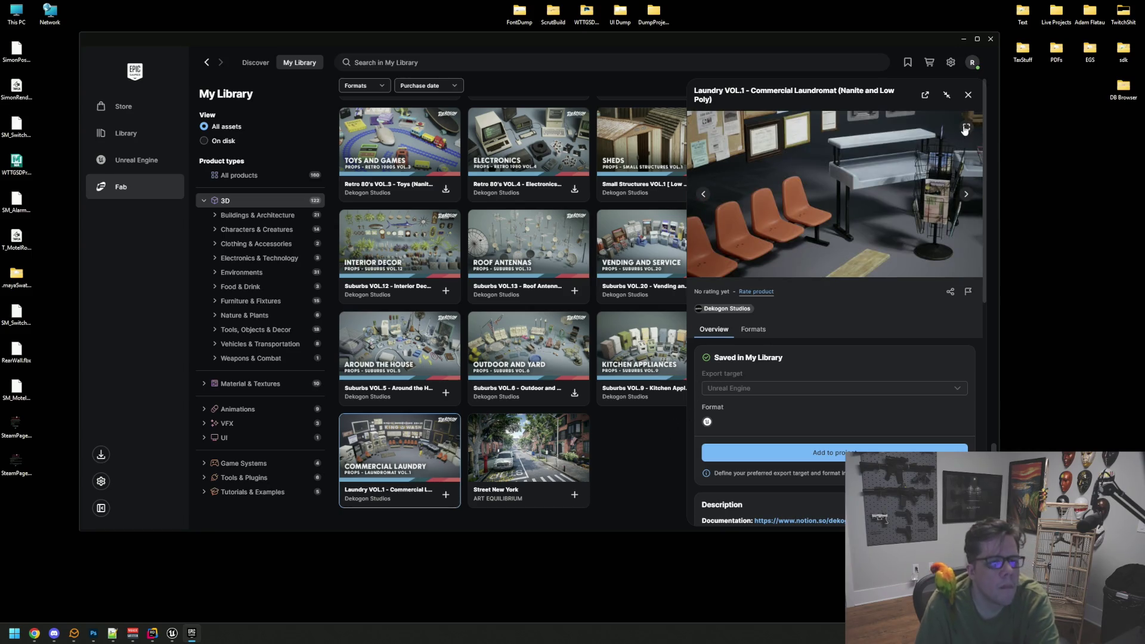
{"action": "left_click", "coordinate": [968, 95]}
{"action": "key", "text": "alt+Tab"}
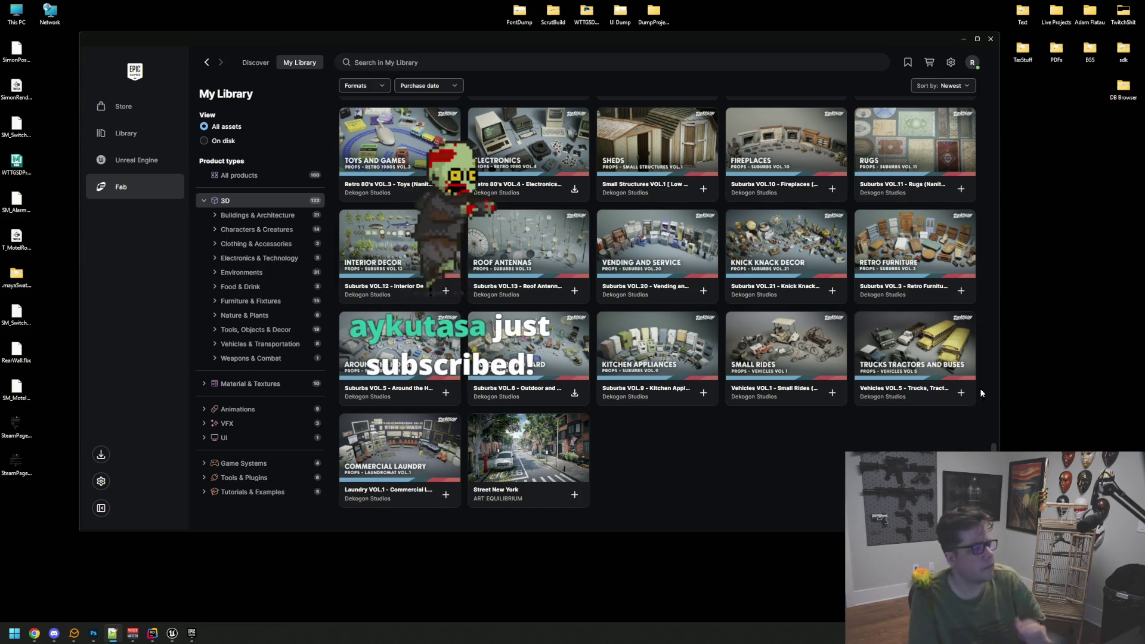
- Filter the Unreal Engine Fab Library by 'Househol', glance at Household Props, then return to Library
{"action": "left_click", "coordinate": [149, 158]}
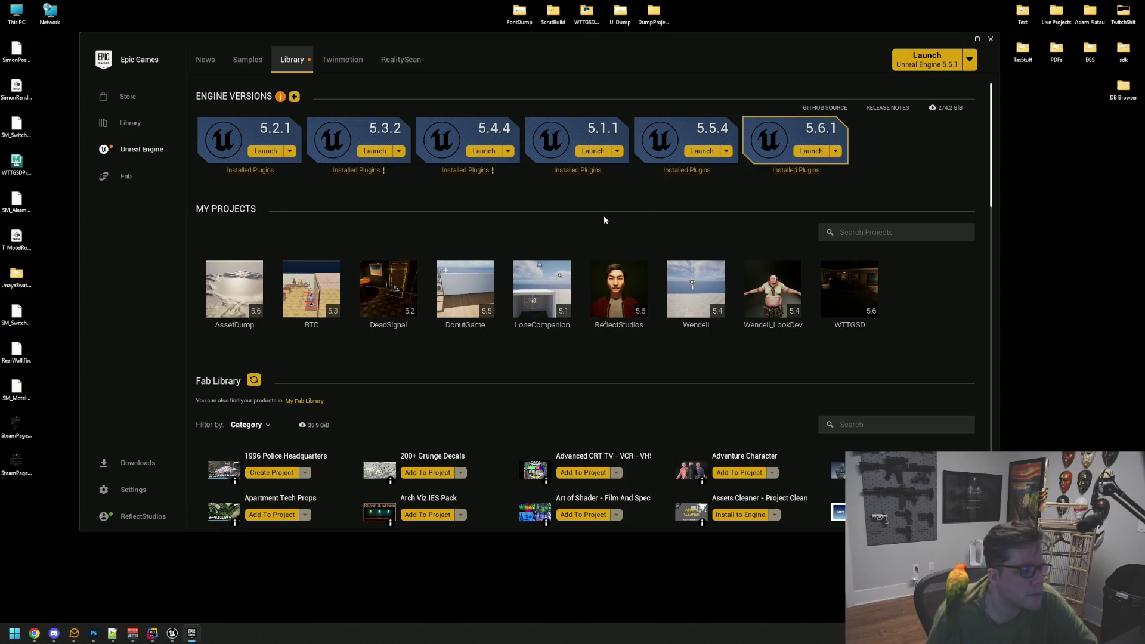
{"action": "scroll", "coordinate": [603, 212], "scroll_direction": "down", "scroll_amount": 3}
{"action": "left_click", "coordinate": [853, 322]}
{"action": "type", "text": "Househol"}
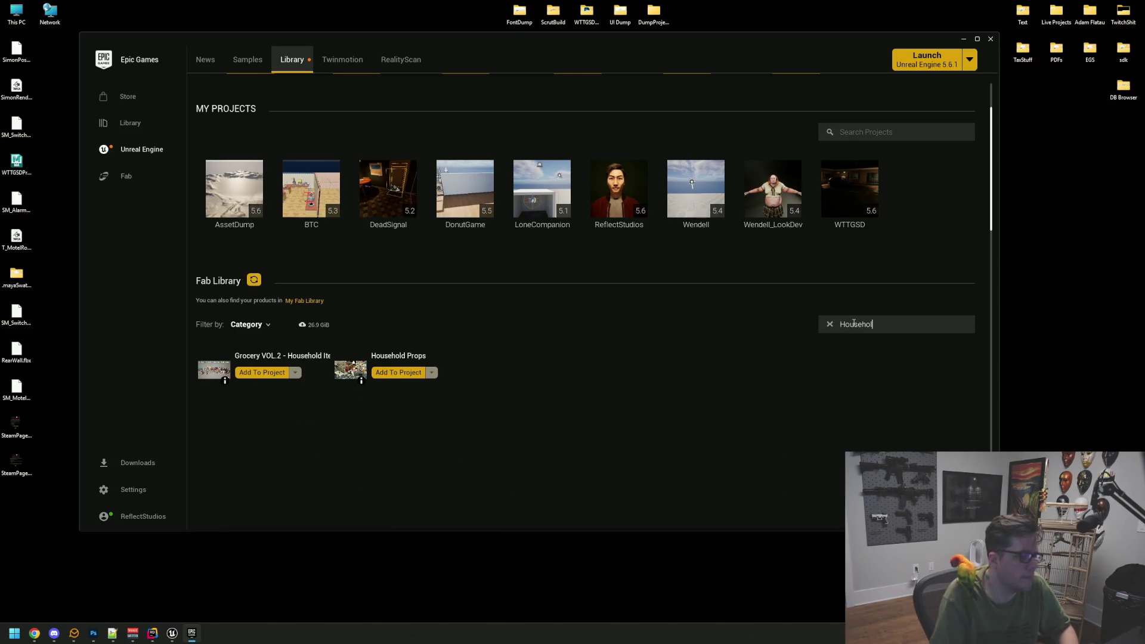
{"action": "left_click", "coordinate": [410, 358]}
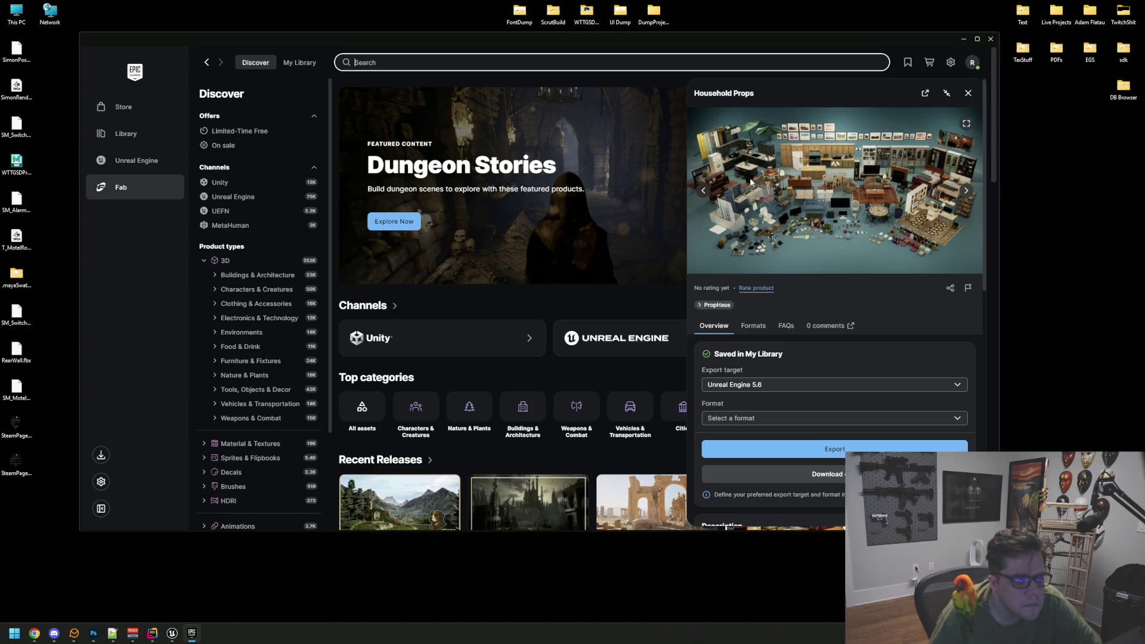
{"action": "left_click", "coordinate": [132, 189]}
{"action": "left_click", "coordinate": [159, 159]}
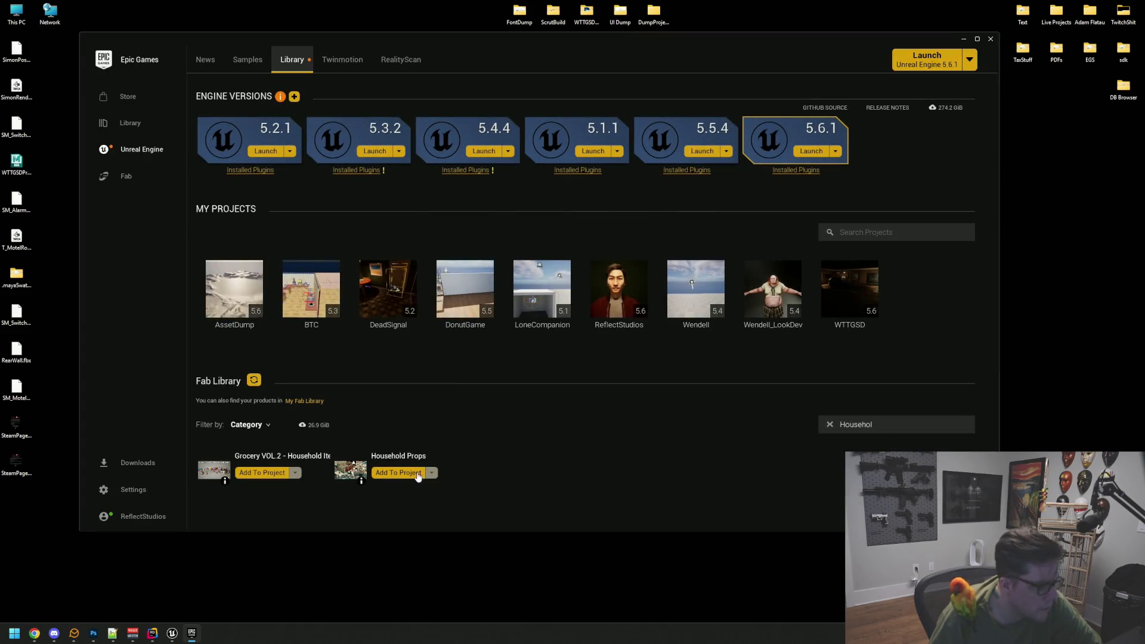
- Add the Household Props pack to AssetDump through its Add To Project dialog
{"action": "left_click", "coordinate": [419, 474]}
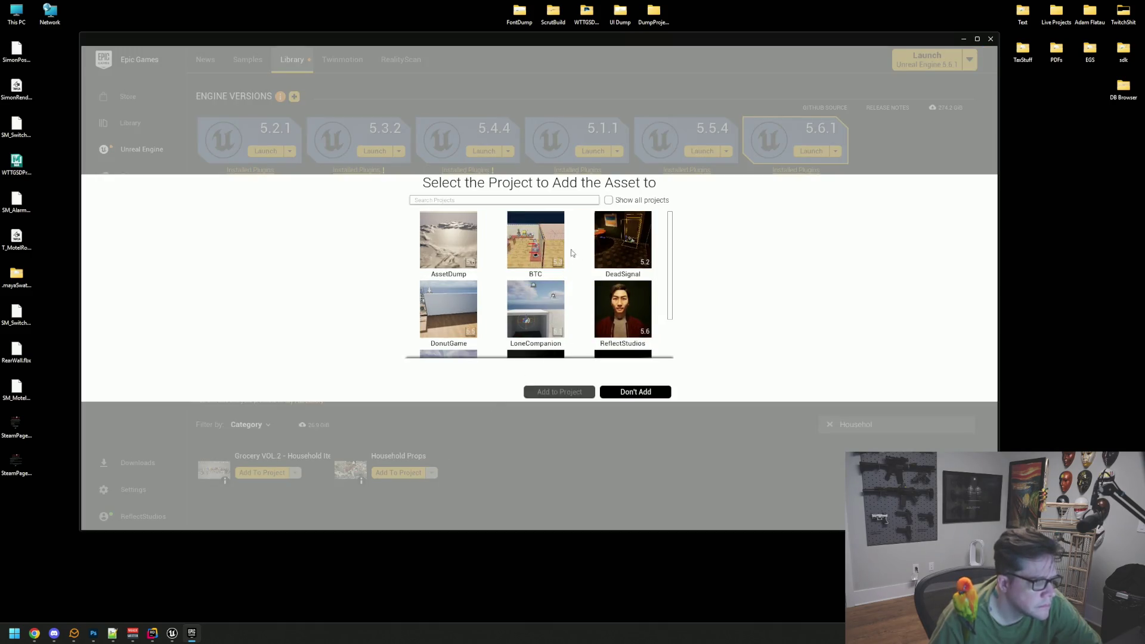
{"action": "left_click", "coordinate": [448, 241]}
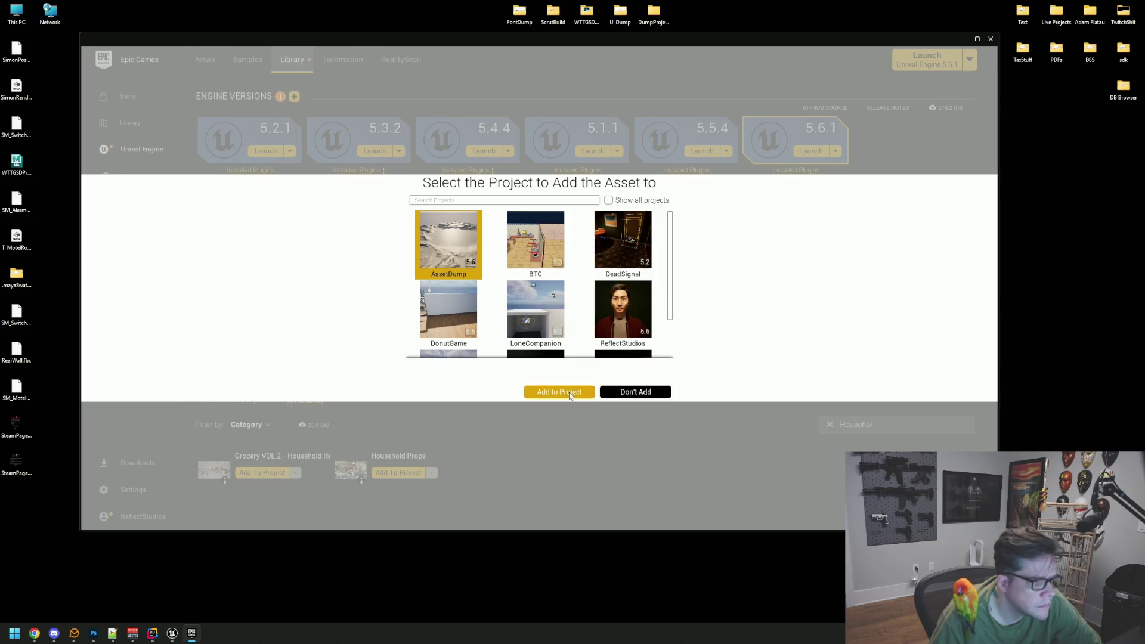
{"action": "left_click", "coordinate": [569, 393]}
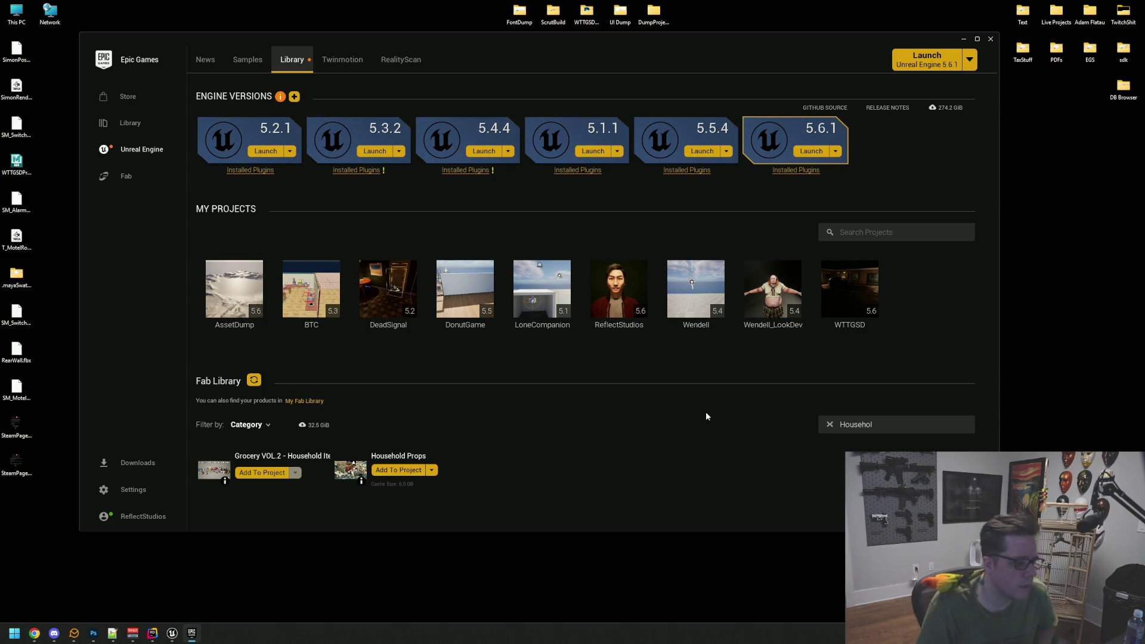
- Search the Fab Library for 'wall' and add Suburbs VOL.1 - Wall Decor to AssetDump
{"action": "left_click", "coordinate": [899, 422]}
{"action": "type", "text": "walll"}
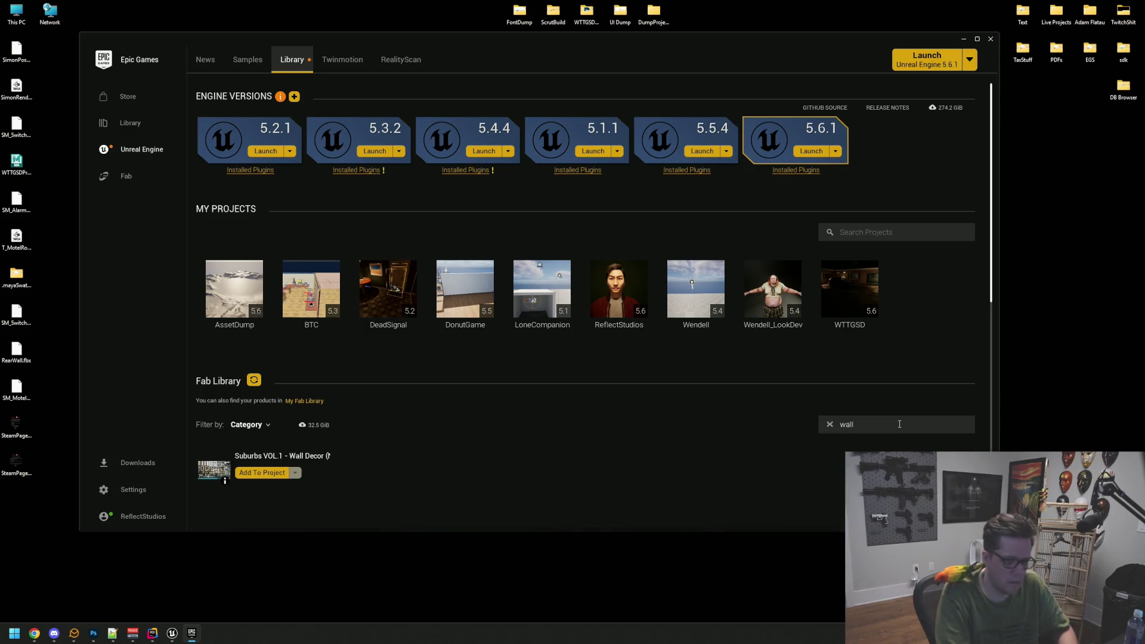
{"action": "left_click", "coordinate": [262, 472]}
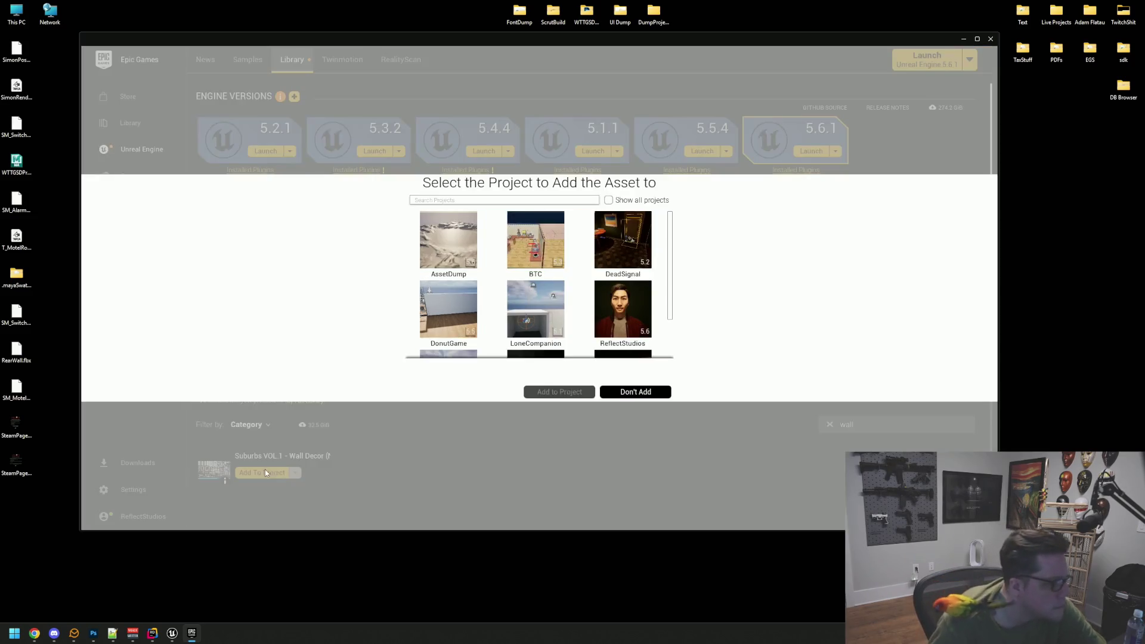
{"action": "left_click", "coordinate": [448, 240]}
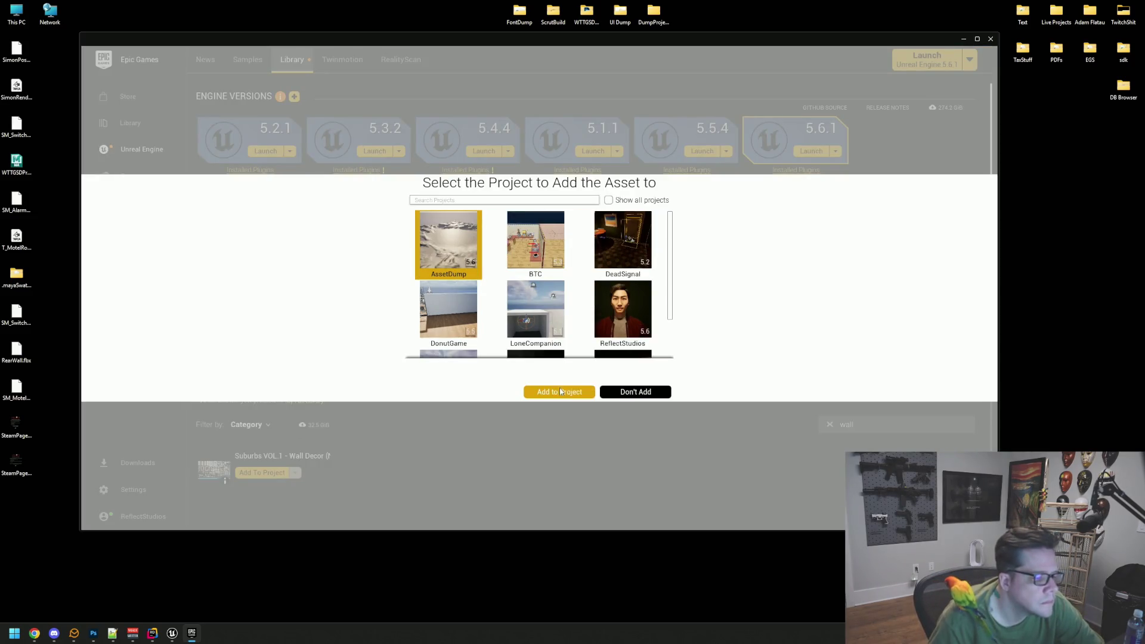
{"action": "left_click", "coordinate": [559, 392]}
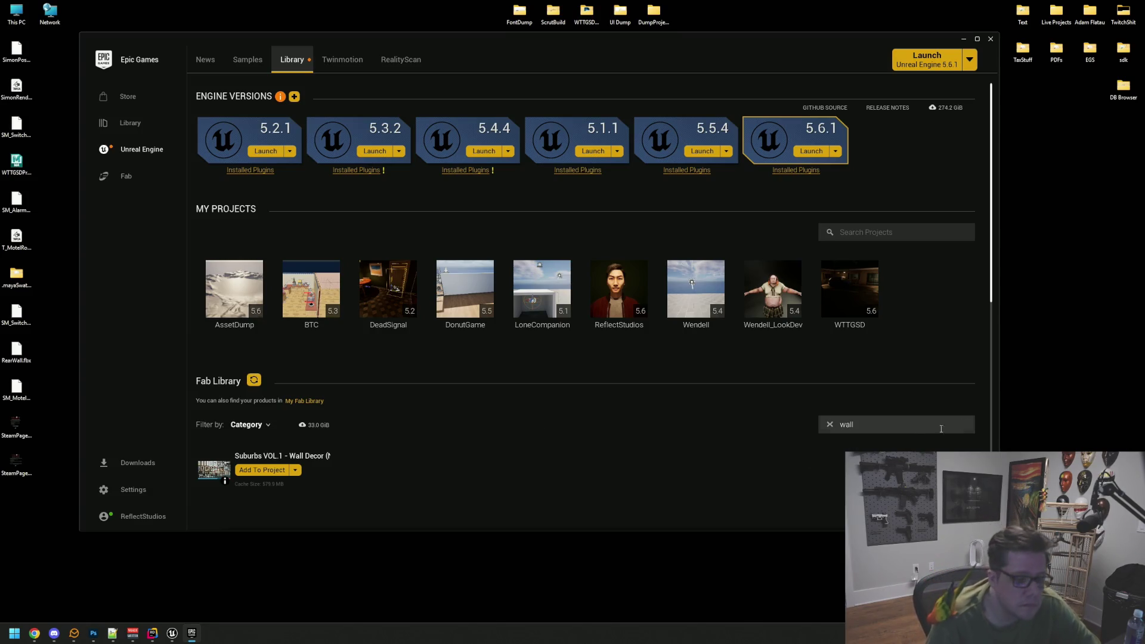
{"action": "left_click", "coordinate": [821, 422]}
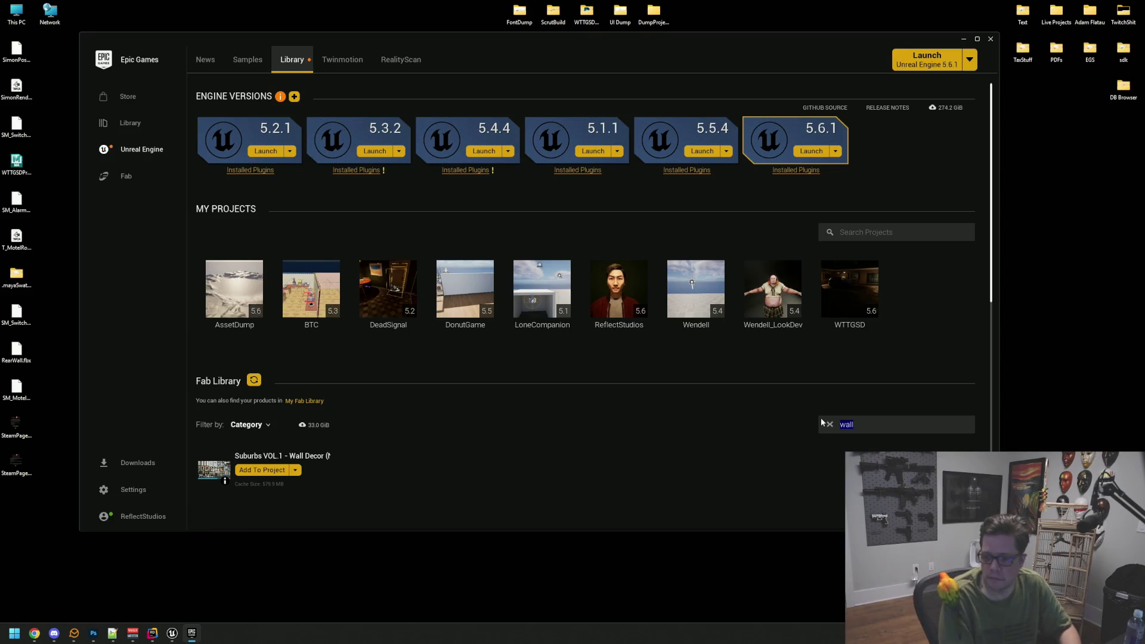
- Search 'public hall' and add Public Hallway Props Pack to AssetDump as engine version 5.5
{"action": "key", "text": "BackSpace"}
{"action": "type", "text": "publ"}
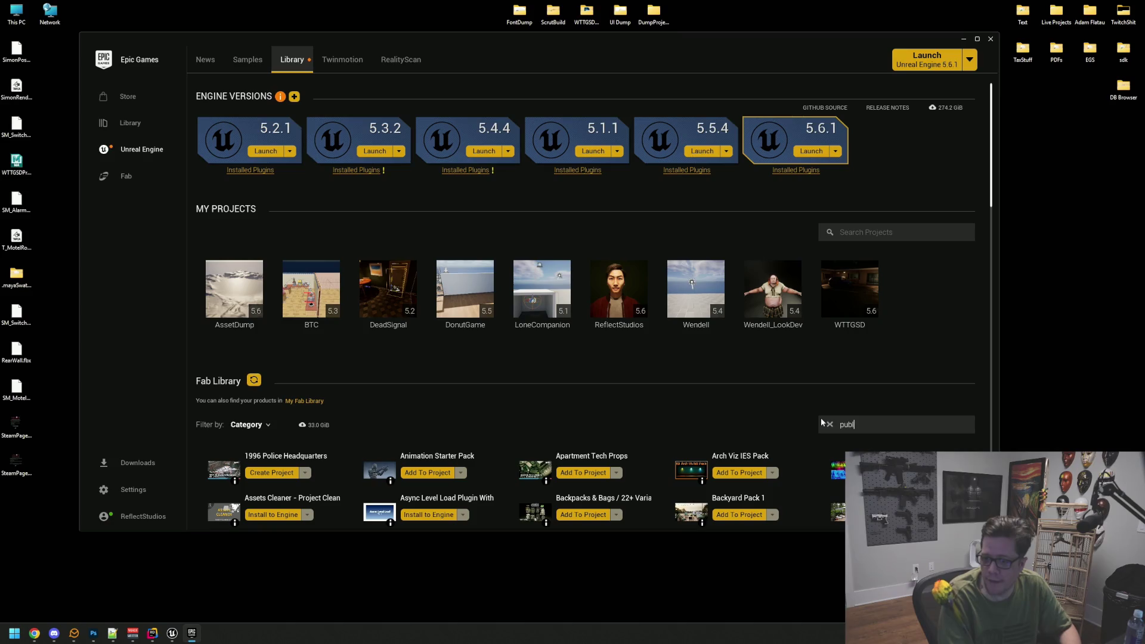
{"action": "type", "text": "ic hall"}
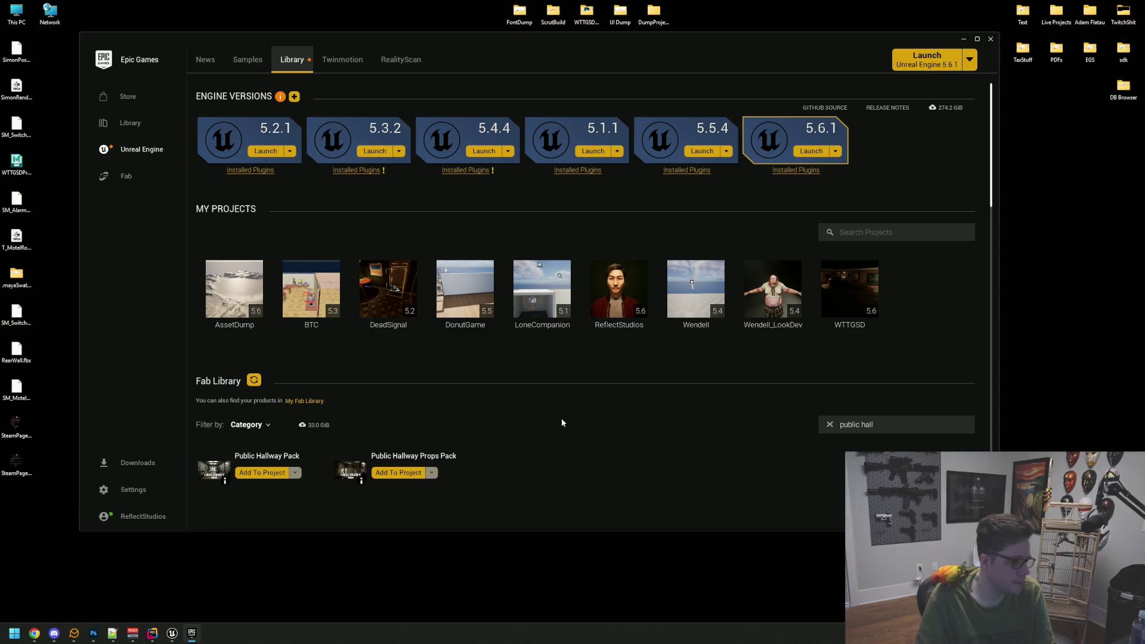
{"action": "left_click", "coordinate": [392, 476]}
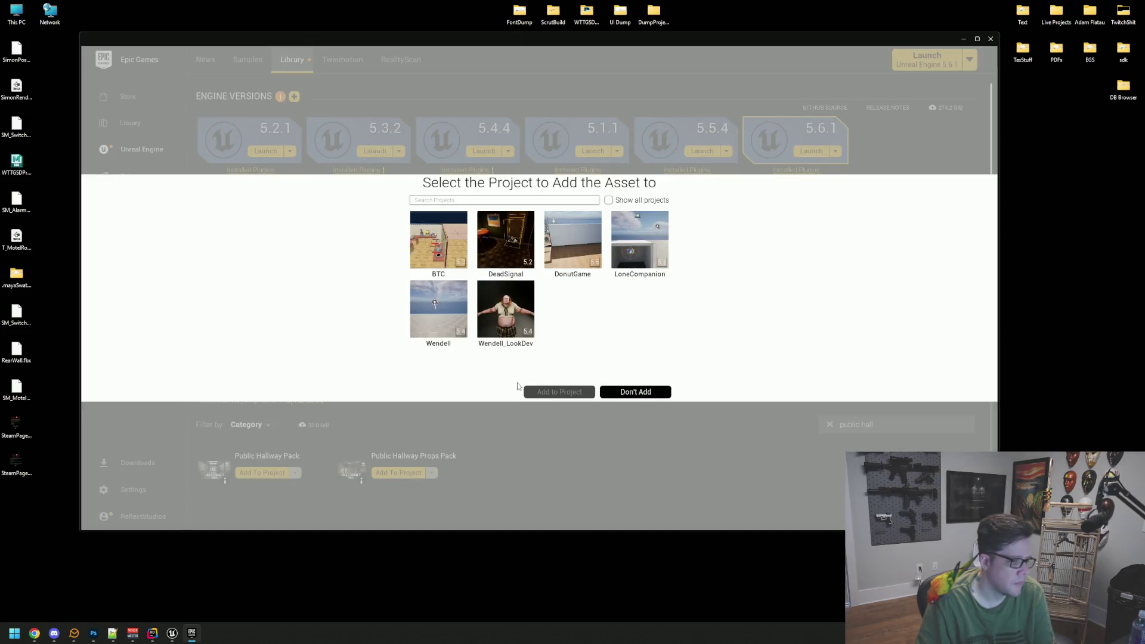
{"action": "left_click", "coordinate": [438, 238]}
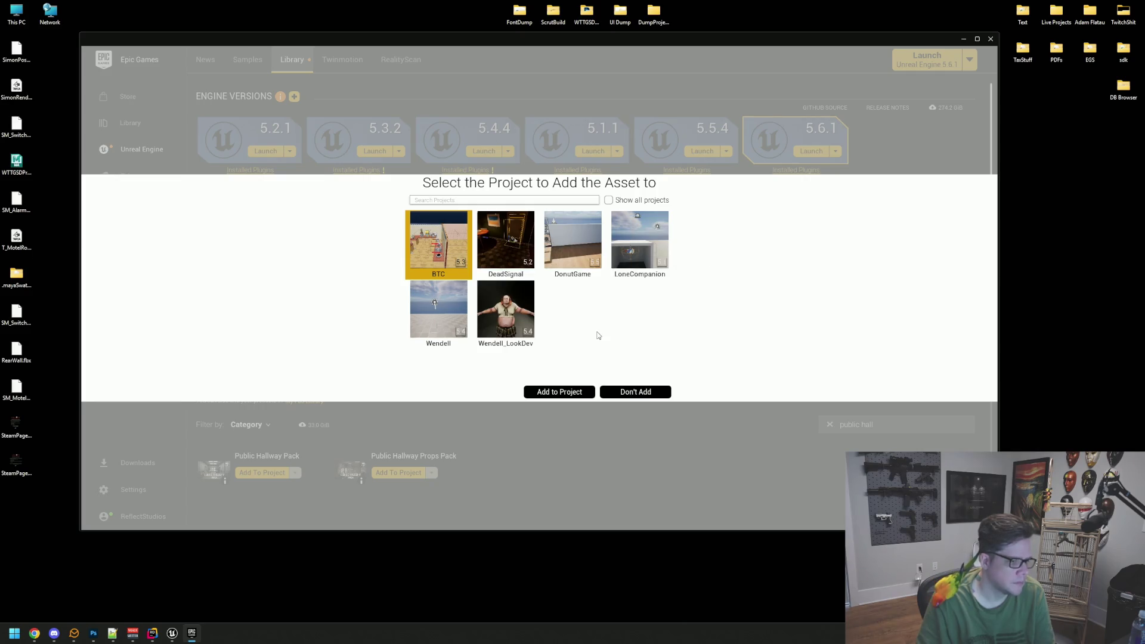
{"action": "left_click", "coordinate": [608, 200]}
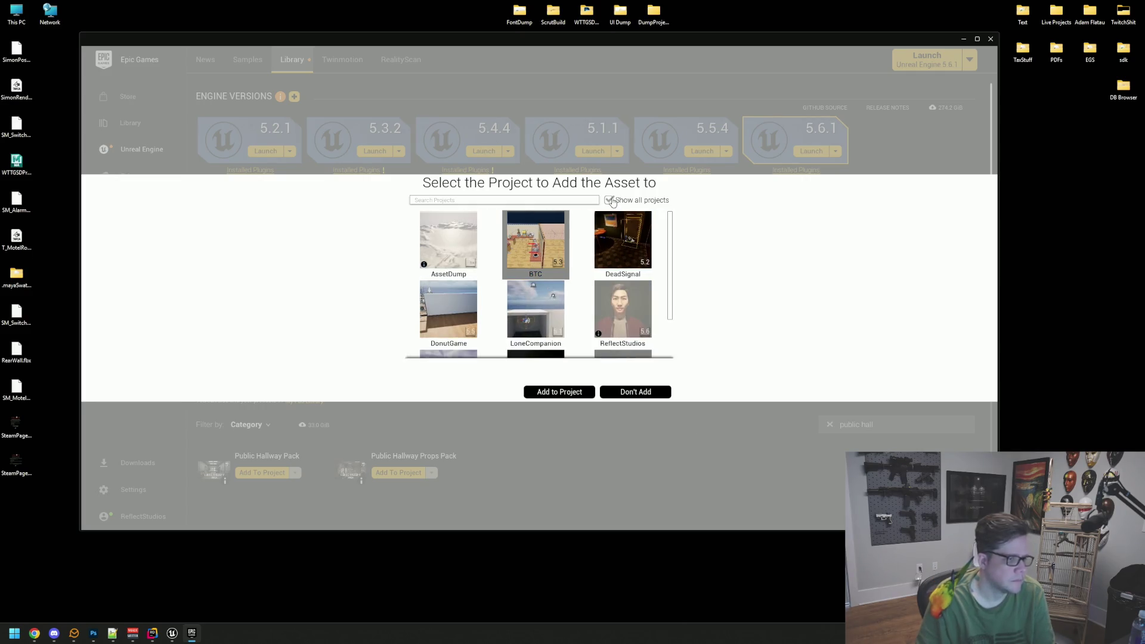
{"action": "left_click", "coordinate": [474, 221]}
{"action": "left_click", "coordinate": [473, 378]}
{"action": "scroll", "coordinate": [493, 276], "scroll_direction": "down", "scroll_amount": 1}
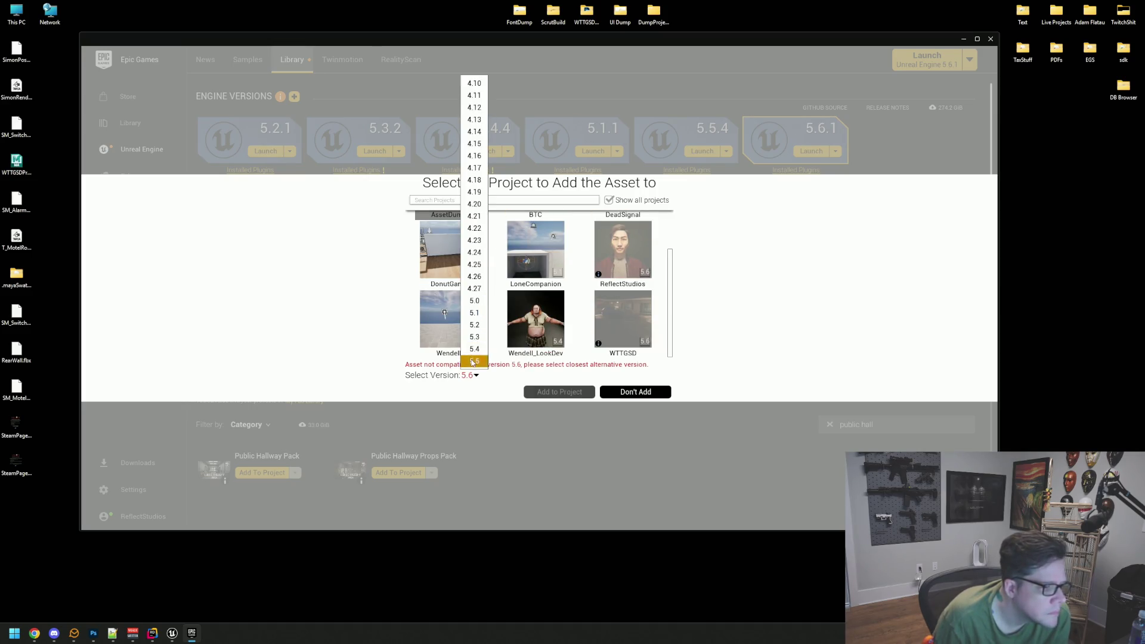
{"action": "left_click", "coordinate": [475, 361]}
{"action": "left_click", "coordinate": [578, 393]}
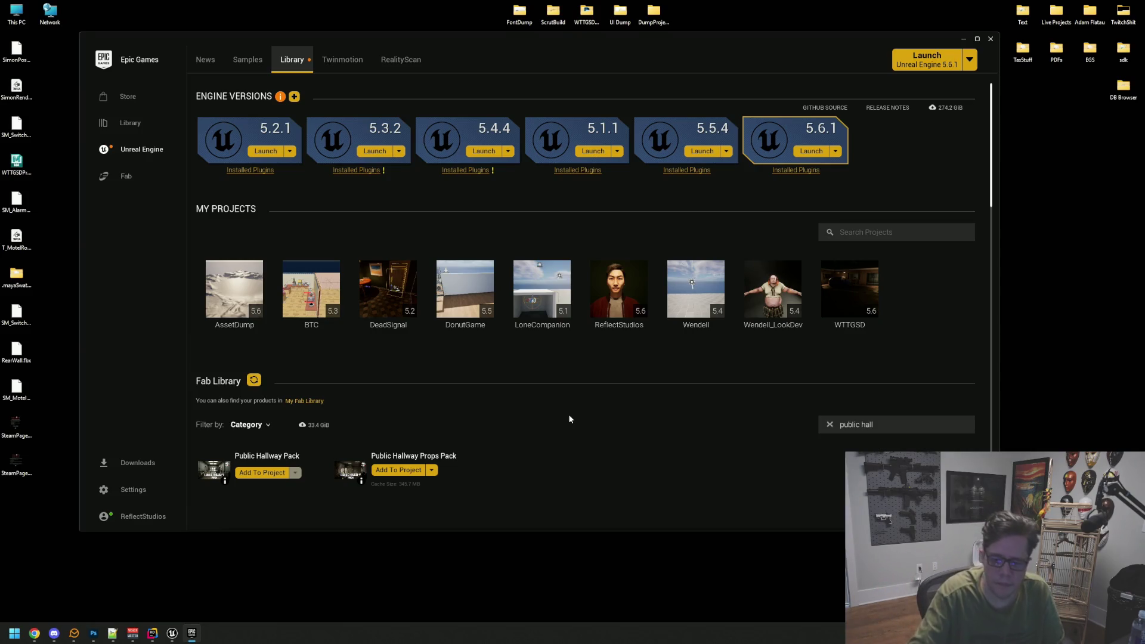
{"action": "mouse_move", "coordinate": [639, 265]}
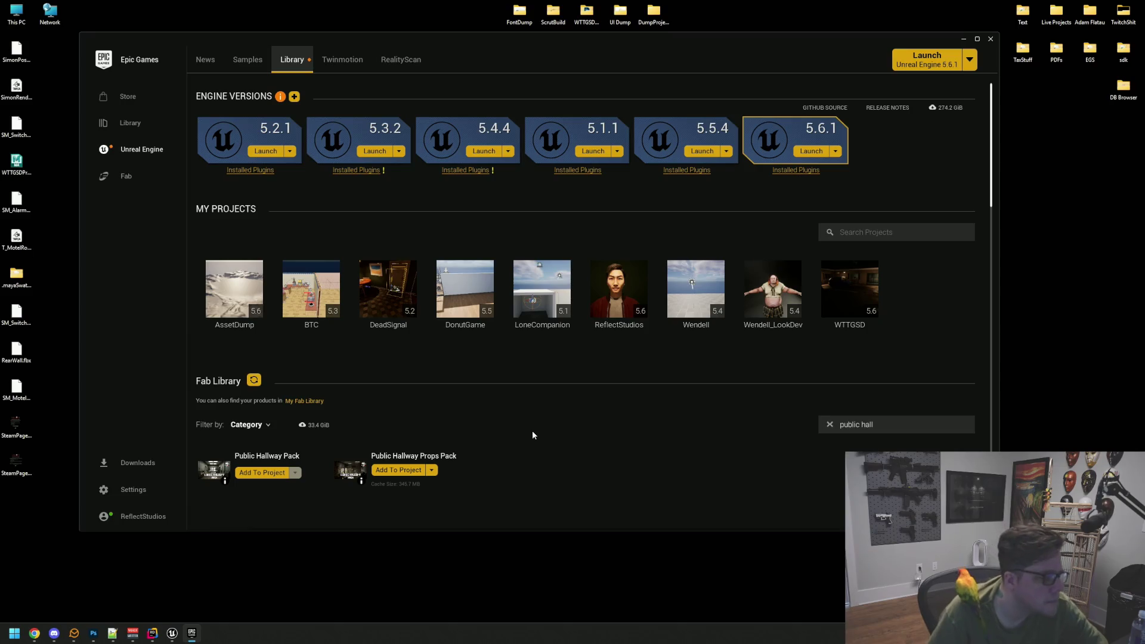
{"action": "triple_click", "coordinate": [857, 424]}
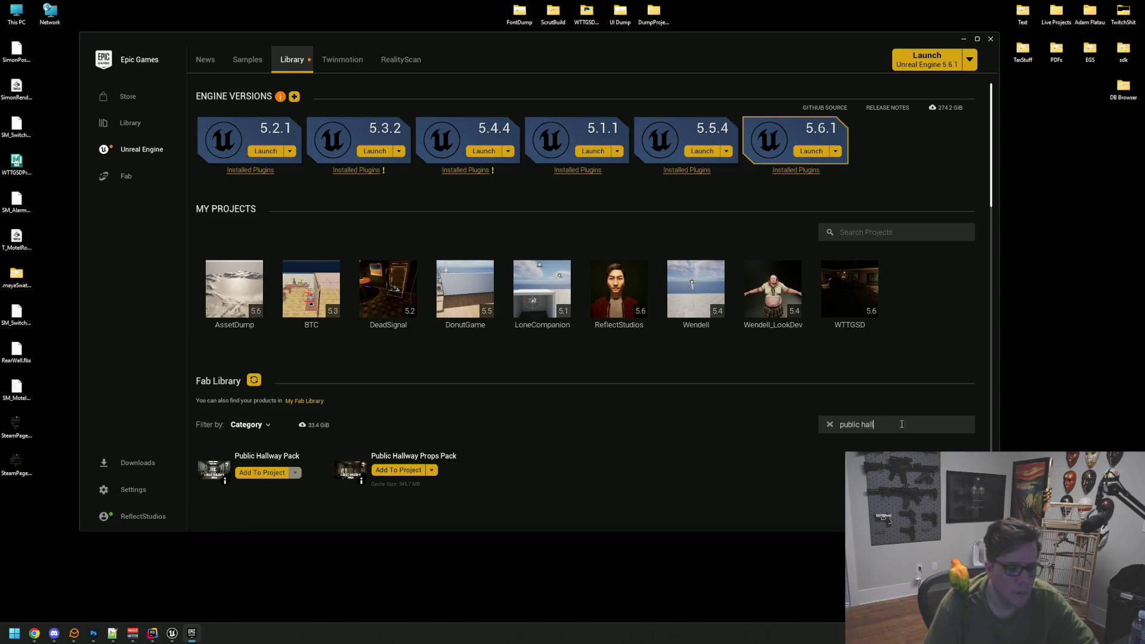
- Search 'laundr' and set up Laundry VOL.1 for AssetDump at version 5.4, then cancel
{"action": "type", "text": "lau"}
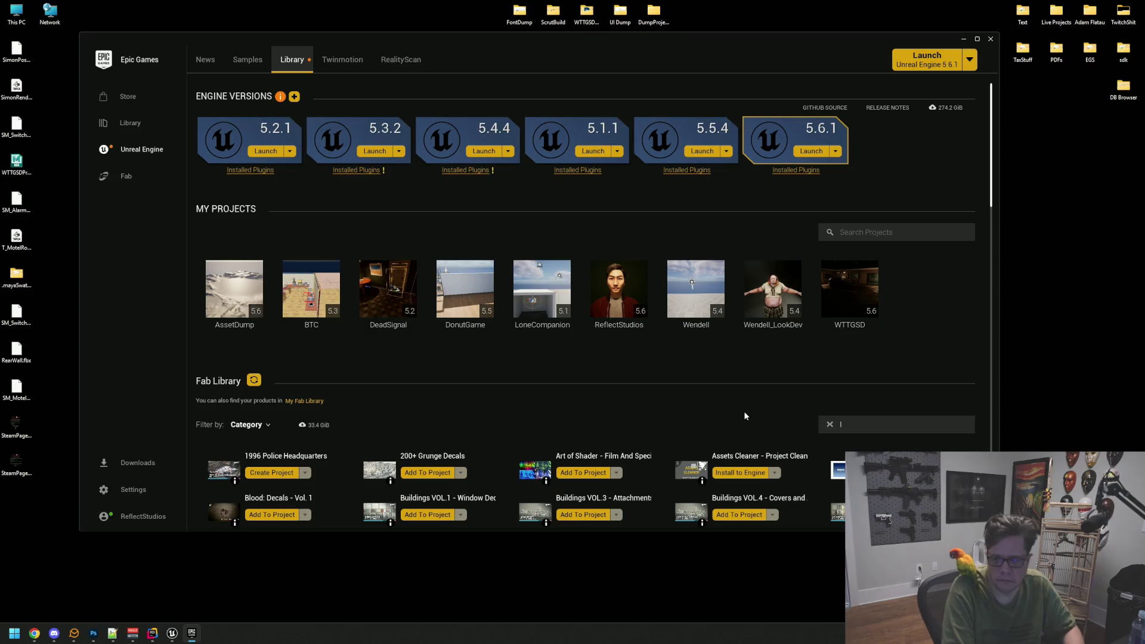
{"action": "type", "text": "ndro"}
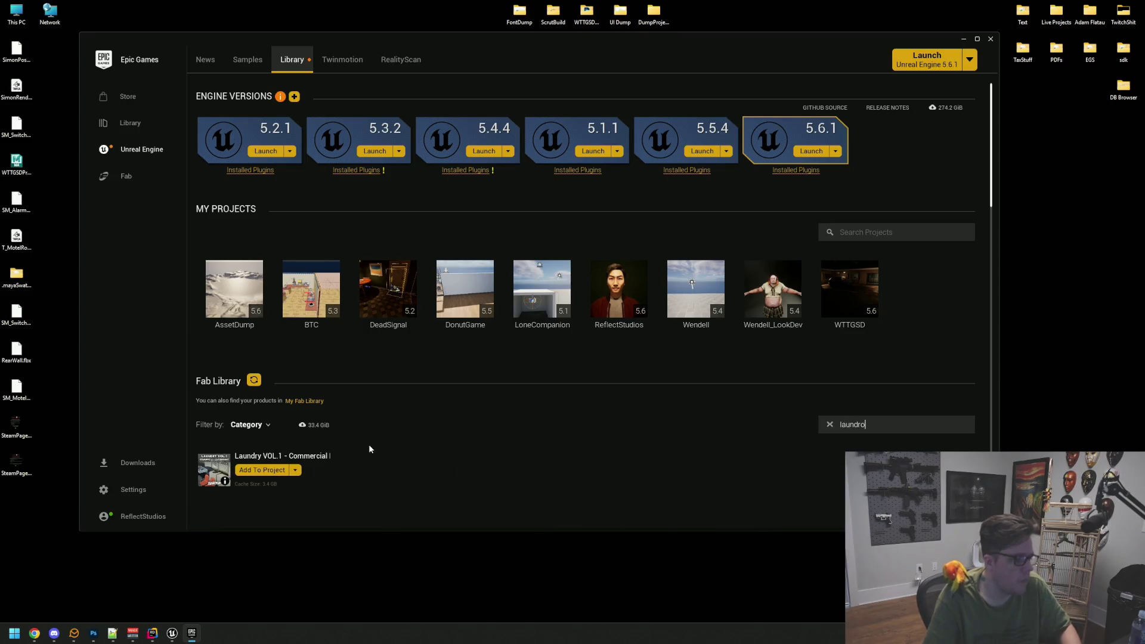
{"action": "key", "text": "BackSpace"}
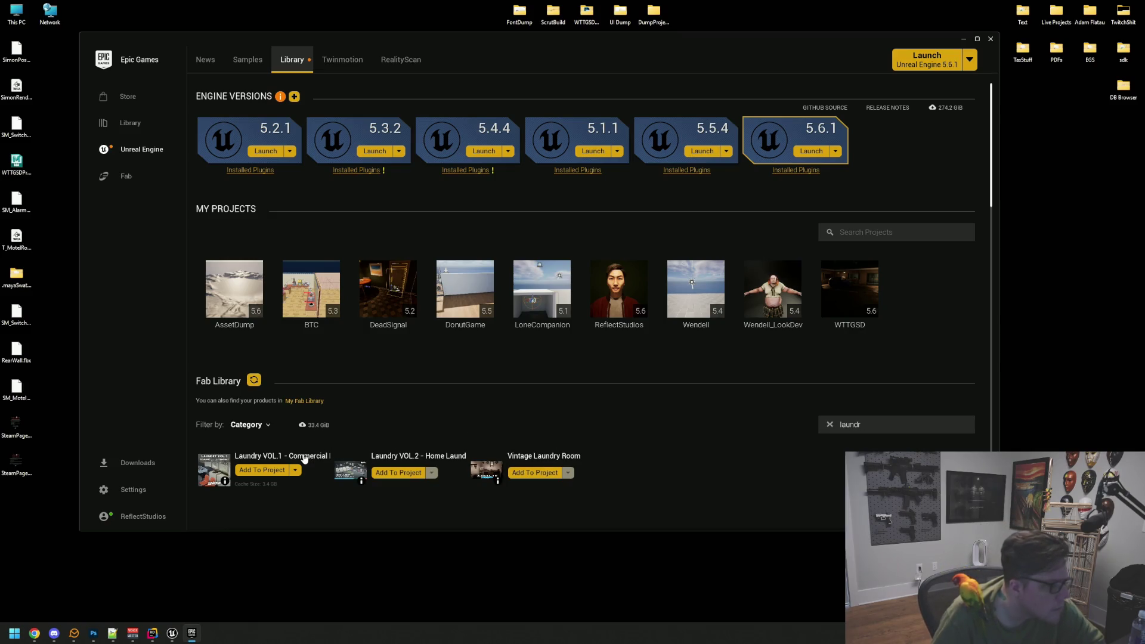
{"action": "left_click", "coordinate": [275, 471]}
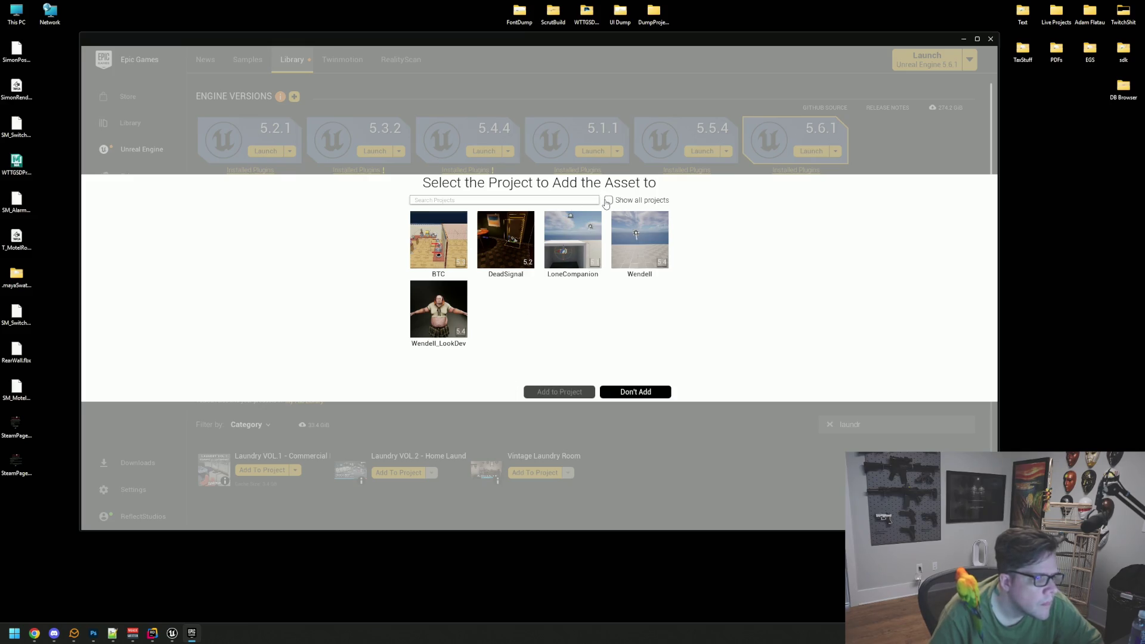
{"action": "left_click", "coordinate": [608, 201]}
{"action": "left_click", "coordinate": [442, 244]}
{"action": "left_click", "coordinate": [471, 375]}
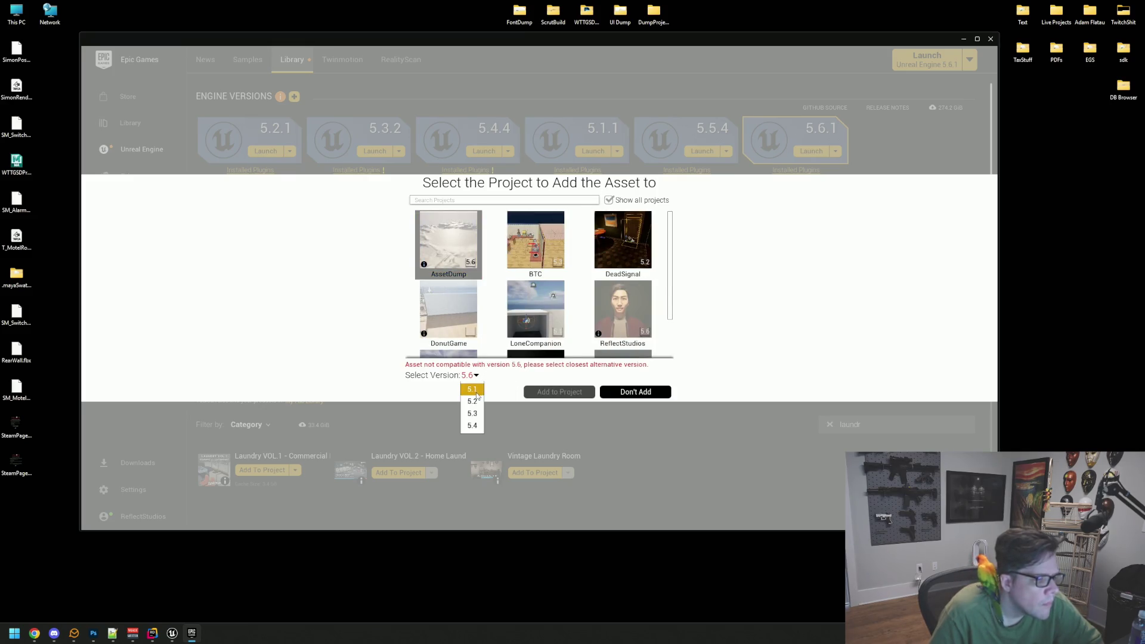
{"action": "left_click", "coordinate": [472, 425]}
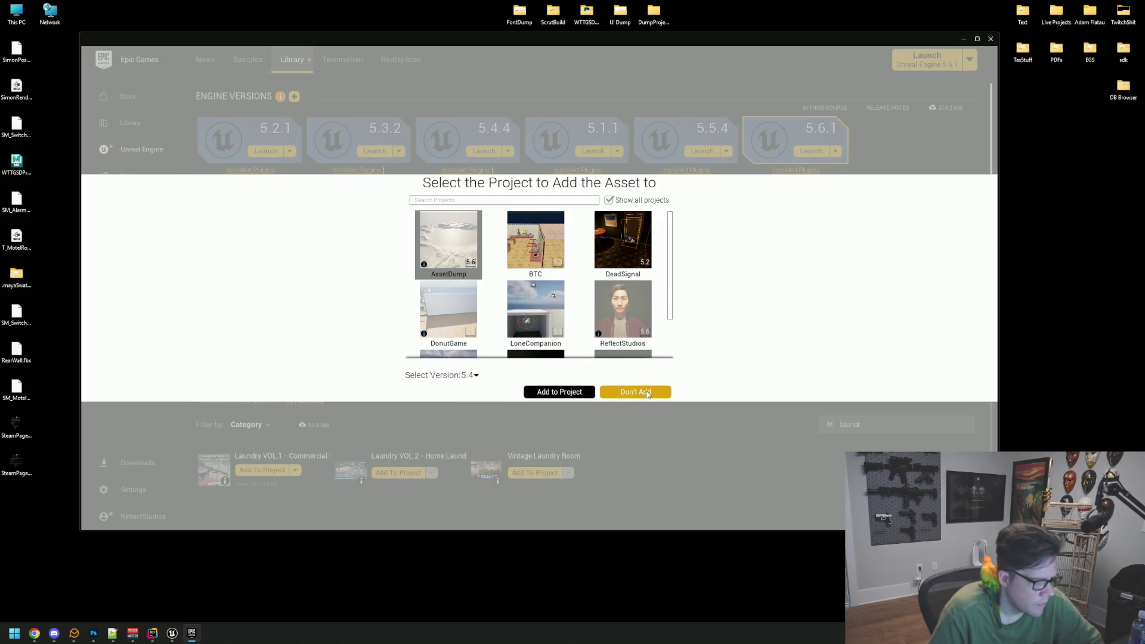
{"action": "left_click", "coordinate": [648, 394]}
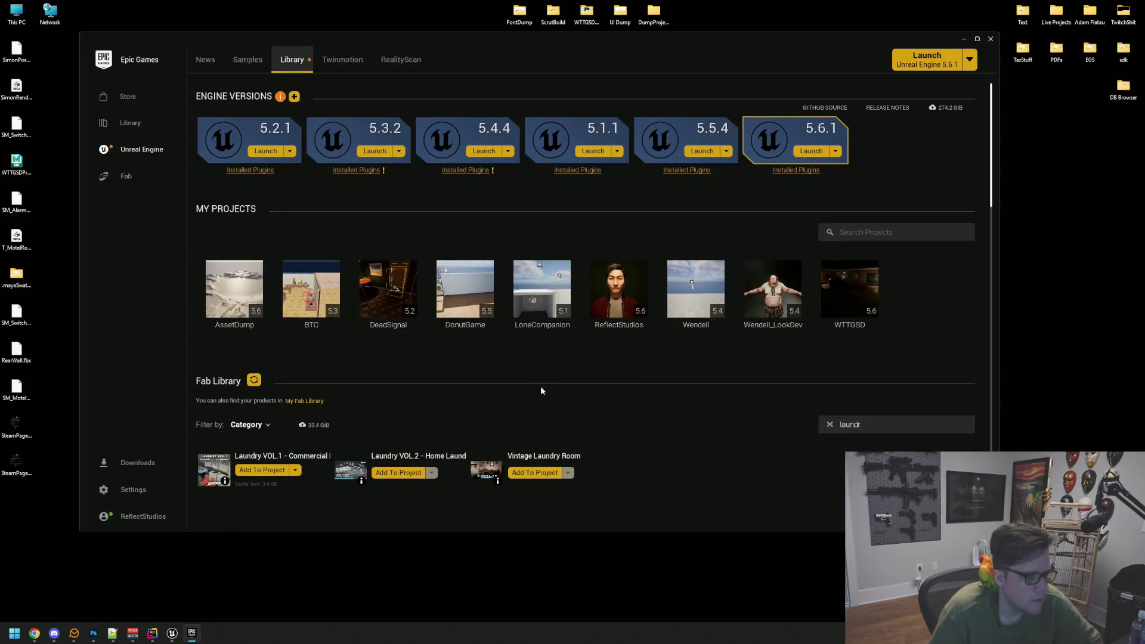
- Add Laundry VOL.1 to AssetDump using engine version 5.4
{"action": "left_click", "coordinate": [262, 471]}
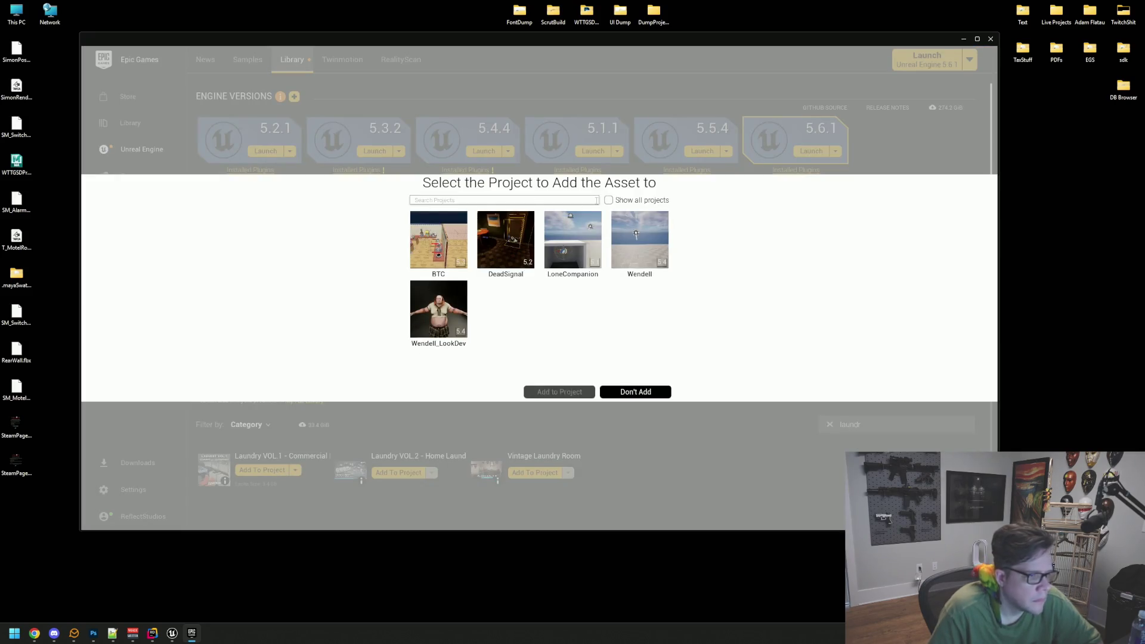
{"action": "left_click", "coordinate": [609, 201]}
{"action": "left_click", "coordinate": [443, 245]}
{"action": "left_click", "coordinate": [475, 375]}
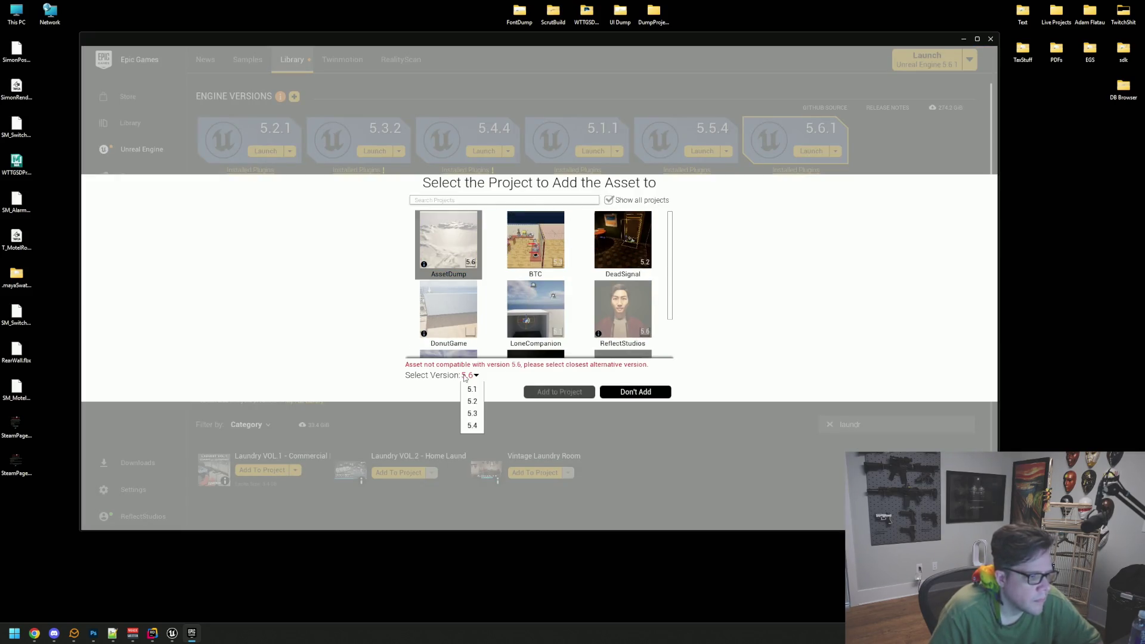
{"action": "left_click", "coordinate": [472, 425]}
{"action": "left_click", "coordinate": [561, 391]}
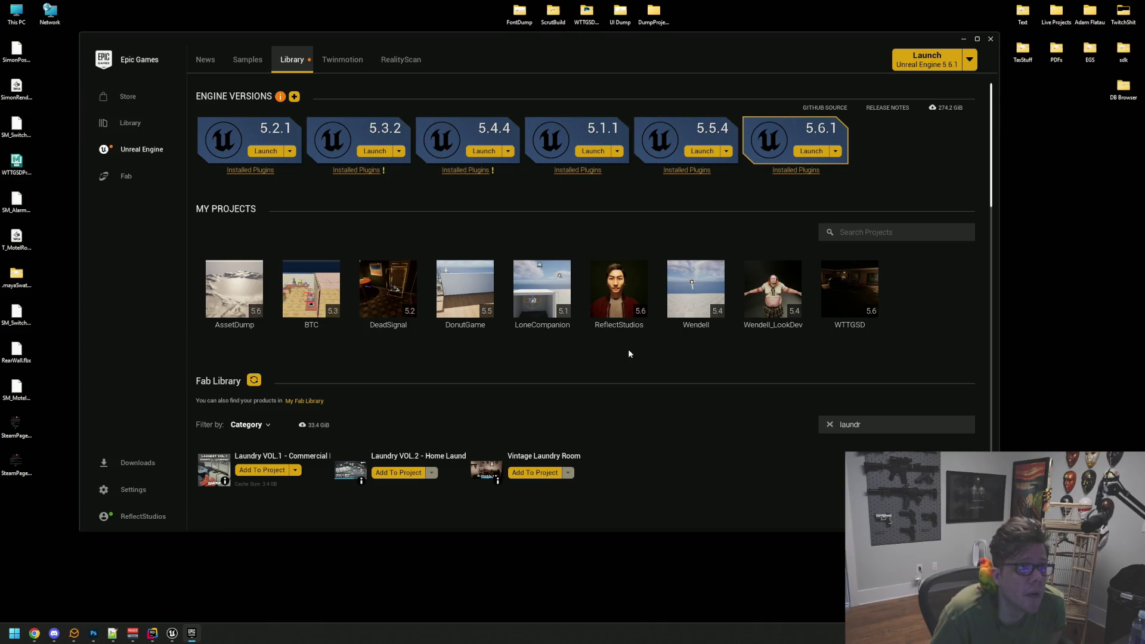
{"action": "key", "text": "alt+Tab"}
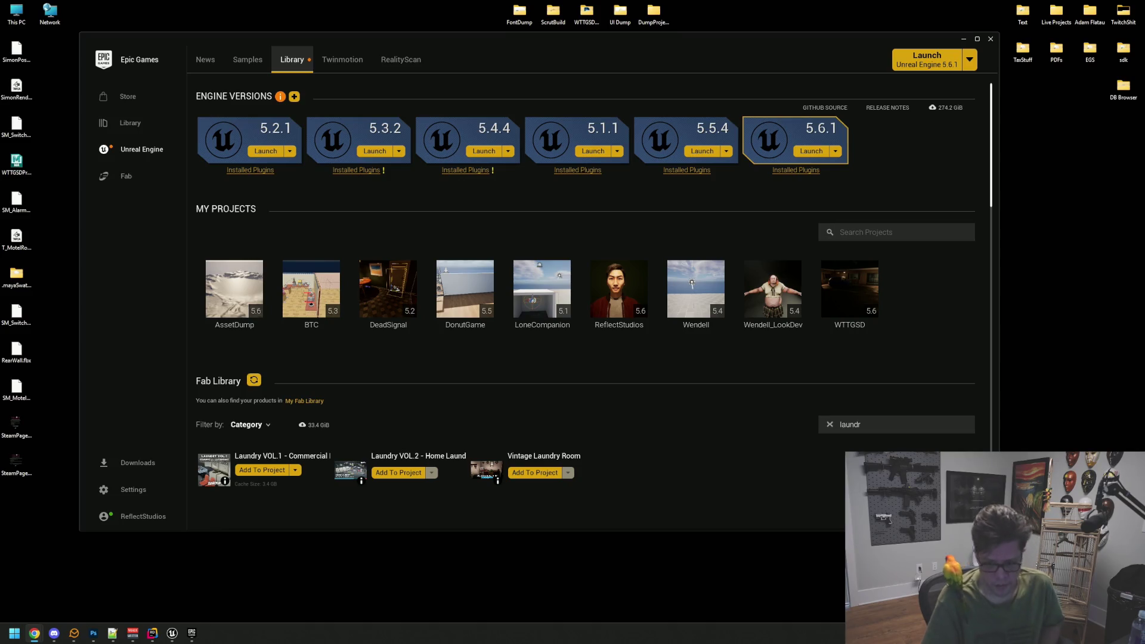
- Search 'retro off', add Suburbs VOL.19 - Retro Office to AssetDump, and close the launcher
{"action": "left_click", "coordinate": [668, 427]}
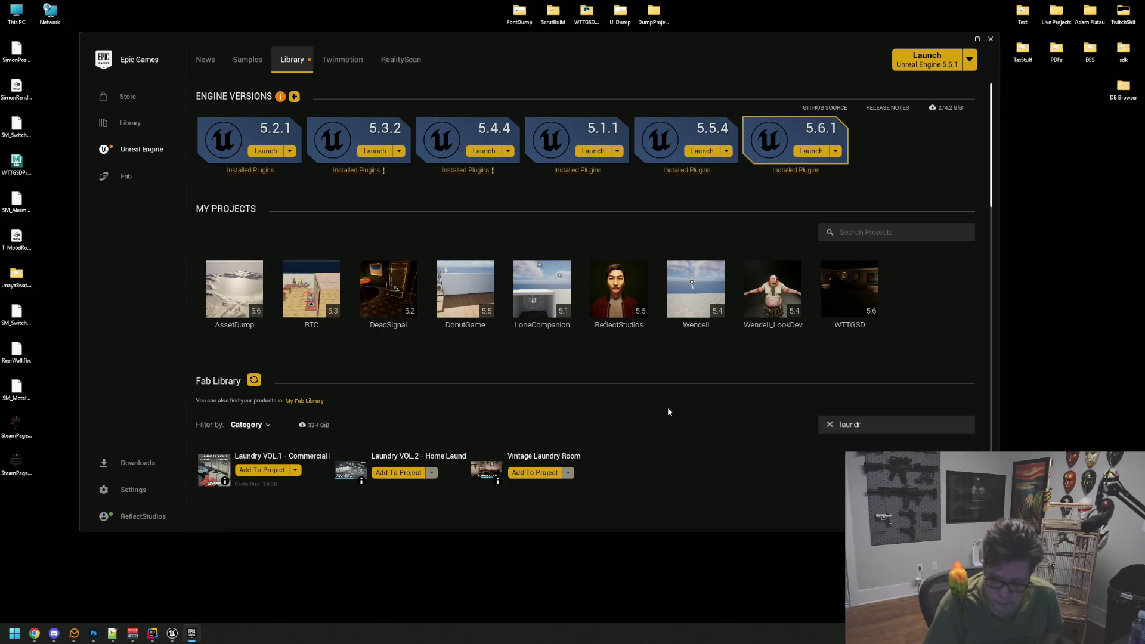
{"action": "double_click", "coordinate": [861, 425]}
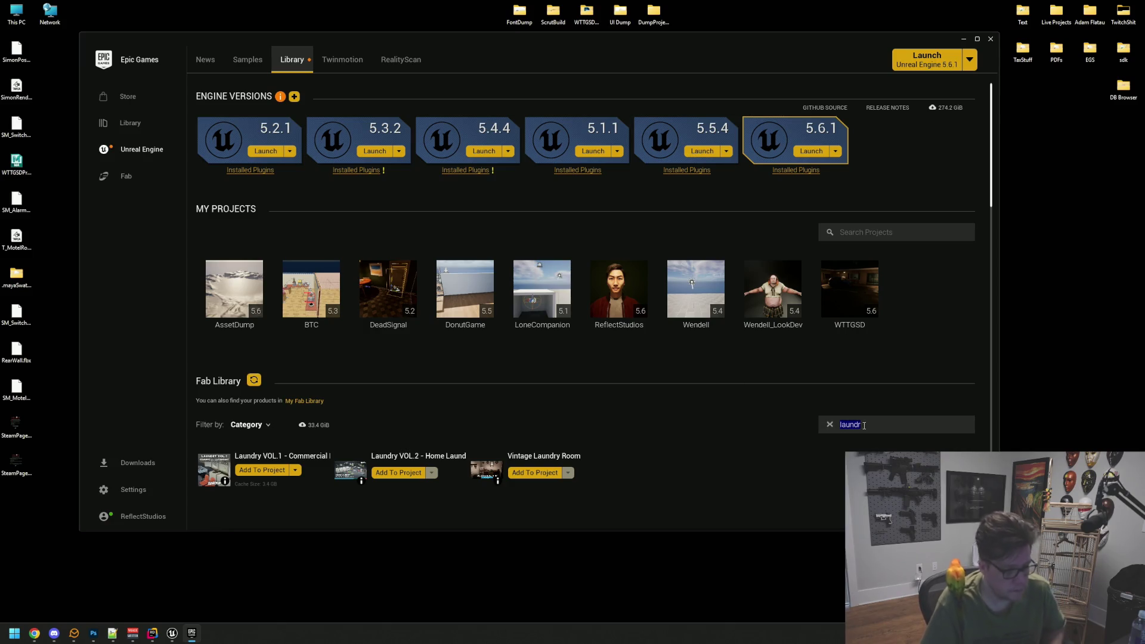
{"action": "type", "text": "retro "}
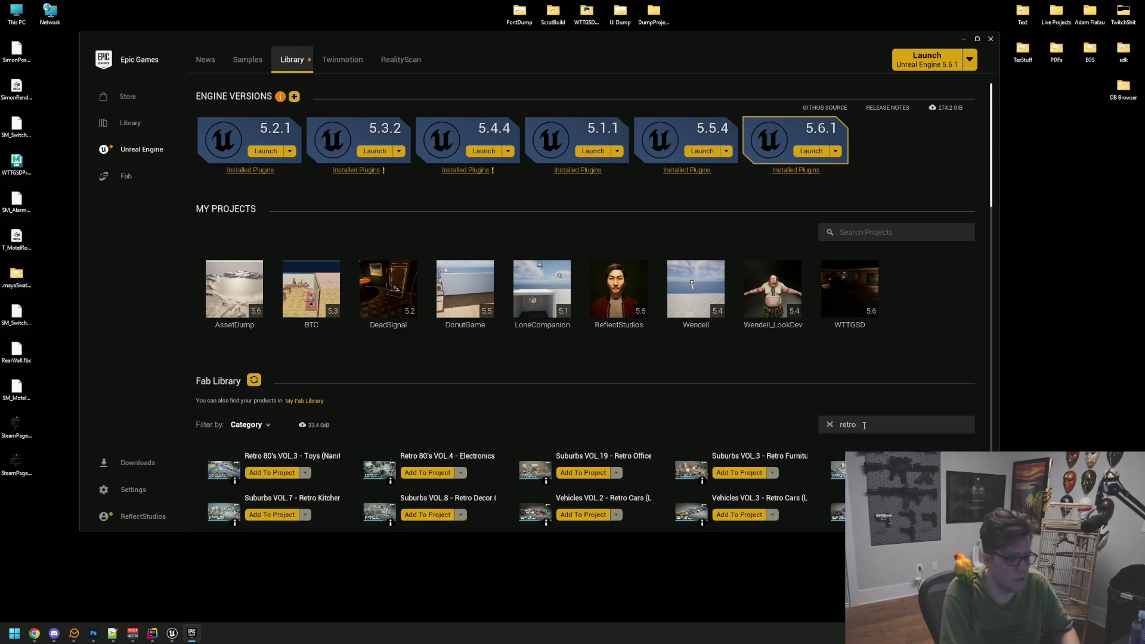
{"action": "type", "text": "off"}
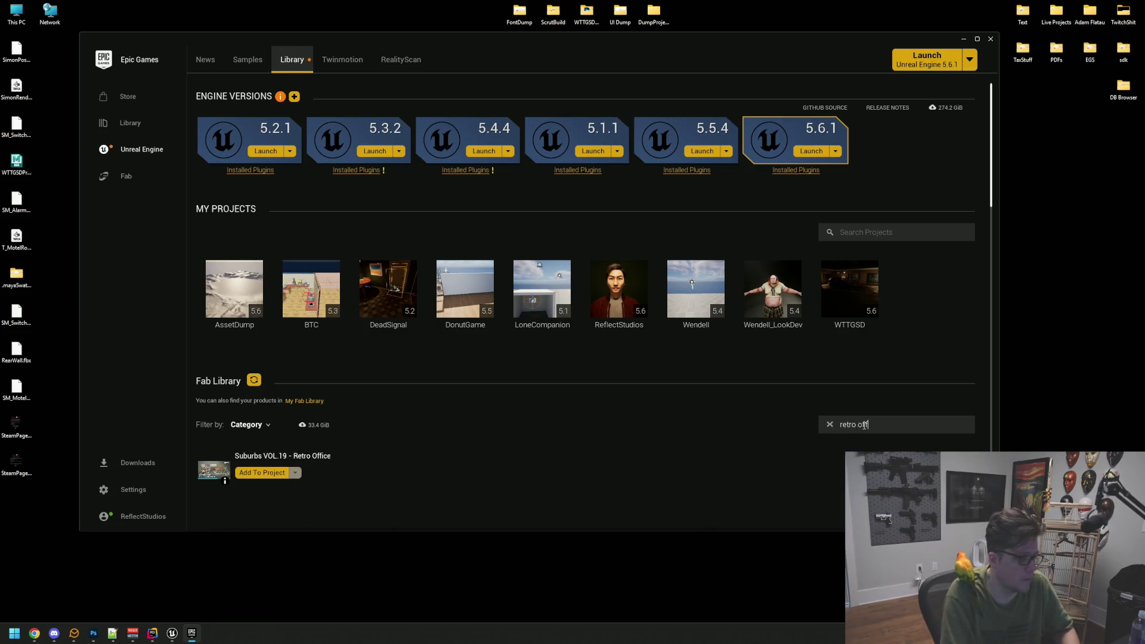
{"action": "left_click", "coordinate": [275, 472]}
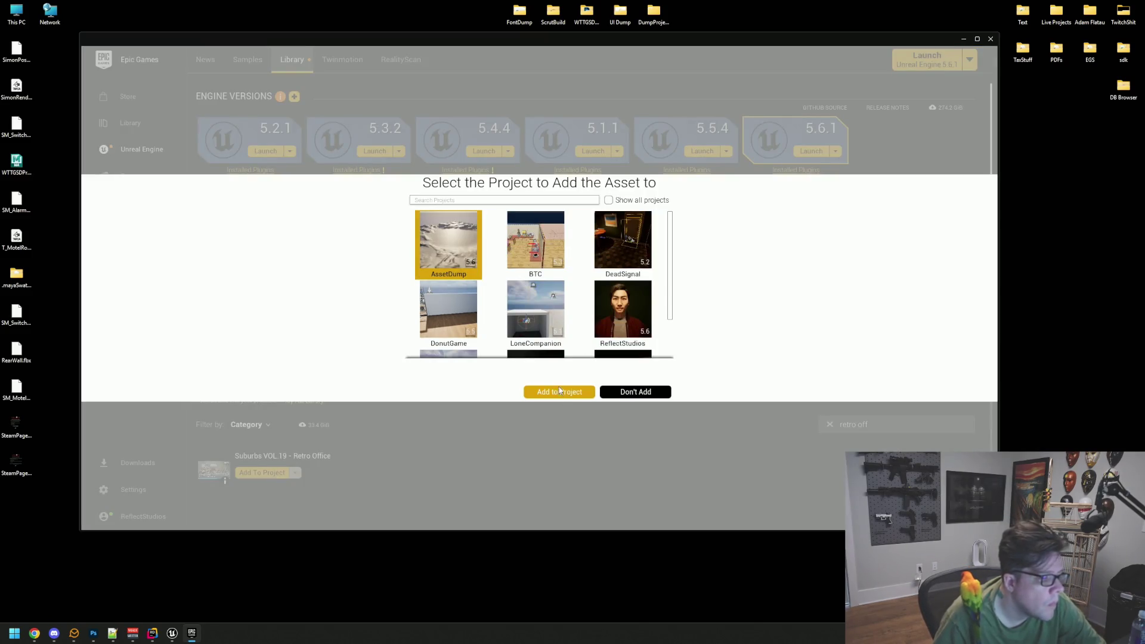
{"action": "left_click", "coordinate": [558, 393]}
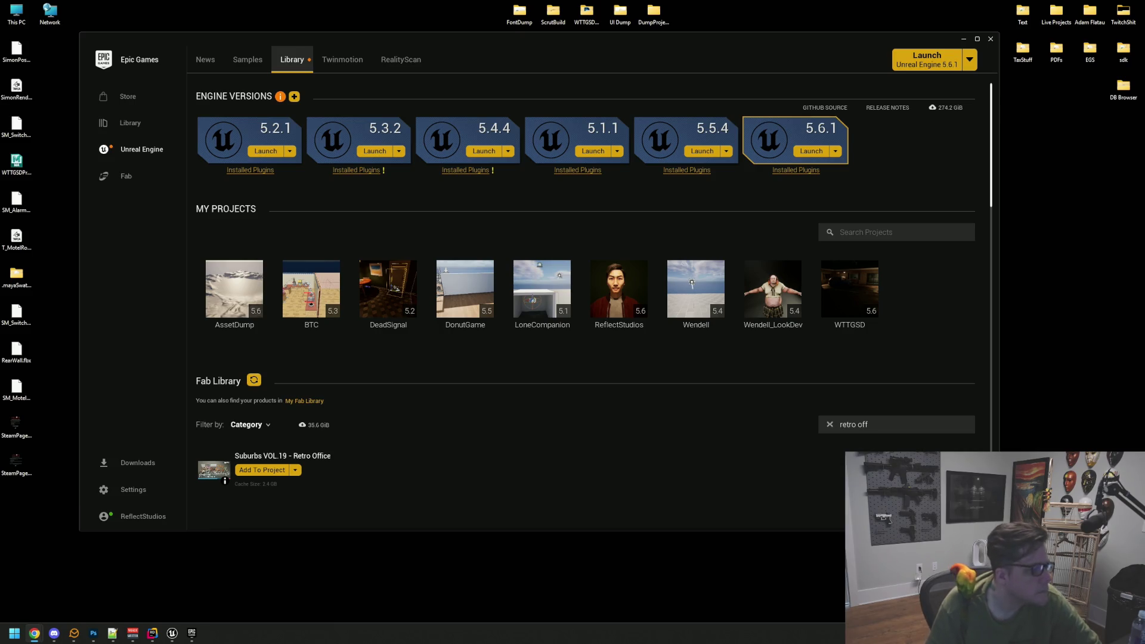
{"action": "left_click", "coordinate": [992, 41]}
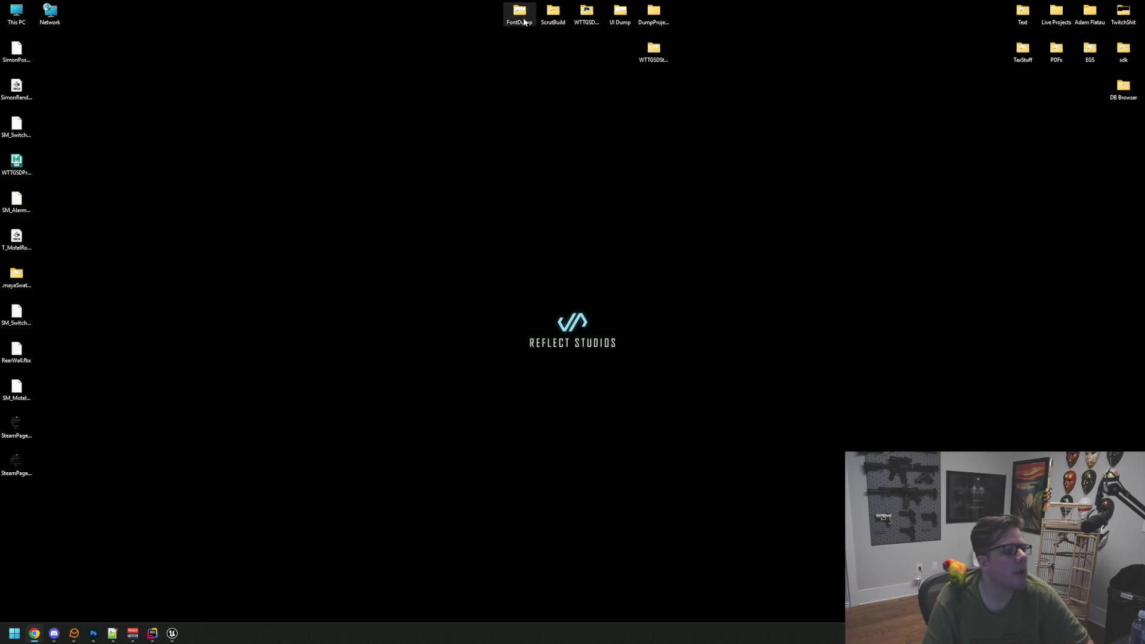
- Open DumpProjects, check AssetDump's properties, and launch AssetDump.uproject in Unreal
{"action": "double_click", "coordinate": [655, 20]}
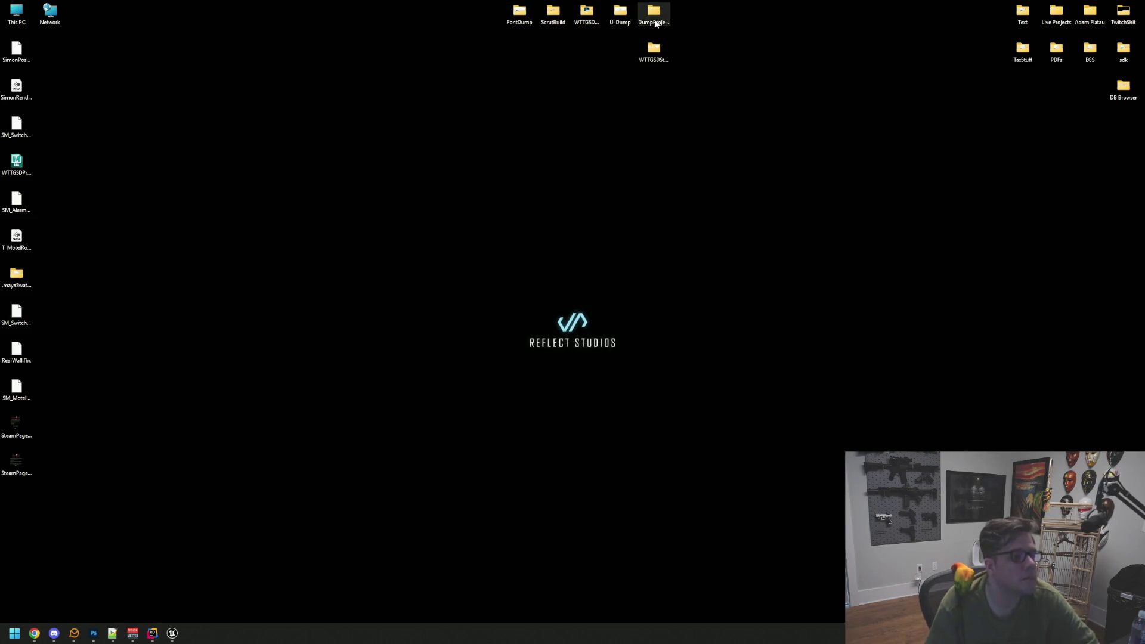
{"action": "left_click_drag", "start_coordinate": [1068, 116], "coordinate": [415, 70]}
{"action": "right_click", "coordinate": [381, 142]}
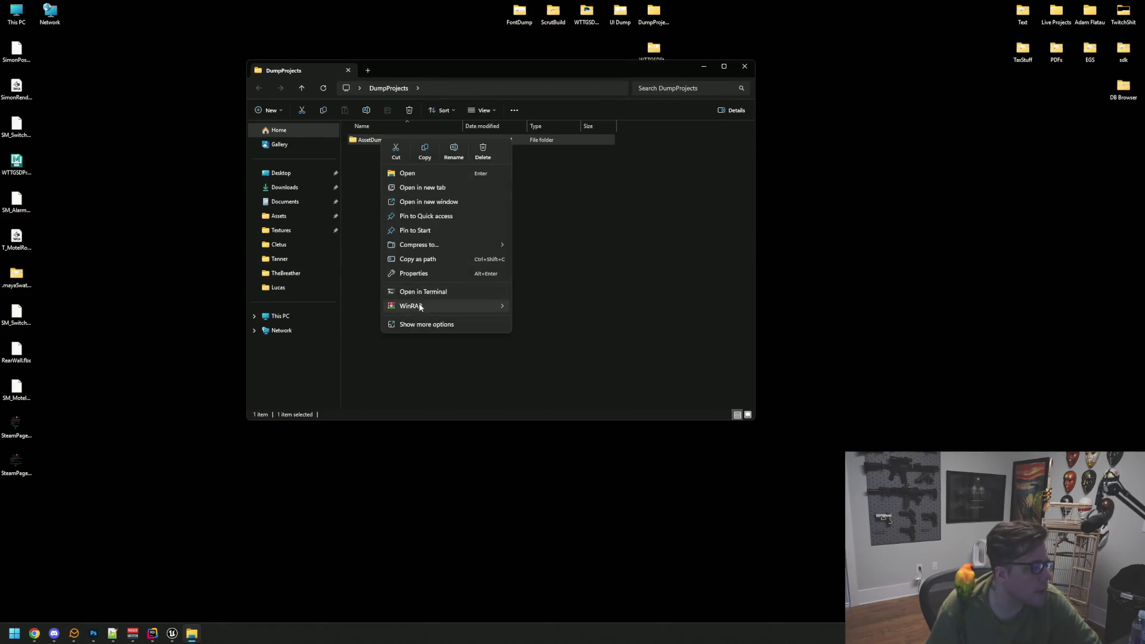
{"action": "left_click", "coordinate": [434, 274]}
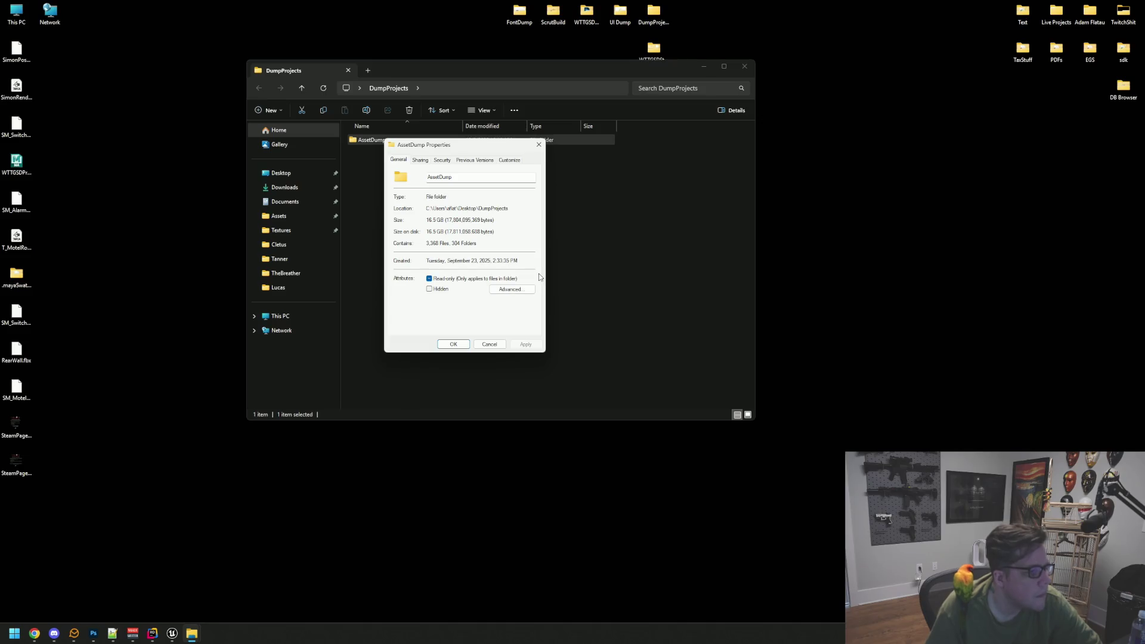
{"action": "left_click", "coordinate": [489, 345]}
{"action": "double_click", "coordinate": [368, 141]}
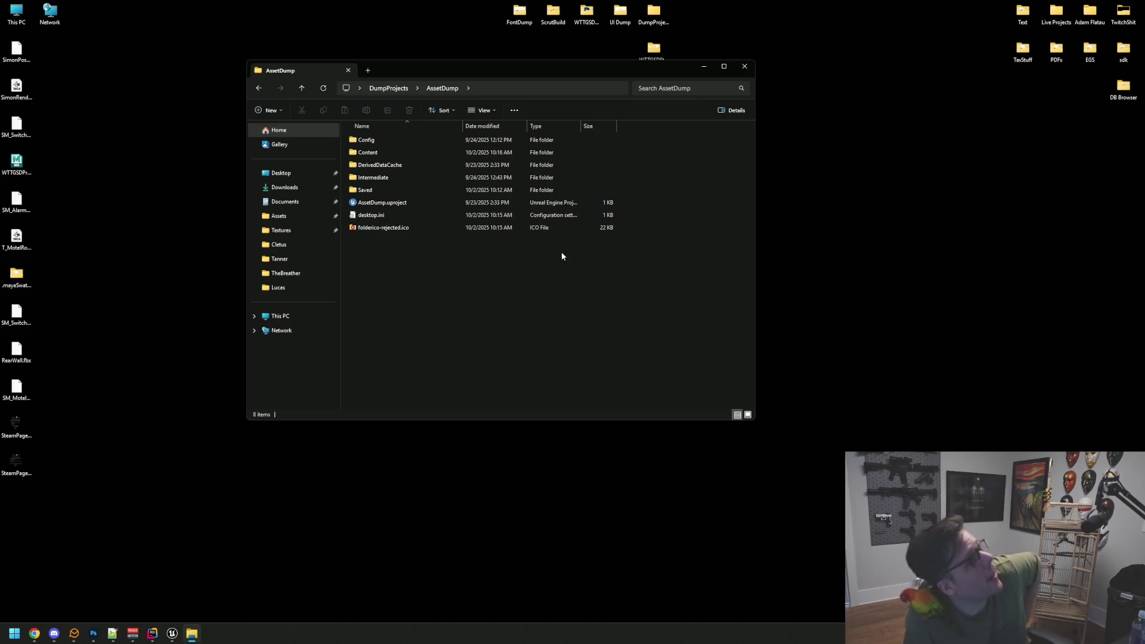
{"action": "left_click", "coordinate": [393, 203]}
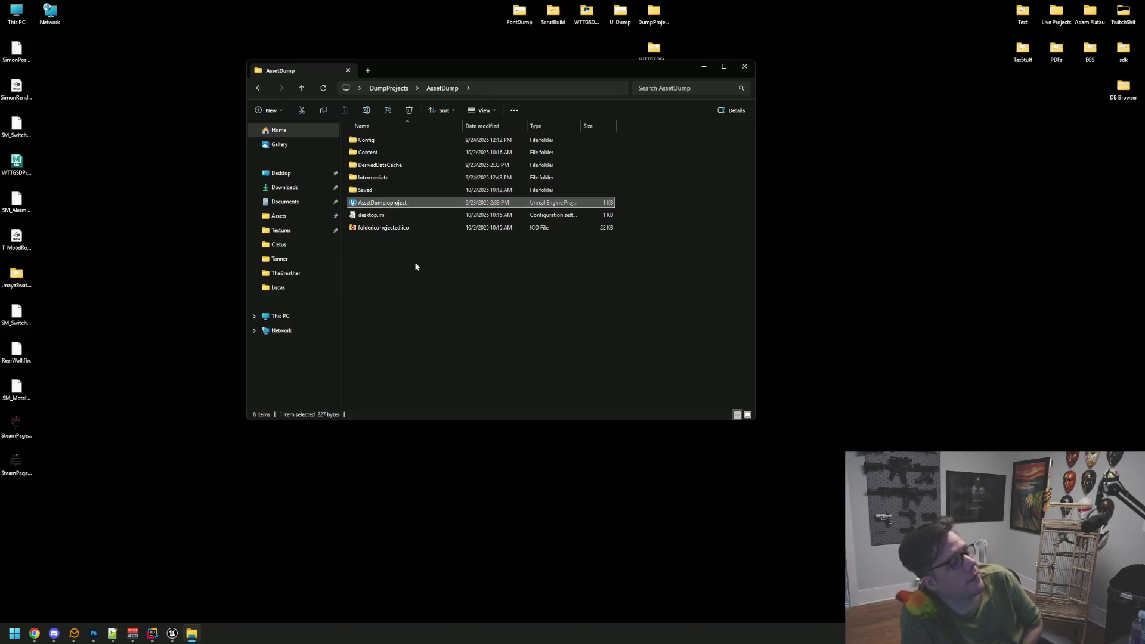
{"action": "double_click", "coordinate": [402, 204]}
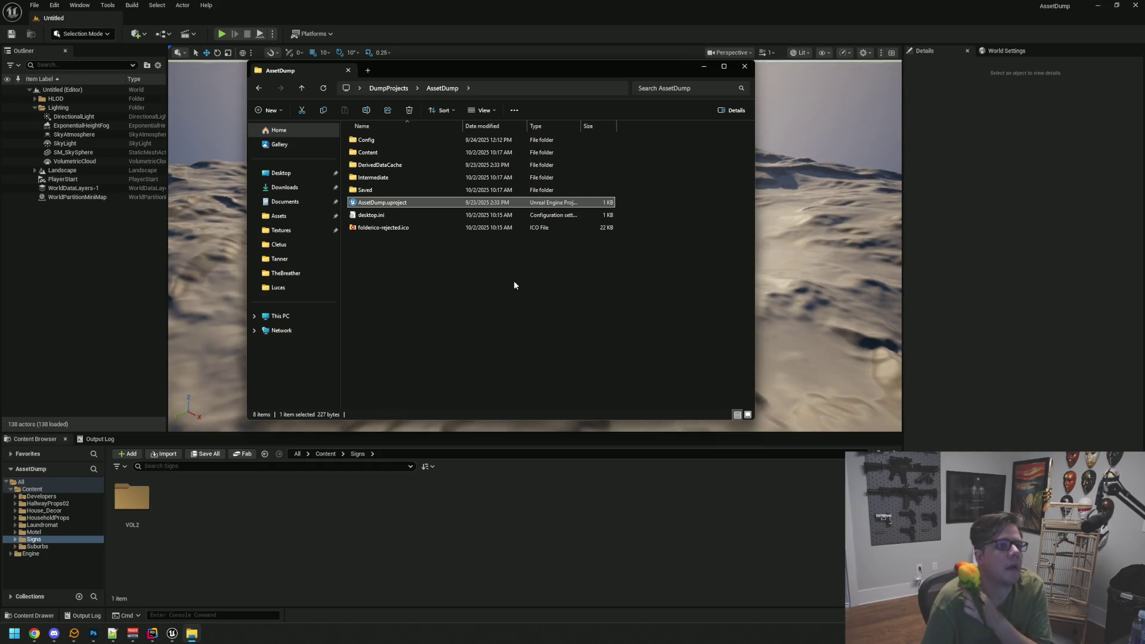
- Open Content > HallwayProps02 > Geometry in the AssetDump Content Browser
{"action": "left_click", "coordinate": [1018, 298]}
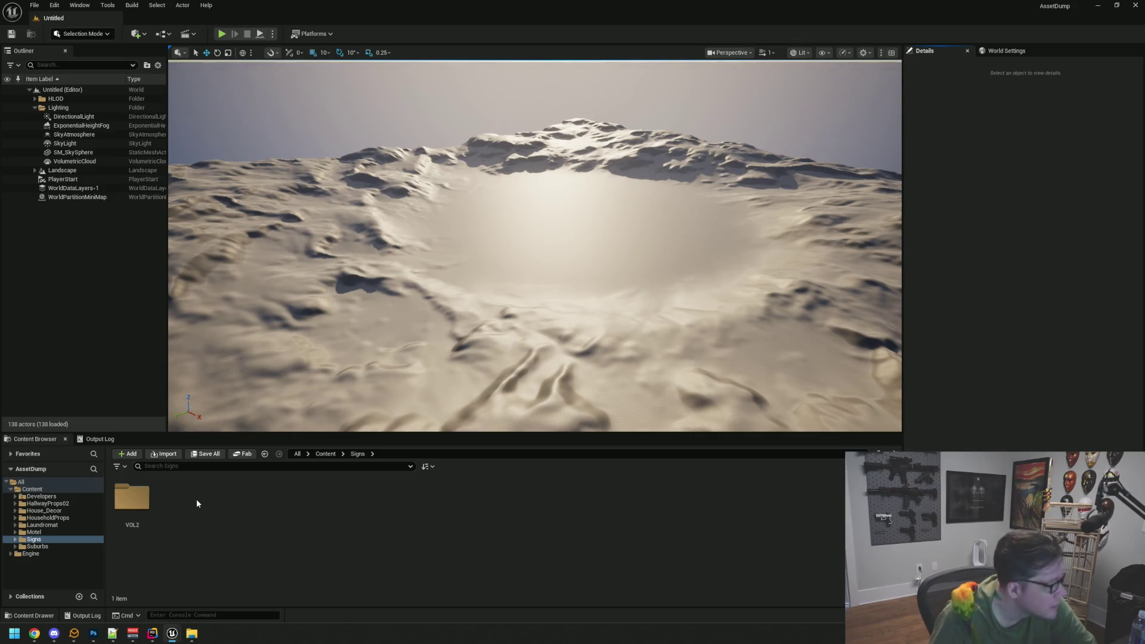
{"action": "left_click", "coordinate": [48, 504]}
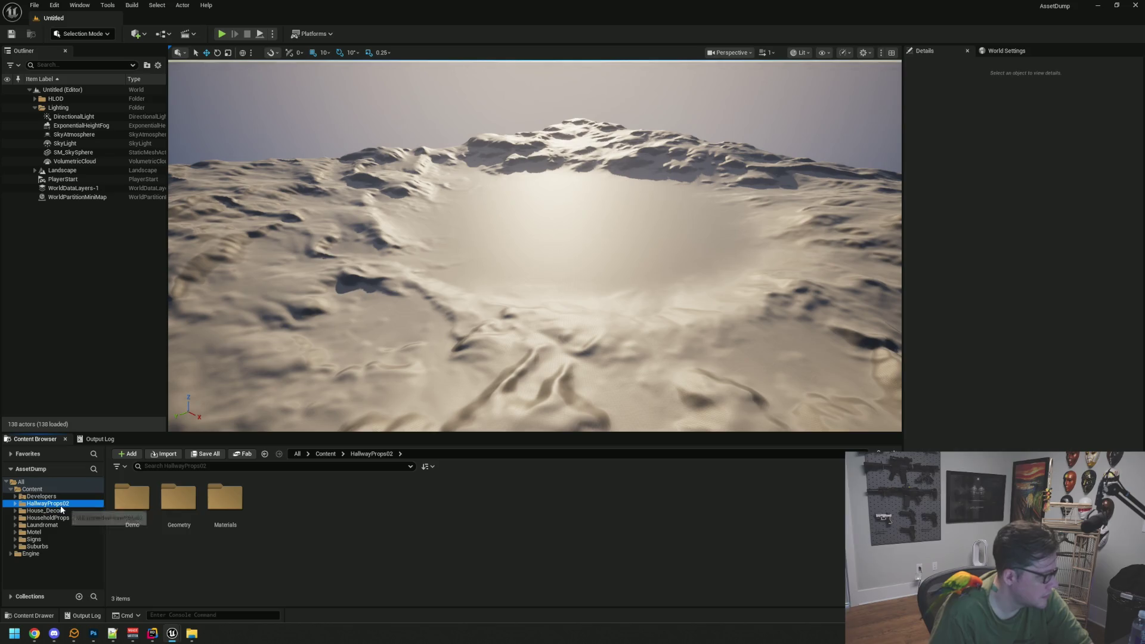
{"action": "double_click", "coordinate": [197, 500]}
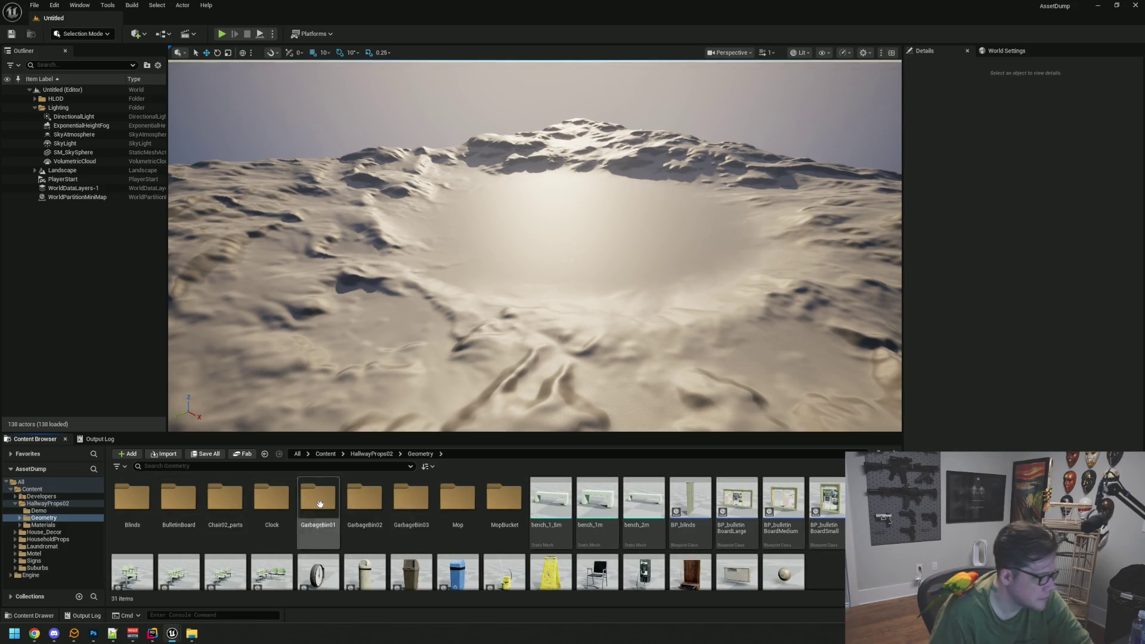
{"action": "scroll", "coordinate": [578, 527], "scroll_direction": "down", "scroll_amount": 1}
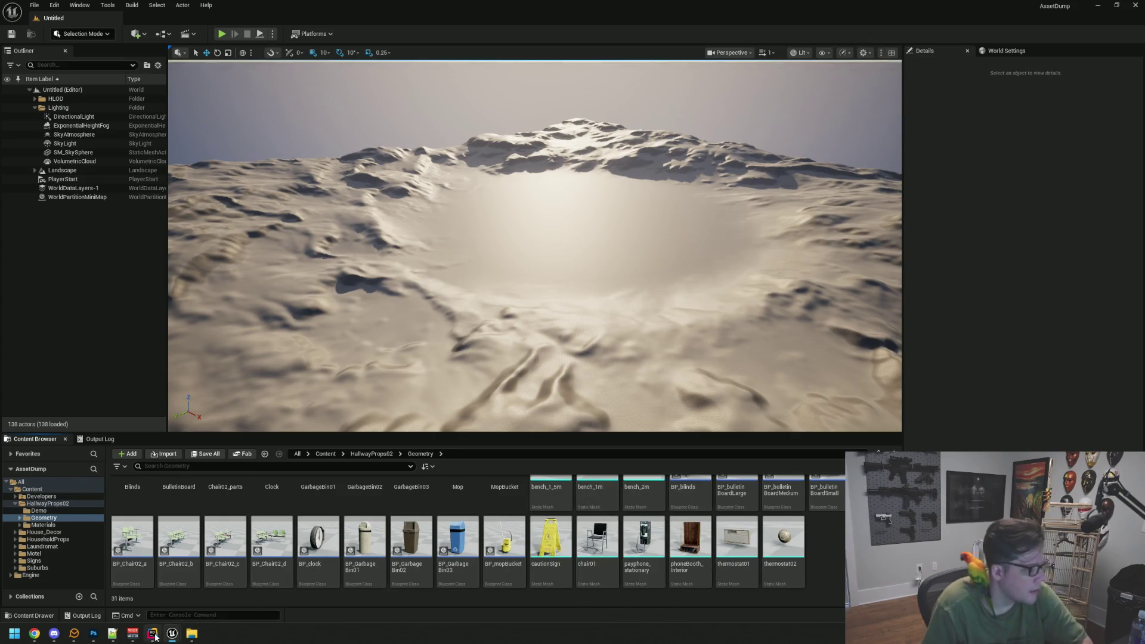
- Look at the vending machines in the Motel level editor, then return to AssetDump
{"action": "mouse_move", "coordinate": [156, 637]}
{"action": "left_click", "coordinate": [155, 585]}
{"action": "left_click_drag", "start_coordinate": [455, 339], "coordinate": [461, 322]}
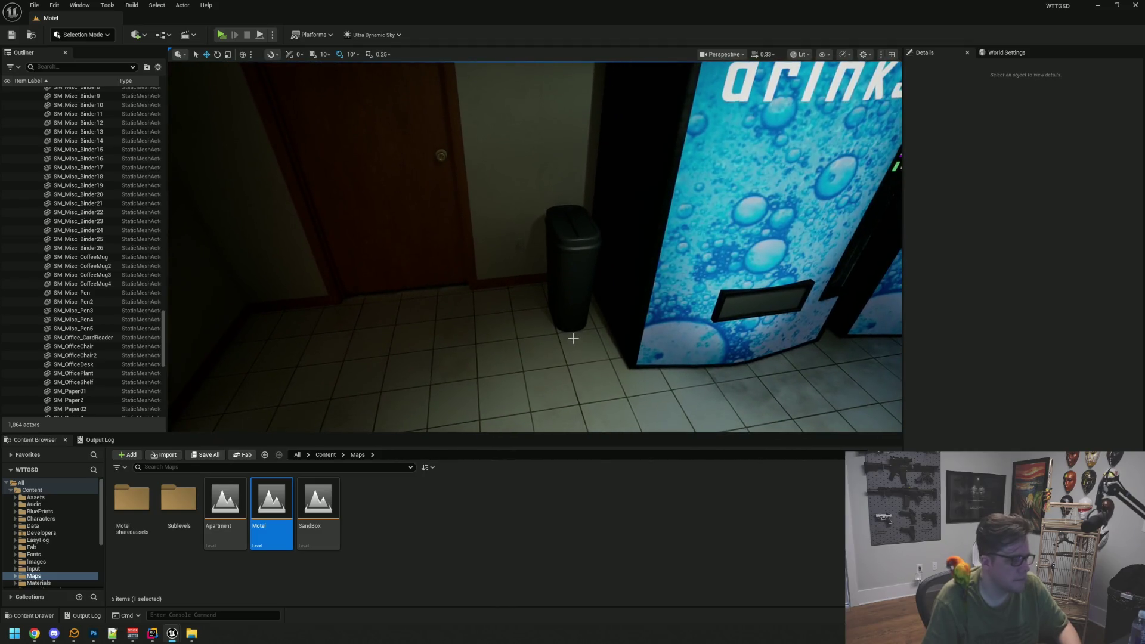
{"action": "mouse_move", "coordinate": [171, 634]}
{"action": "left_click", "coordinate": [264, 552]}
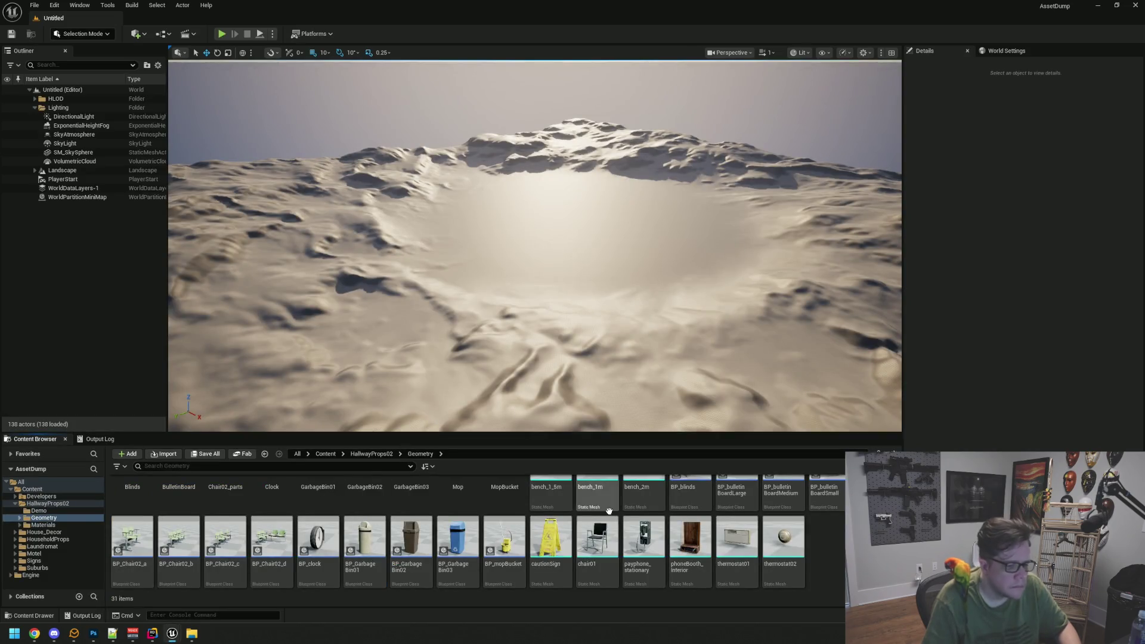
- Select cautionSign, the mop bucket and GarbageBin01–03 in the Geometry folder
{"action": "scroll", "coordinate": [835, 557], "scroll_direction": "up", "scroll_amount": 1}
{"action": "scroll", "coordinate": [835, 558], "scroll_direction": "down", "scroll_amount": 1}
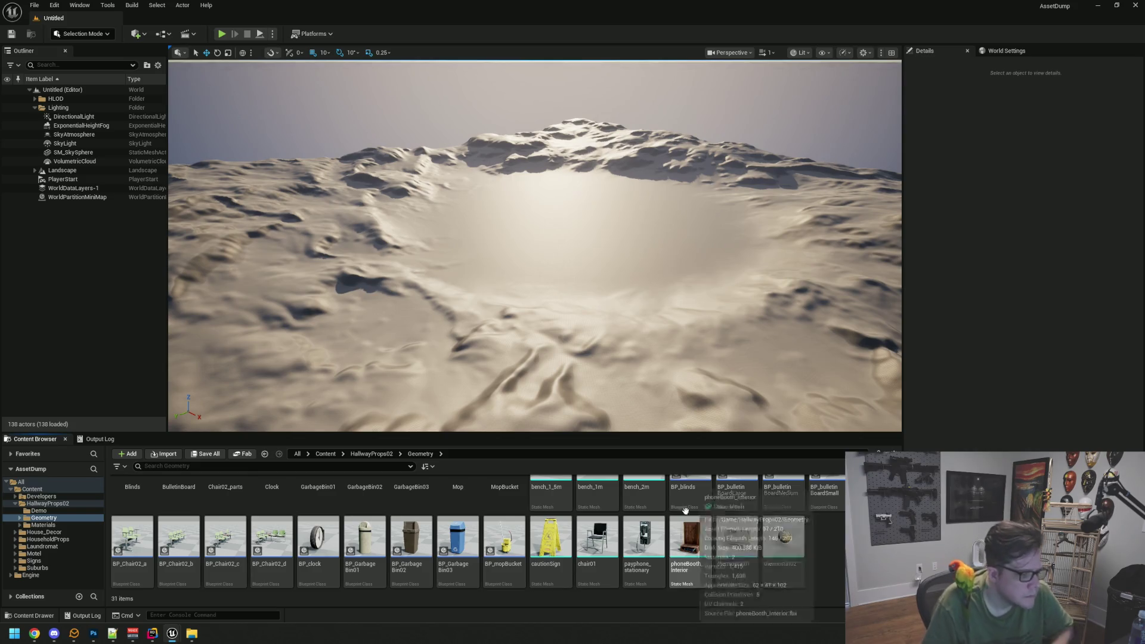
{"action": "left_click", "coordinate": [550, 534]}
{"action": "left_click", "coordinate": [499, 534], "text": "ctrl"}
{"action": "left_click", "coordinate": [457, 533], "text": "ctrl"}
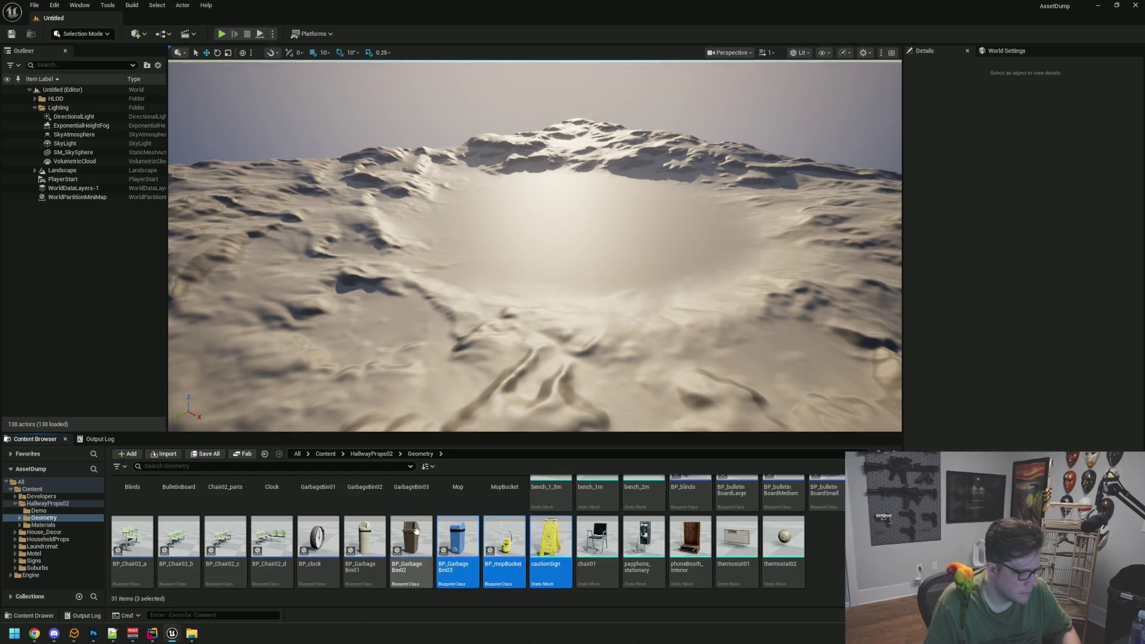
{"action": "left_click", "coordinate": [412, 532], "text": "ctrl"}
{"action": "left_click", "coordinate": [364, 534], "text": "ctrl"}
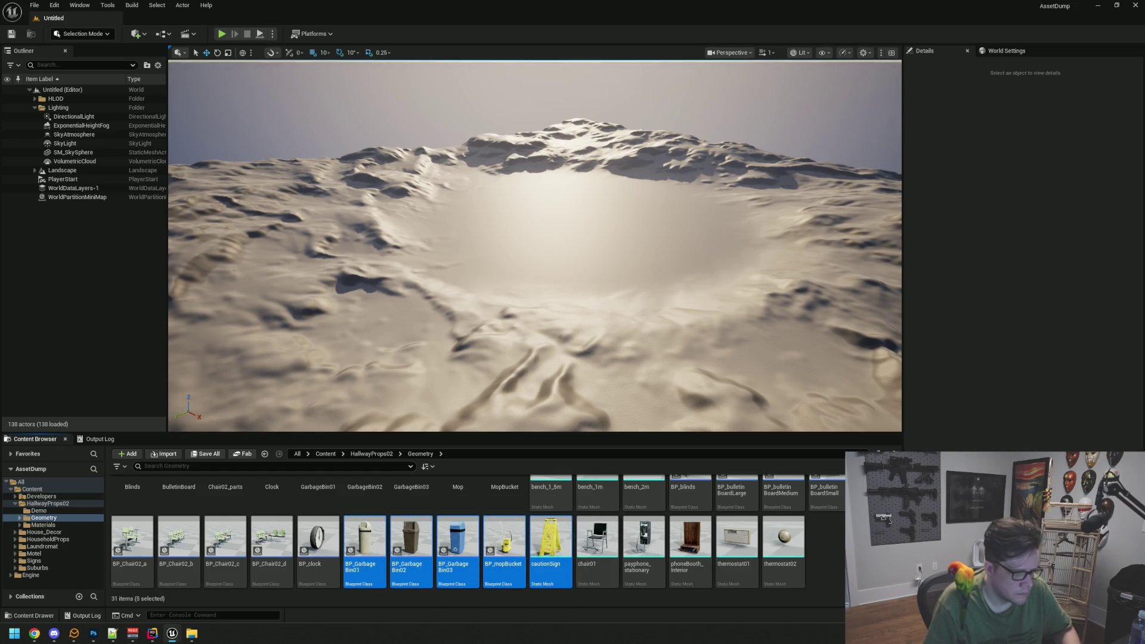
- Inspect the BP_bulletinBoardMedium blueprint's model, then close its editor
{"action": "scroll", "coordinate": [759, 552], "scroll_direction": "up", "scroll_amount": 1}
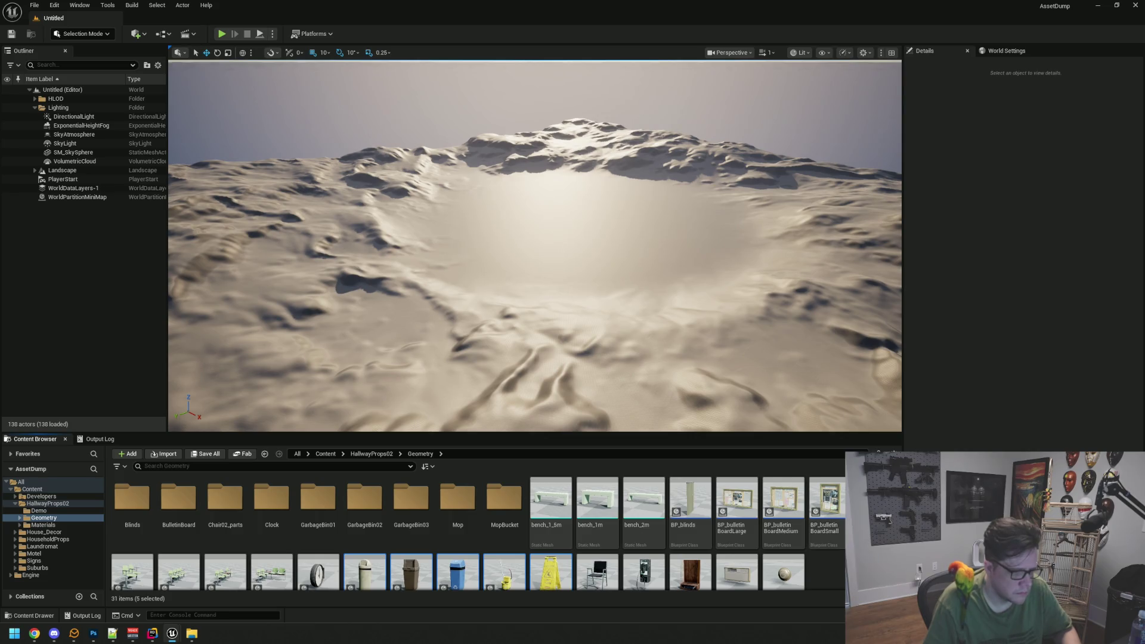
{"action": "scroll", "coordinate": [775, 536], "scroll_direction": "down", "scroll_amount": 1}
{"action": "left_click", "coordinate": [783, 494]}
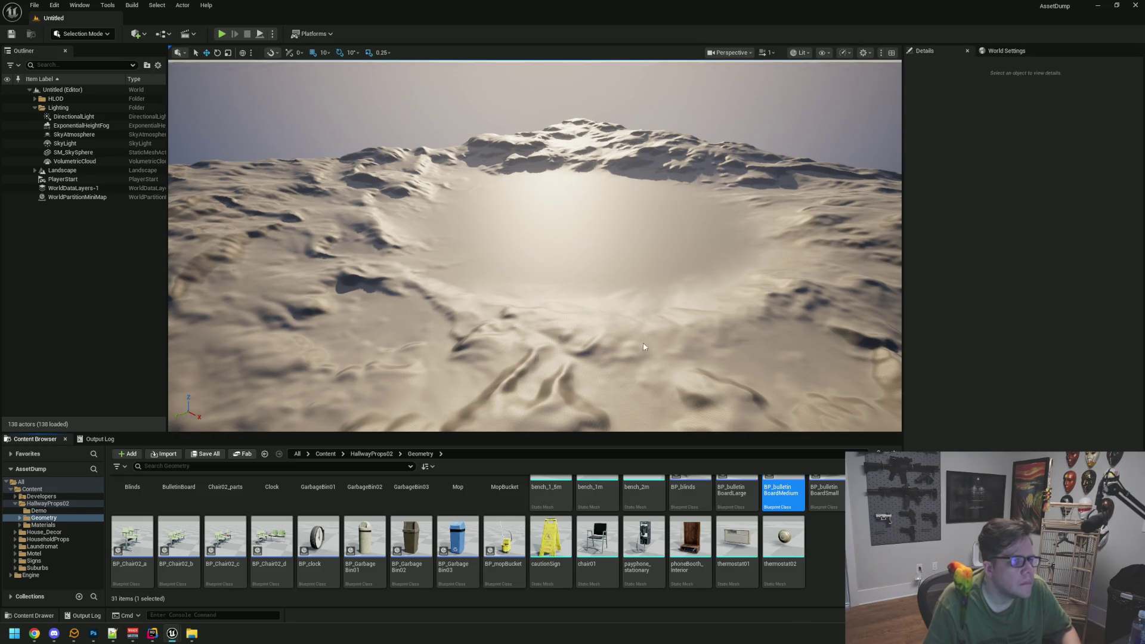
{"action": "mouse_move", "coordinate": [917, 161]}
{"action": "left_mouse_down"}
{"action": "mouse_move", "coordinate": [482, 146]}
{"action": "mouse_move", "coordinate": [296, 84]}
{"action": "mouse_move", "coordinate": [351, 74]}
{"action": "left_mouse_up"}
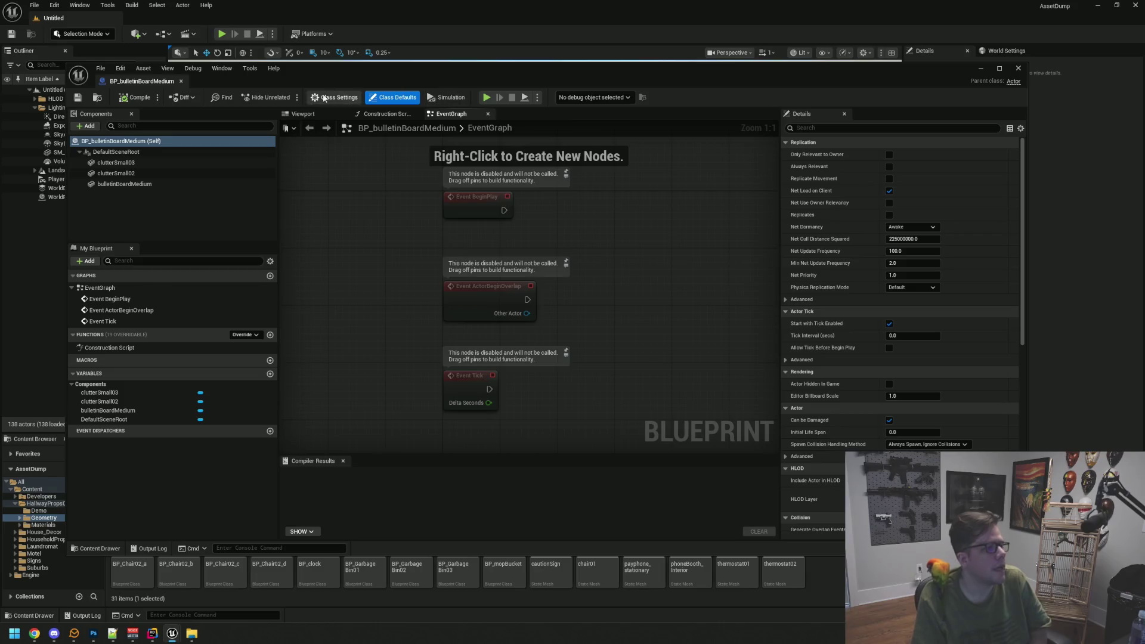
{"action": "left_click", "coordinate": [302, 114]}
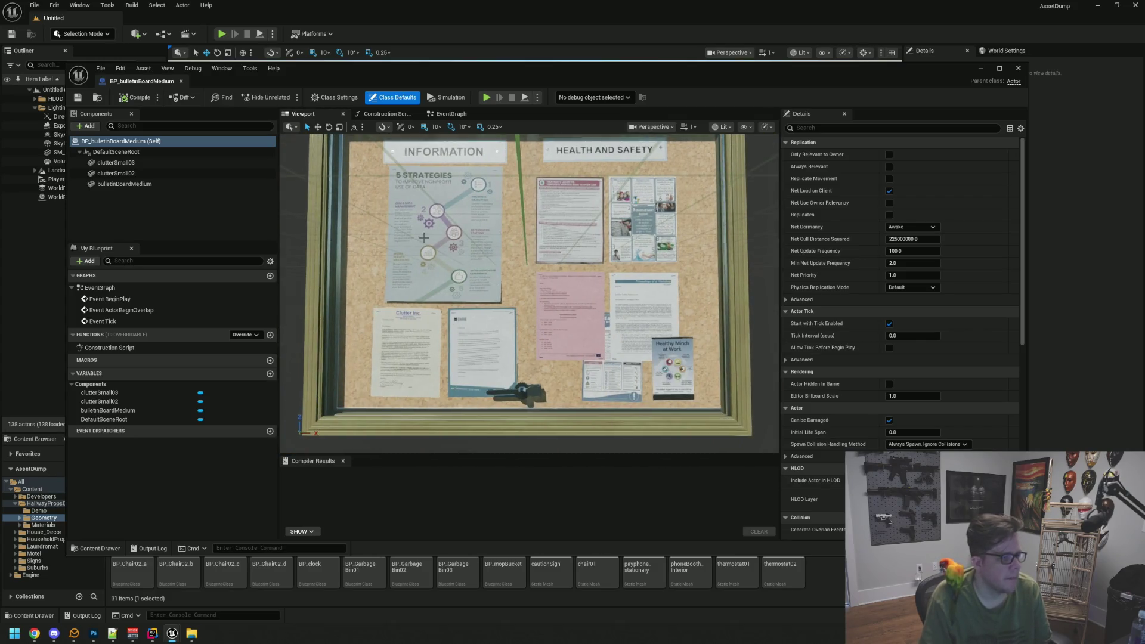
{"action": "left_click", "coordinate": [181, 81]}
- Select cautionSign and bring up its asset actions
{"action": "right_click", "coordinate": [744, 485]}
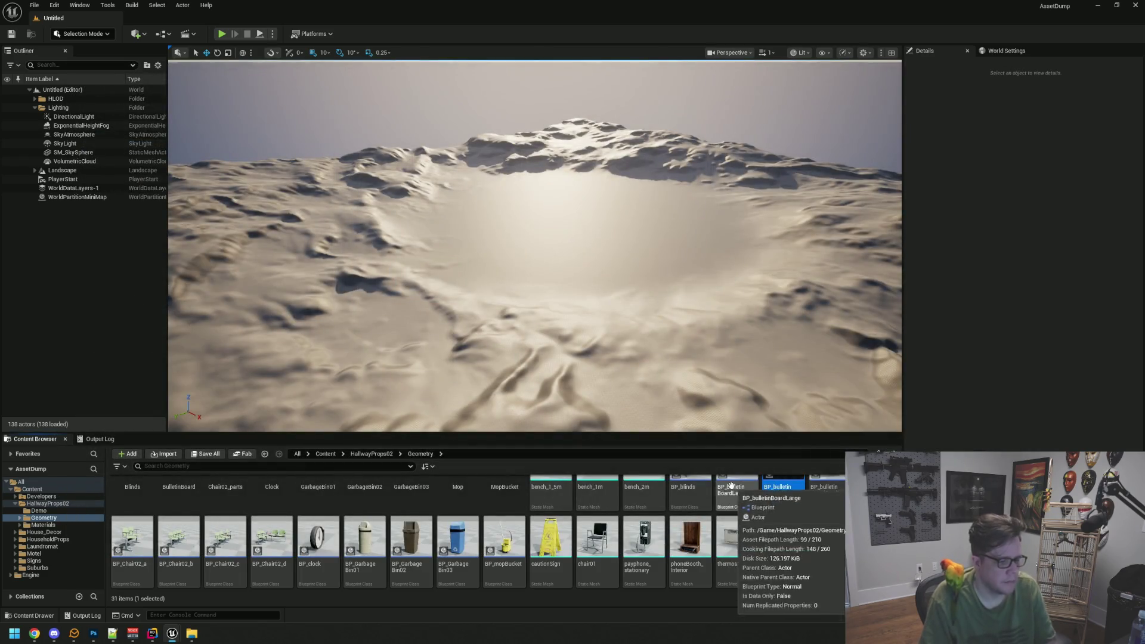
{"action": "right_click", "coordinate": [593, 536]}
{"action": "left_click", "coordinate": [542, 530], "text": "ctrl"}
{"action": "right_click", "coordinate": [541, 530]}
- Select cautionSign, BP_mopBucket and BP_GarbageBin01–03 together
{"action": "key", "text": "Escape"}
{"action": "left_click", "coordinate": [538, 541]}
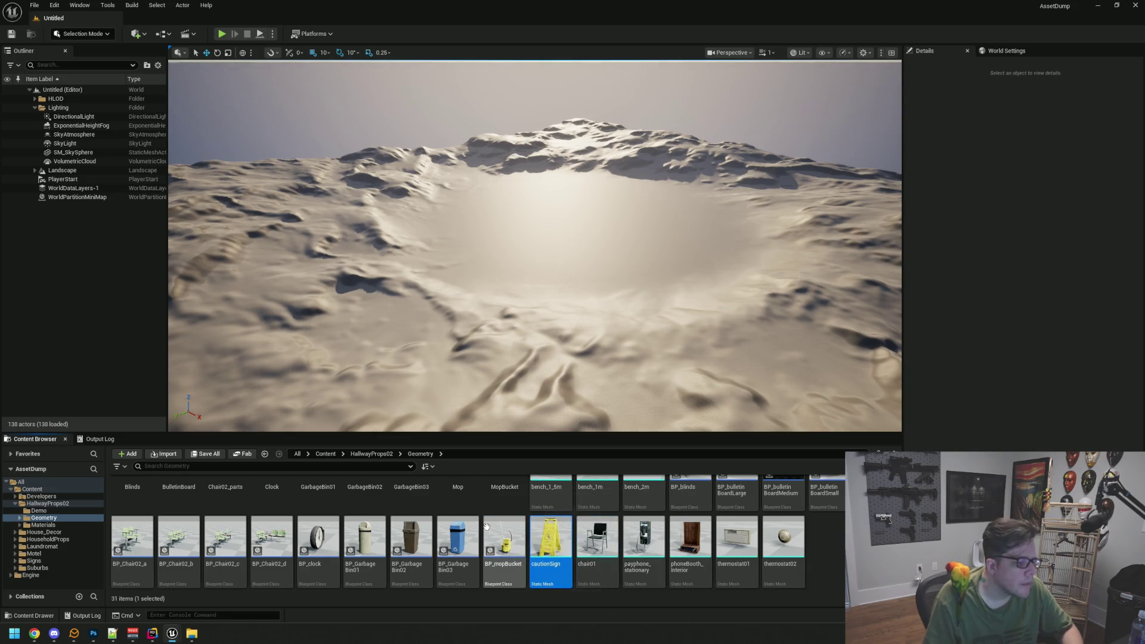
{"action": "left_click", "coordinate": [504, 537], "text": "ctrl"}
{"action": "left_click", "coordinate": [457, 537], "text": "ctrl"}
{"action": "left_click", "coordinate": [411, 537], "text": "ctrl"}
{"action": "left_click", "coordinate": [364, 537], "text": "ctrl"}
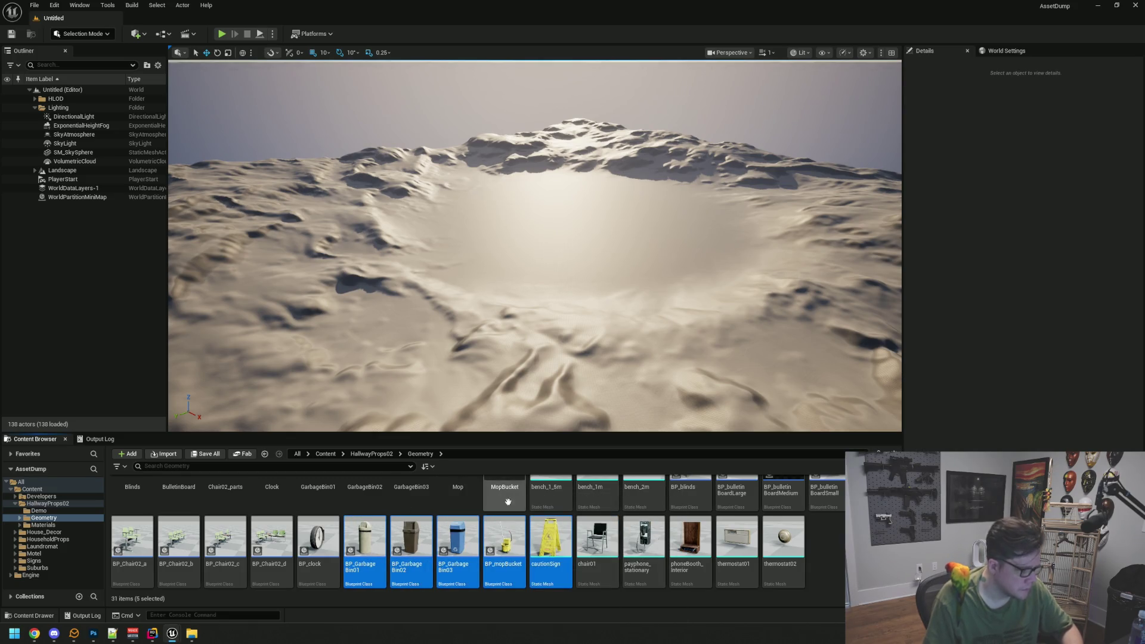
{"action": "scroll", "coordinate": [597, 537], "scroll_direction": "up", "scroll_amount": 1}
{"action": "scroll", "coordinate": [599, 531], "scroll_direction": "down", "scroll_amount": 1}
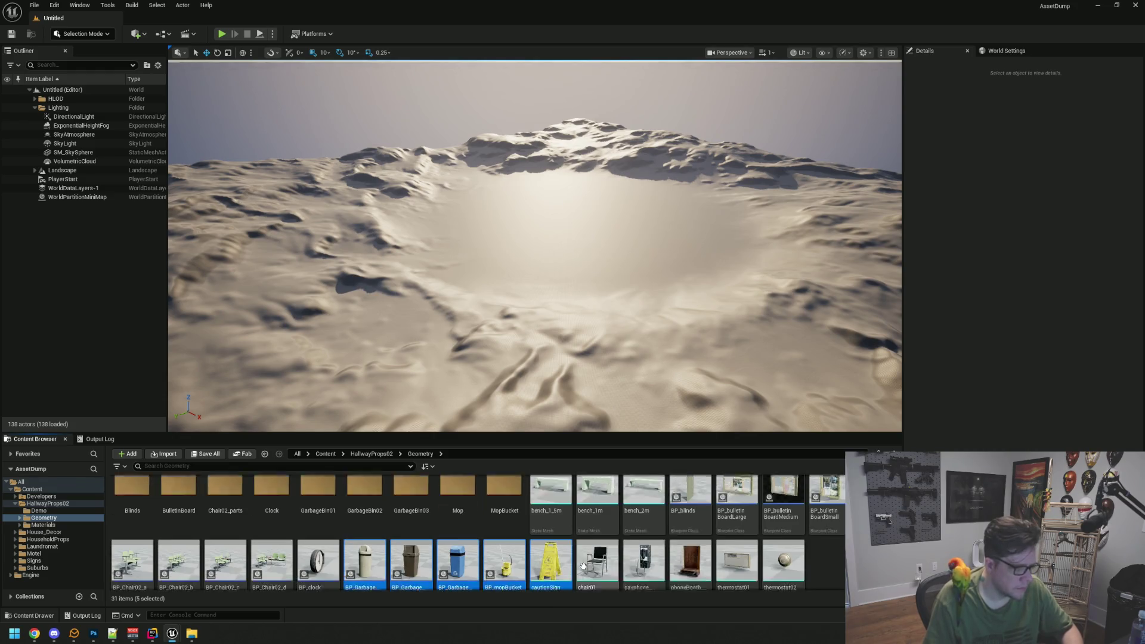
- Migrate the five selected props into WTTGSD's Content folder
{"action": "right_click", "coordinate": [554, 539]}
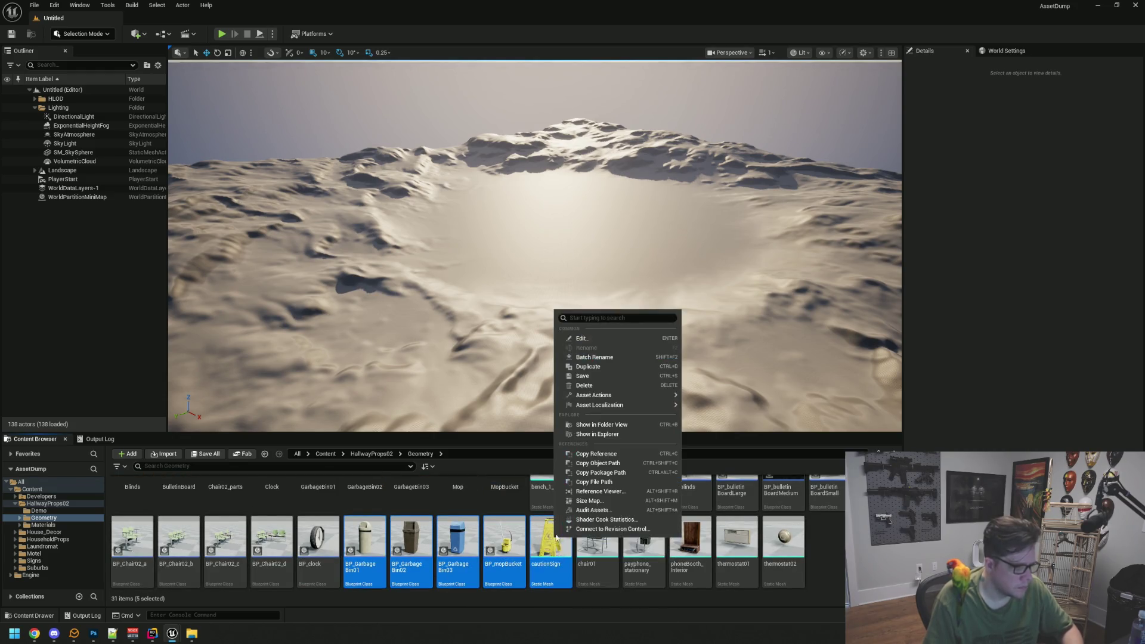
{"action": "mouse_move", "coordinate": [659, 396]}
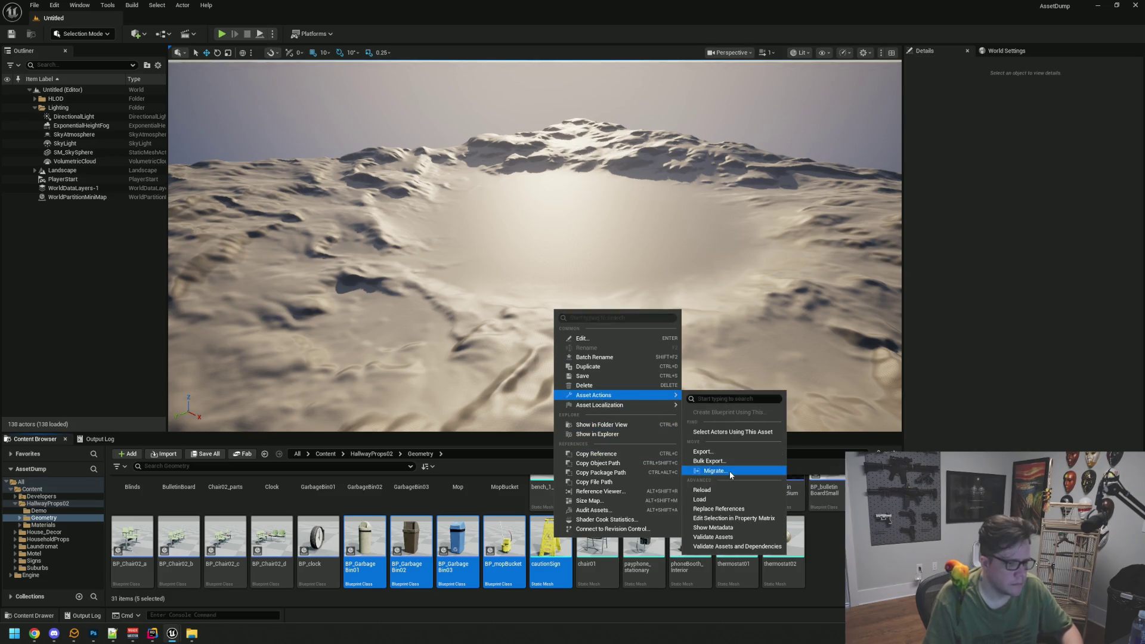
{"action": "left_click", "coordinate": [721, 471]}
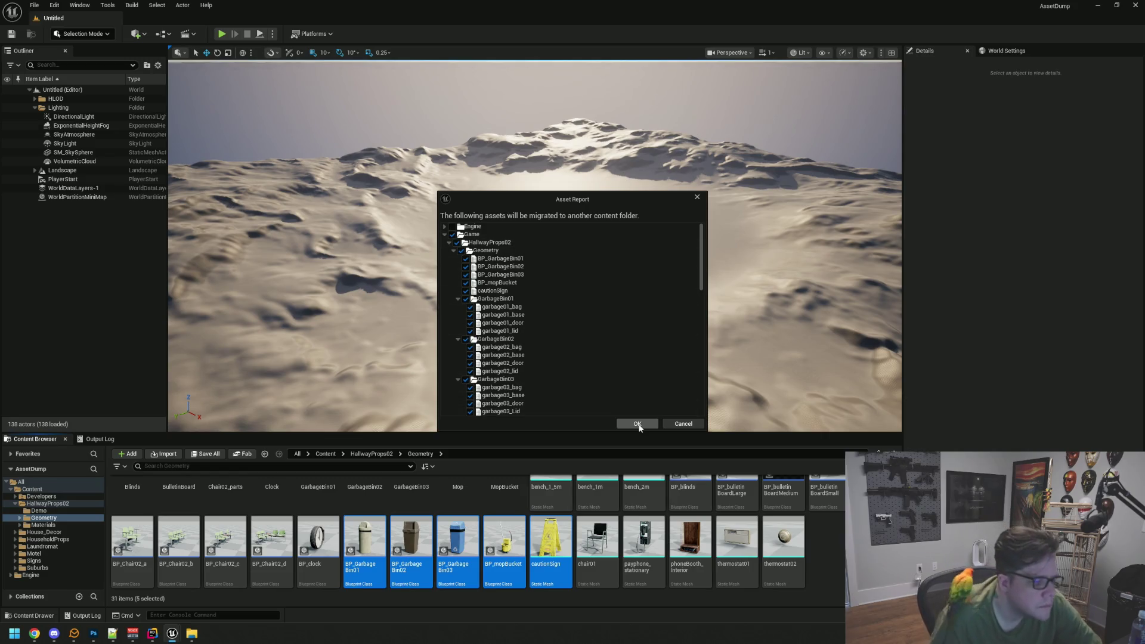
{"action": "left_click", "coordinate": [637, 424]}
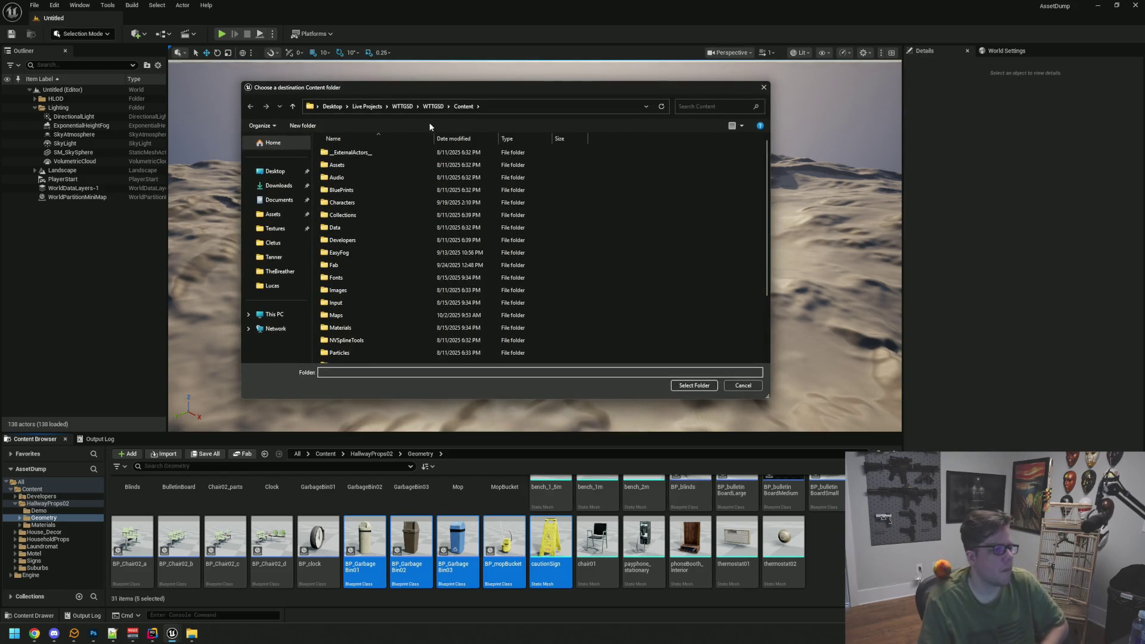
{"action": "left_click", "coordinate": [687, 385]}
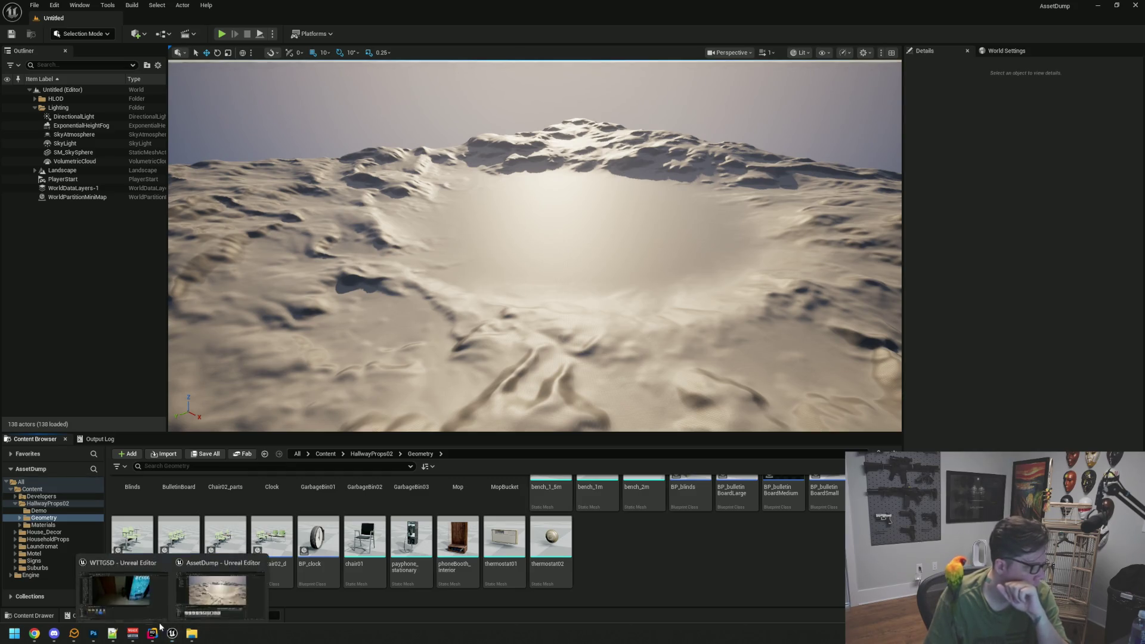
- In the WTTGSD Motel editor, open HallwayProps02 > Geometry showing the 10 migrated assets
{"action": "left_click", "coordinate": [158, 618]}
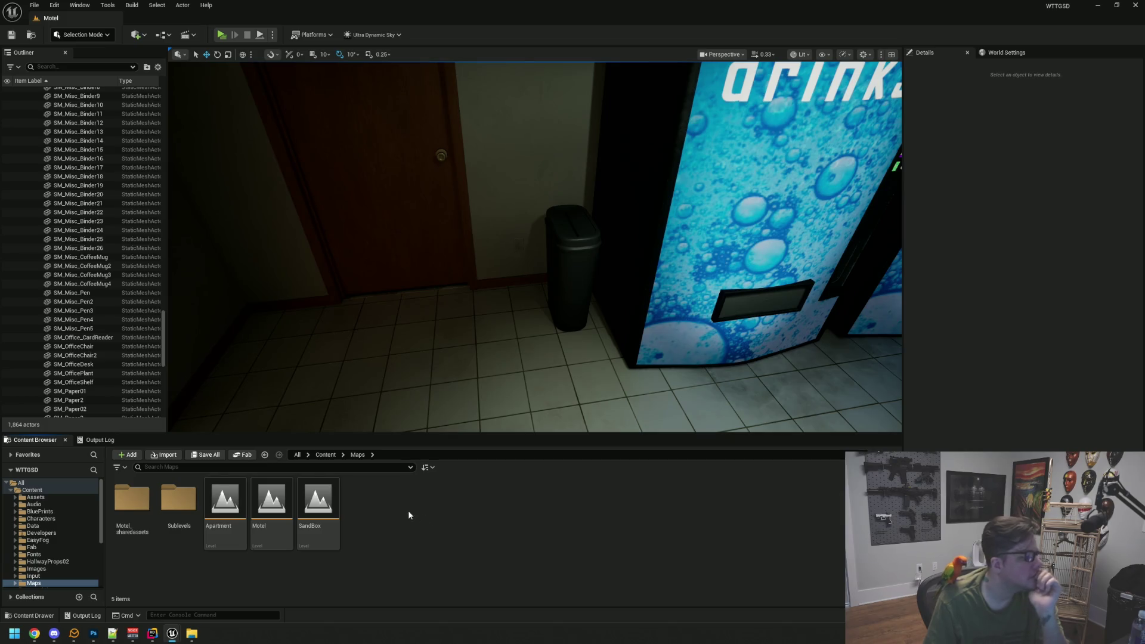
{"action": "left_click", "coordinate": [61, 563]}
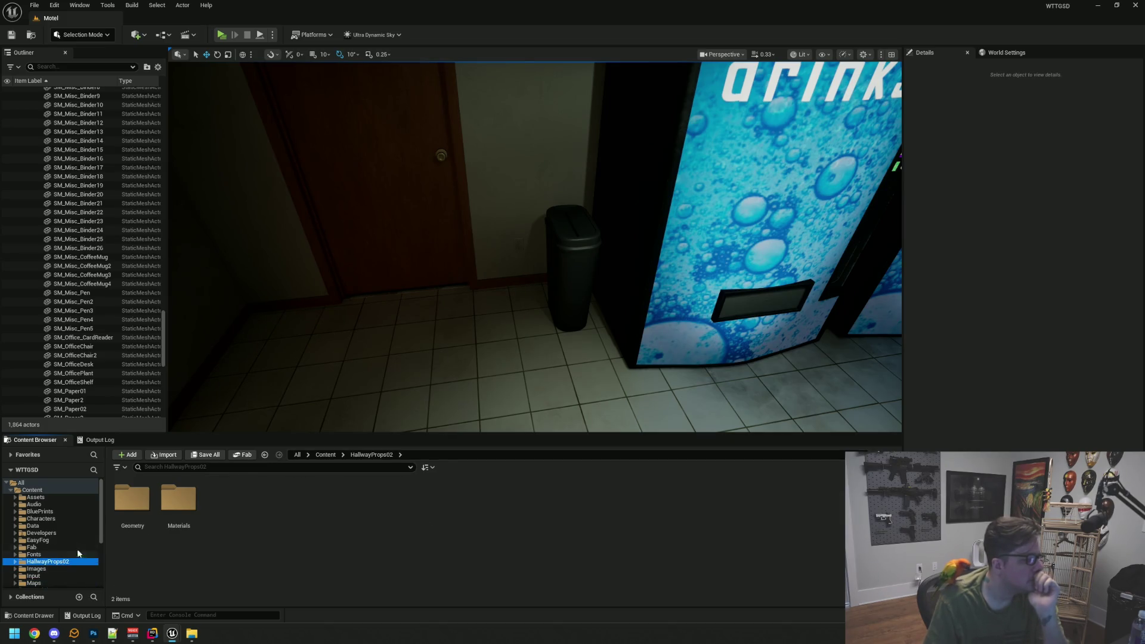
{"action": "double_click", "coordinate": [132, 498]}
{"action": "mouse_move", "coordinate": [494, 330]}
{"action": "left_mouse_down"}
{"action": "mouse_move", "coordinate": [525, 329]}
{"action": "mouse_move", "coordinate": [495, 358]}
{"action": "mouse_move", "coordinate": [513, 317]}
{"action": "mouse_move", "coordinate": [579, 316]}
{"action": "mouse_move", "coordinate": [477, 319]}
{"action": "mouse_move", "coordinate": [492, 329]}
{"action": "left_mouse_up"}
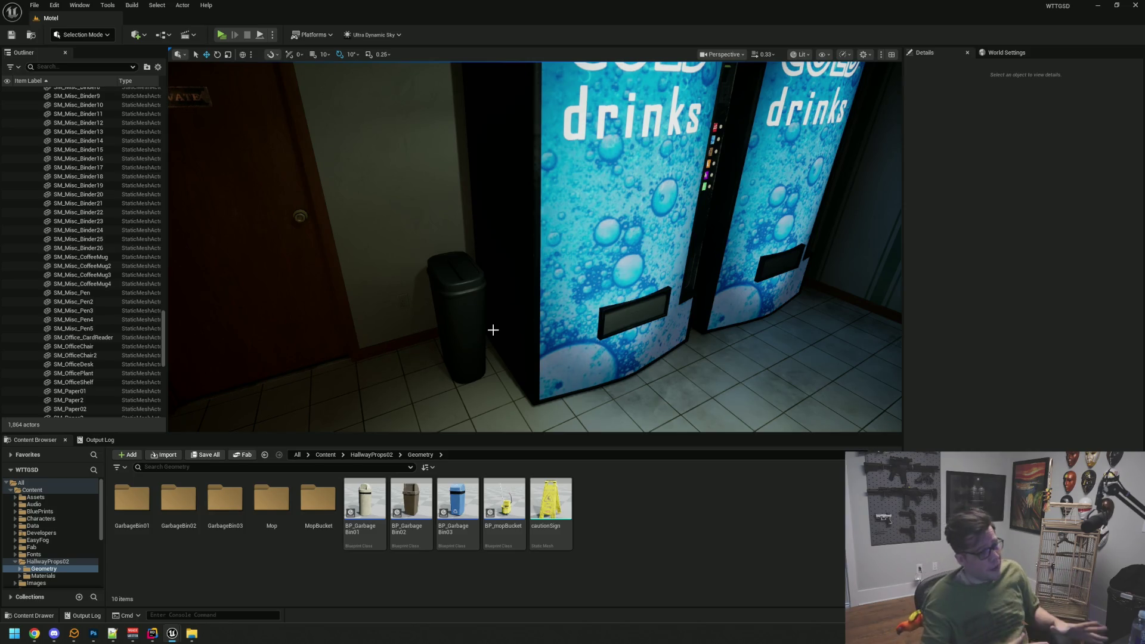
- Fly to the vending machines and place a BP_GarbageBin03 beside them
{"action": "left_click_drag", "start_coordinate": [492, 330], "coordinate": [478, 298]}
{"action": "mouse_move", "coordinate": [539, 263]}
{"action": "left_mouse_down"}
{"action": "mouse_move", "coordinate": [489, 262]}
{"action": "mouse_move", "coordinate": [590, 270]}
{"action": "mouse_move", "coordinate": [563, 270]}
{"action": "left_mouse_up"}
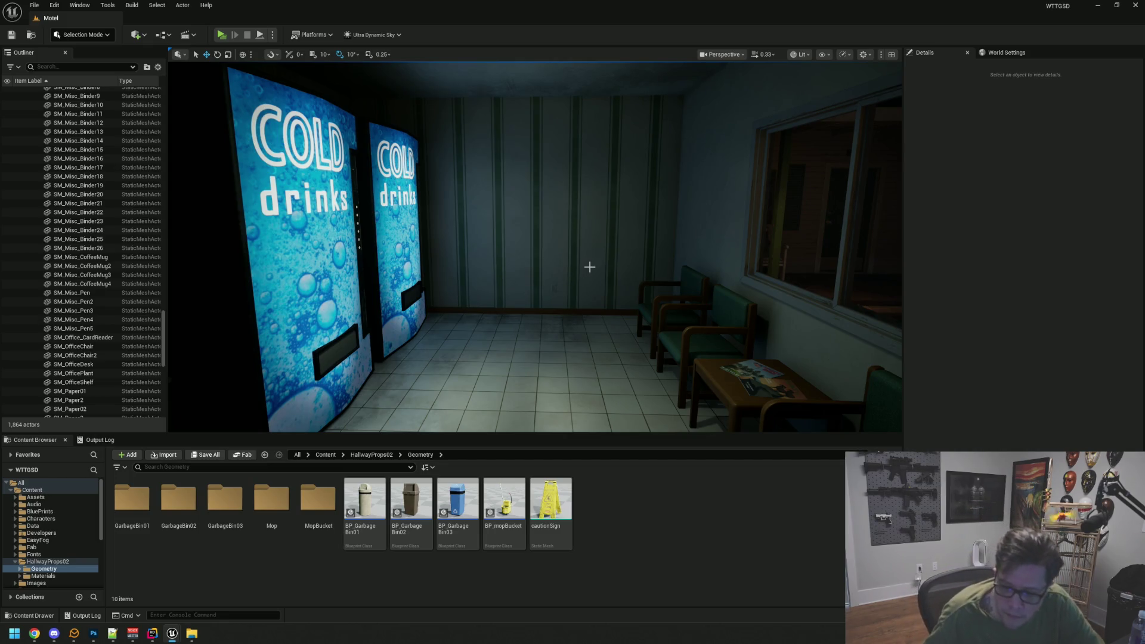
{"action": "mouse_move", "coordinate": [678, 258]}
{"action": "left_mouse_down"}
{"action": "mouse_move", "coordinate": [644, 259]}
{"action": "mouse_move", "coordinate": [677, 258]}
{"action": "left_mouse_up"}
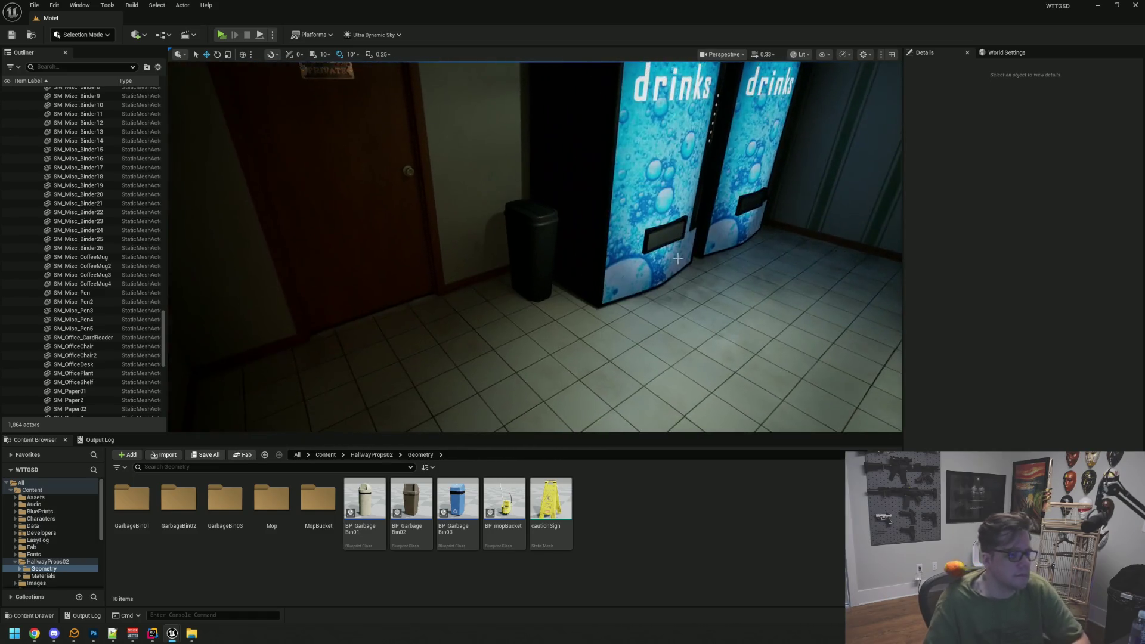
{"action": "mouse_move", "coordinate": [479, 487]}
{"action": "left_mouse_down"}
{"action": "mouse_move", "coordinate": [721, 350]}
{"action": "mouse_move", "coordinate": [708, 324]}
{"action": "left_mouse_up"}
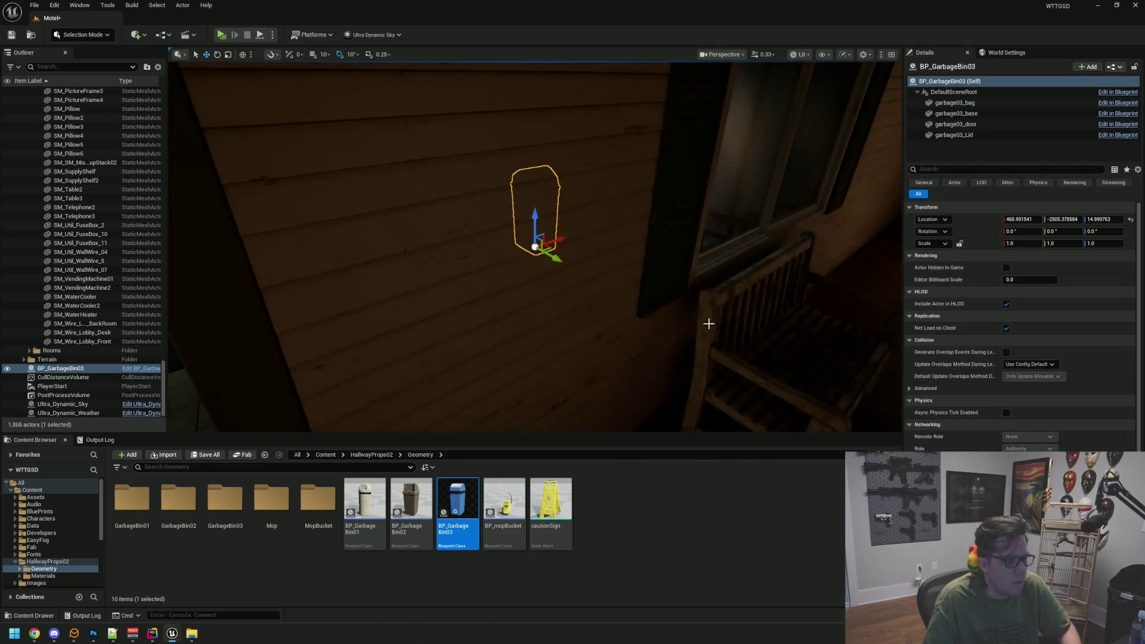
- Inspect the blue bin up close, then delete it, returning the level to 1,064 actors
{"action": "left_click_drag", "start_coordinate": [599, 281], "coordinate": [599, 232]}
{"action": "left_click_drag", "start_coordinate": [530, 262], "coordinate": [530, 249]}
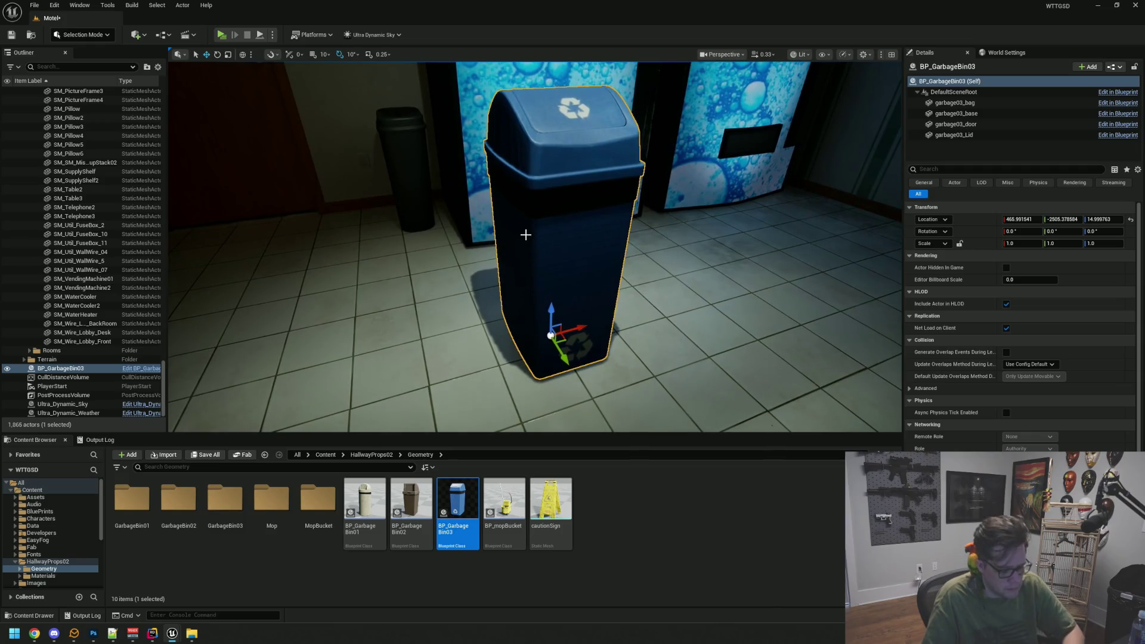
{"action": "key", "text": "Delete"}
{"action": "right_click", "coordinate": [466, 502]}
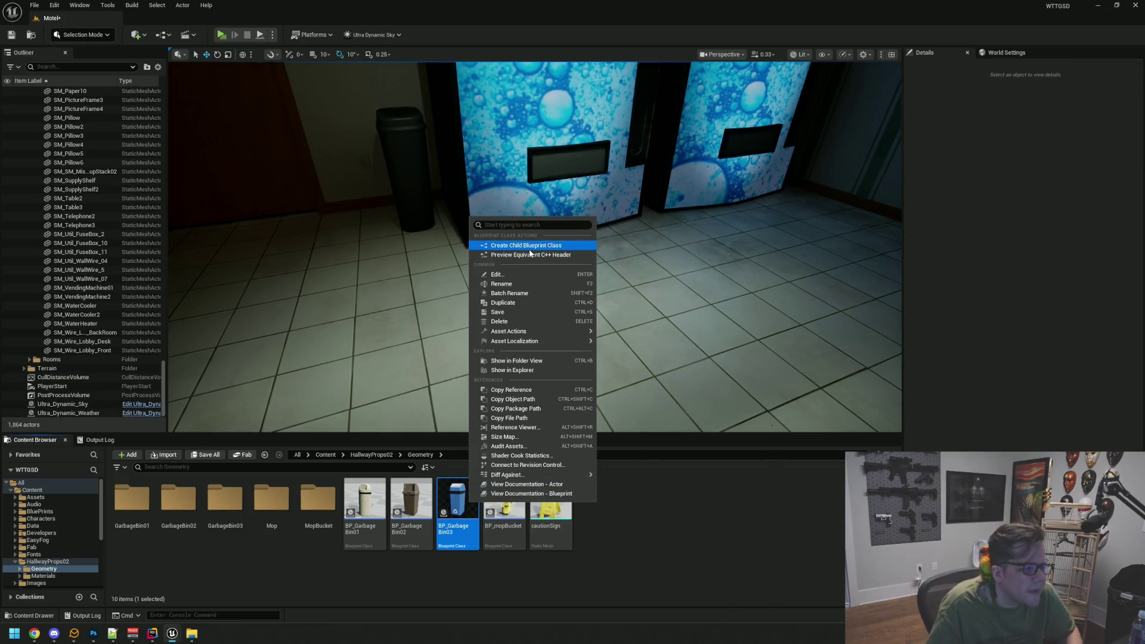
{"action": "left_click", "coordinate": [702, 490]}
{"action": "right_click", "coordinate": [459, 502]}
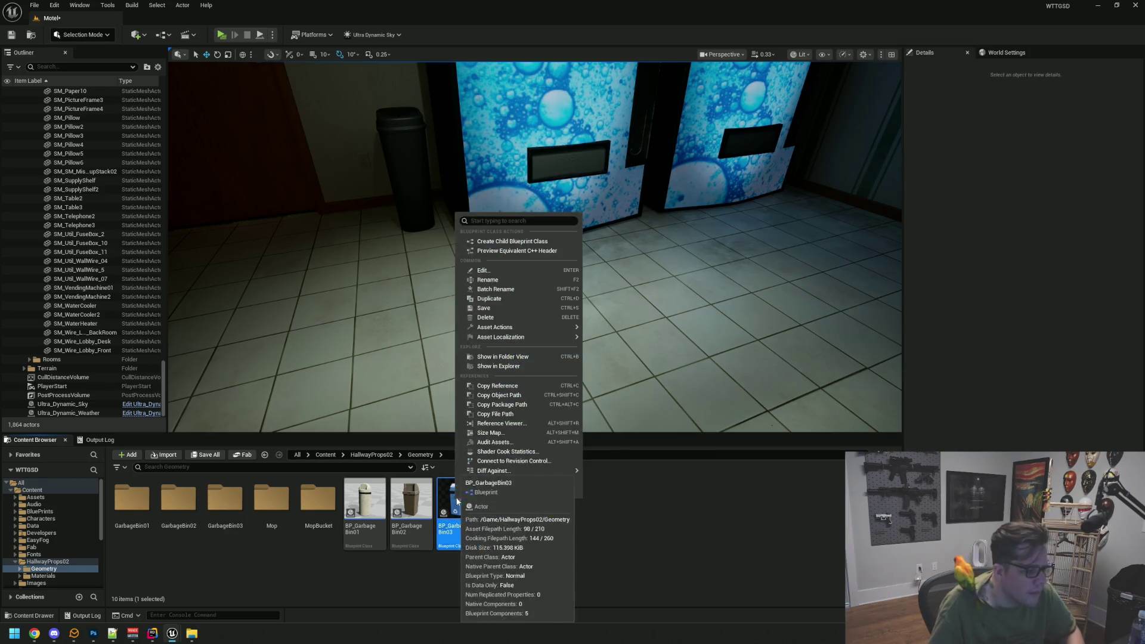
{"action": "left_click", "coordinate": [691, 476]}
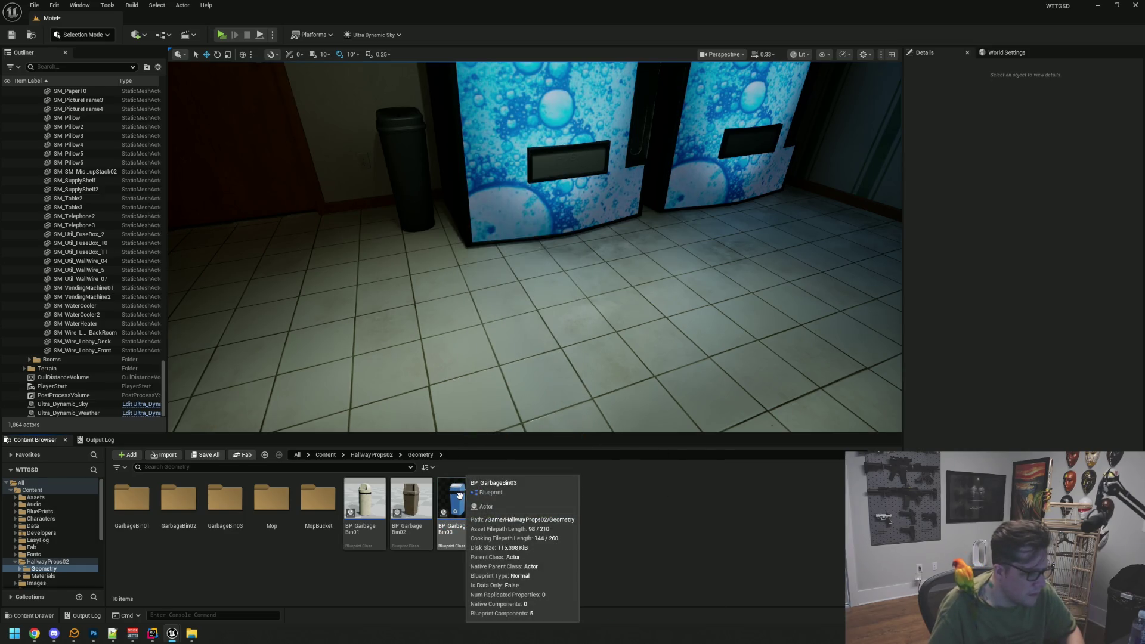
{"action": "left_click", "coordinate": [459, 495]}
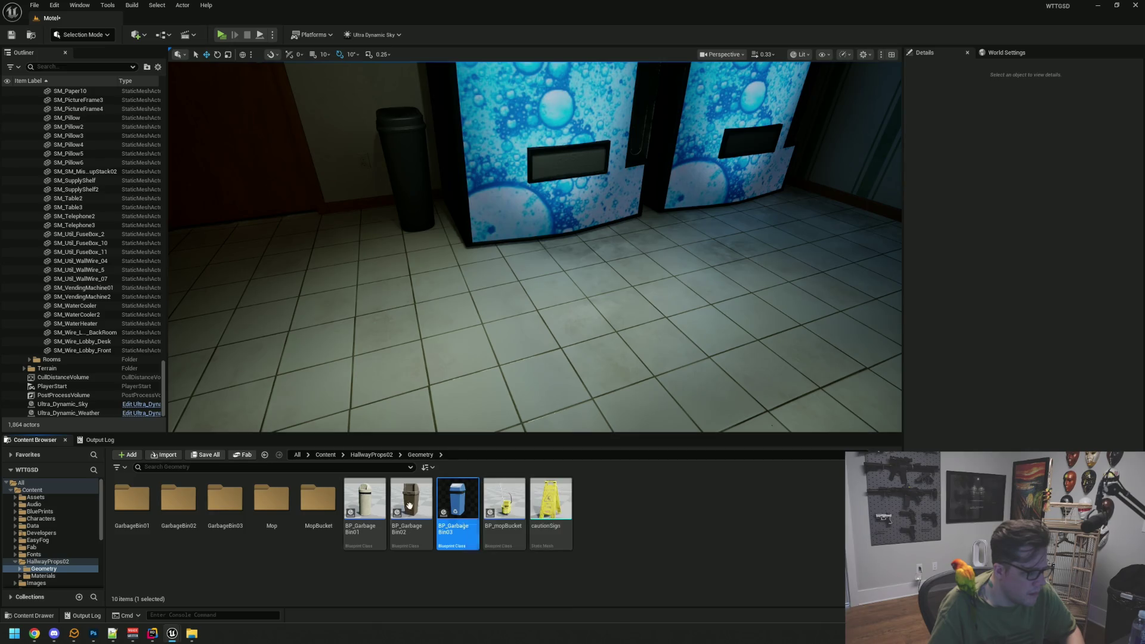
{"action": "left_click", "coordinate": [302, 583]}
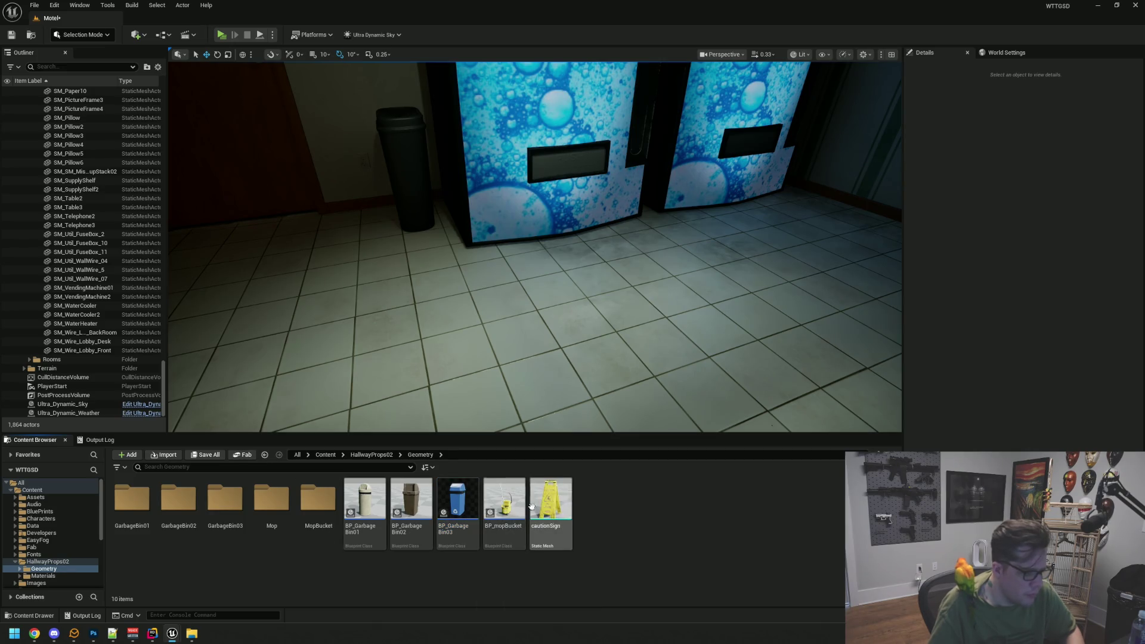
{"action": "left_click", "coordinate": [139, 487]}
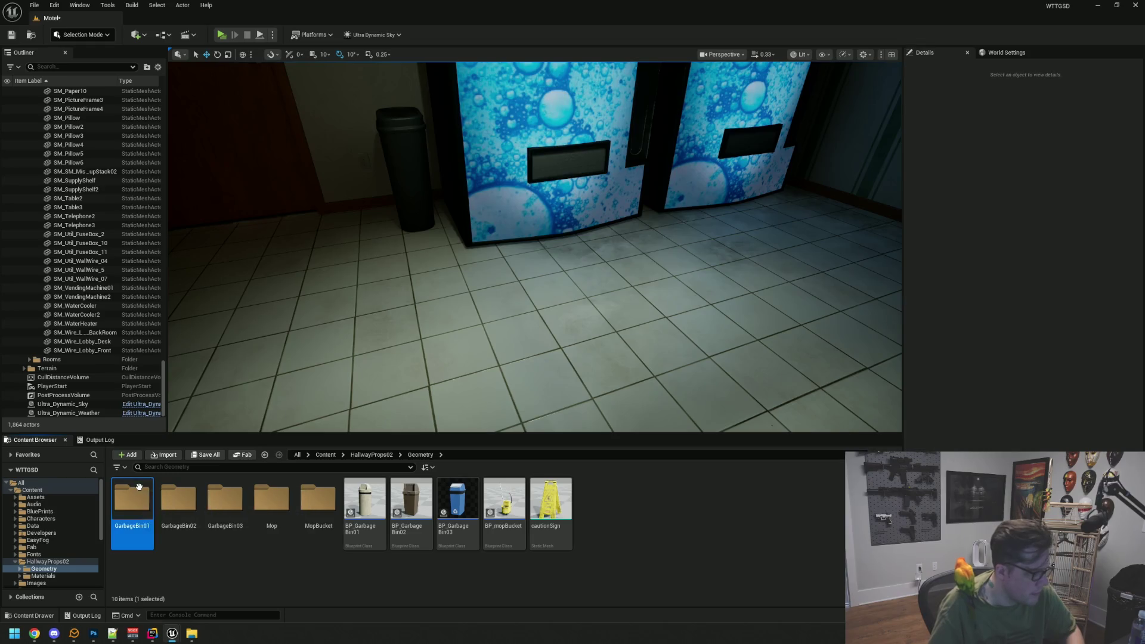
{"action": "double_click", "coordinate": [139, 486]}
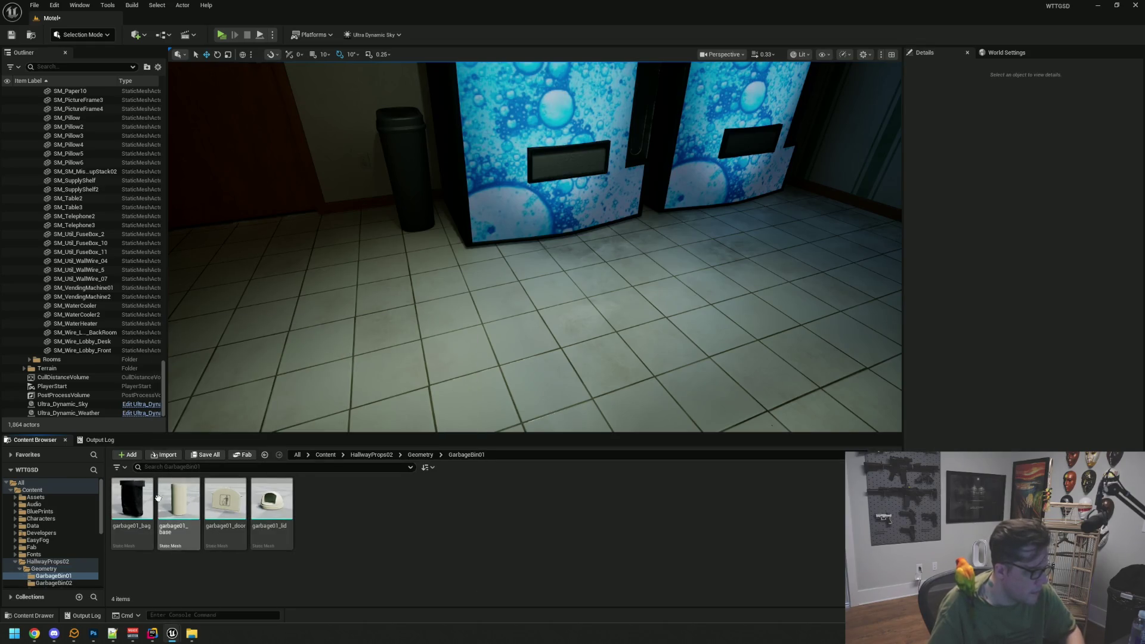
{"action": "left_click", "coordinate": [178, 501]}
{"action": "right_click", "coordinate": [185, 498]}
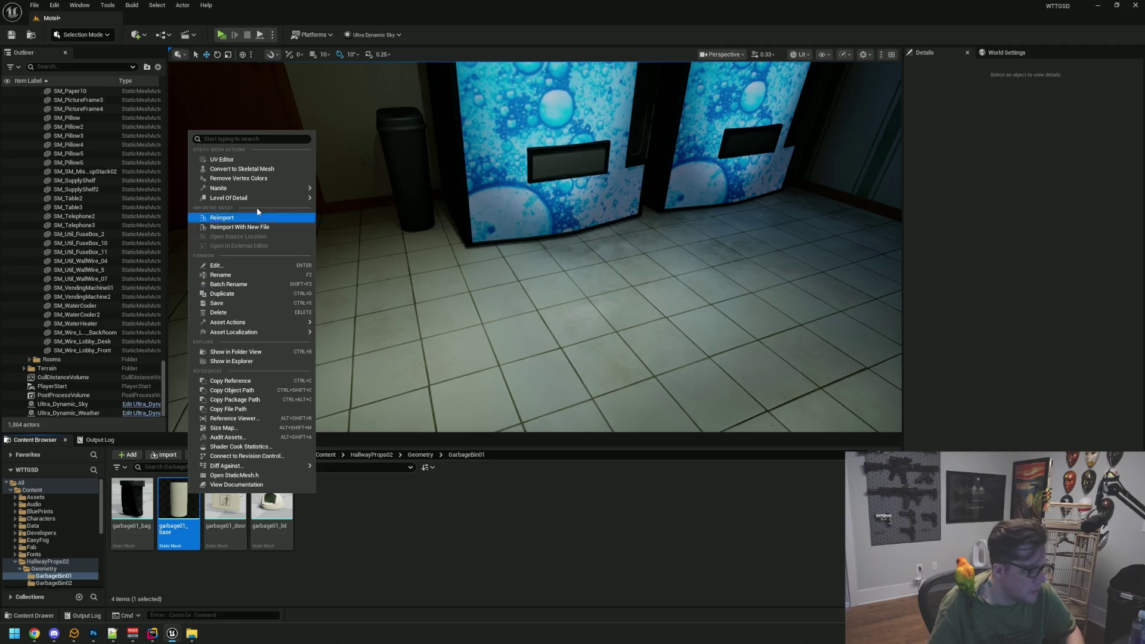
{"action": "left_click", "coordinate": [362, 513]}
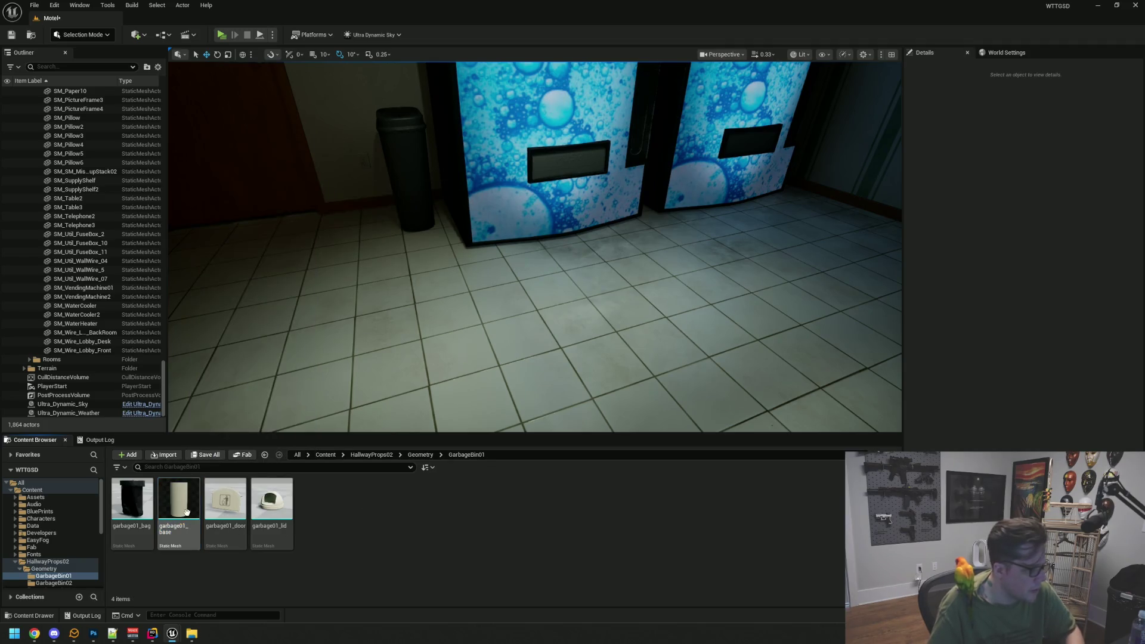
{"action": "left_click", "coordinate": [66, 583]}
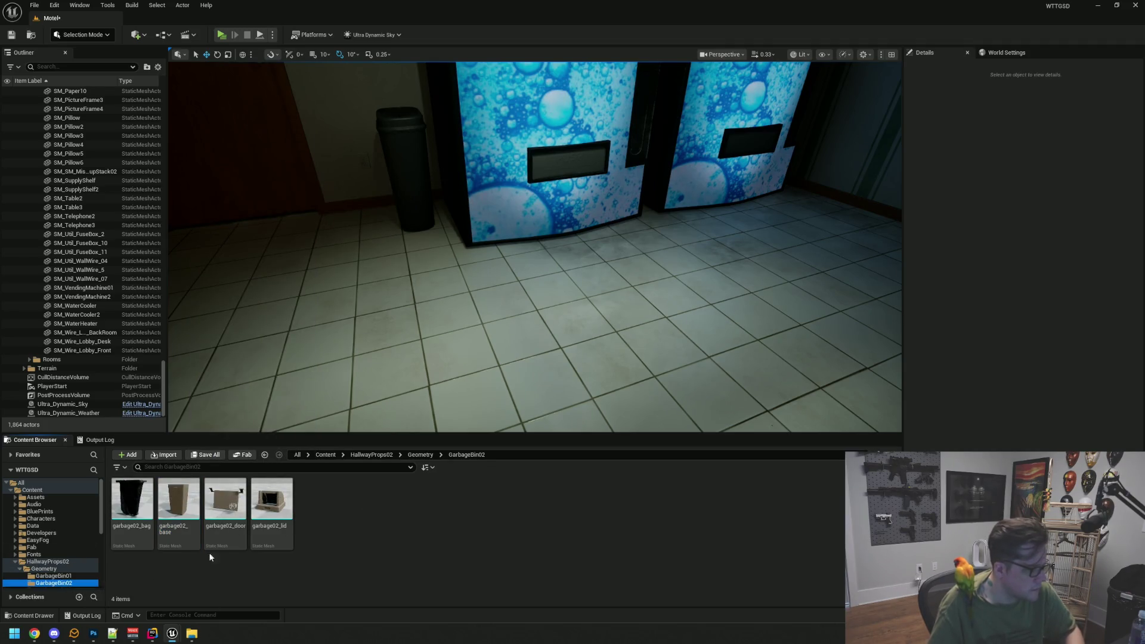
{"action": "left_click", "coordinate": [45, 569]}
{"action": "mouse_move", "coordinate": [402, 430]}
{"action": "left_mouse_down"}
{"action": "mouse_move", "coordinate": [366, 414]}
{"action": "mouse_move", "coordinate": [402, 434]}
{"action": "left_mouse_up"}
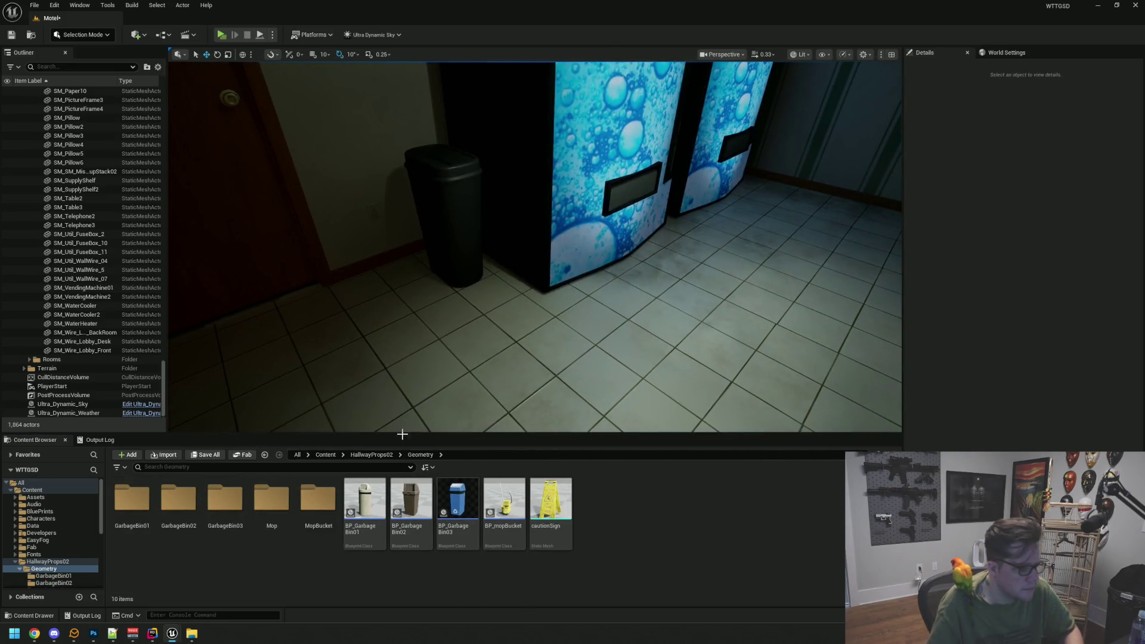
- Drop BP_GarbageBin02 beside the COLD drinks machines and orbit around it to check placement
{"action": "mouse_move", "coordinate": [411, 500]}
{"action": "left_mouse_down"}
{"action": "mouse_move", "coordinate": [639, 345]}
{"action": "mouse_move", "coordinate": [573, 298]}
{"action": "mouse_move", "coordinate": [582, 286]}
{"action": "mouse_move", "coordinate": [549, 284]}
{"action": "left_mouse_up"}
{"action": "scroll", "coordinate": [542, 289], "scroll_direction": "down", "scroll_amount": 5}
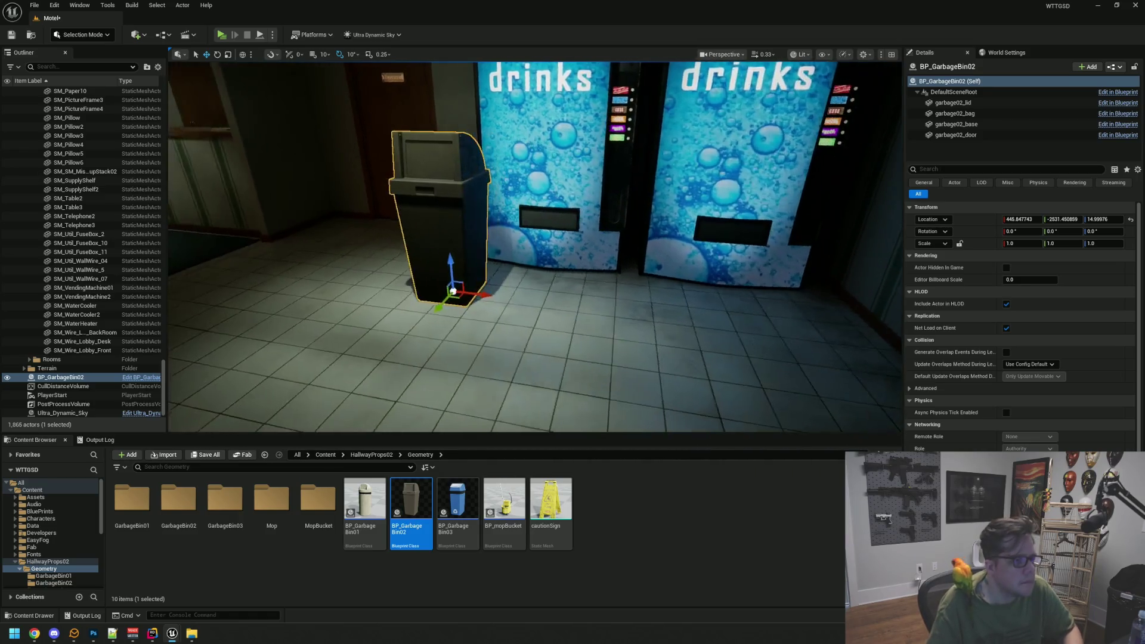
{"action": "scroll", "coordinate": [583, 297], "scroll_direction": "up", "scroll_amount": 10}
{"action": "mouse_move", "coordinate": [473, 216]}
{"action": "left_mouse_down"}
{"action": "mouse_move", "coordinate": [491, 199]}
{"action": "mouse_move", "coordinate": [406, 210]}
{"action": "mouse_move", "coordinate": [340, 236]}
{"action": "mouse_move", "coordinate": [580, 213]}
{"action": "mouse_move", "coordinate": [573, 196]}
{"action": "left_mouse_up"}
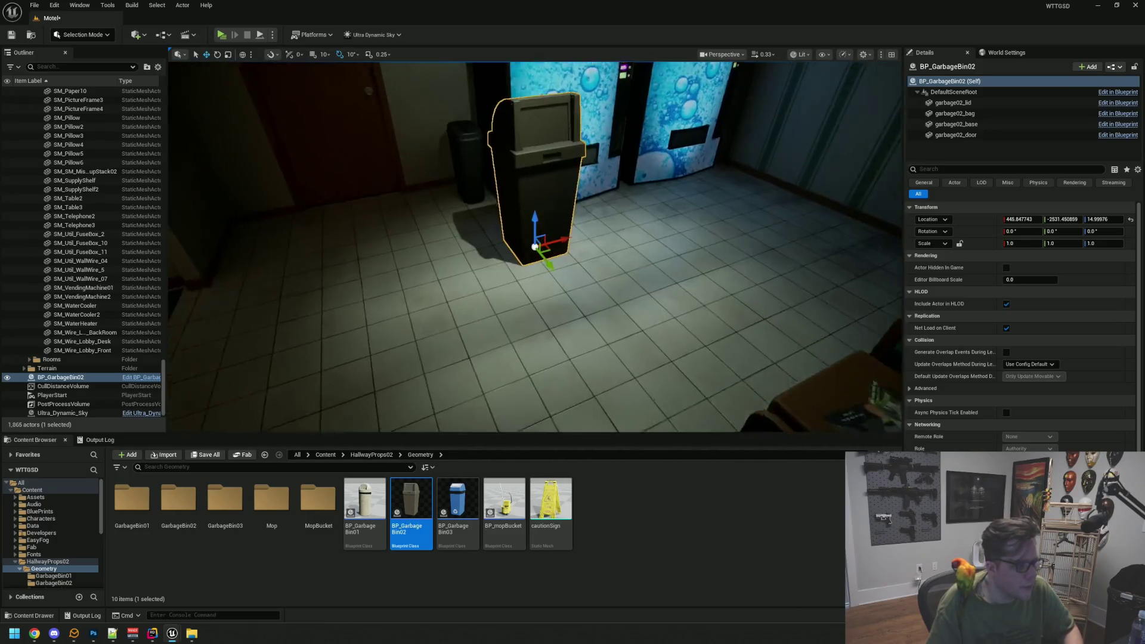
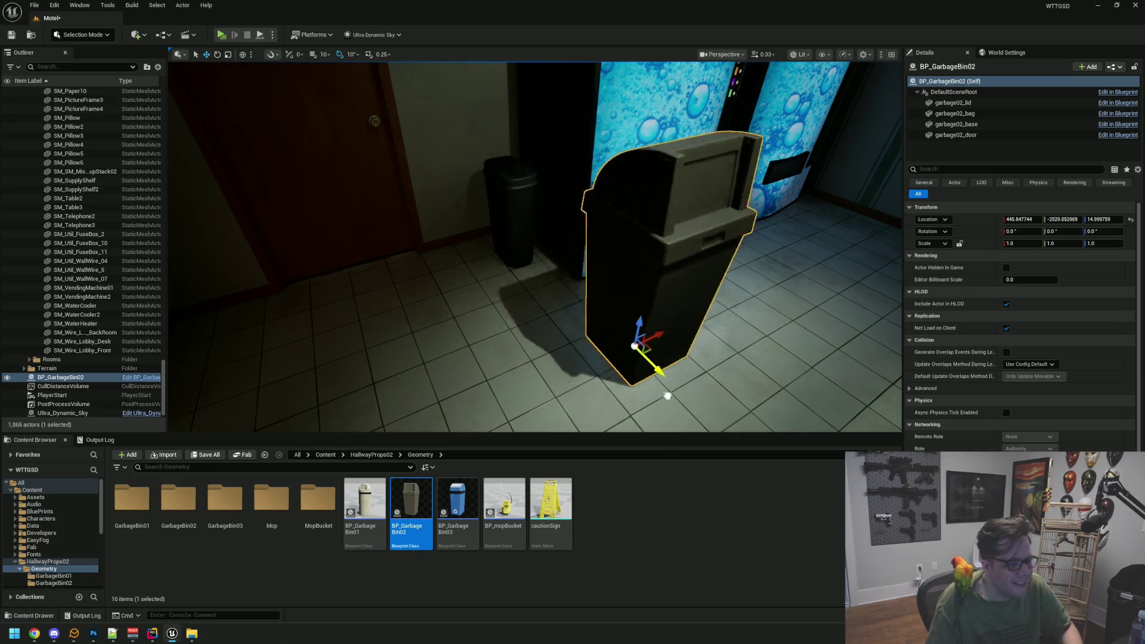
- Delete the black BP_GarbageBin02 bin standing in front of the vending machines
{"action": "mouse_move", "coordinate": [747, 357]}
{"action": "left_mouse_down"}
{"action": "mouse_move", "coordinate": [593, 250]}
{"action": "mouse_move", "coordinate": [598, 263]}
{"action": "left_mouse_up"}
{"action": "left_click_drag", "start_coordinate": [527, 337], "coordinate": [528, 337]}
{"action": "left_click_drag", "start_coordinate": [535, 246], "coordinate": [535, 281]}
{"action": "left_click", "coordinate": [511, 304]}
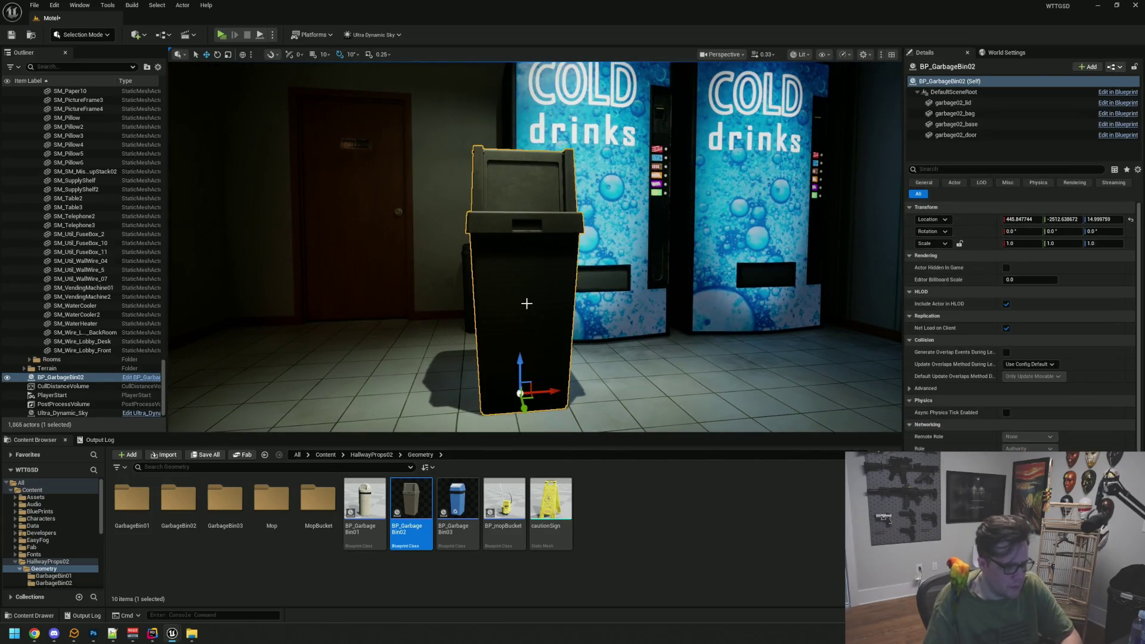
{"action": "key", "text": "Delete"}
{"action": "mouse_move", "coordinate": [535, 265]}
{"action": "left_mouse_down"}
{"action": "mouse_move", "coordinate": [535, 208]}
{"action": "mouse_move", "coordinate": [535, 255]}
{"action": "left_mouse_up"}
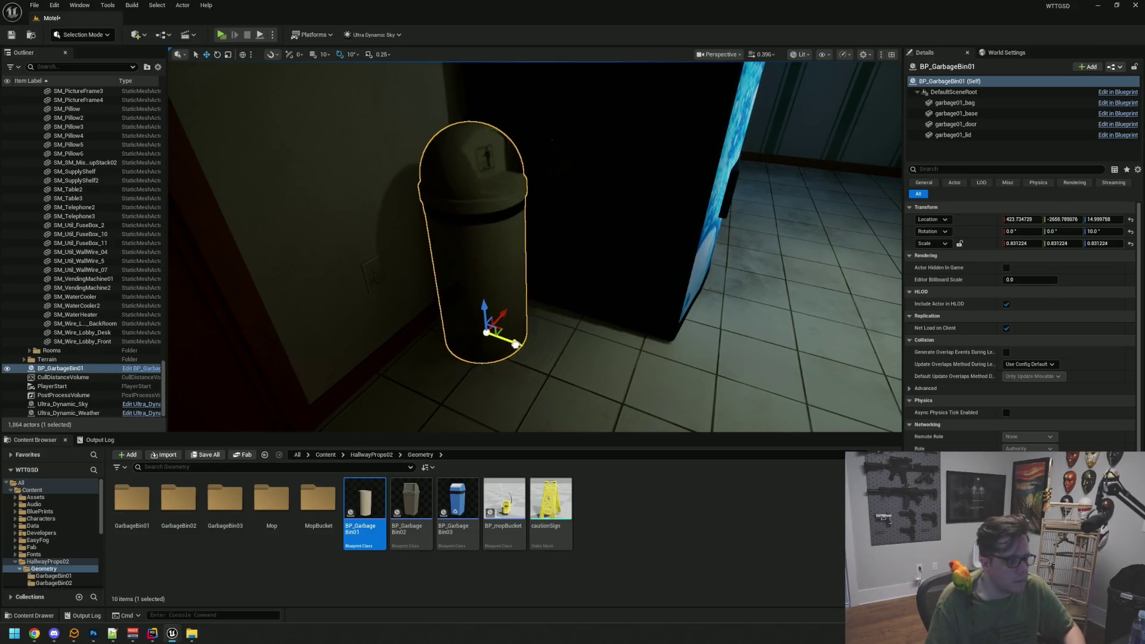
- Save the Motel level with Ctrl+S
{"action": "mouse_move", "coordinate": [509, 341]}
{"action": "left_mouse_down"}
{"action": "mouse_move", "coordinate": [539, 283]}
{"action": "mouse_move", "coordinate": [568, 283]}
{"action": "left_mouse_up"}
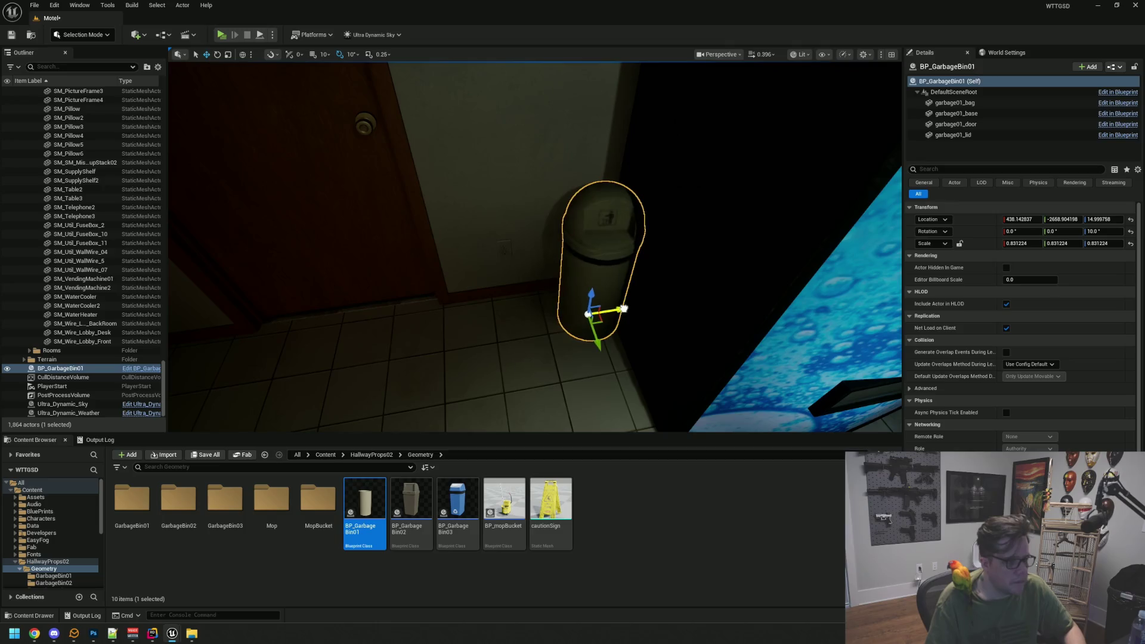
{"action": "left_click", "coordinate": [599, 305]}
{"action": "mouse_move", "coordinate": [598, 304]}
{"action": "left_mouse_down"}
{"action": "mouse_move", "coordinate": [519, 357]}
{"action": "mouse_move", "coordinate": [529, 291]}
{"action": "mouse_move", "coordinate": [507, 275]}
{"action": "mouse_move", "coordinate": [577, 239]}
{"action": "left_mouse_up"}
{"action": "key", "text": "ctrl+s"}
- Alt-drag a copy of the beige BP_GarbageBin01 to beside the coffee counter
{"action": "left_click", "coordinate": [638, 208]}
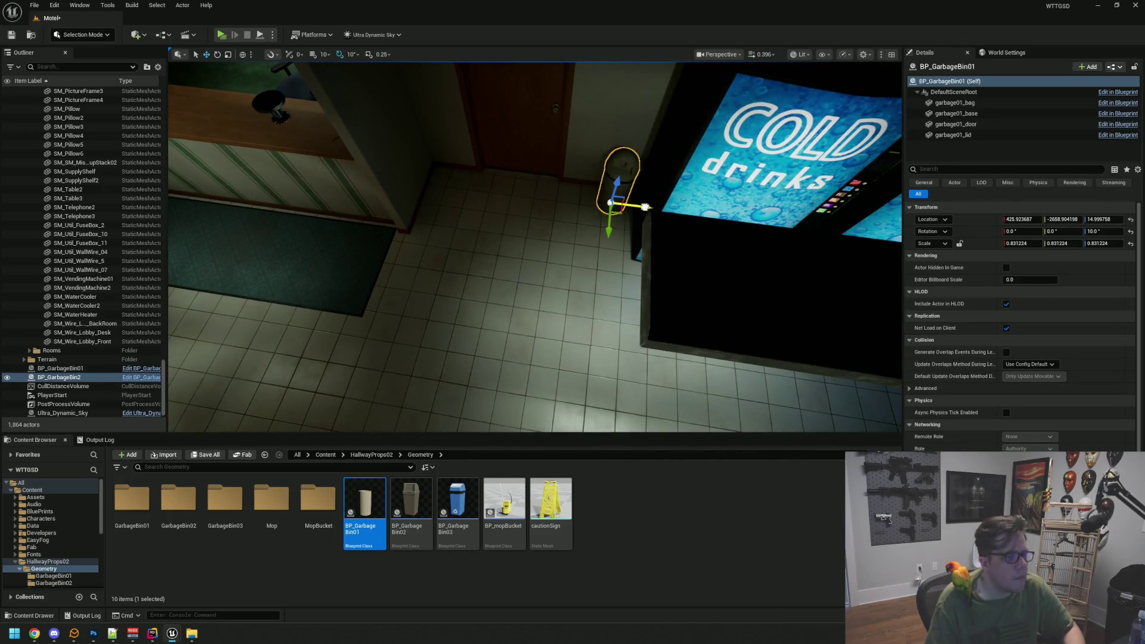
{"action": "left_click_drag", "start_coordinate": [493, 197], "coordinate": [675, 260]}
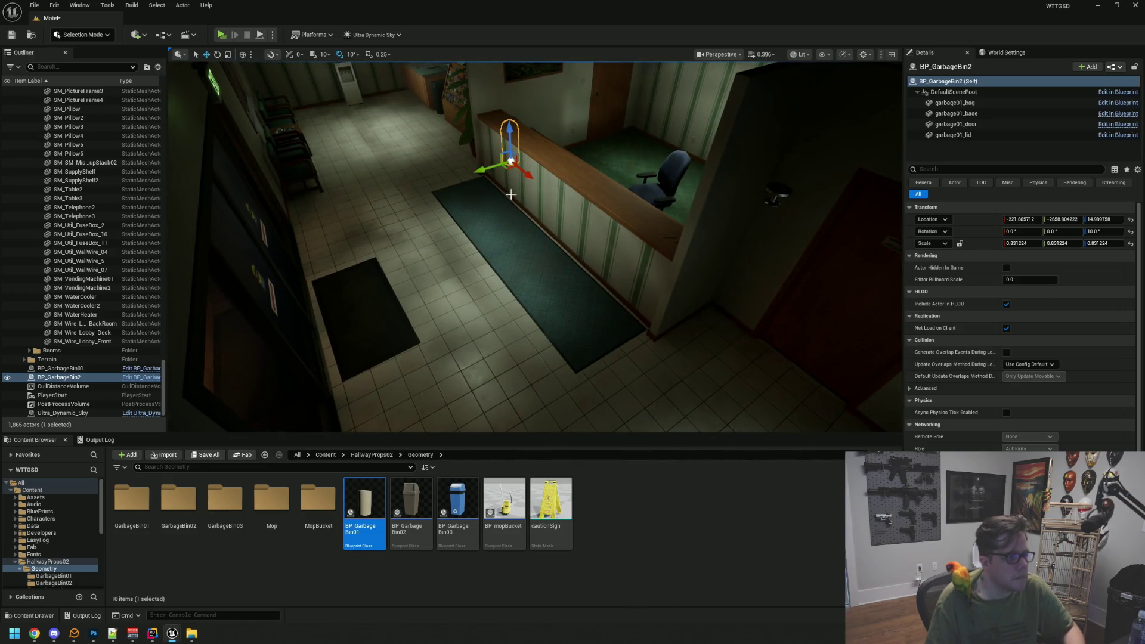
{"action": "left_click_drag", "start_coordinate": [439, 120], "coordinate": [440, 122]}
{"action": "key", "text": "f"}
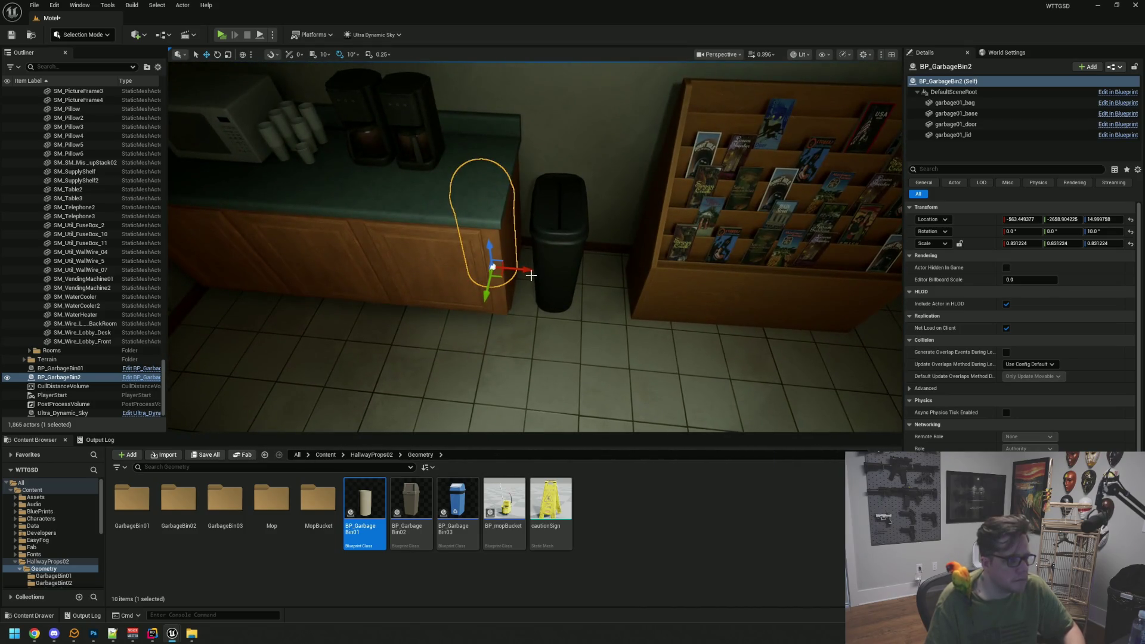
- Delete the black SM_LargeTrashCan and turn the beige BP_GarbageBin2 copy to 0° in its place
{"action": "left_click", "coordinate": [549, 224]}
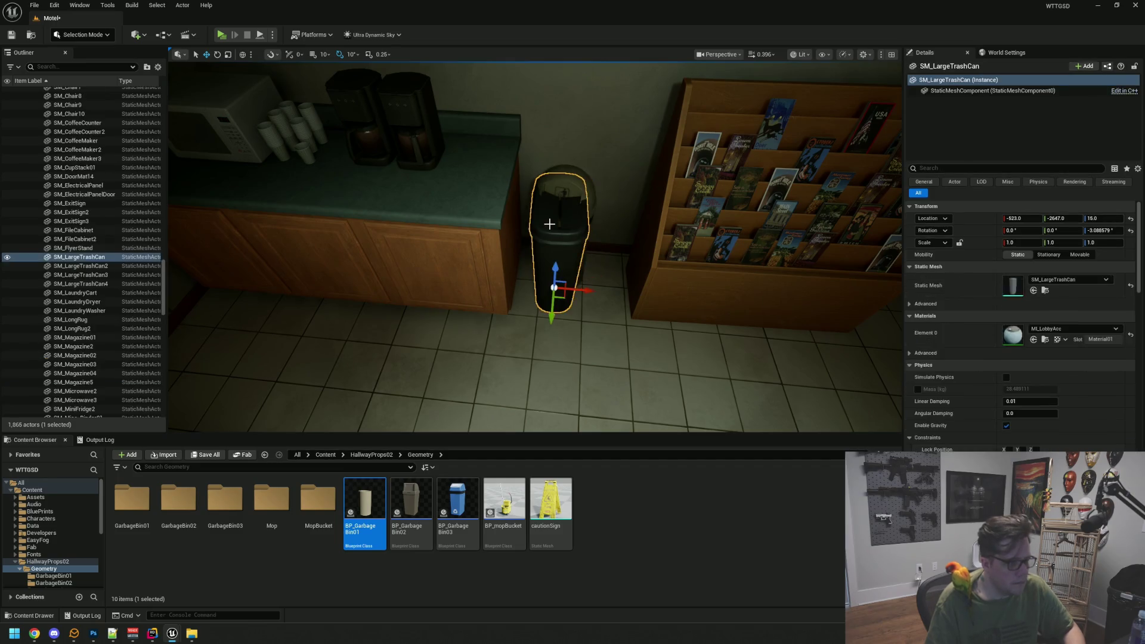
{"action": "key", "text": "Delete"}
{"action": "left_click", "coordinate": [564, 256]}
{"action": "key", "text": "e"}
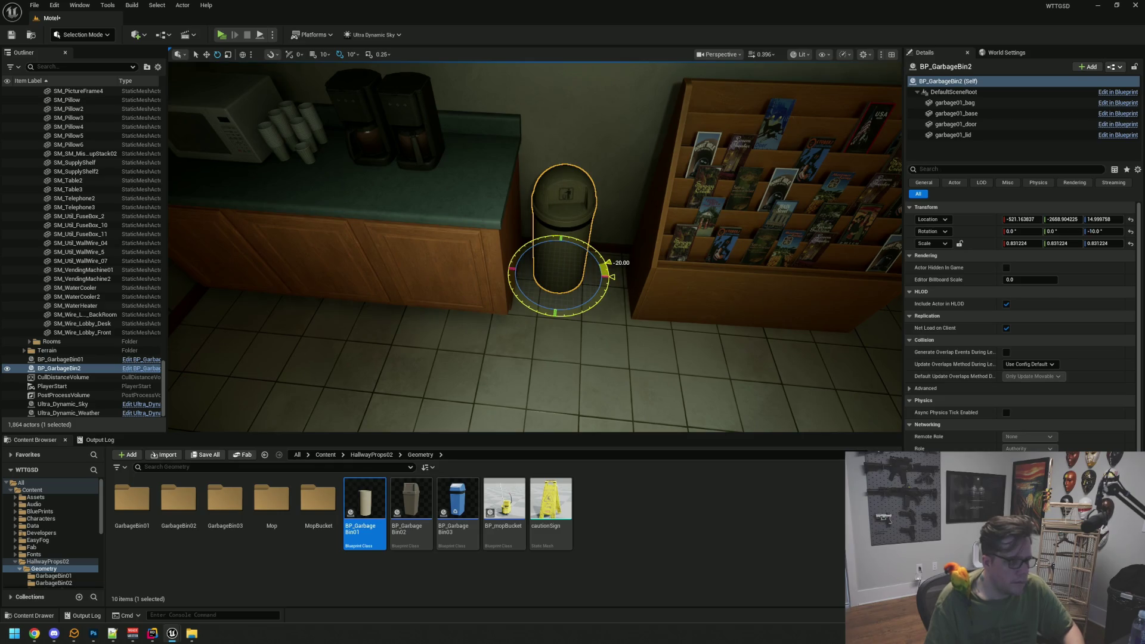
{"action": "left_click_drag", "start_coordinate": [601, 256], "coordinate": [589, 240]}
{"action": "key", "text": "w"}
{"action": "left_click_drag", "start_coordinate": [524, 275], "coordinate": [468, 271]}
{"action": "mouse_move", "coordinate": [553, 248]}
{"action": "left_mouse_down"}
{"action": "mouse_move", "coordinate": [563, 266]}
{"action": "mouse_move", "coordinate": [561, 232]}
{"action": "left_mouse_up"}
{"action": "key", "text": "Escape"}
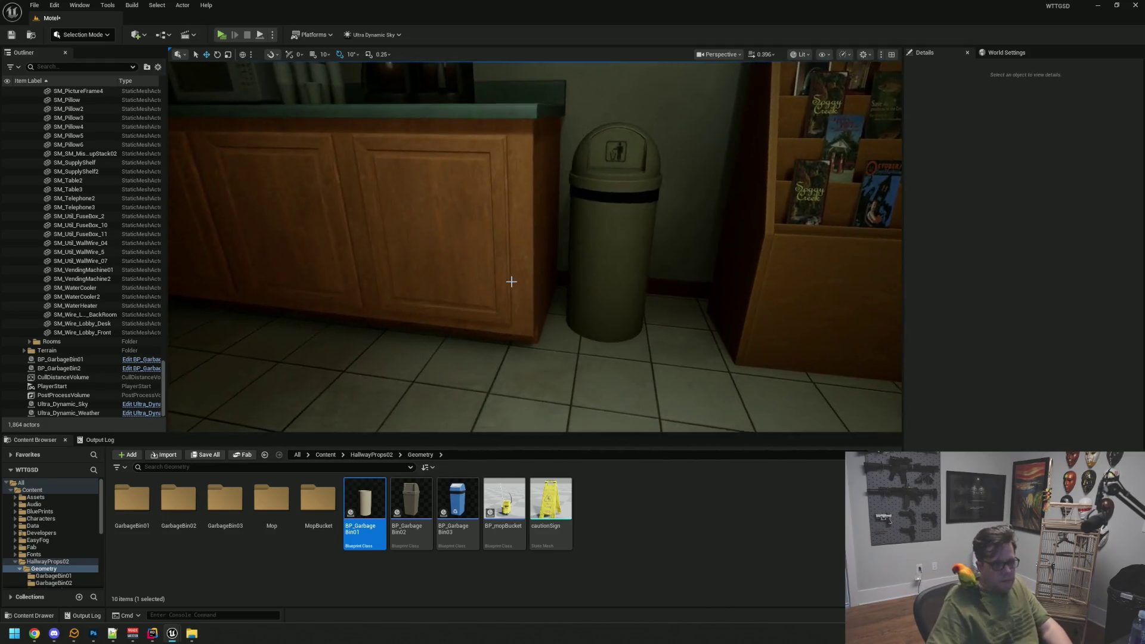
- Check the bin's placement between the counter and magazine rack from several angles
{"action": "left_click_drag", "start_coordinate": [578, 250], "coordinate": [592, 235]}
{"action": "left_click", "coordinate": [587, 357]}
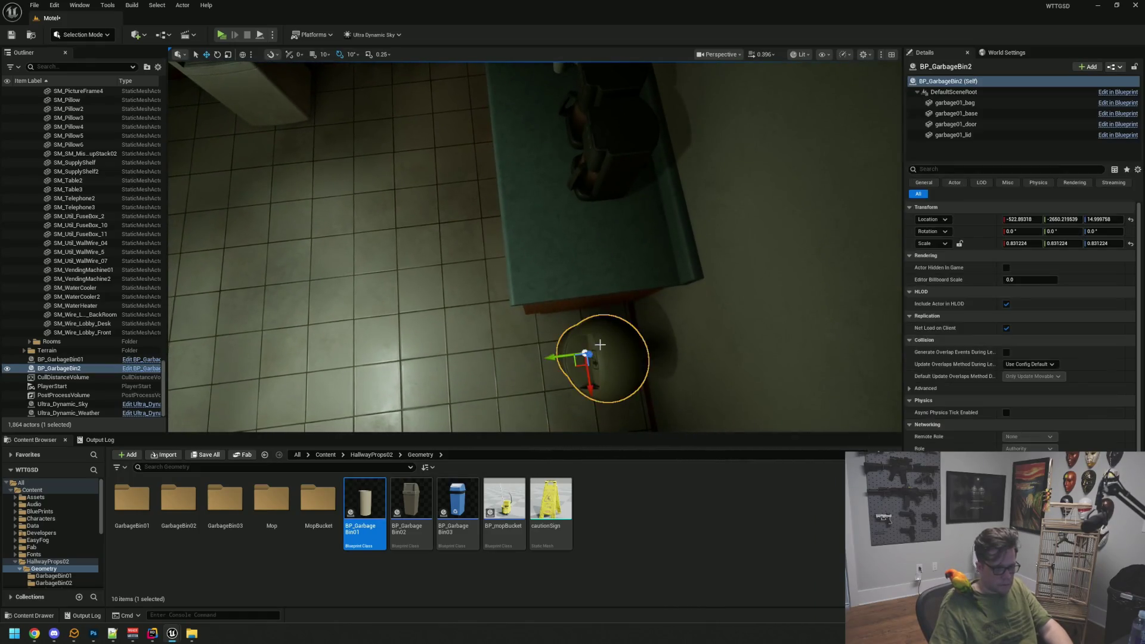
{"action": "key", "text": "f"}
{"action": "left_click_drag", "start_coordinate": [397, 305], "coordinate": [397, 306]}
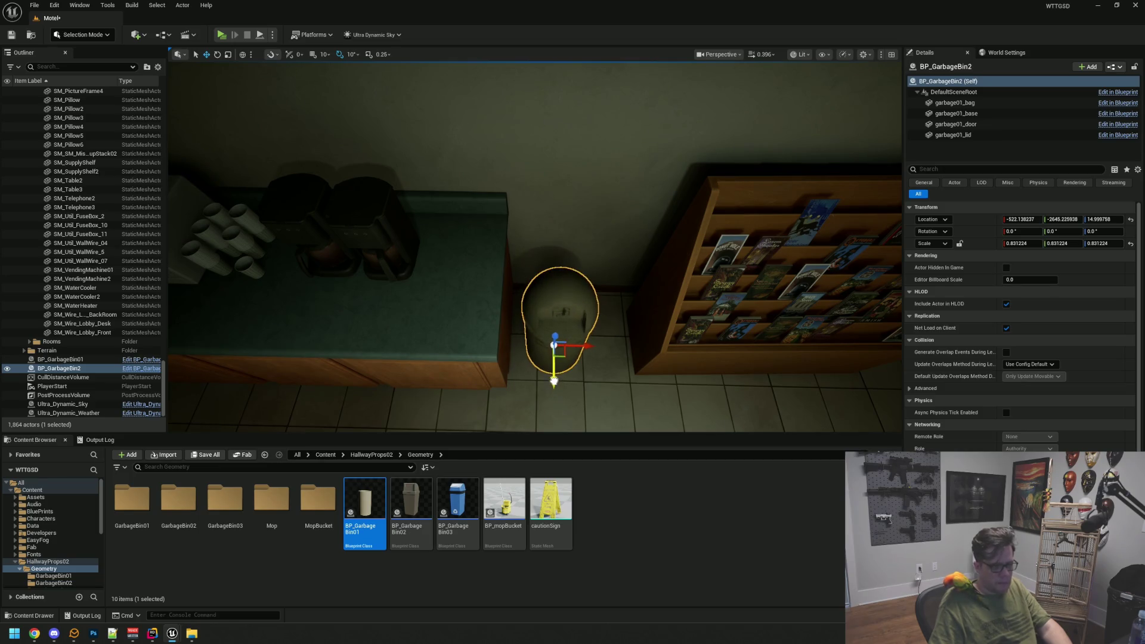
{"action": "key", "text": "Escape"}
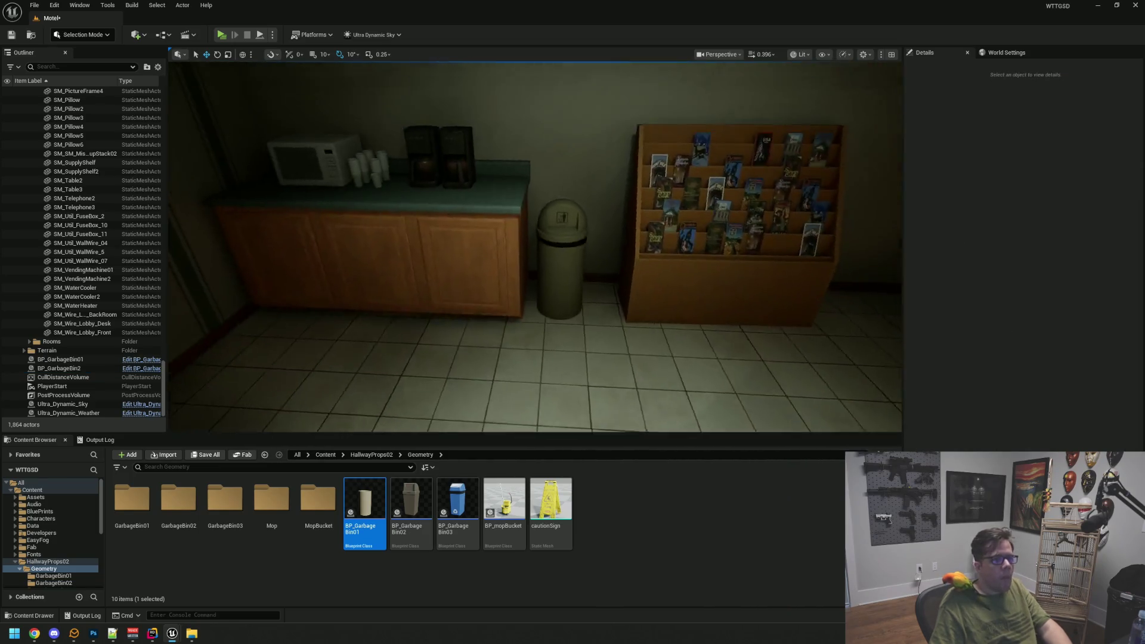
{"action": "scroll", "coordinate": [535, 247], "scroll_direction": "up", "scroll_amount": 5}
{"action": "scroll", "coordinate": [535, 247], "scroll_direction": "down", "scroll_amount": 3}
{"action": "left_click", "coordinate": [547, 290]}
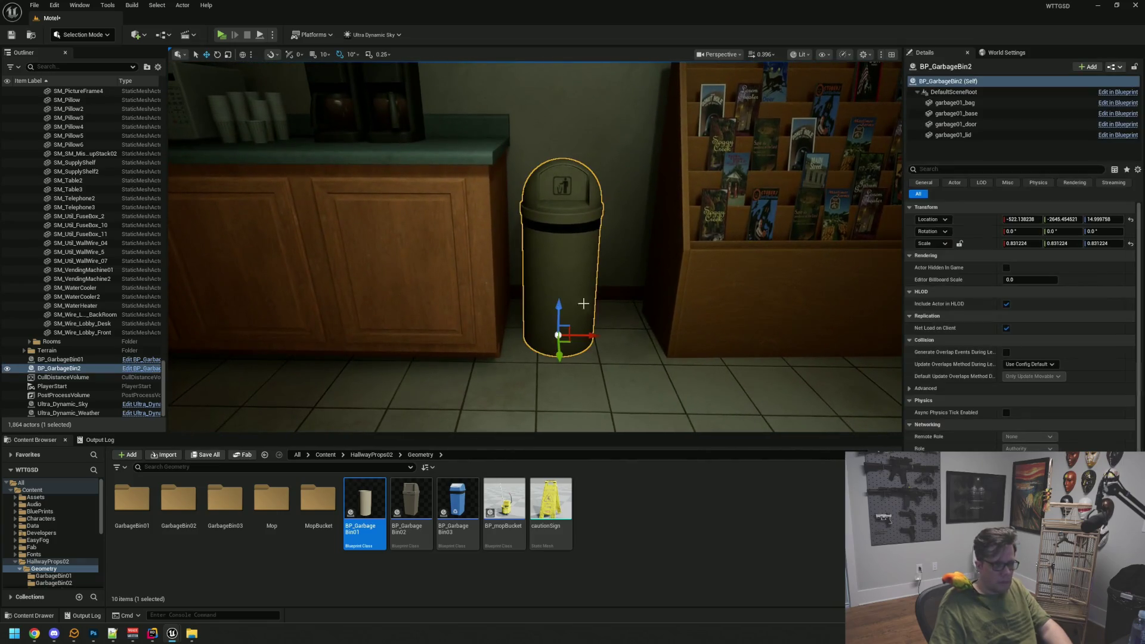
{"action": "key", "text": "Escape"}
{"action": "scroll", "coordinate": [584, 320], "scroll_direction": "down", "scroll_amount": 3}
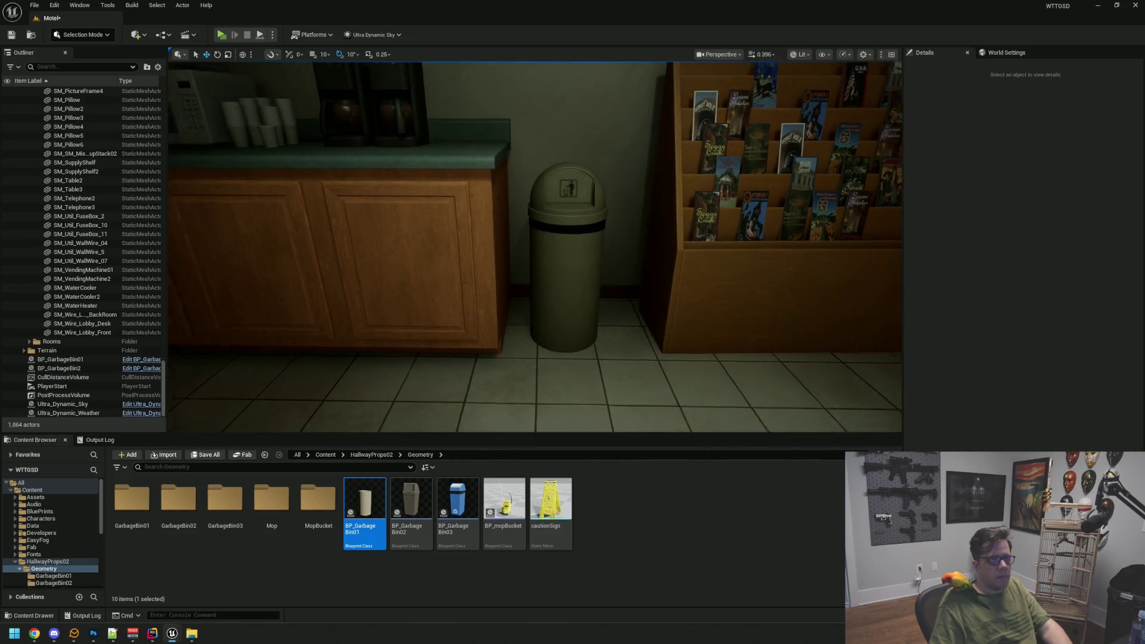
{"action": "mouse_move", "coordinate": [535, 247]}
{"action": "left_mouse_down"}
{"action": "mouse_move", "coordinate": [527, 263]}
{"action": "mouse_move", "coordinate": [549, 245]}
{"action": "mouse_move", "coordinate": [510, 255]}
{"action": "left_mouse_up"}
- Move BP_GarbageBin01 and BP_GarbageBin2 into the Models/Lobby/Props folder in the Outliner
{"action": "scroll", "coordinate": [101, 292], "scroll_direction": "up", "scroll_amount": 15}
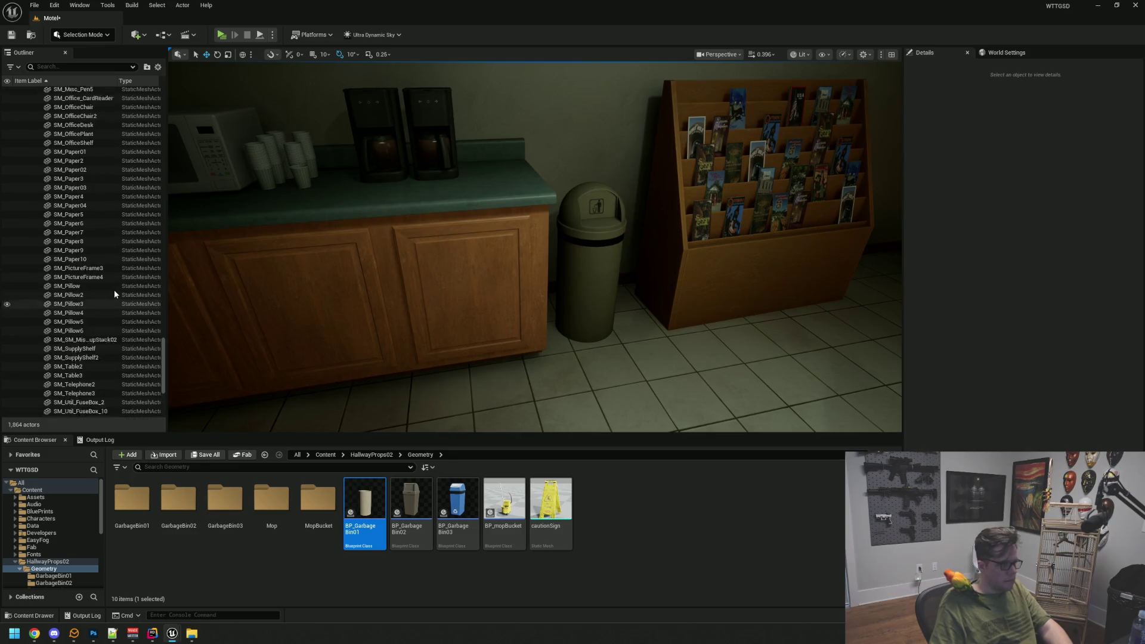
{"action": "scroll", "coordinate": [149, 205], "scroll_direction": "up", "scroll_amount": 20}
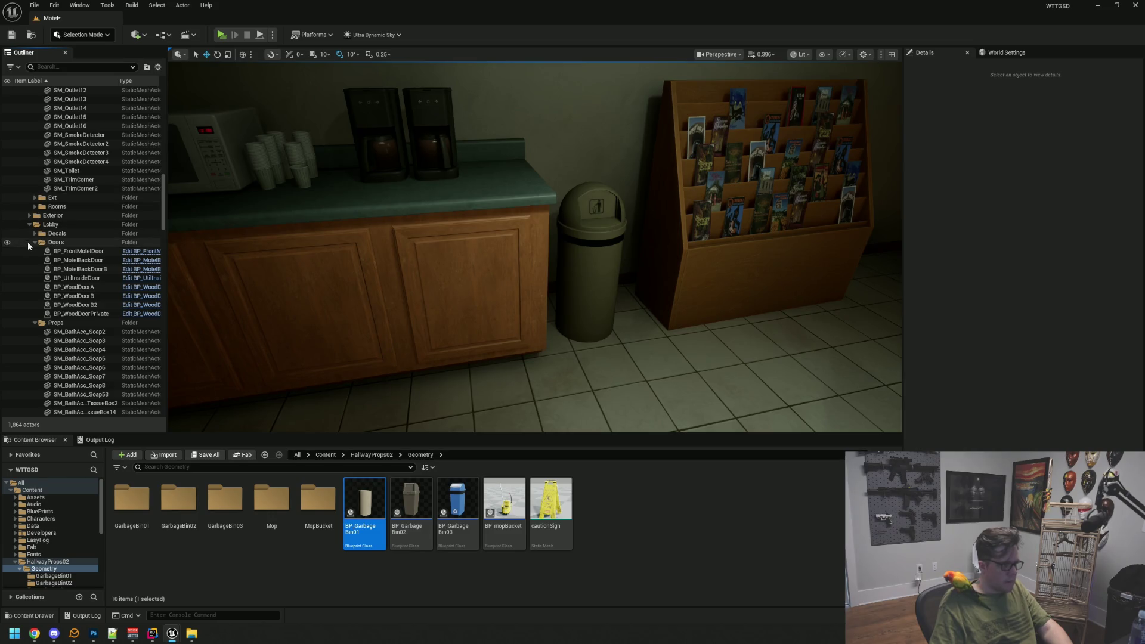
{"action": "left_click", "coordinate": [35, 243]}
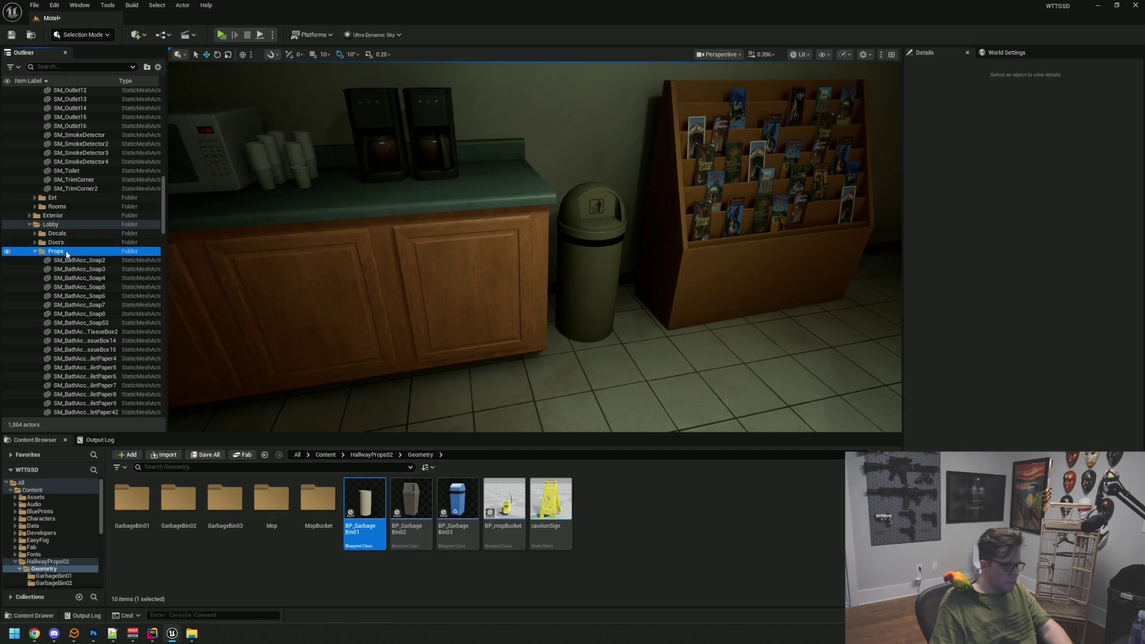
{"action": "scroll", "coordinate": [113, 257], "scroll_direction": "down", "scroll_amount": 20}
{"action": "scroll", "coordinate": [111, 256], "scroll_direction": "down", "scroll_amount": 15}
{"action": "left_click", "coordinate": [88, 359]}
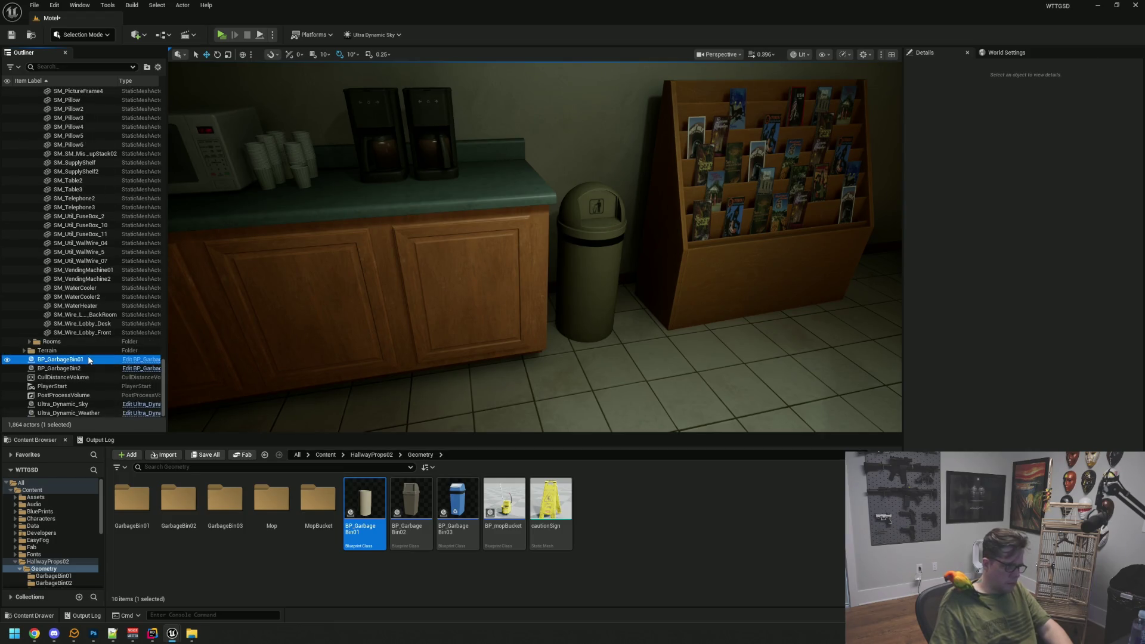
{"action": "left_click", "coordinate": [88, 368], "text": "shift"}
{"action": "scroll", "coordinate": [114, 256], "scroll_direction": "up", "scroll_amount": 15}
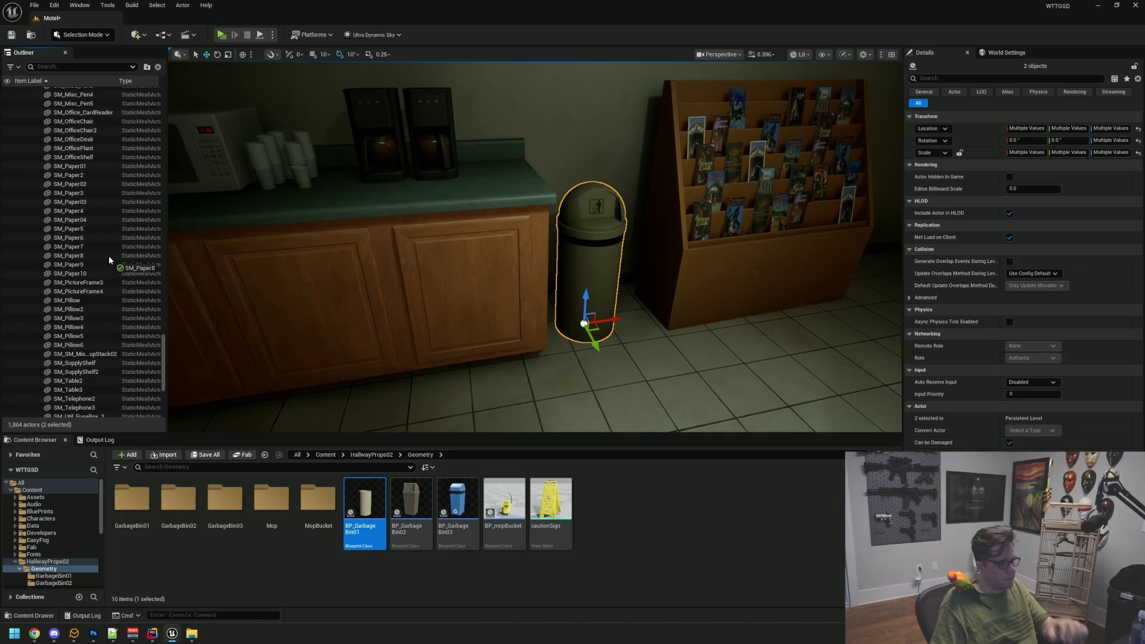
{"action": "scroll", "coordinate": [110, 260], "scroll_direction": "up", "scroll_amount": 15}
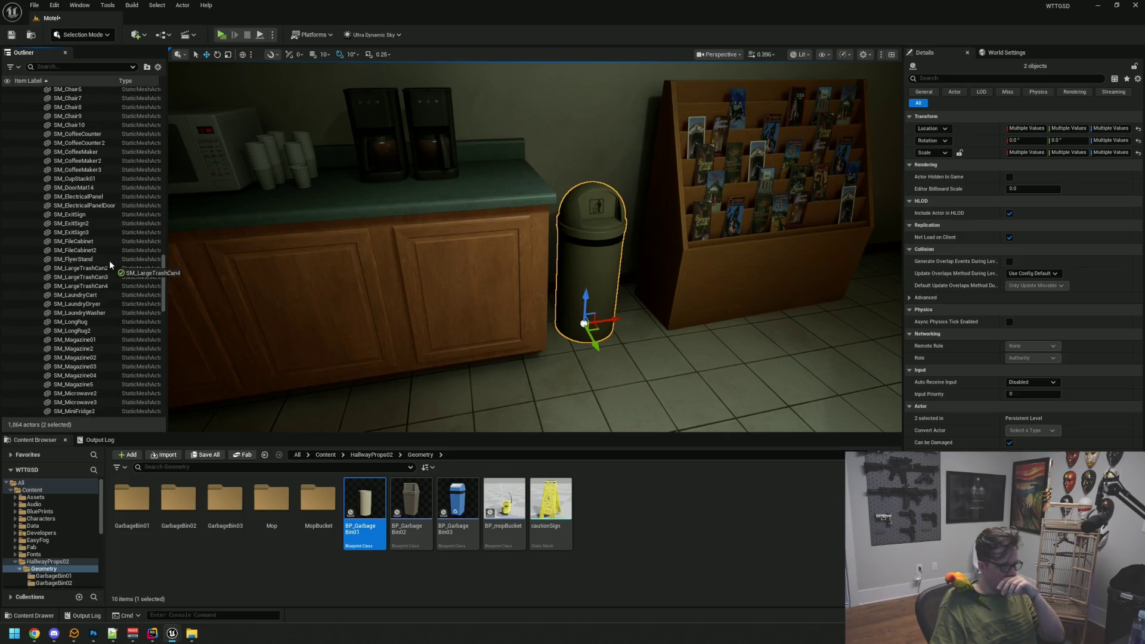
{"action": "scroll", "coordinate": [110, 260], "scroll_direction": "up", "scroll_amount": 15}
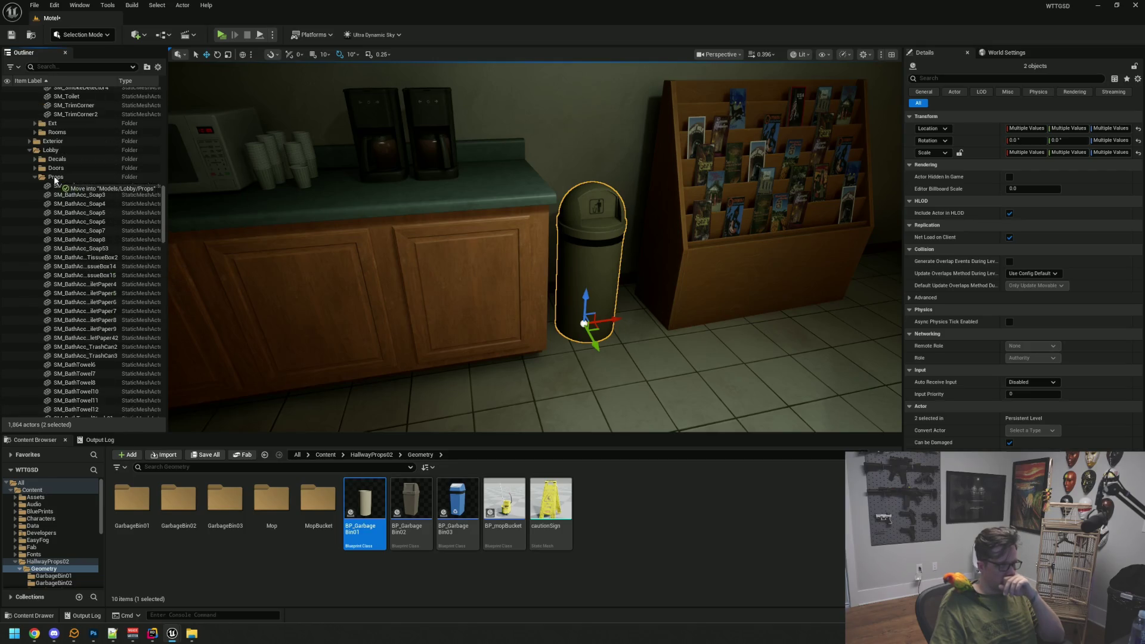
{"action": "left_click", "coordinate": [35, 178]}
{"action": "scroll", "coordinate": [89, 250], "scroll_direction": "down", "scroll_amount": 5}
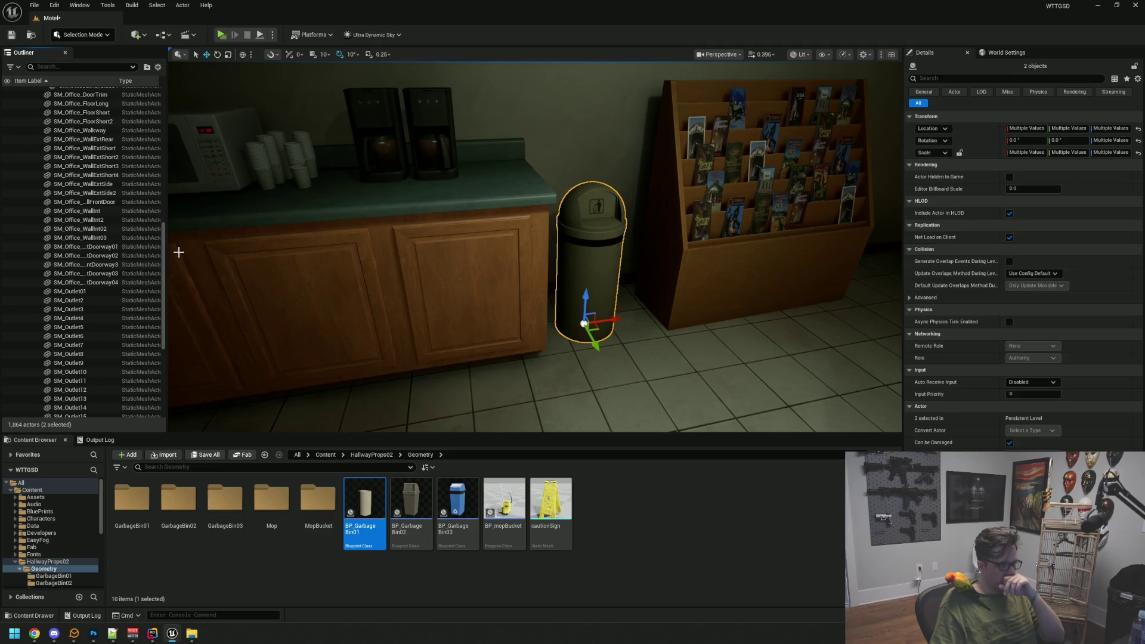
- Collapse the expanded Outliner folders and save the level
{"action": "left_click_drag", "start_coordinate": [167, 253], "coordinate": [162, 95]}
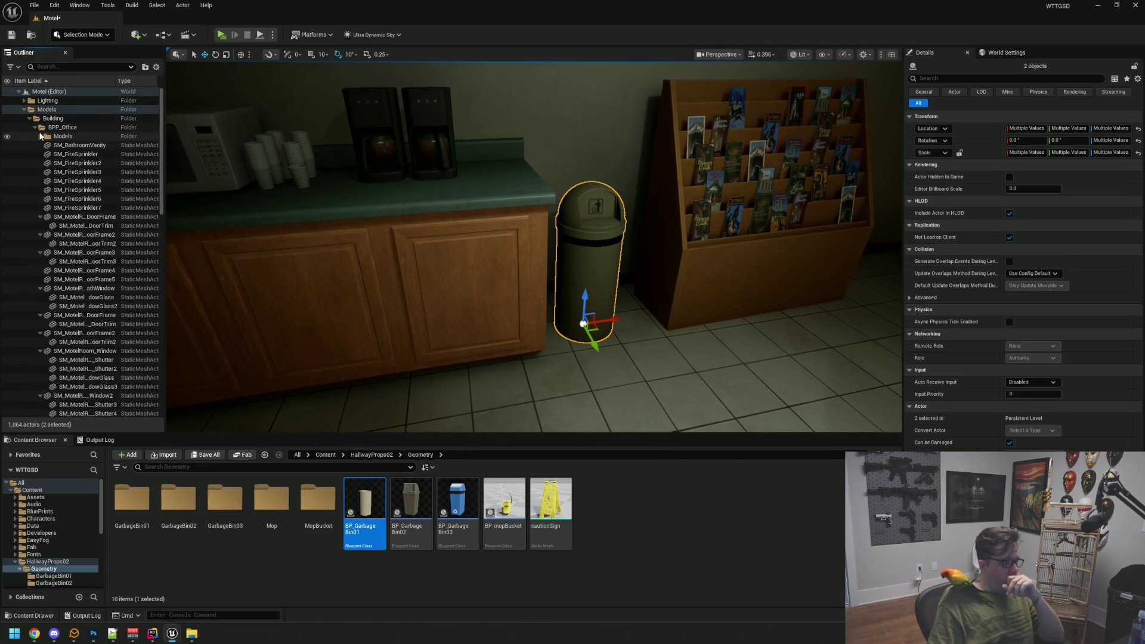
{"action": "left_click", "coordinate": [40, 136]}
{"action": "left_click", "coordinate": [34, 127]}
{"action": "left_click", "coordinate": [29, 118]}
{"action": "left_click", "coordinate": [23, 109]}
{"action": "key", "text": "Escape"}
{"action": "mouse_move", "coordinate": [440, 294]}
{"action": "left_mouse_down"}
{"action": "mouse_move", "coordinate": [465, 281]}
{"action": "mouse_move", "coordinate": [513, 280]}
{"action": "mouse_move", "coordinate": [477, 292]}
{"action": "mouse_move", "coordinate": [525, 289]}
{"action": "mouse_move", "coordinate": [400, 301]}
{"action": "mouse_move", "coordinate": [489, 306]}
{"action": "mouse_move", "coordinate": [442, 308]}
{"action": "mouse_move", "coordinate": [570, 273]}
{"action": "left_mouse_up"}
{"action": "key", "text": "ctrl+s"}
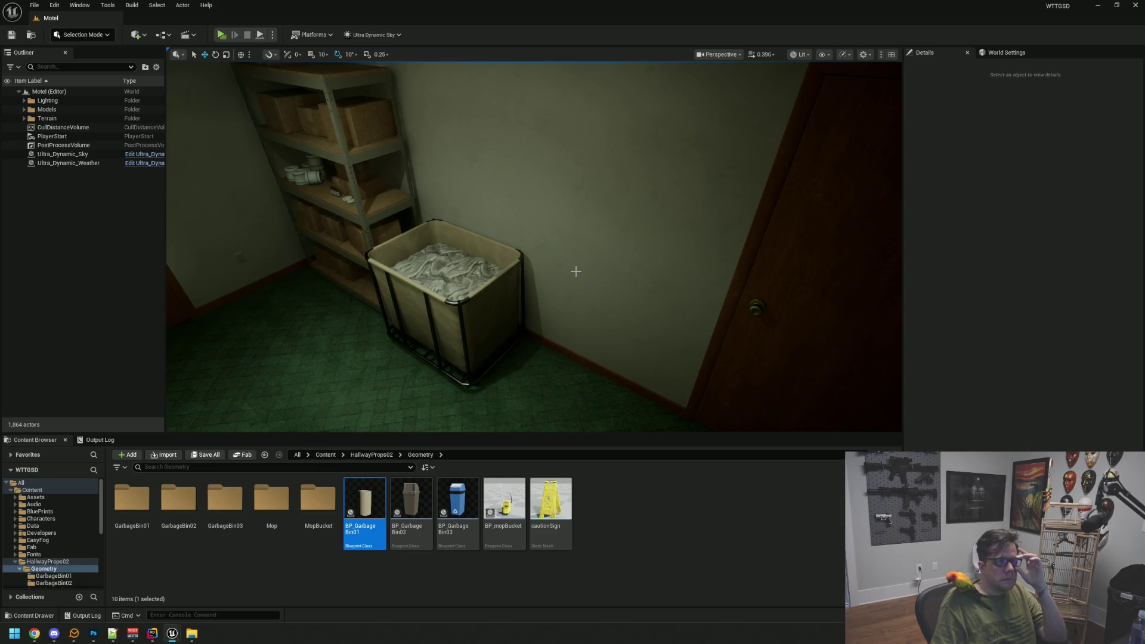
- Place a mop bucket in the storage room beside the laundry cart
{"action": "left_click_drag", "start_coordinate": [577, 244], "coordinate": [580, 213]}
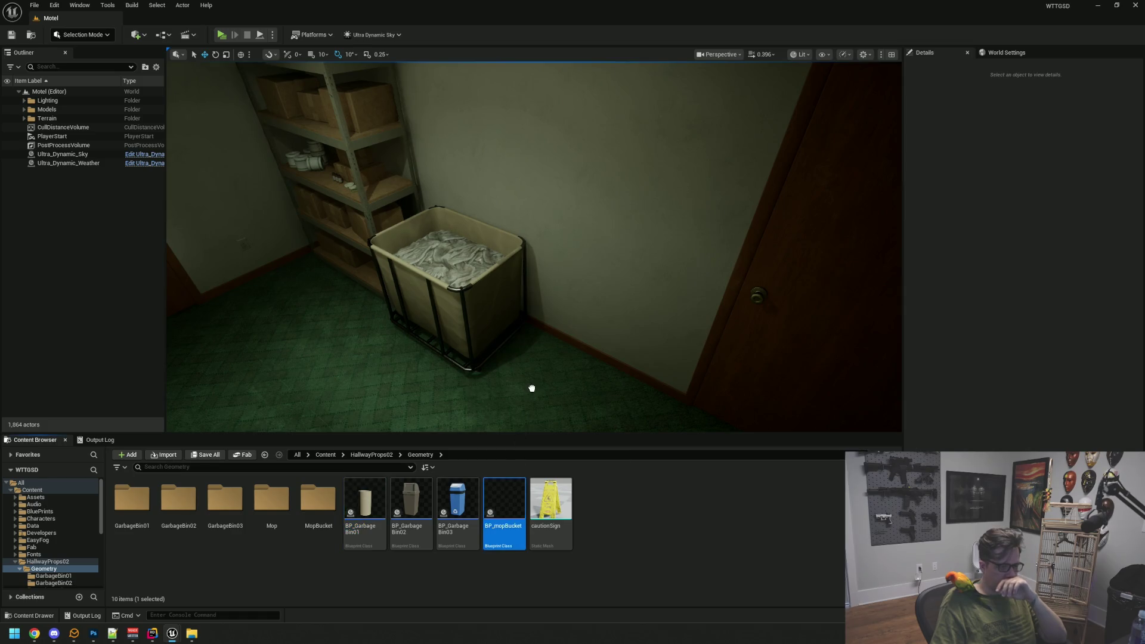
{"action": "left_click_drag", "start_coordinate": [542, 360], "coordinate": [541, 361]}
{"action": "key", "text": "f"}
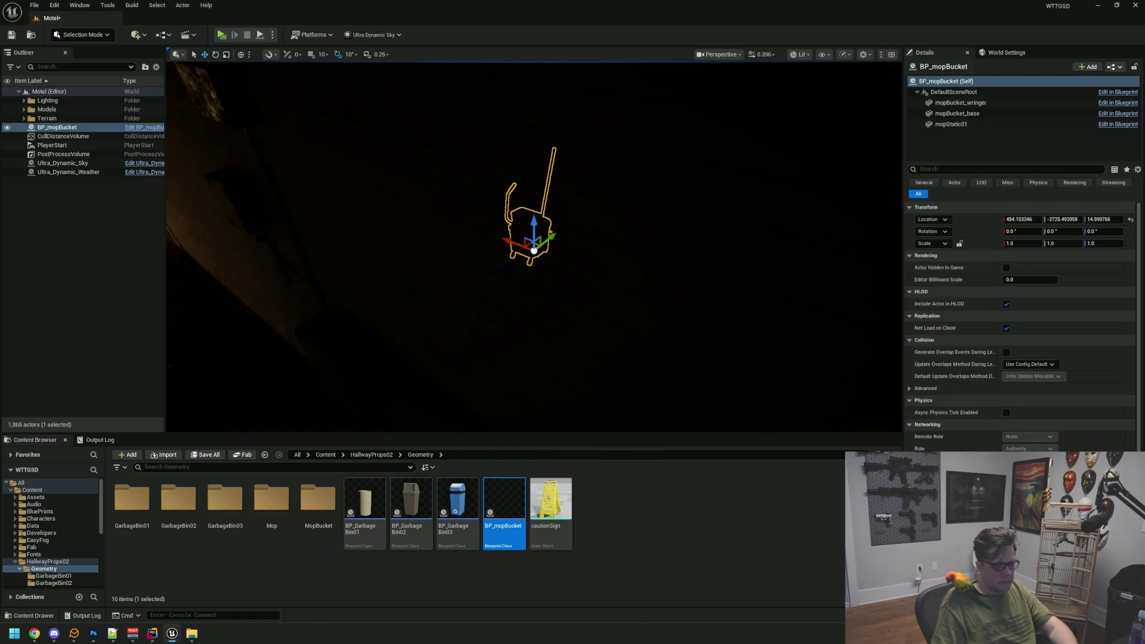
{"action": "key", "text": "e"}
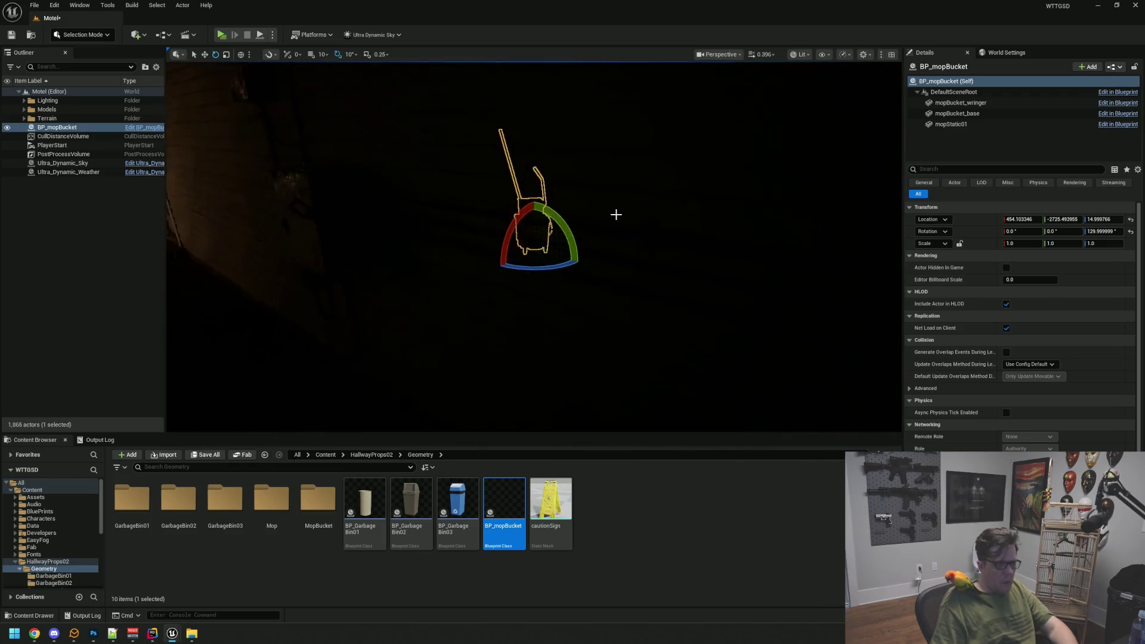
{"action": "key", "text": "w"}
{"action": "key", "text": "f"}
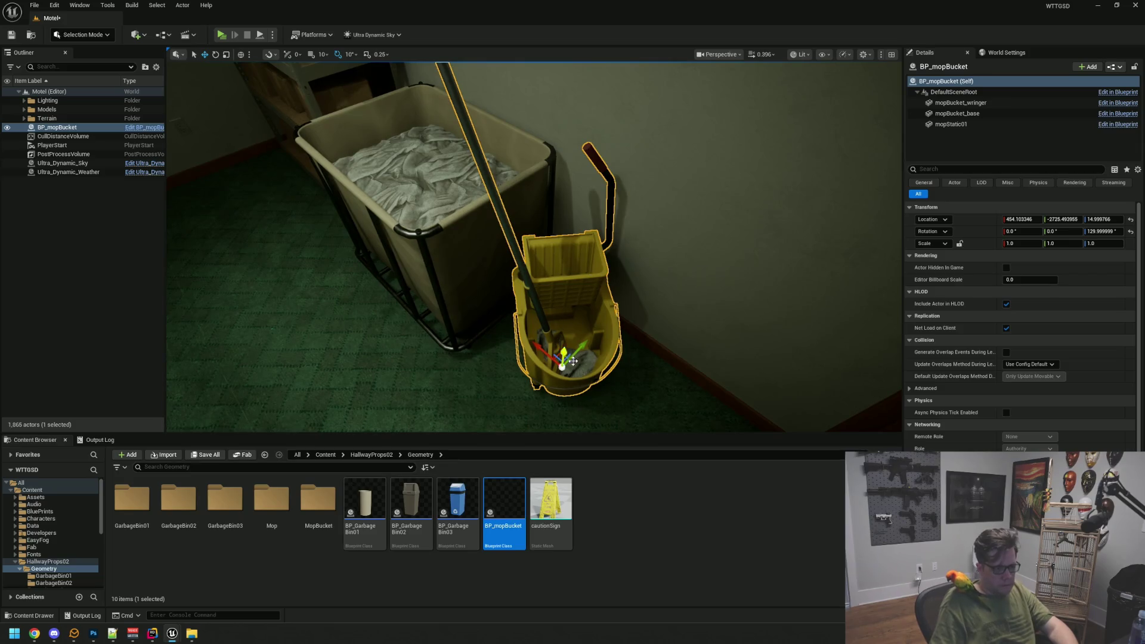
{"action": "left_click_drag", "start_coordinate": [554, 253], "coordinate": [507, 346]}
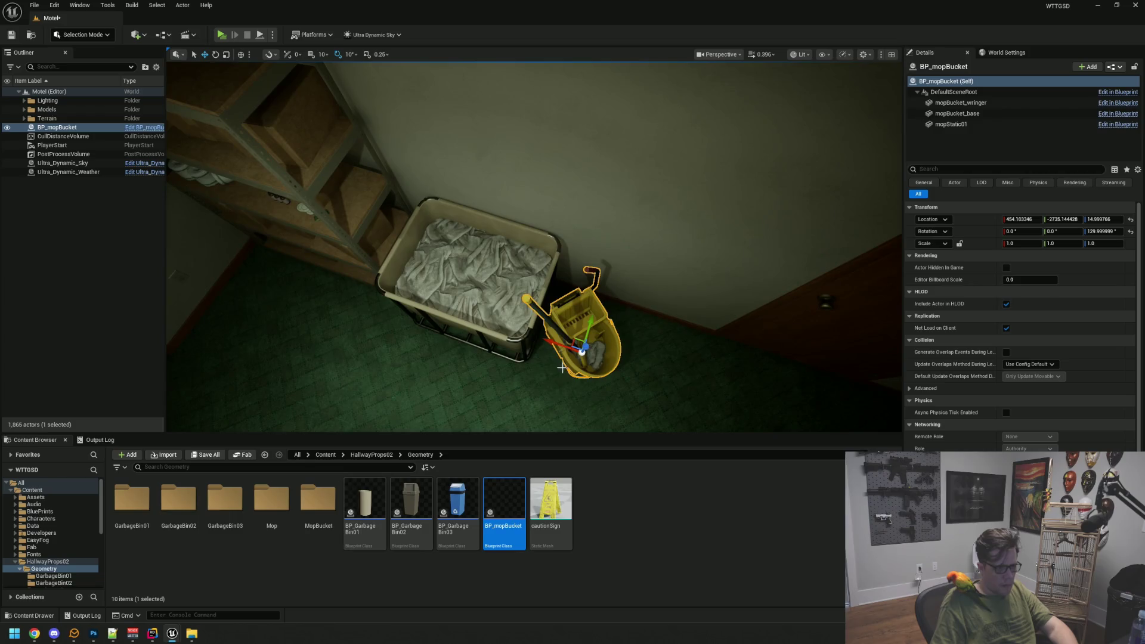
{"action": "key", "text": "Escape"}
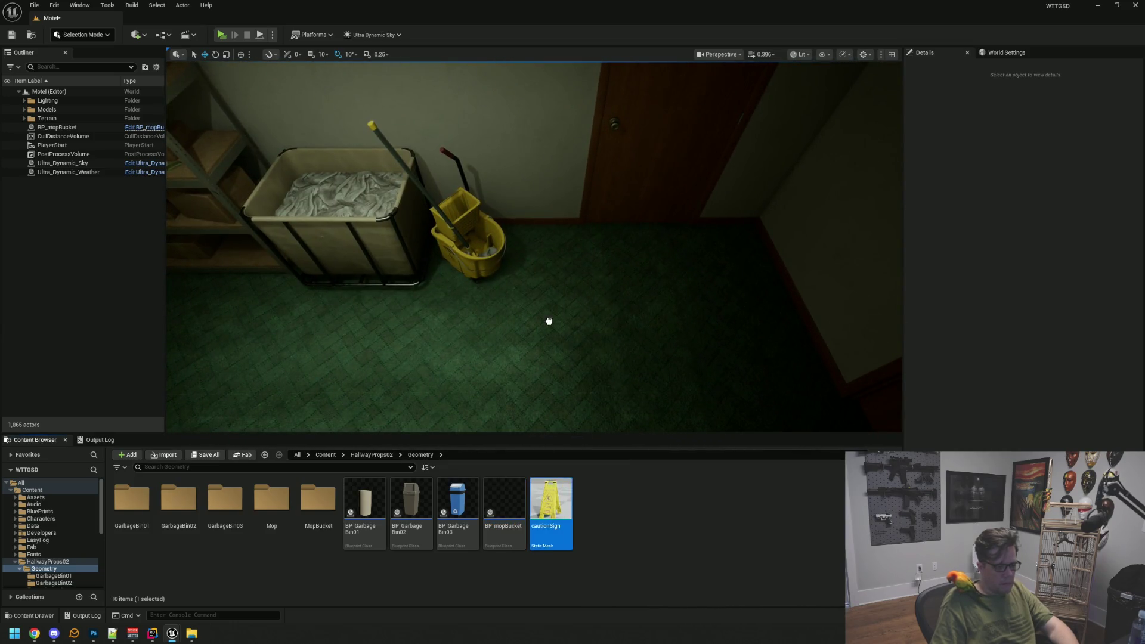
- Place the yellow cautionSign wet-floor sign next to the mop bucket
{"action": "left_click", "coordinate": [526, 229]}
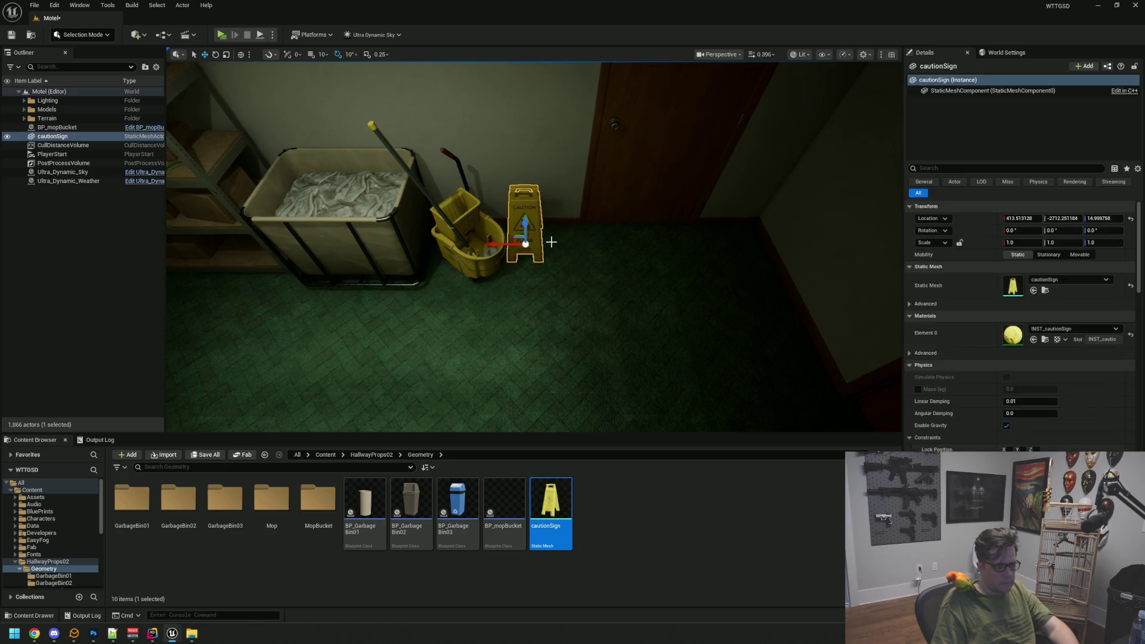
{"action": "key", "text": "f"}
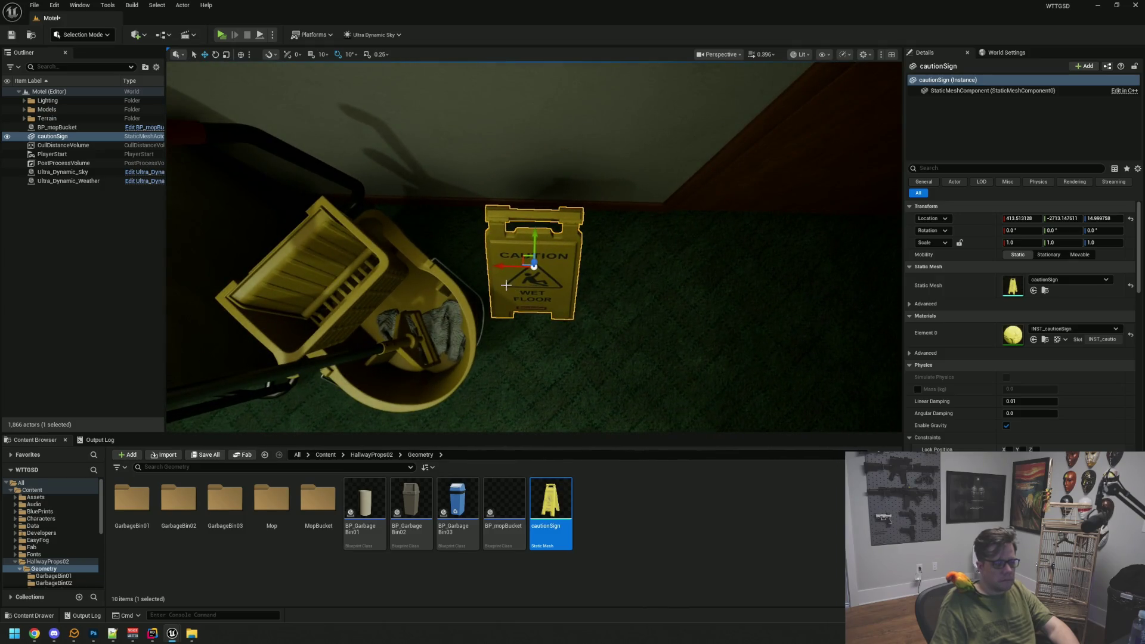
{"action": "key", "text": "Escape"}
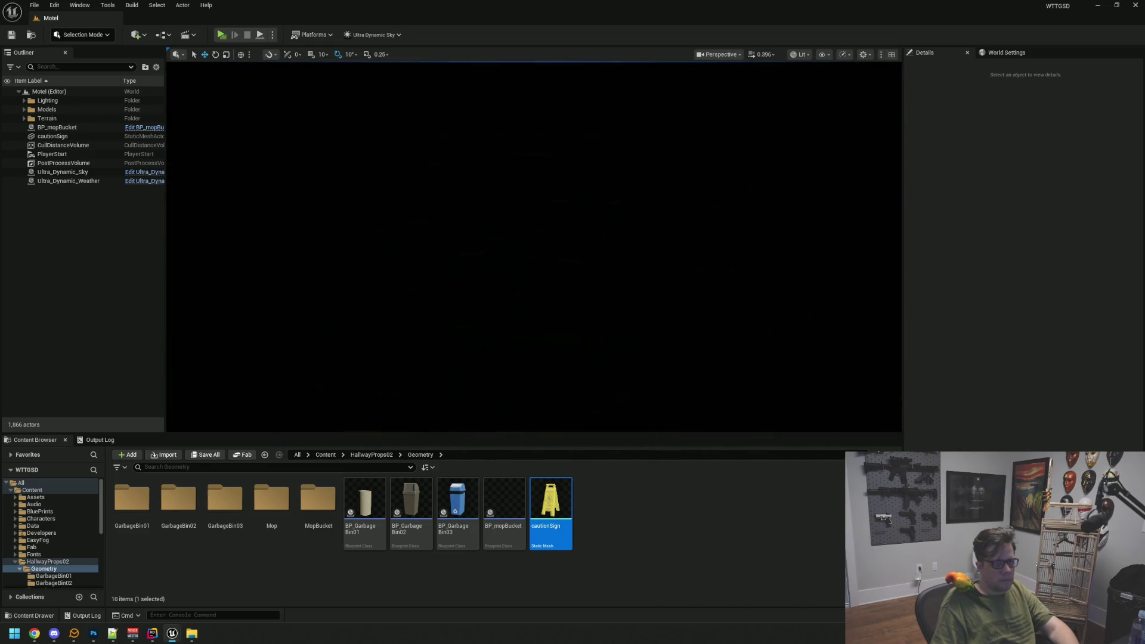
{"action": "left_click_drag", "start_coordinate": [516, 275], "coordinate": [516, 275]}
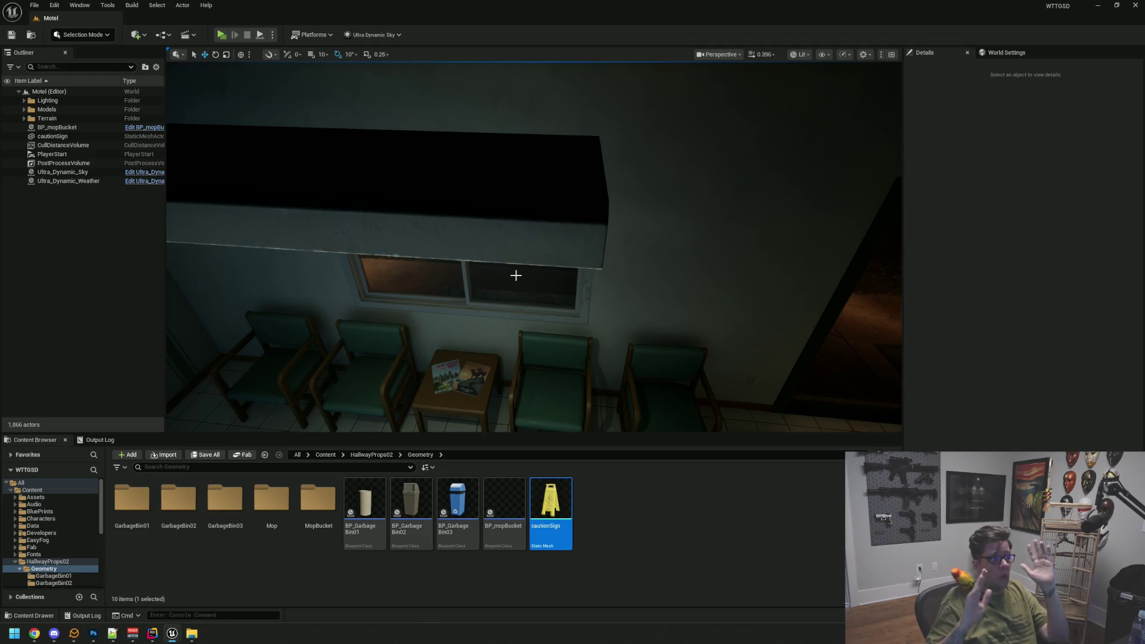
{"action": "mouse_move", "coordinate": [516, 275]}
{"action": "left_mouse_down"}
{"action": "mouse_move", "coordinate": [514, 304]}
{"action": "mouse_move", "coordinate": [555, 328]}
{"action": "mouse_move", "coordinate": [561, 364]}
{"action": "mouse_move", "coordinate": [558, 351]}
{"action": "mouse_move", "coordinate": [674, 299]}
{"action": "mouse_move", "coordinate": [584, 304]}
{"action": "mouse_move", "coordinate": [536, 286]}
{"action": "mouse_move", "coordinate": [512, 298]}
{"action": "mouse_move", "coordinate": [549, 292]}
{"action": "mouse_move", "coordinate": [524, 307]}
{"action": "mouse_move", "coordinate": [537, 286]}
{"action": "mouse_move", "coordinate": [604, 254]}
{"action": "left_mouse_up"}
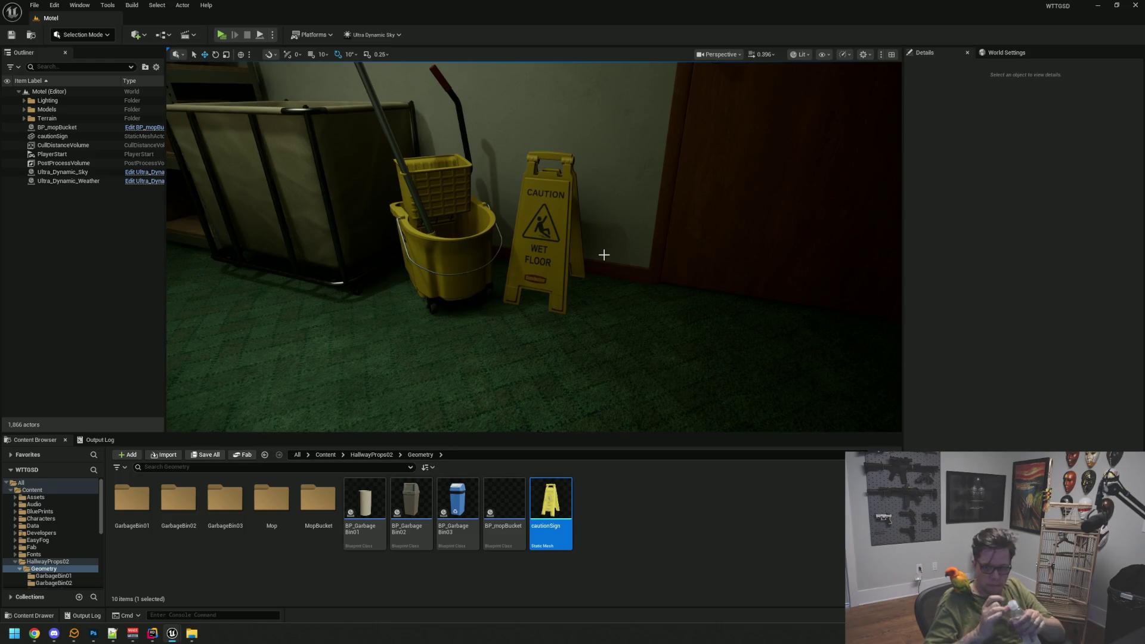
- Nudge the caution sign along X to about X 408 and save the Motel map
{"action": "mouse_move", "coordinate": [604, 319]}
{"action": "left_mouse_down"}
{"action": "mouse_move", "coordinate": [588, 337]}
{"action": "mouse_move", "coordinate": [608, 310]}
{"action": "mouse_move", "coordinate": [633, 307]}
{"action": "mouse_move", "coordinate": [602, 290]}
{"action": "mouse_move", "coordinate": [564, 312]}
{"action": "mouse_move", "coordinate": [540, 277]}
{"action": "mouse_move", "coordinate": [506, 273]}
{"action": "mouse_move", "coordinate": [509, 200]}
{"action": "left_mouse_up"}
{"action": "left_click", "coordinate": [503, 111]}
{"action": "key", "text": "f"}
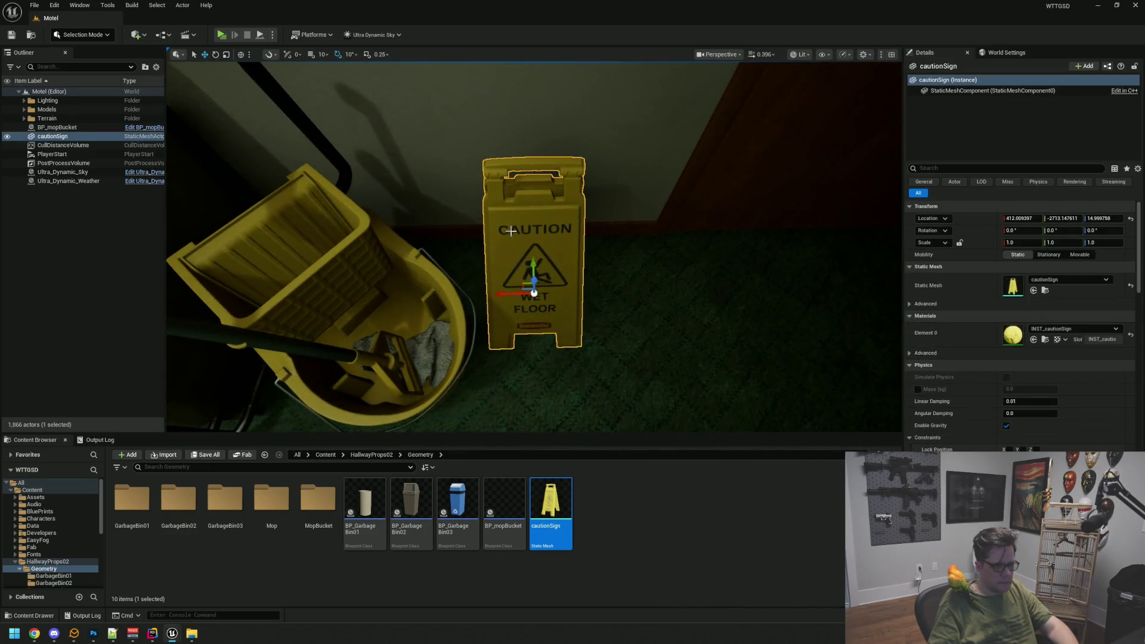
{"action": "left_click_drag", "start_coordinate": [503, 300], "coordinate": [513, 301]}
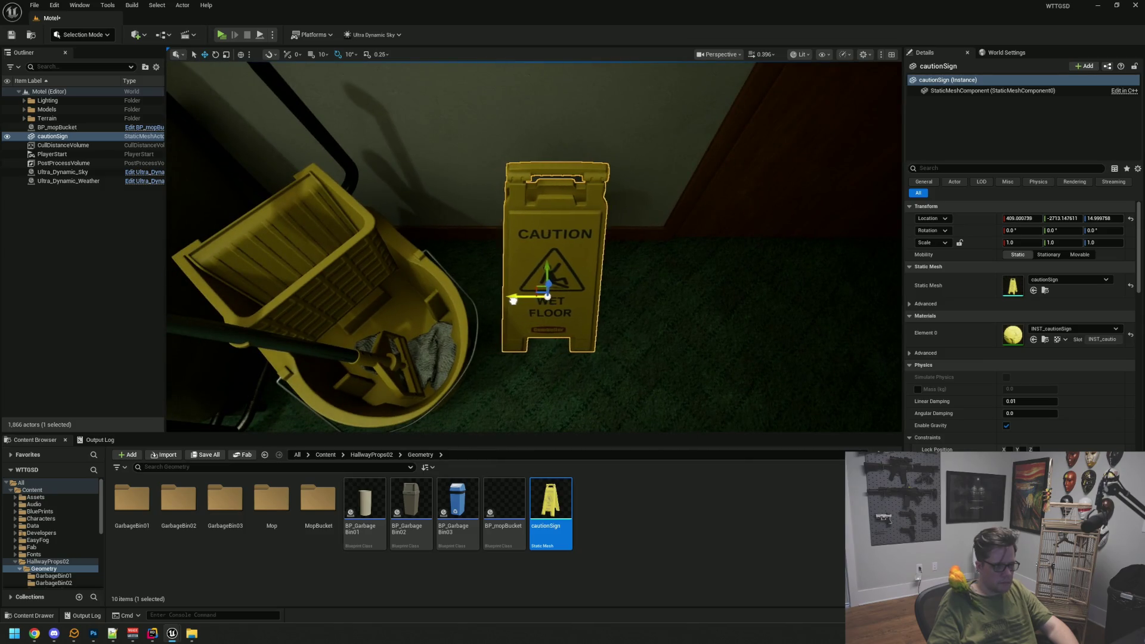
{"action": "mouse_move", "coordinate": [658, 322]}
{"action": "left_mouse_down", "text": "alt"}
{"action": "mouse_move", "coordinate": [570, 314]}
{"action": "mouse_move", "coordinate": [558, 237]}
{"action": "left_mouse_up", "text": "alt"}
{"action": "key", "text": "ctrl+s"}
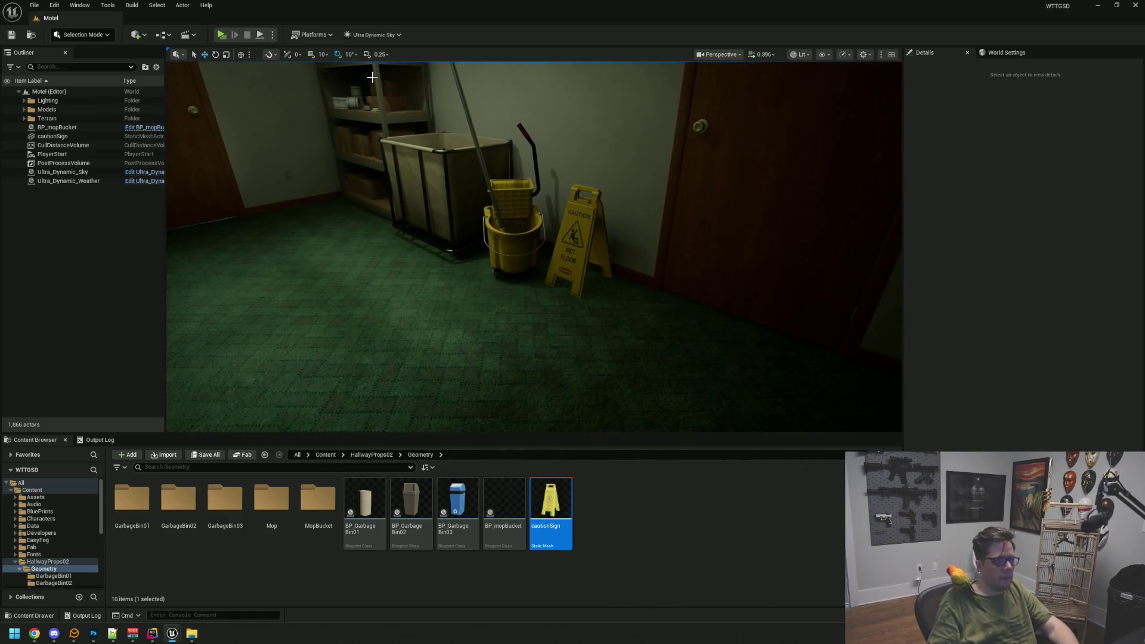
{"action": "left_click", "coordinate": [223, 34]}
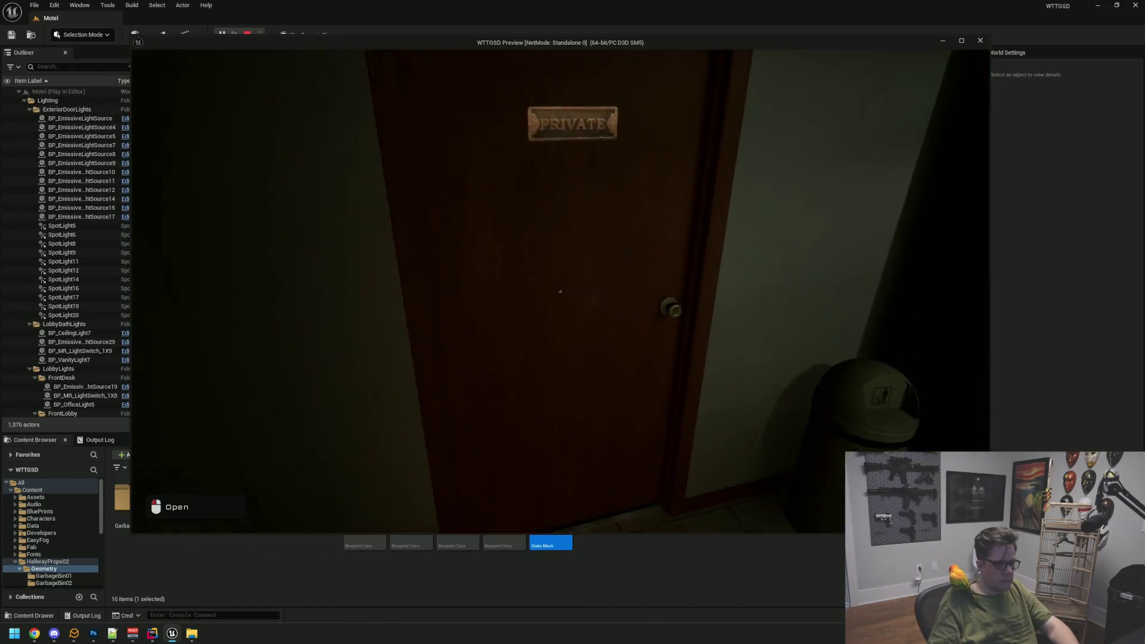
{"action": "left_click", "coordinate": [560, 291]}
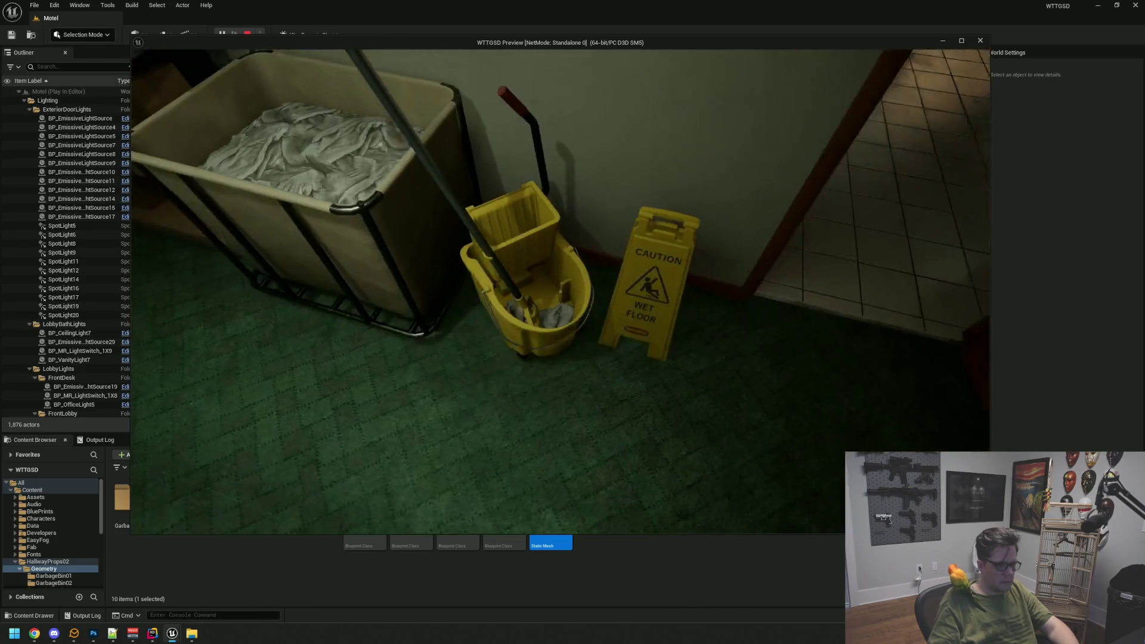
{"action": "key", "text": "Escape"}
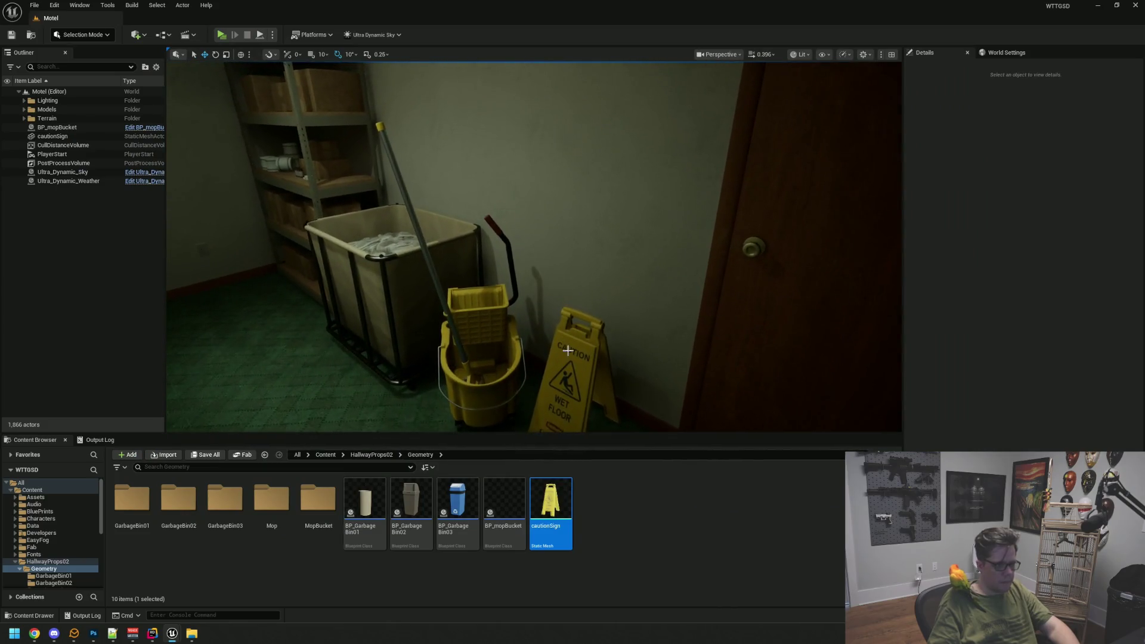
- Open the BP_mopBucket blueprint for editing with Ctrl+E
{"action": "left_click", "coordinate": [573, 322]}
{"action": "scroll", "coordinate": [983, 368], "scroll_direction": "down", "scroll_amount": 8}
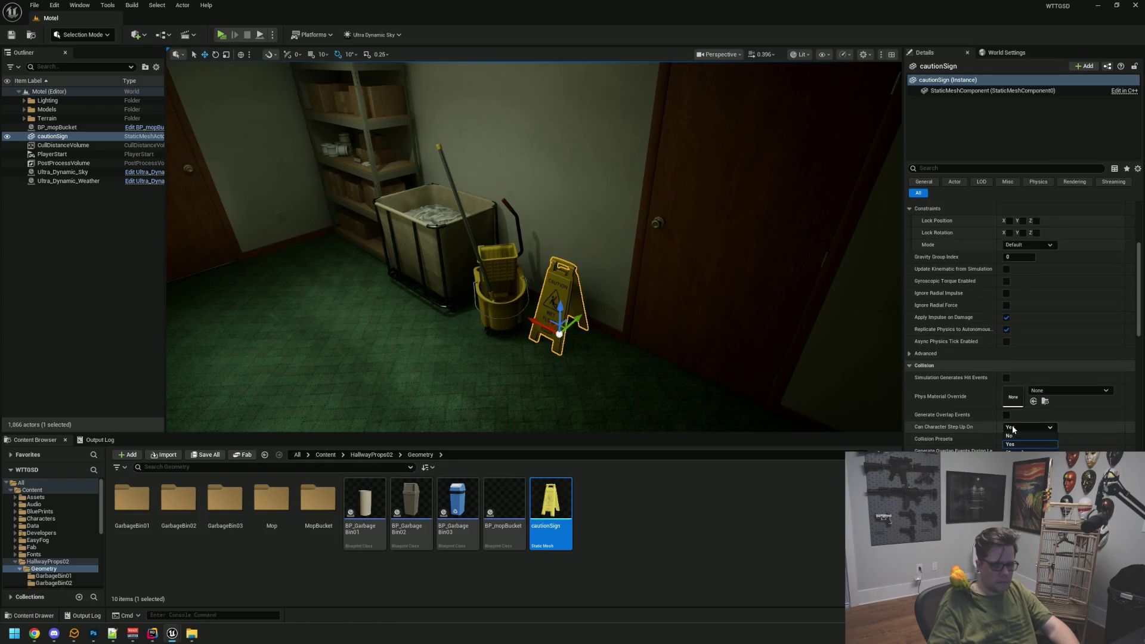
{"action": "left_click_drag", "start_coordinate": [693, 312], "coordinate": [697, 278]}
{"action": "left_click", "coordinate": [706, 292]}
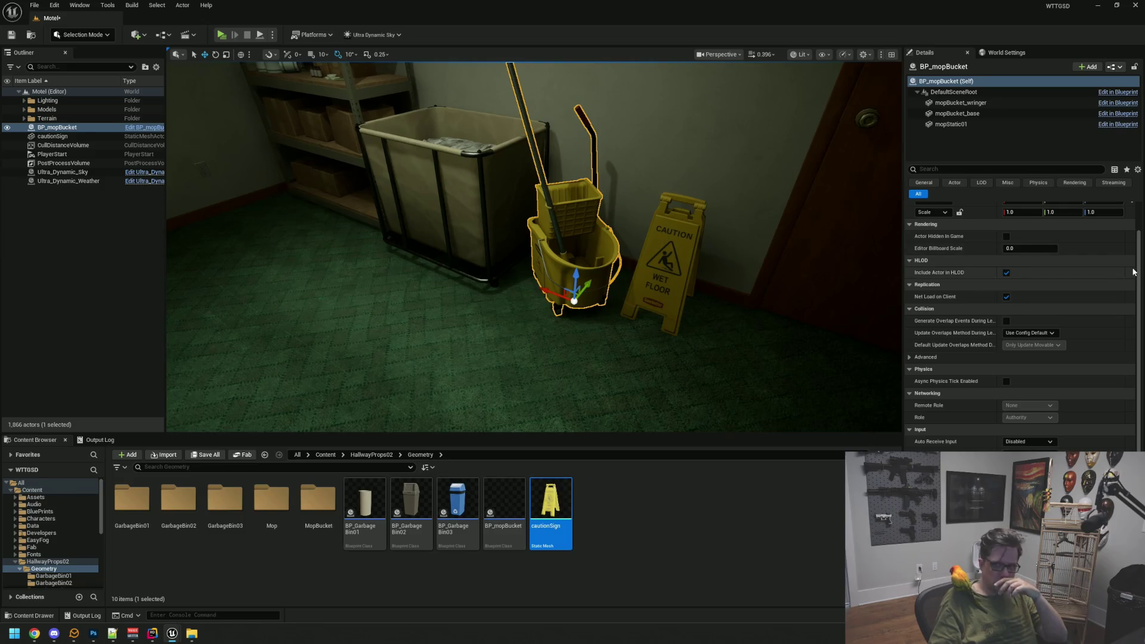
{"action": "key", "text": "ctrl+e"}
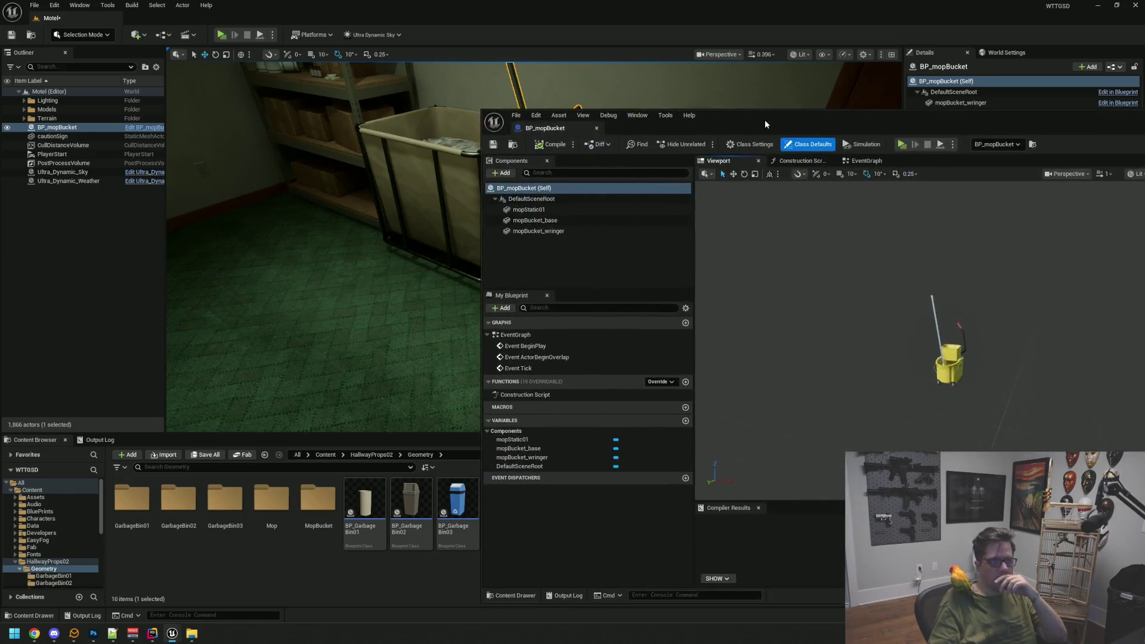
{"action": "mouse_move", "coordinate": [471, 268]}
{"action": "left_mouse_down"}
{"action": "mouse_move", "coordinate": [459, 251]}
{"action": "mouse_move", "coordinate": [453, 268]}
{"action": "left_mouse_up"}
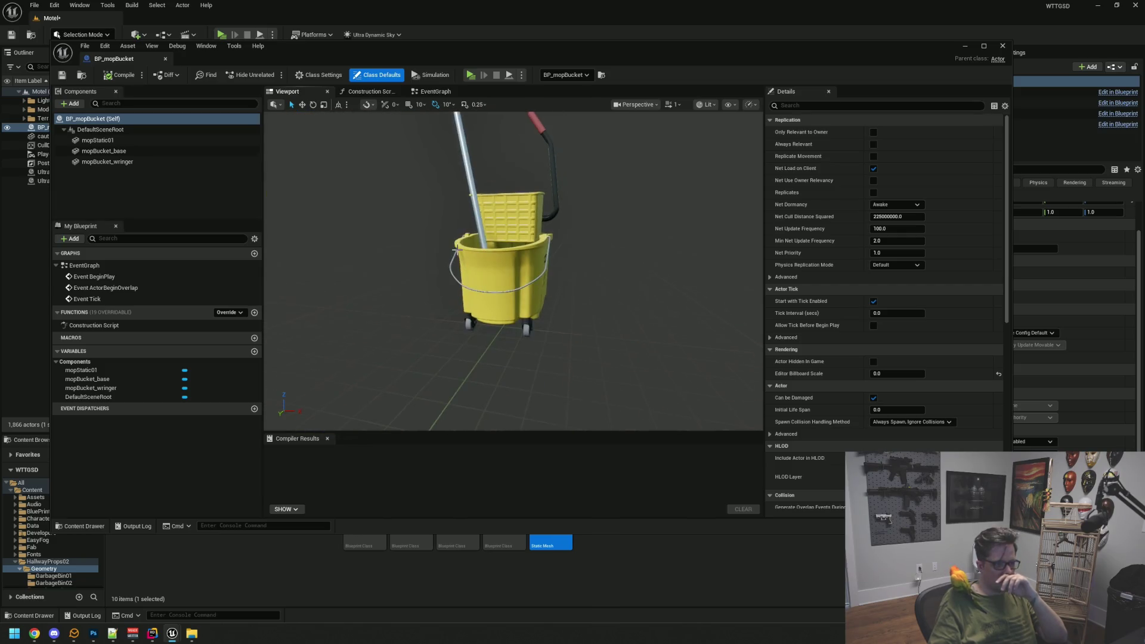
- Set Can Character Step Up On to No for the mopBucket_base component
{"action": "left_click", "coordinate": [457, 249]}
{"action": "scroll", "coordinate": [851, 327], "scroll_direction": "down", "scroll_amount": 6}
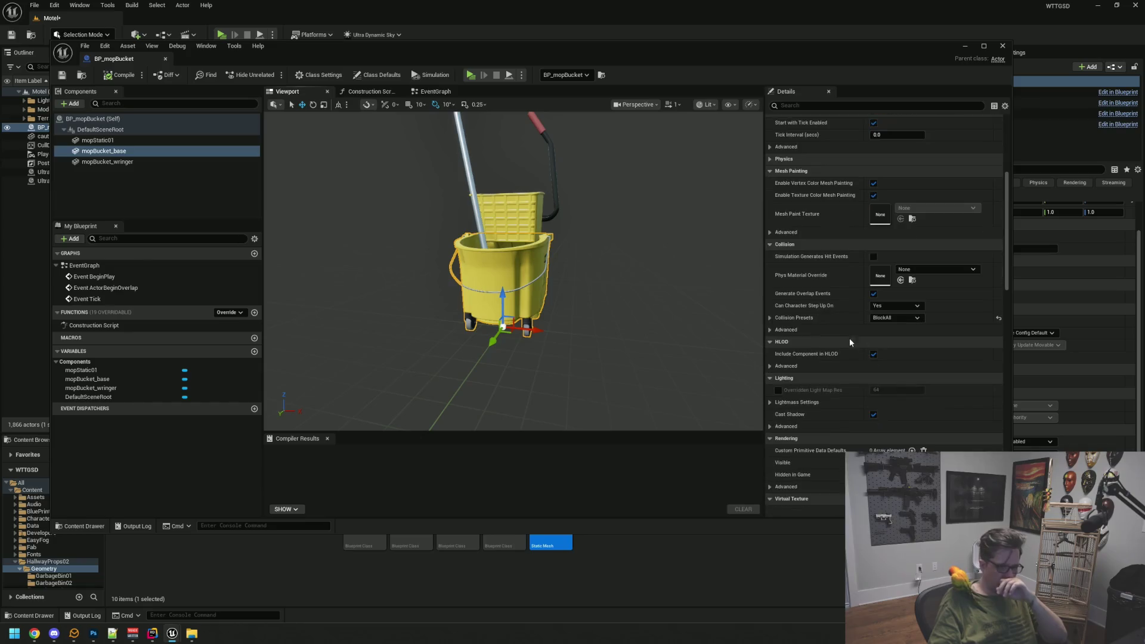
{"action": "left_click", "coordinate": [886, 303]}
{"action": "left_click", "coordinate": [883, 316]}
{"action": "left_click", "coordinate": [103, 141]}
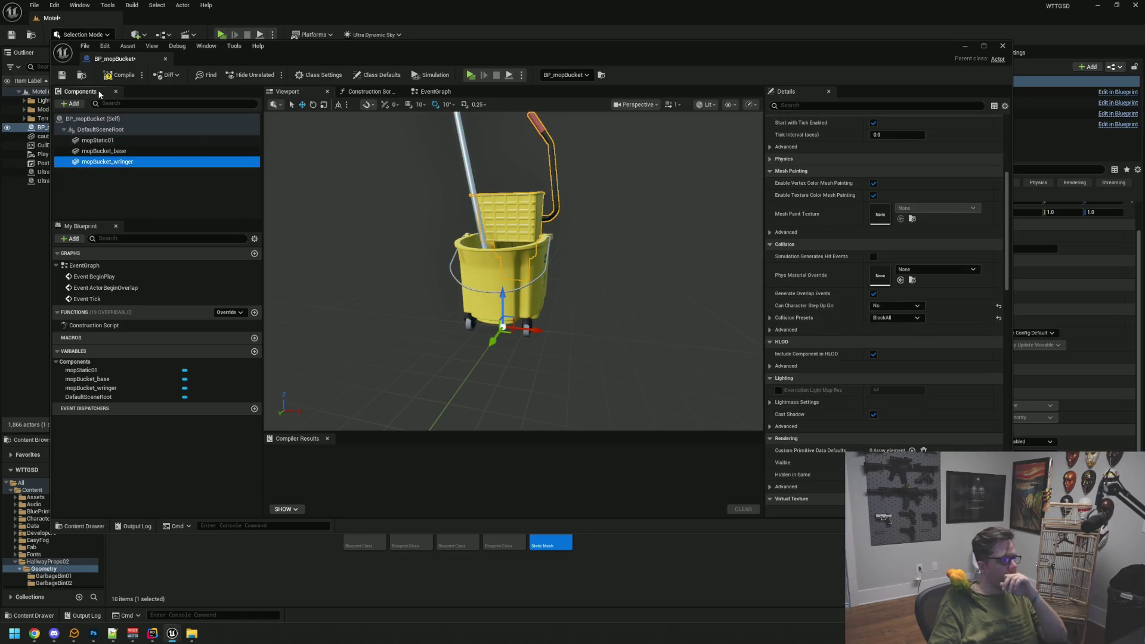
- Save the Motel map and launch a Standalone playtest of the level
{"action": "key", "text": "alt+Tab"}
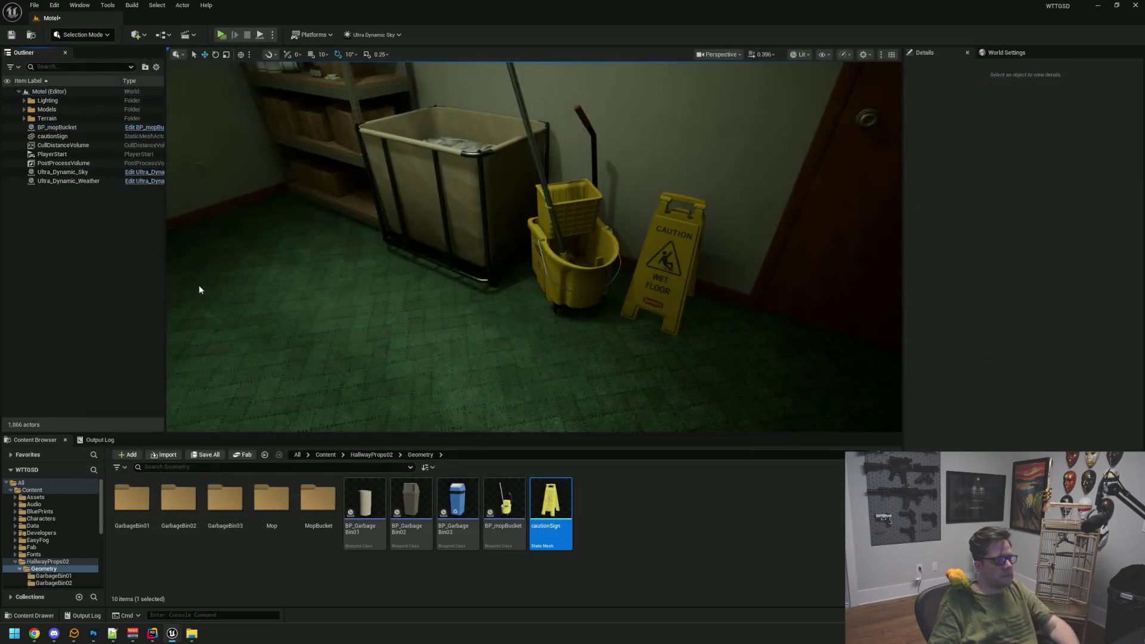
{"action": "key", "text": "ctrl+s"}
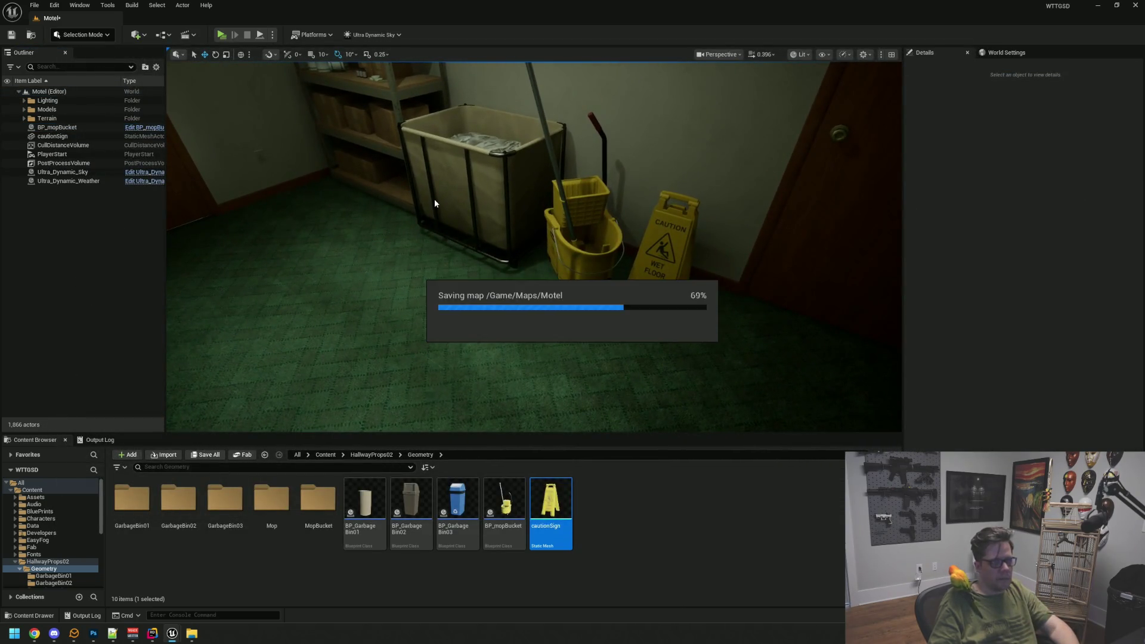
{"action": "left_click", "coordinate": [222, 35]}
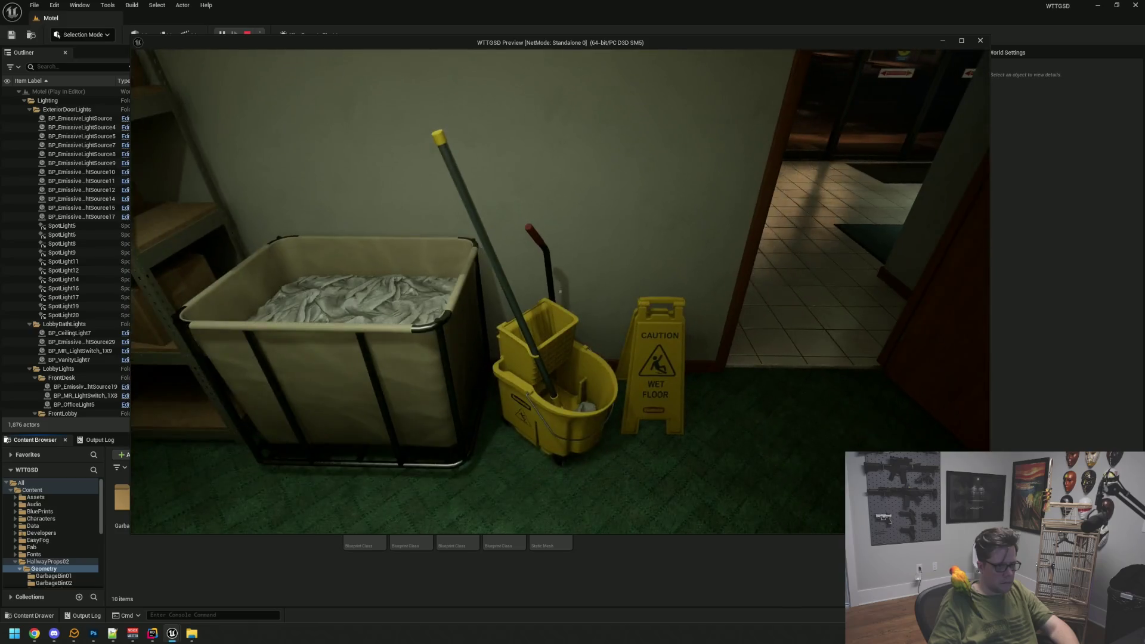
- Exit the playtest and inspect the mop bucket's 180° rotation beside the laundry cart
{"action": "key", "text": "Escape"}
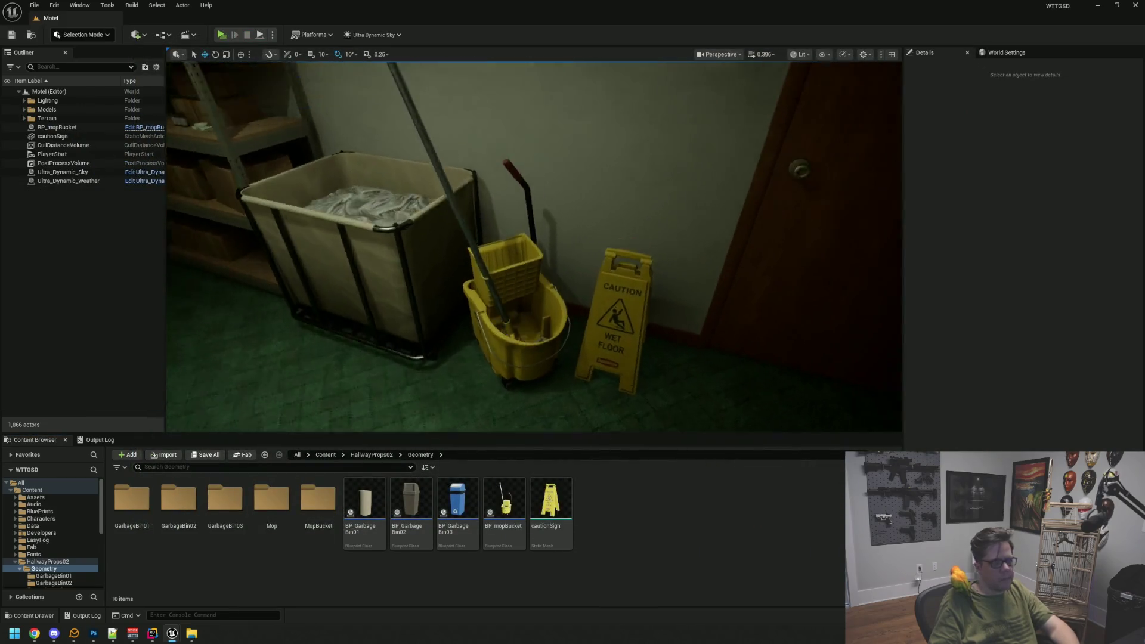
{"action": "mouse_move", "coordinate": [585, 283]}
{"action": "left_mouse_down"}
{"action": "mouse_move", "coordinate": [572, 304]}
{"action": "mouse_move", "coordinate": [585, 283]}
{"action": "left_mouse_up"}
{"action": "left_click", "coordinate": [555, 293]}
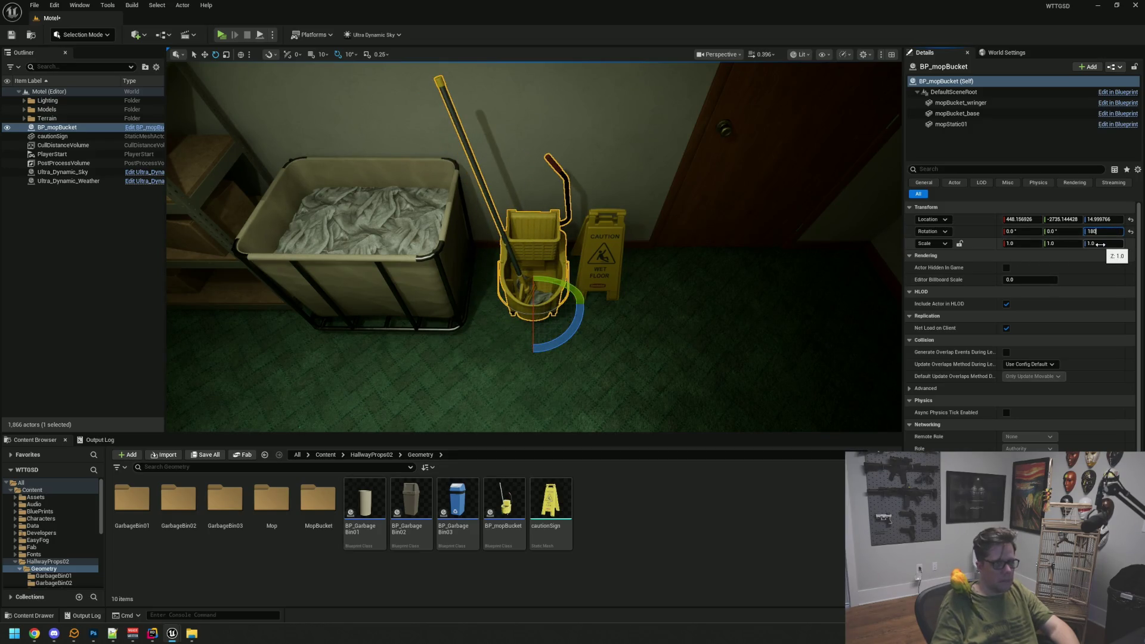
{"action": "scroll", "coordinate": [598, 279], "scroll_direction": "up", "scroll_amount": 2}
{"action": "key", "text": "w"}
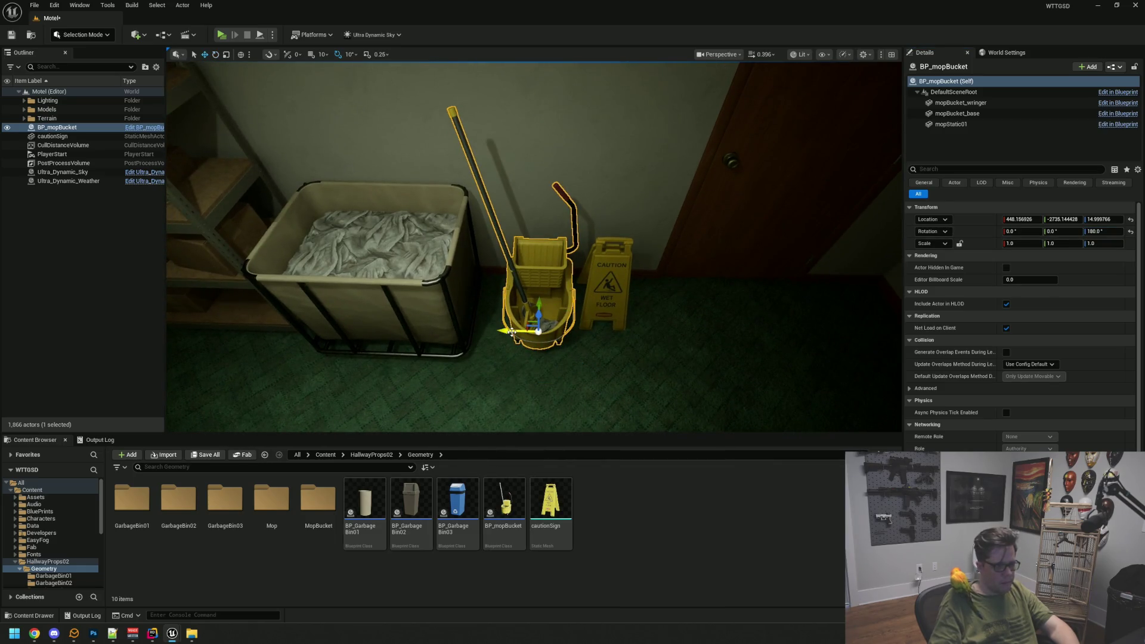
{"action": "key", "text": "f"}
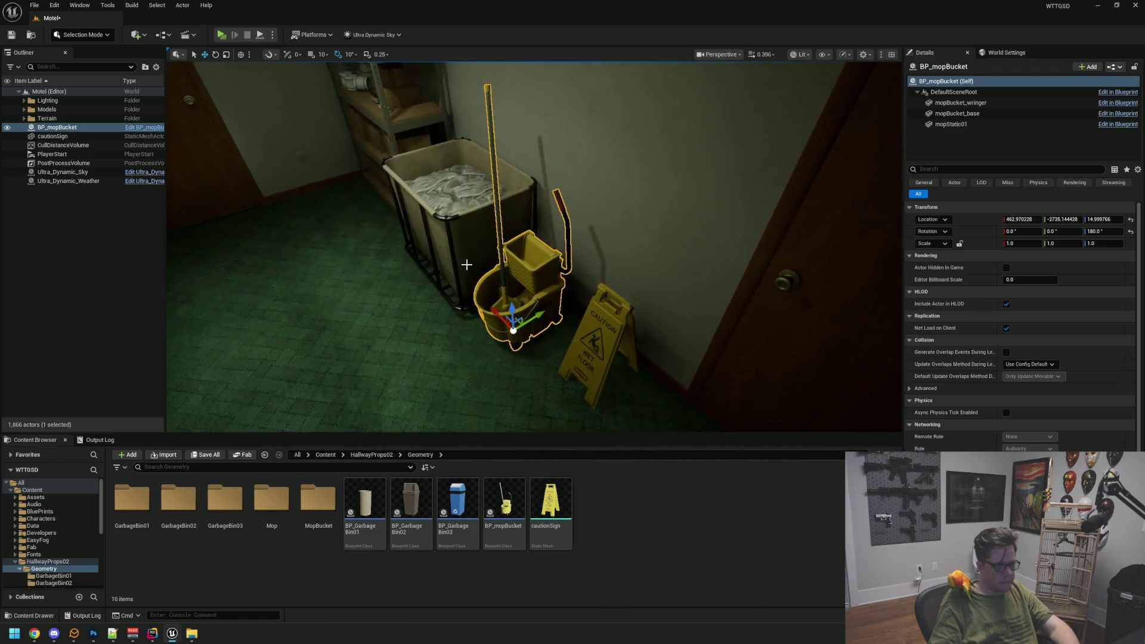
{"action": "key", "text": "f"}
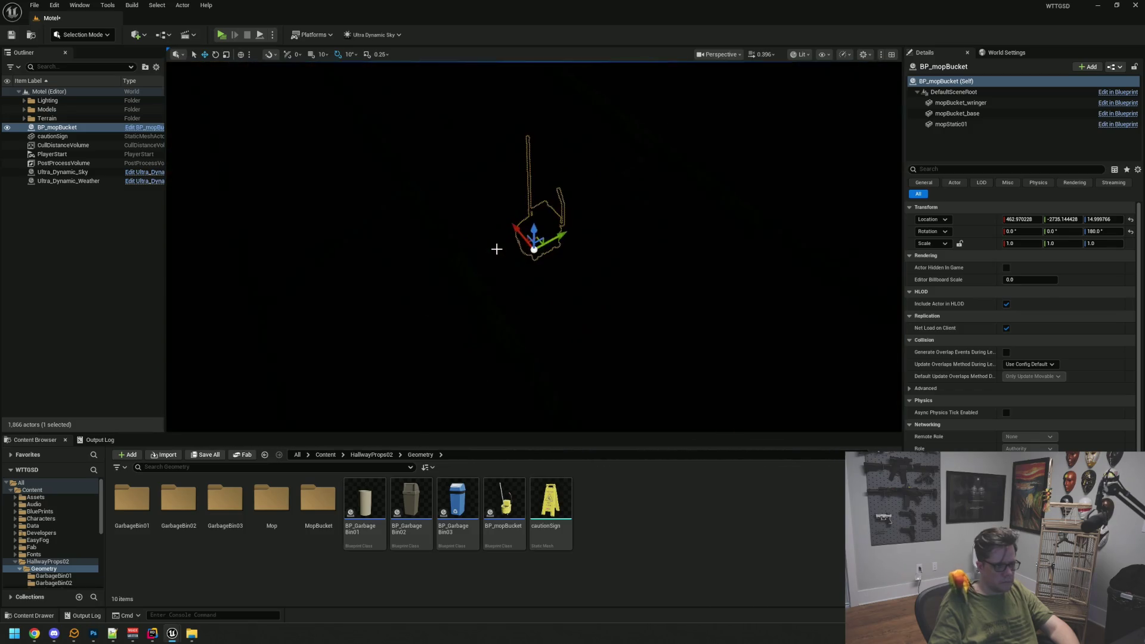
{"action": "scroll", "coordinate": [503, 266], "scroll_direction": "up", "scroll_amount": 5}
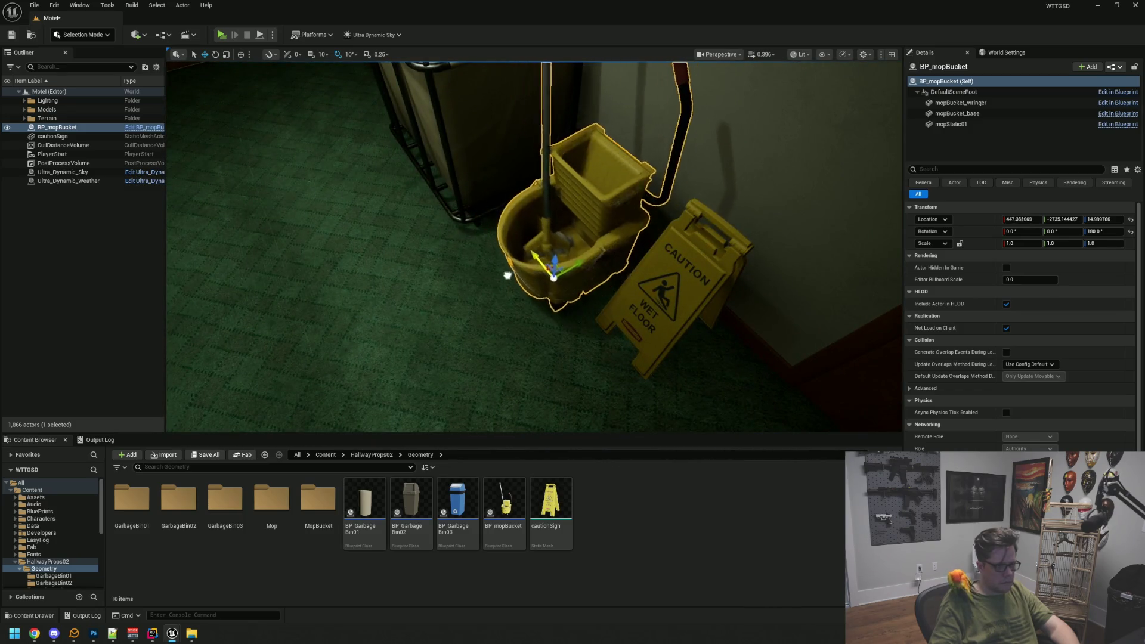
{"action": "key", "text": "f"}
{"action": "scroll", "coordinate": [447, 266], "scroll_direction": "up", "scroll_amount": 4}
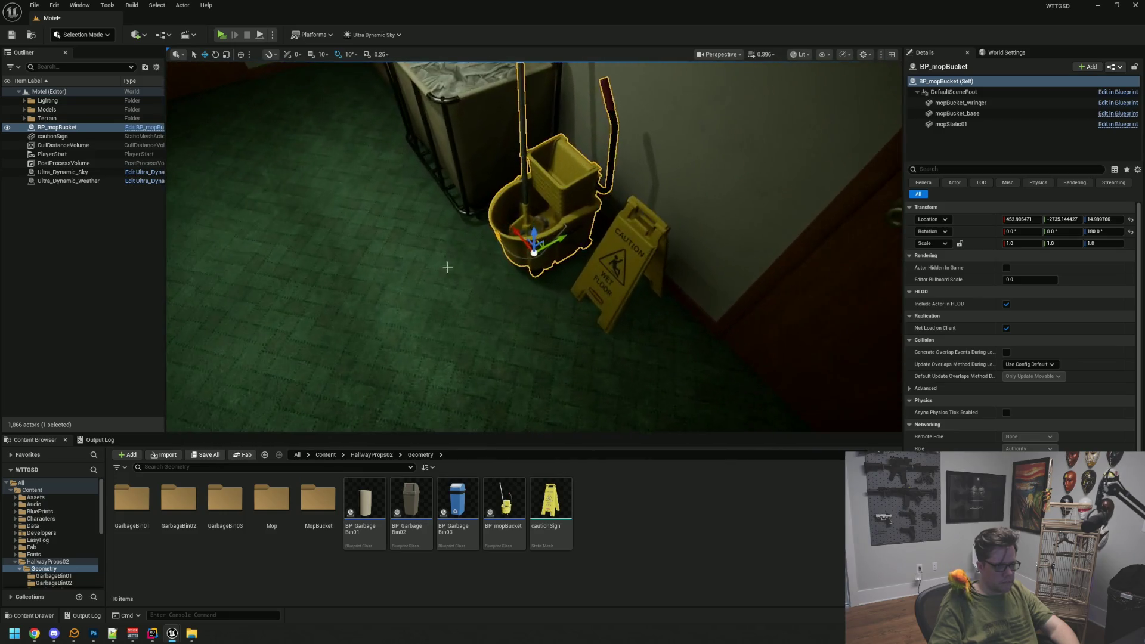
{"action": "mouse_move", "coordinate": [513, 263]}
{"action": "left_mouse_down"}
{"action": "mouse_move", "coordinate": [512, 239]}
{"action": "mouse_move", "coordinate": [512, 264]}
{"action": "left_mouse_up"}
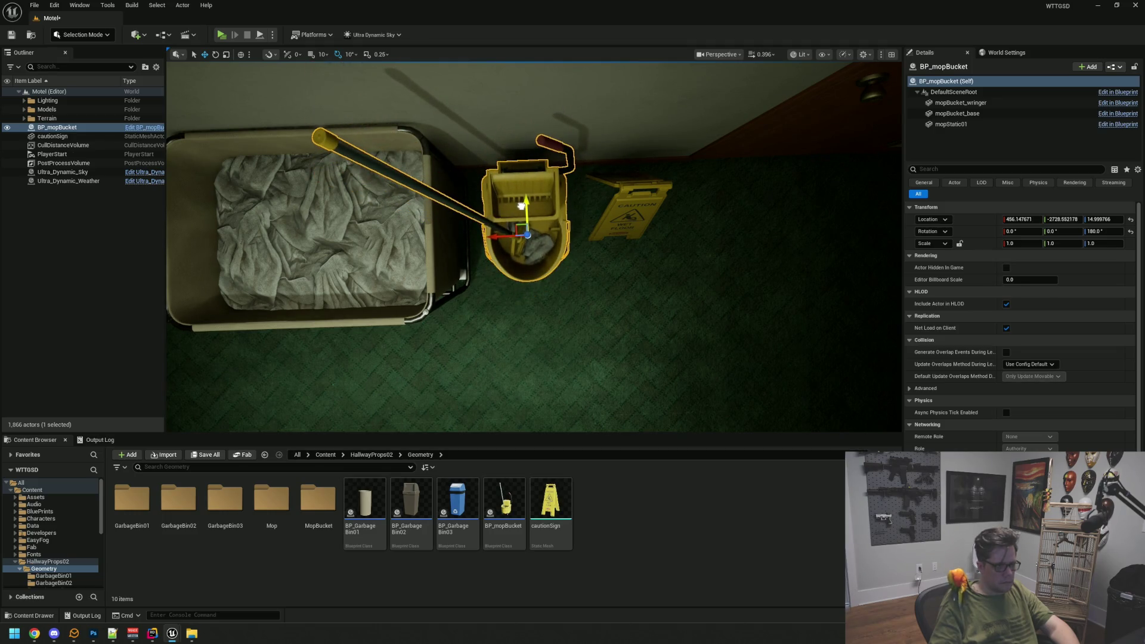
{"action": "key", "text": "Escape"}
- Select and frame the caution sign, leaving it at about X 417 beside the bucket
{"action": "left_click_drag", "start_coordinate": [522, 205], "coordinate": [521, 334]}
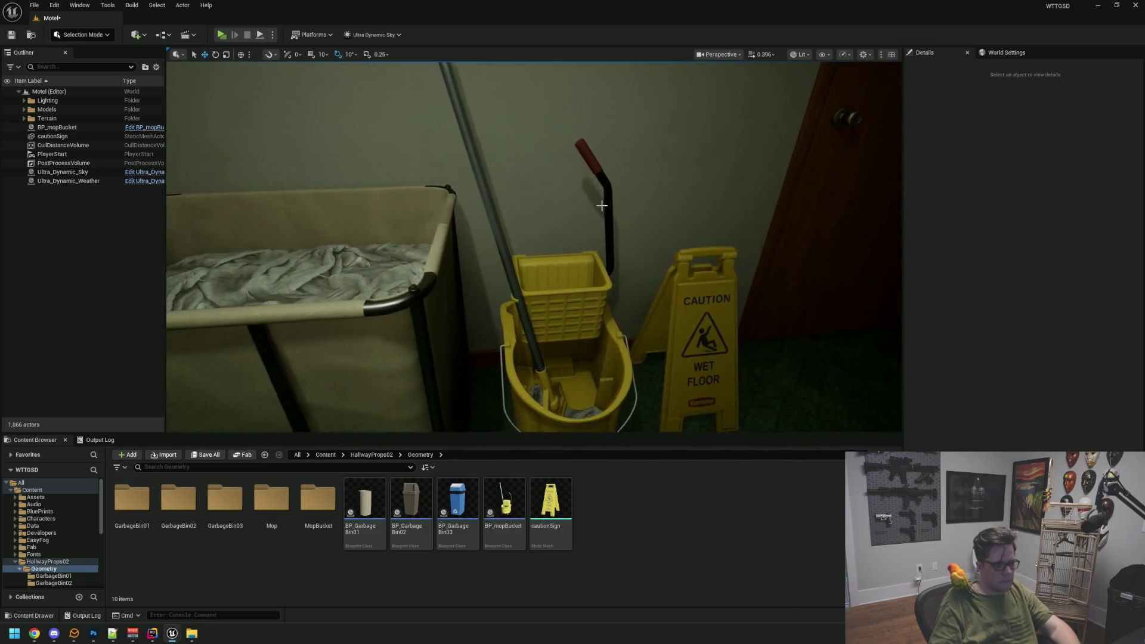
{"action": "left_click", "coordinate": [573, 202]}
{"action": "key", "text": "f"}
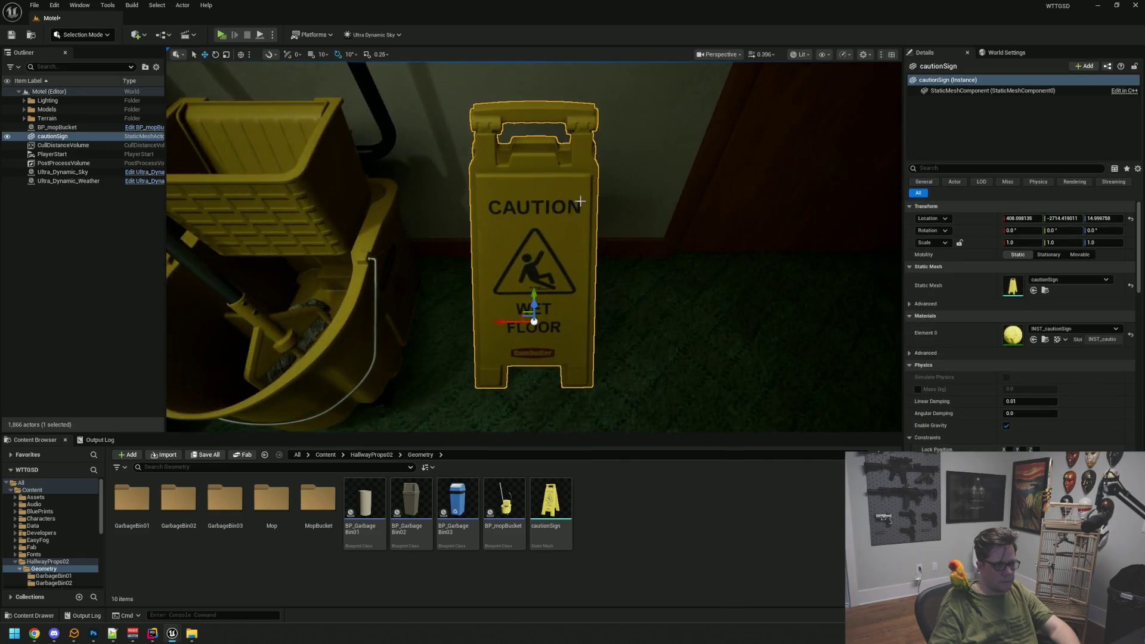
{"action": "scroll", "coordinate": [518, 272], "scroll_direction": "down", "scroll_amount": 4}
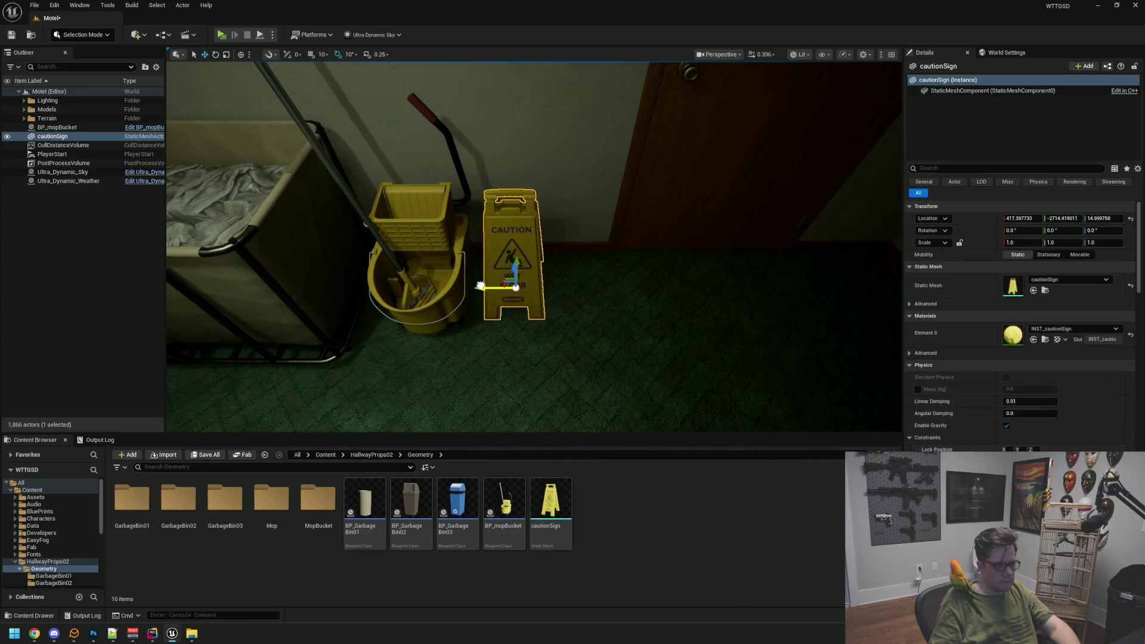
{"action": "left_click", "coordinate": [542, 266]}
{"action": "mouse_move", "coordinate": [542, 266]}
{"action": "left_mouse_down"}
{"action": "mouse_move", "coordinate": [405, 266]}
{"action": "mouse_move", "coordinate": [412, 226]}
{"action": "mouse_move", "coordinate": [460, 226]}
{"action": "mouse_move", "coordinate": [417, 230]}
{"action": "mouse_move", "coordinate": [536, 265]}
{"action": "left_mouse_up"}
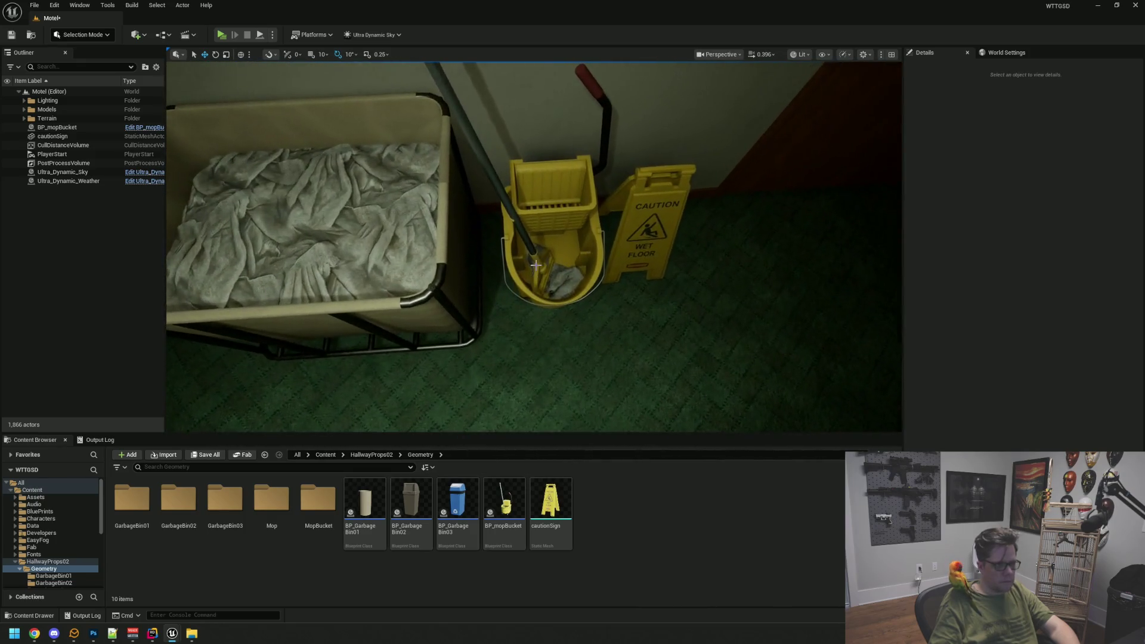
- Check rotation snapping, then nudge the mop bucket along Y and rotate it a few degrees
{"action": "left_click", "coordinate": [535, 265]}
{"action": "left_click", "coordinate": [270, 54]}
{"action": "mouse_move", "coordinate": [264, 101]}
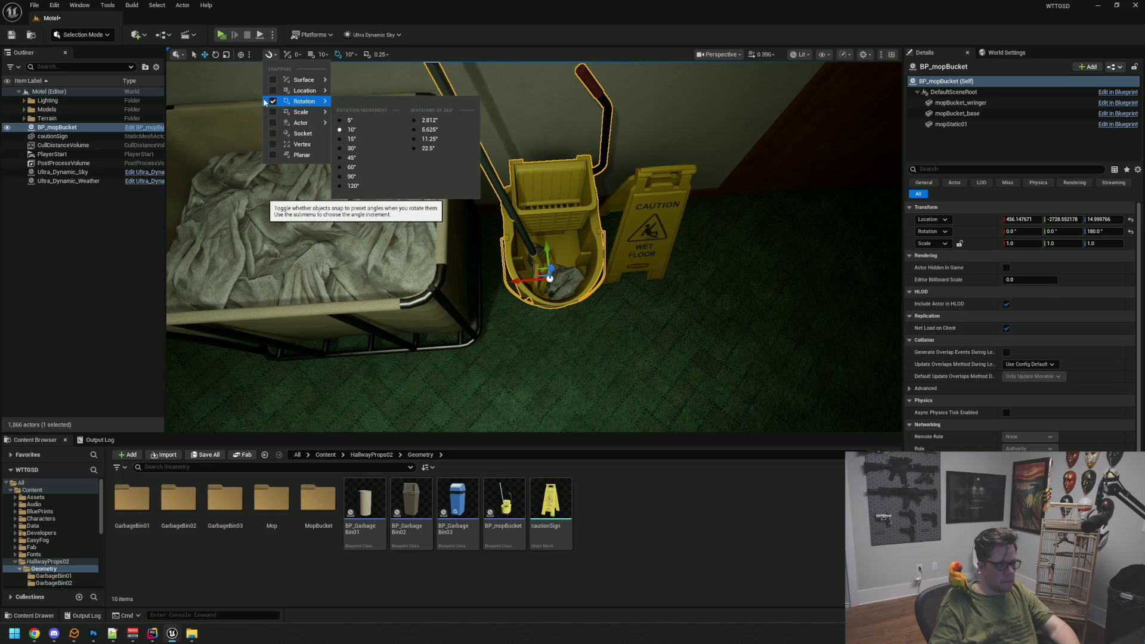
{"action": "left_click_drag", "start_coordinate": [358, 238], "coordinate": [394, 242]}
{"action": "mouse_move", "coordinate": [509, 169]}
{"action": "left_mouse_down"}
{"action": "mouse_move", "coordinate": [510, 200]}
{"action": "mouse_move", "coordinate": [510, 169]}
{"action": "left_mouse_up"}
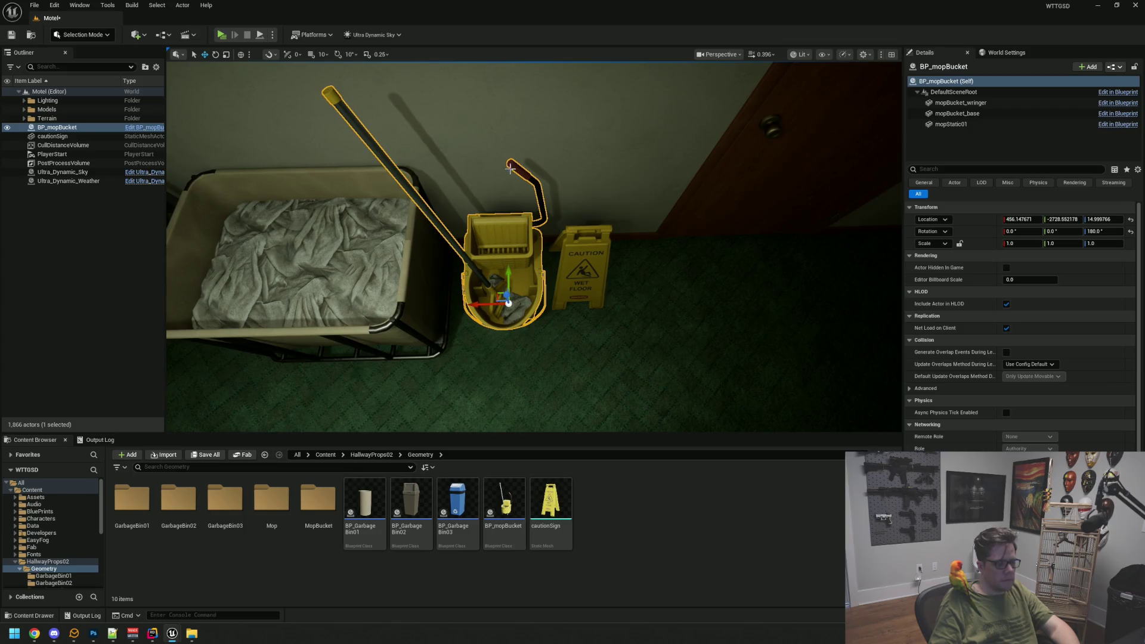
{"action": "left_click_drag", "start_coordinate": [510, 270], "coordinate": [511, 272]}
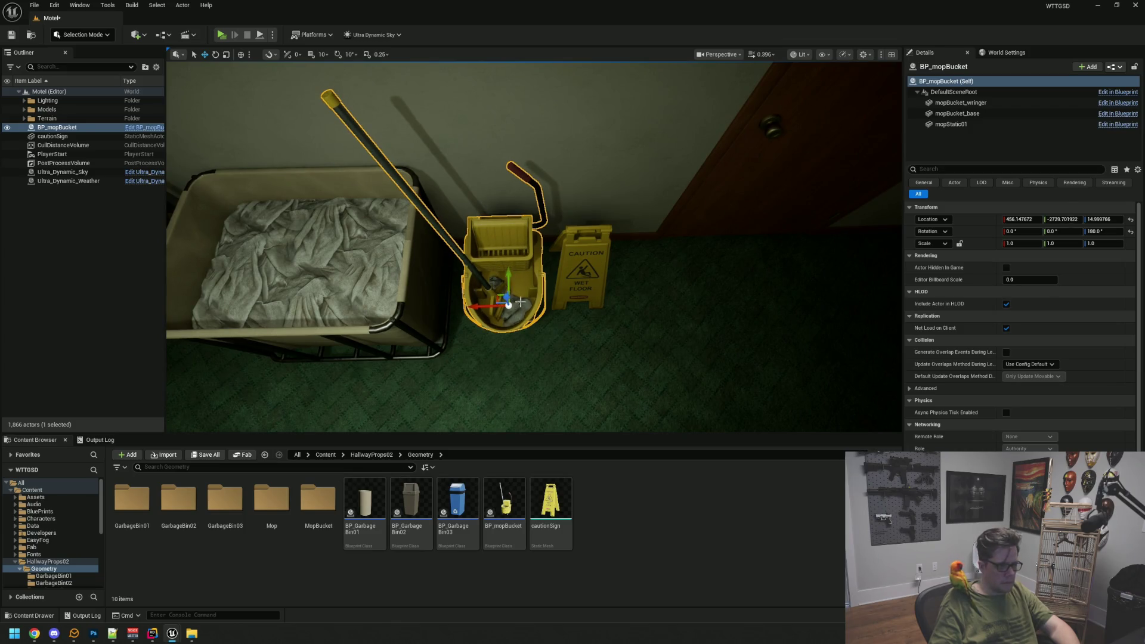
{"action": "left_click_drag", "start_coordinate": [532, 348], "coordinate": [519, 355]}
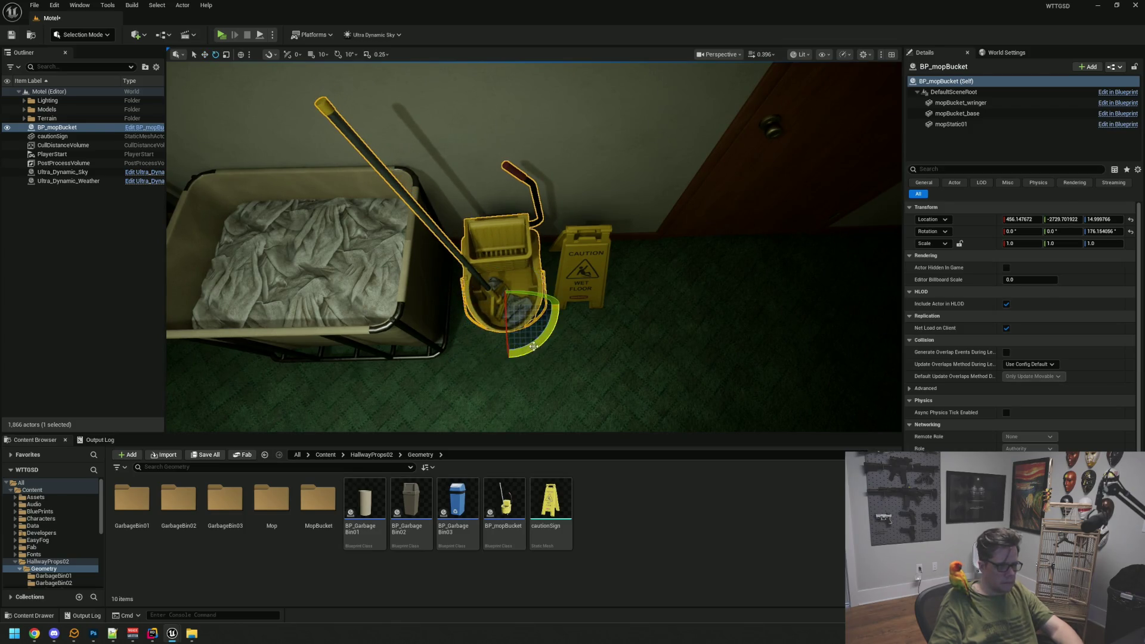
{"action": "key", "text": "Escape"}
- Return the bucket's gizmo to move mode and adjust the caution sign beside the cart
{"action": "mouse_move", "coordinate": [525, 298]}
{"action": "left_mouse_down"}
{"action": "mouse_move", "coordinate": [507, 197]}
{"action": "mouse_move", "coordinate": [519, 199]}
{"action": "mouse_move", "coordinate": [495, 203]}
{"action": "left_mouse_up"}
{"action": "mouse_move", "coordinate": [534, 248]}
{"action": "left_mouse_down"}
{"action": "mouse_move", "coordinate": [523, 301]}
{"action": "mouse_move", "coordinate": [513, 287]}
{"action": "mouse_move", "coordinate": [534, 251]}
{"action": "mouse_move", "coordinate": [530, 283]}
{"action": "mouse_move", "coordinate": [513, 262]}
{"action": "mouse_move", "coordinate": [525, 286]}
{"action": "mouse_move", "coordinate": [540, 245]}
{"action": "left_mouse_up"}
{"action": "left_click", "coordinate": [542, 243]}
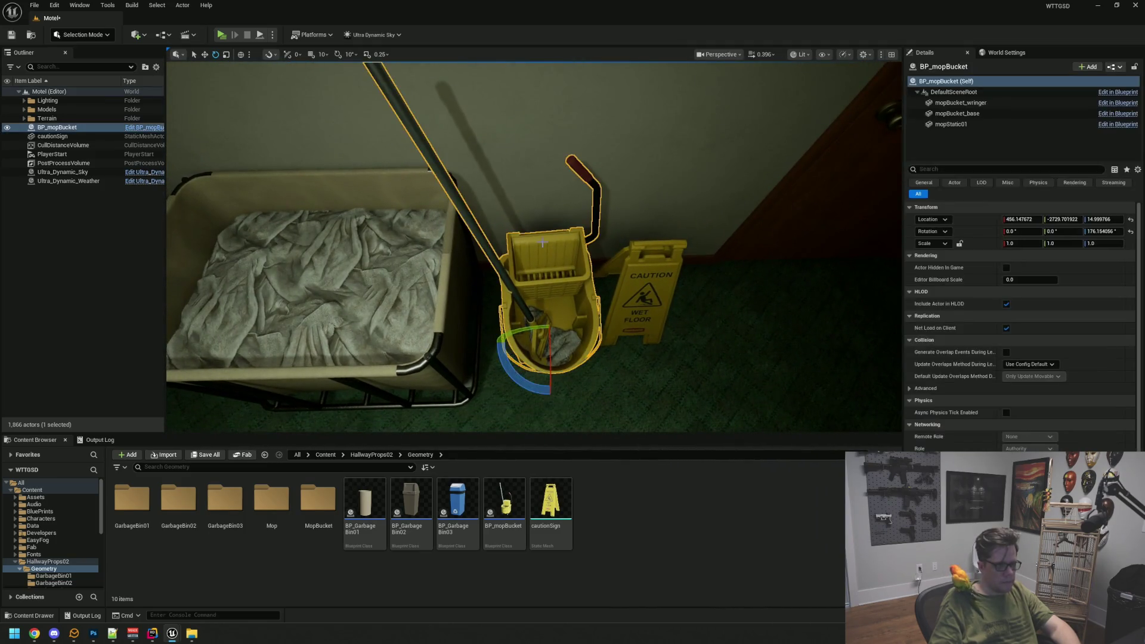
{"action": "key", "text": "w"}
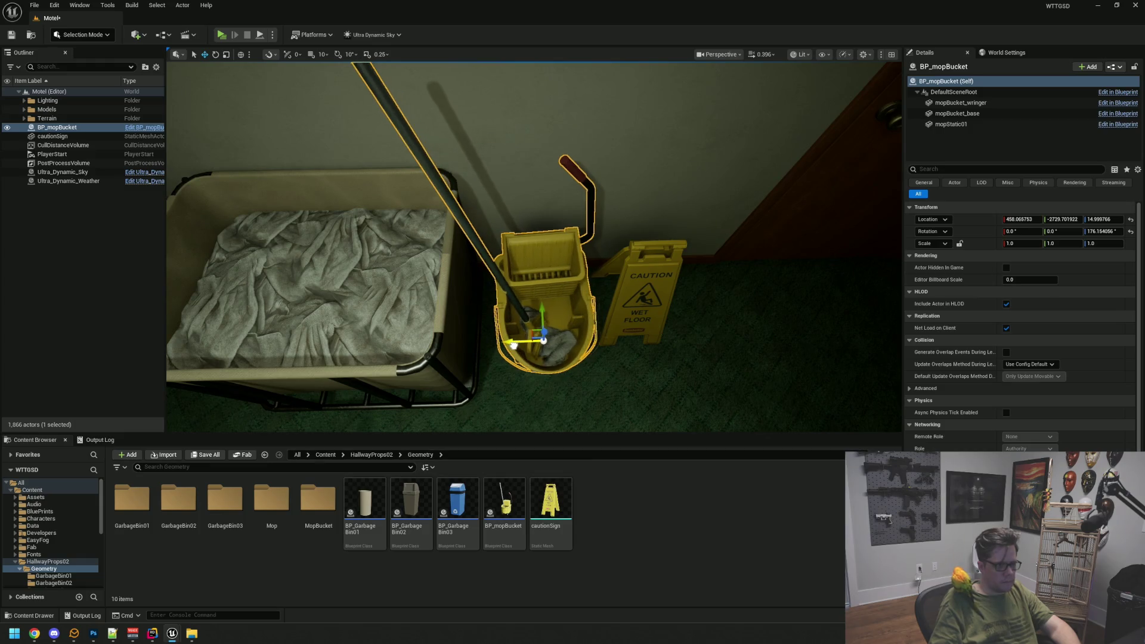
{"action": "left_click", "coordinate": [639, 337]}
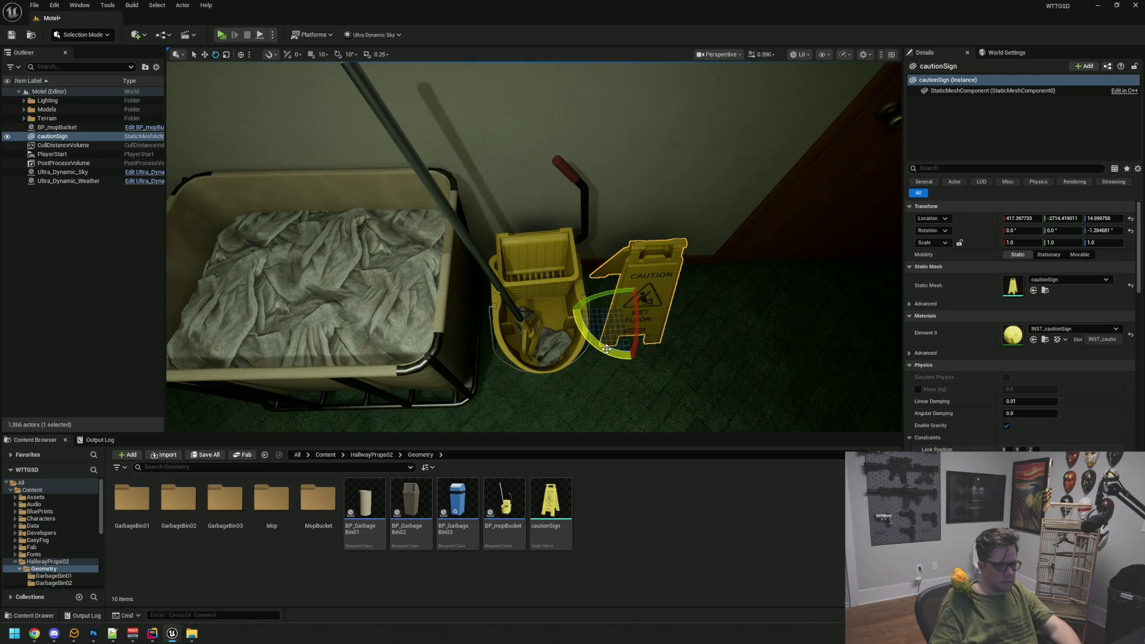
{"action": "key", "text": "Escape"}
{"action": "mouse_move", "coordinate": [607, 349]}
{"action": "left_mouse_down"}
{"action": "mouse_move", "coordinate": [578, 302]}
{"action": "mouse_move", "coordinate": [611, 297]}
{"action": "mouse_move", "coordinate": [549, 268]}
{"action": "left_mouse_up"}
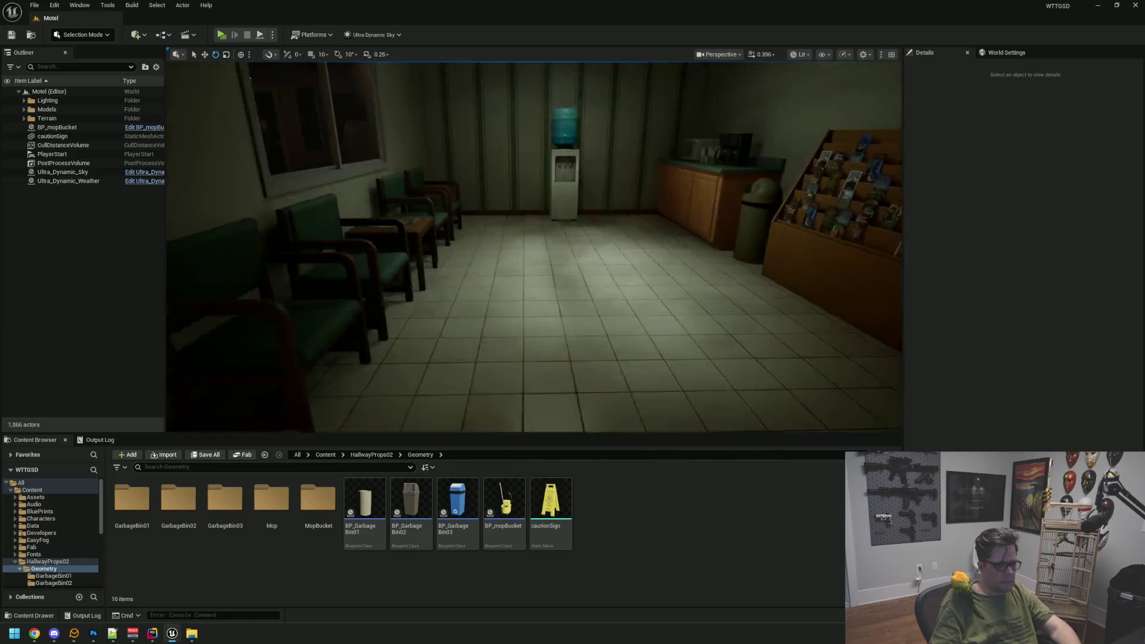
- Fly from the storage corner to the lobby break area showing the water cooler, counter and magazine rack
{"action": "left_click_drag", "start_coordinate": [541, 266], "coordinate": [541, 266]}
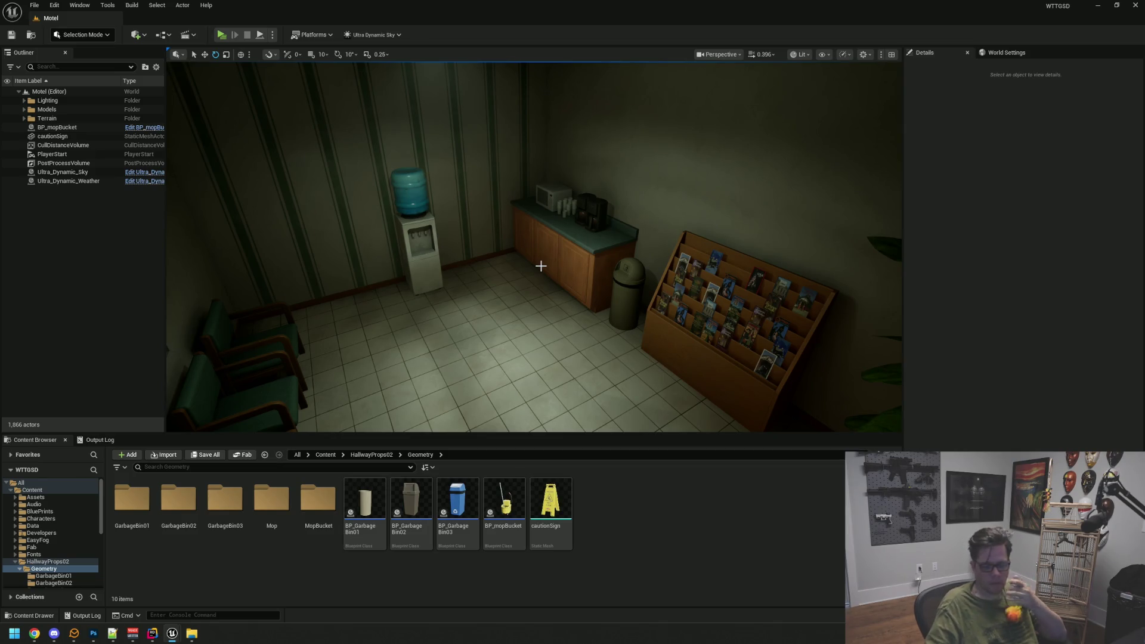
- Turn toward the reception counter and select BP_GarbageBin01
{"action": "left_click_drag", "start_coordinate": [637, 97], "coordinate": [734, 66]}
{"action": "mouse_move", "coordinate": [542, 253]}
{"action": "left_mouse_down"}
{"action": "mouse_move", "coordinate": [573, 245]}
{"action": "mouse_move", "coordinate": [525, 256]}
{"action": "mouse_move", "coordinate": [560, 250]}
{"action": "mouse_move", "coordinate": [543, 252]}
{"action": "left_mouse_up"}
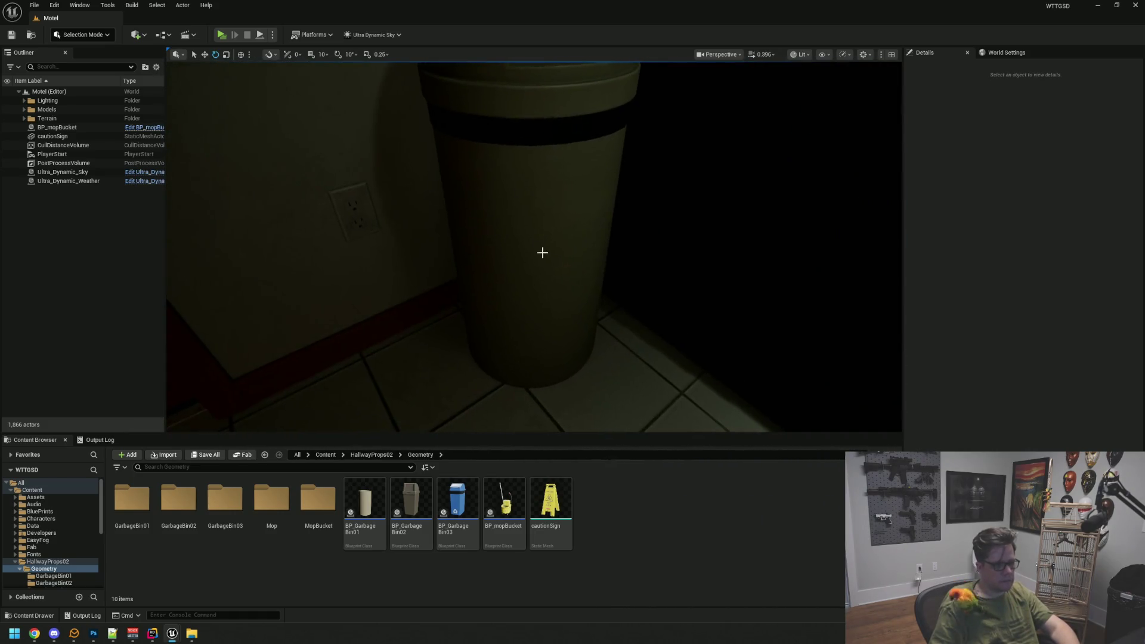
{"action": "left_click", "coordinate": [537, 253]}
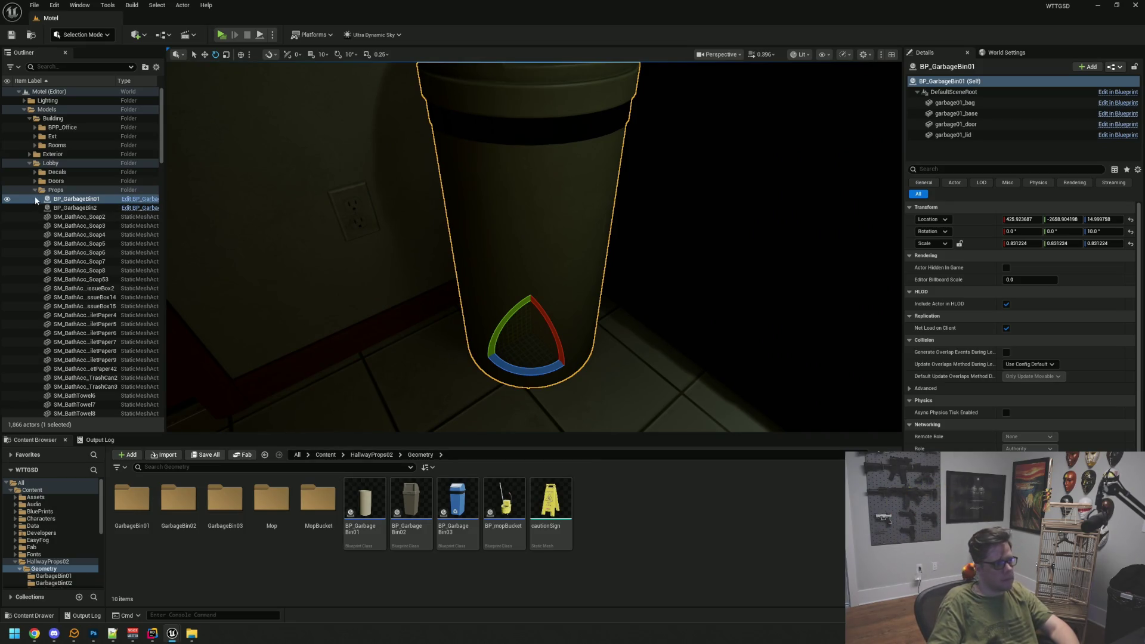
- Collapse the Props, Lobby, Building and Models folders in the Outliner, then deselect the bin
{"action": "left_click", "coordinate": [34, 190]}
{"action": "left_click", "coordinate": [29, 162]}
{"action": "left_click", "coordinate": [29, 118]}
{"action": "left_click", "coordinate": [24, 109]}
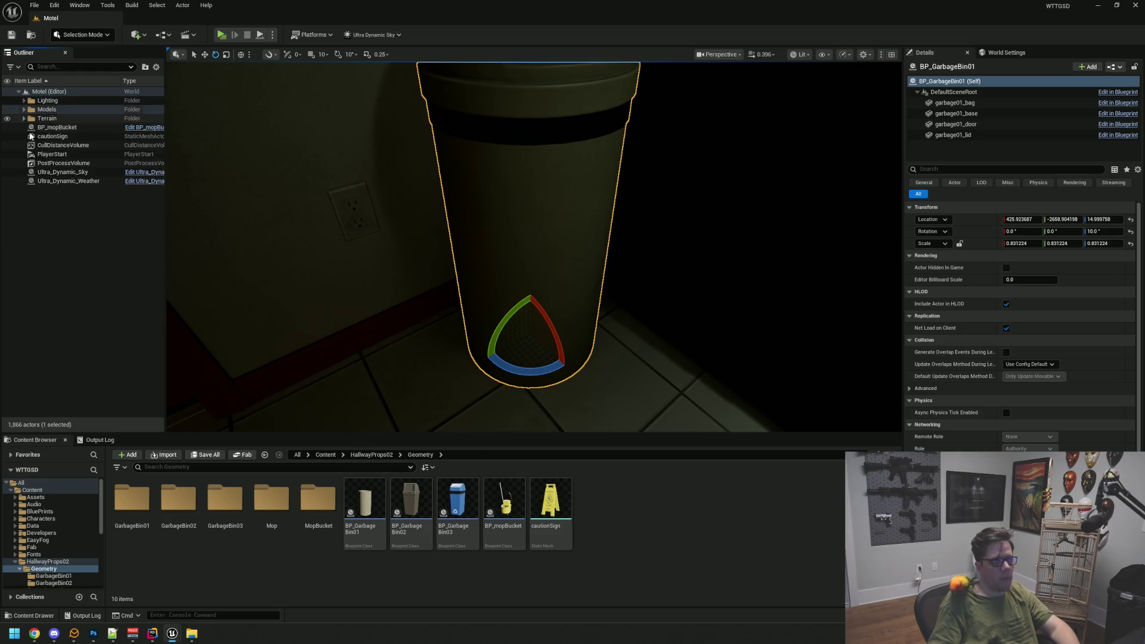
{"action": "key", "text": "Escape"}
- Reselect the garbage bin and orbit around it for a closer look
{"action": "scroll", "coordinate": [383, 298], "scroll_direction": "down", "scroll_amount": 5}
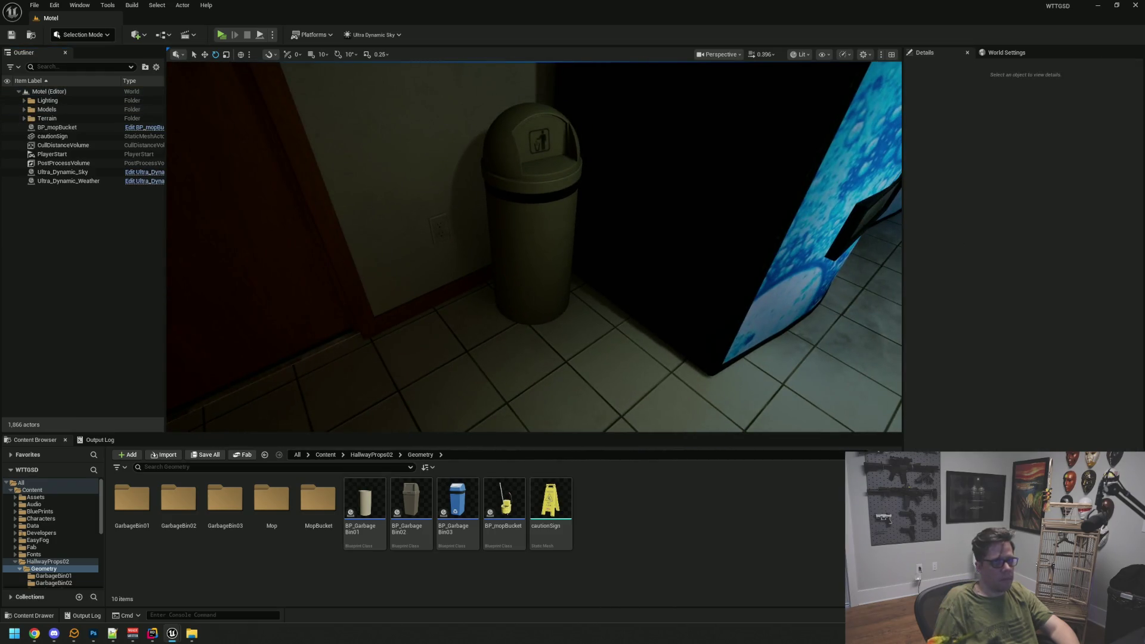
{"action": "key", "text": "ctrl+z"}
{"action": "scroll", "coordinate": [584, 189], "scroll_direction": "up", "scroll_amount": 5}
{"action": "mouse_move", "coordinate": [583, 190]}
{"action": "left_mouse_down"}
{"action": "mouse_move", "coordinate": [594, 137]}
{"action": "mouse_move", "coordinate": [614, 190]}
{"action": "mouse_move", "coordinate": [577, 196]}
{"action": "left_mouse_up"}
{"action": "key", "text": "Escape"}
{"action": "mouse_move", "coordinate": [500, 217]}
{"action": "left_mouse_down"}
{"action": "mouse_move", "coordinate": [418, 217]}
{"action": "mouse_move", "coordinate": [402, 204]}
{"action": "left_mouse_up"}
- Expand the Exterior folder and collapse the Building and Models folders in the Outliner
{"action": "left_click", "coordinate": [29, 154]}
{"action": "left_click", "coordinate": [29, 118]}
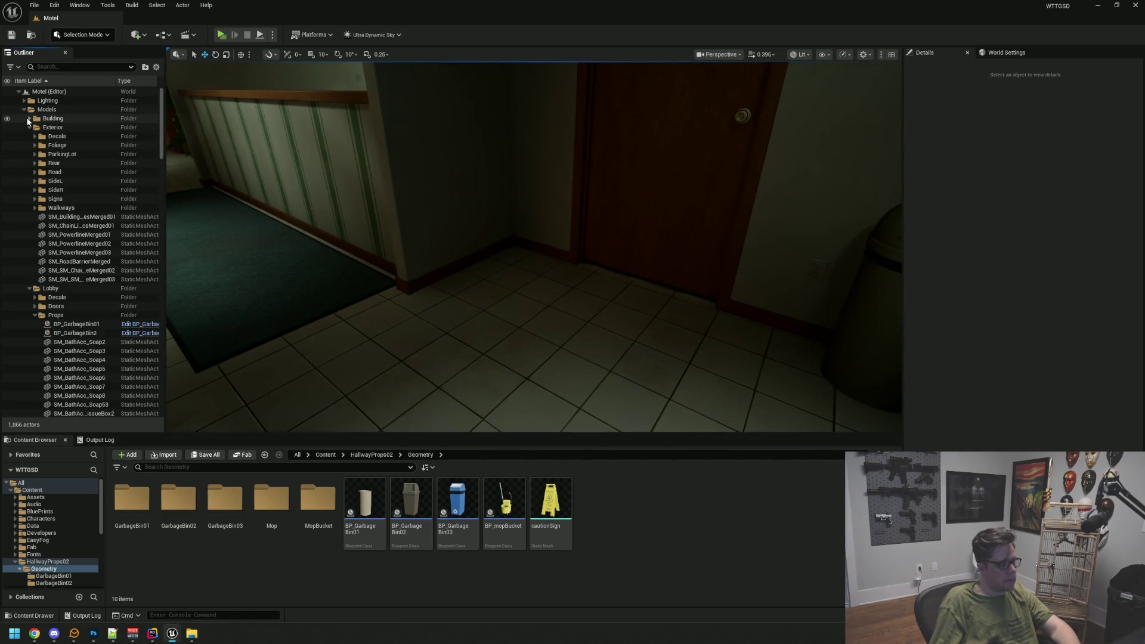
{"action": "left_click", "coordinate": [24, 110]}
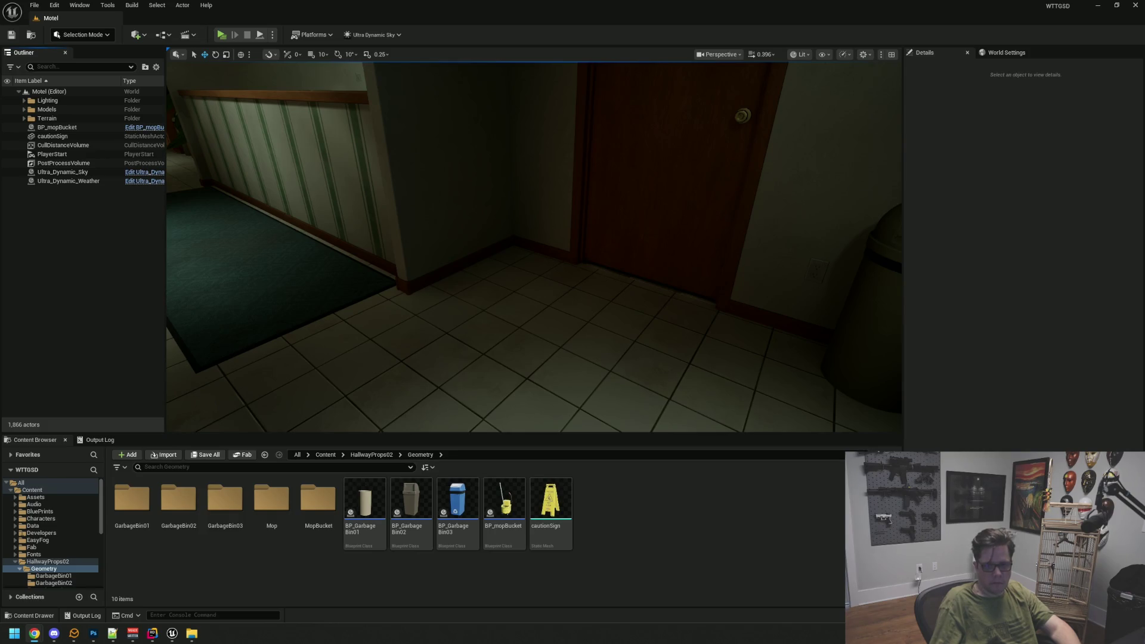
- Fly down the hallway, past the storage room's mop corner, and back into the lobby
{"action": "mouse_move", "coordinate": [728, 248]}
{"action": "left_mouse_down"}
{"action": "mouse_move", "coordinate": [584, 276]}
{"action": "mouse_move", "coordinate": [644, 285]}
{"action": "mouse_move", "coordinate": [591, 271]}
{"action": "mouse_move", "coordinate": [593, 287]}
{"action": "mouse_move", "coordinate": [540, 281]}
{"action": "mouse_move", "coordinate": [530, 255]}
{"action": "left_mouse_up"}
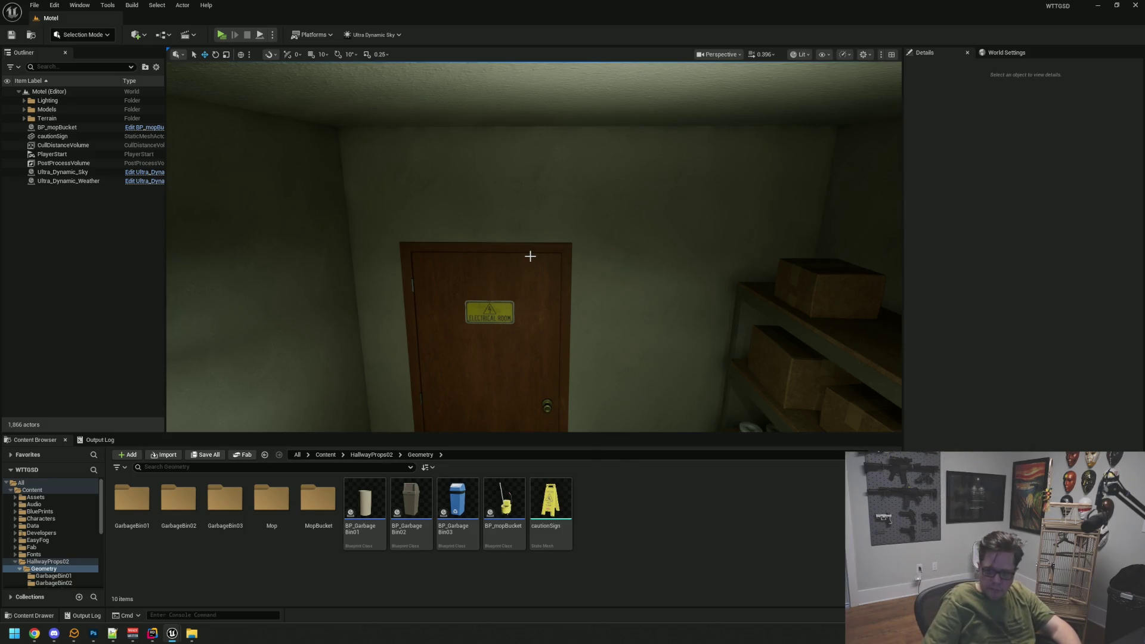
{"action": "left_click_drag", "start_coordinate": [531, 253], "coordinate": [656, 253]}
{"action": "left_click_drag", "start_coordinate": [571, 252], "coordinate": [570, 251]}
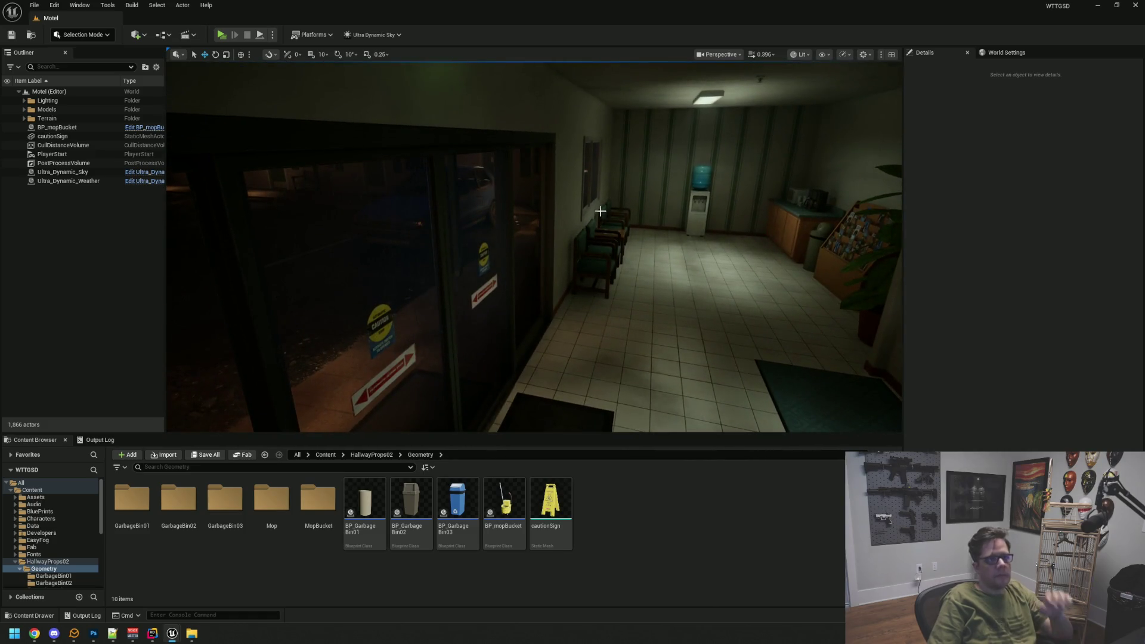
- Switch to the AssetDump project and open House_Decor > VOL1_Wall_Decor > Meshes > LP
{"action": "left_click", "coordinate": [1096, 6]}
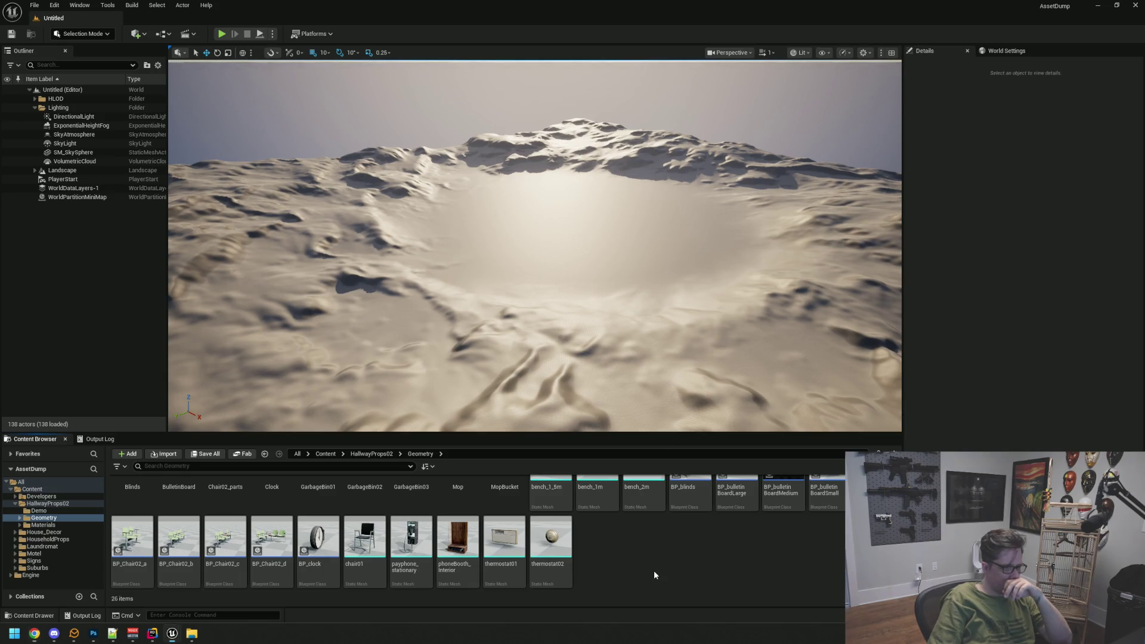
{"action": "scroll", "coordinate": [660, 567], "scroll_direction": "up", "scroll_amount": 1}
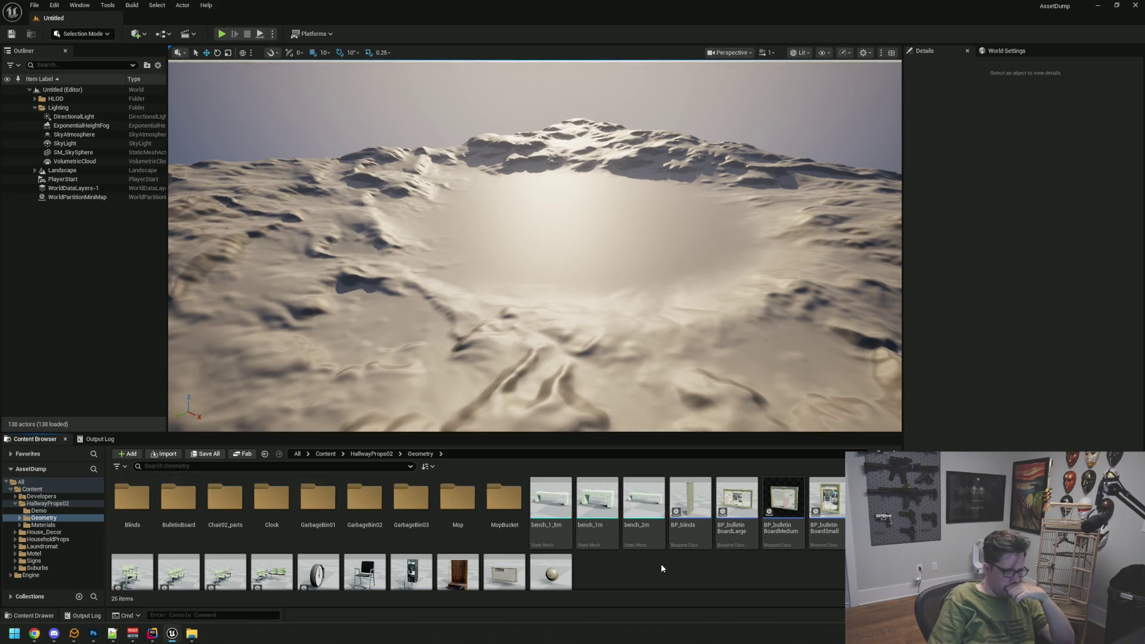
{"action": "scroll", "coordinate": [661, 565], "scroll_direction": "down", "scroll_amount": 1}
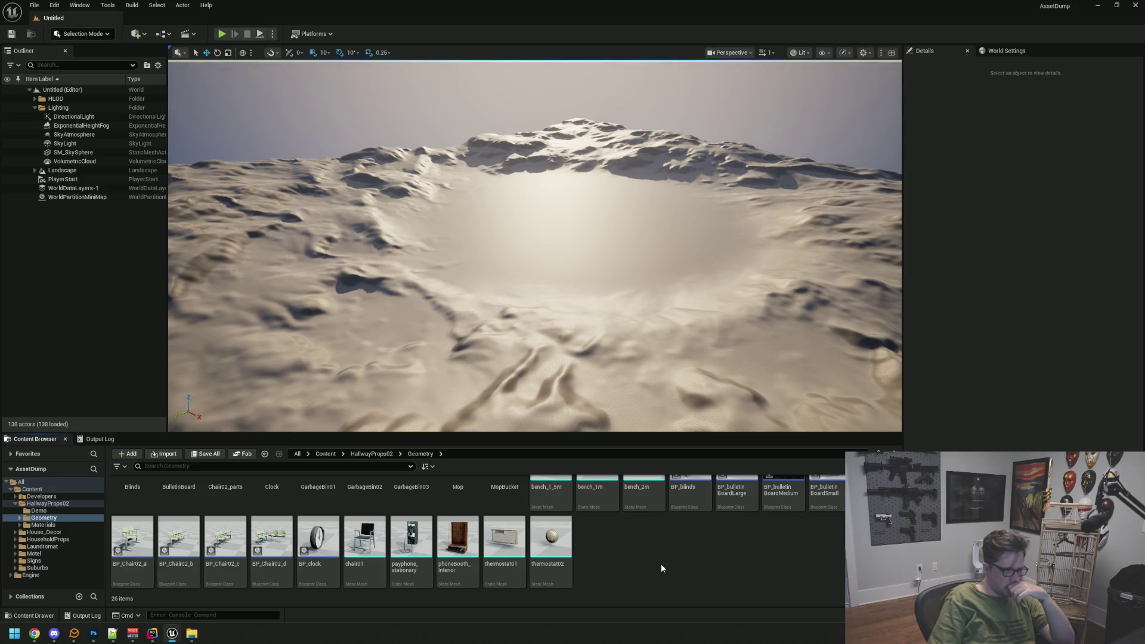
{"action": "scroll", "coordinate": [661, 569], "scroll_direction": "up", "scroll_amount": 1}
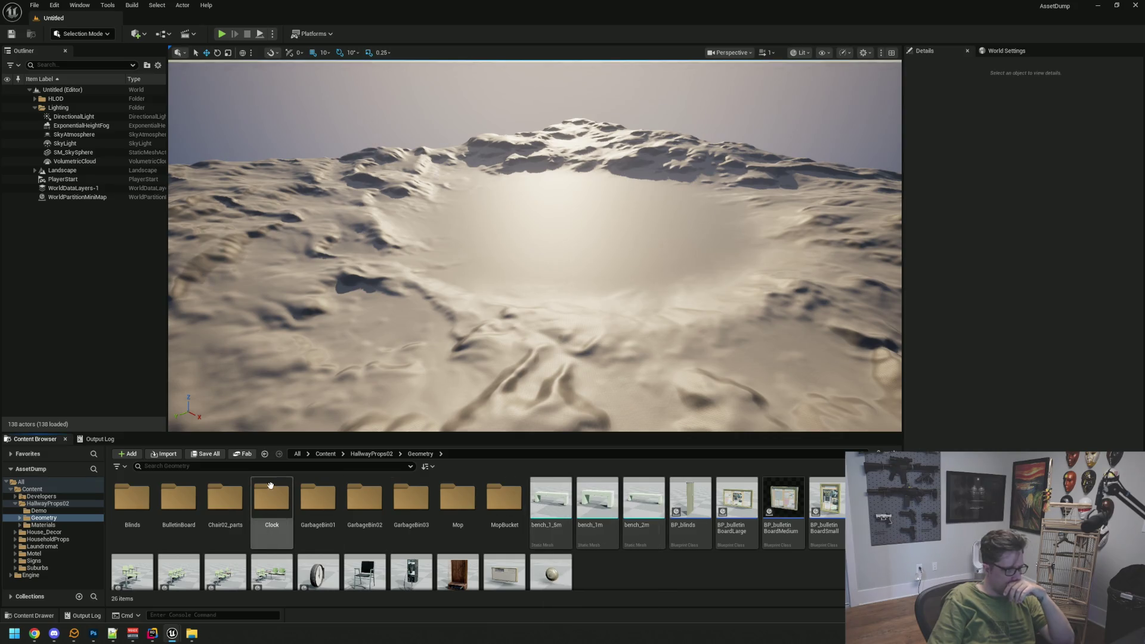
{"action": "left_click", "coordinate": [45, 532]}
{"action": "left_click", "coordinate": [125, 486]}
{"action": "double_click", "coordinate": [125, 486]}
{"action": "double_click", "coordinate": [226, 498]}
{"action": "left_click", "coordinate": [143, 495]}
{"action": "double_click", "coordinate": [143, 495]}
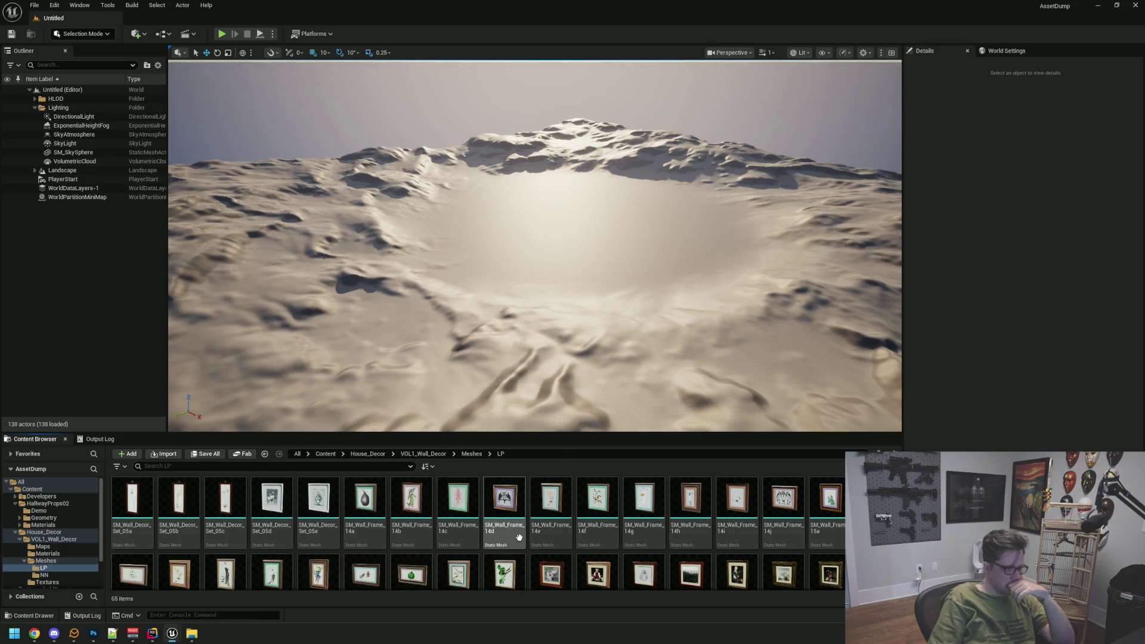
- Drag SM_Wall_Decor_Set_05a from the LP folder into the Untitled level viewport
{"action": "scroll", "coordinate": [580, 559], "scroll_direction": "down", "scroll_amount": 5}
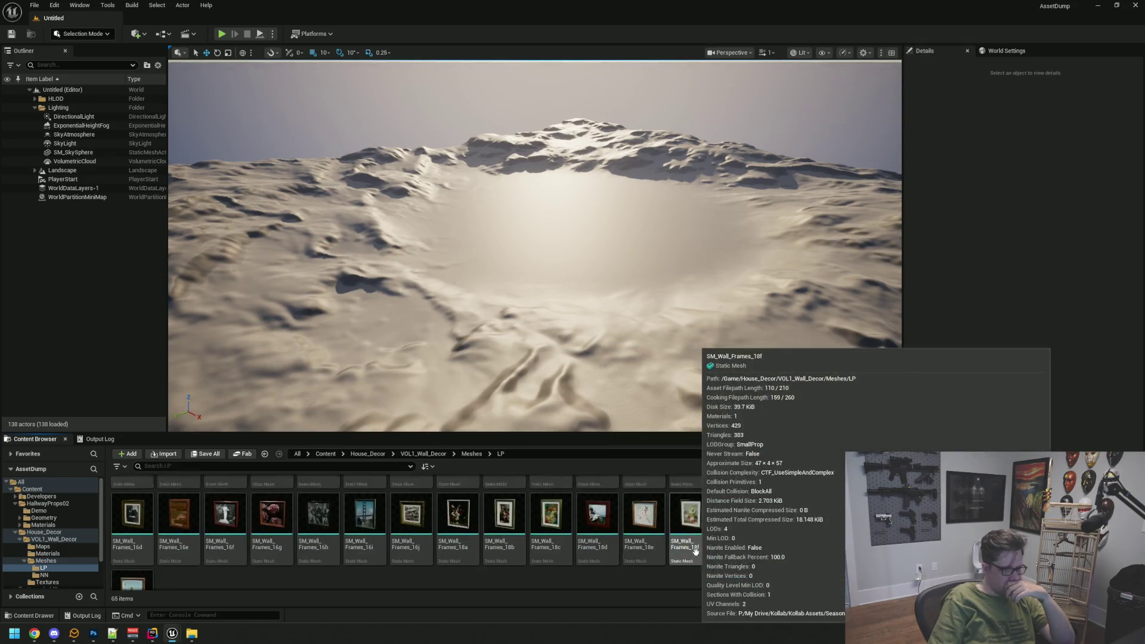
{"action": "scroll", "coordinate": [503, 566], "scroll_direction": "up", "scroll_amount": 10}
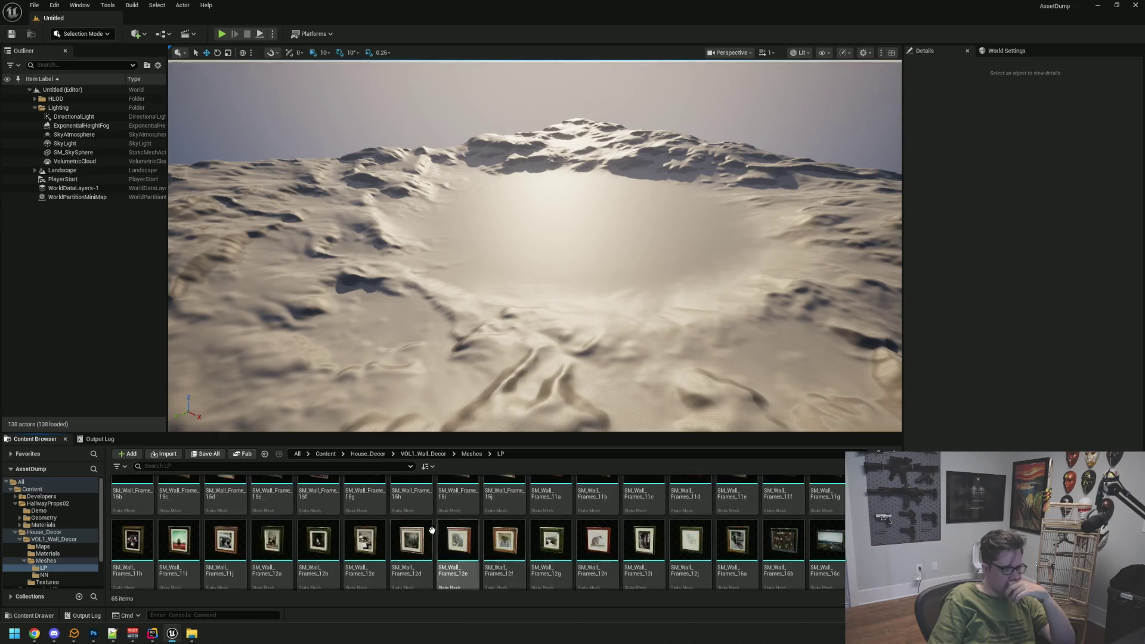
{"action": "left_click", "coordinate": [144, 487]}
{"action": "left_click_drag", "start_coordinate": [143, 487], "coordinate": [386, 410]}
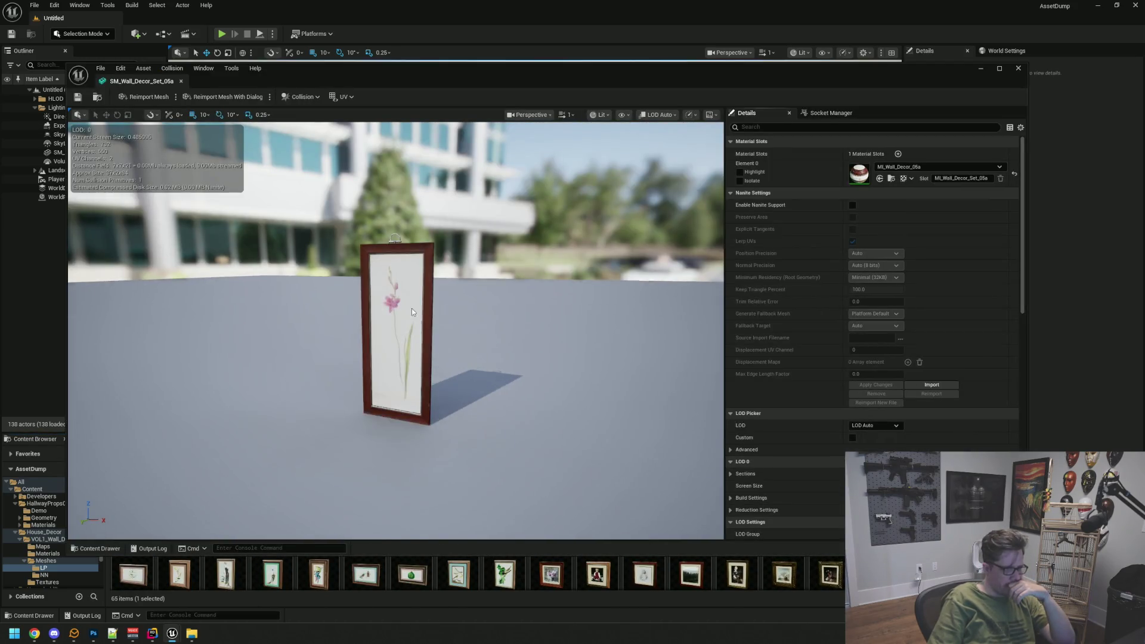
- Orbit and zoom around the SM_Wall_Decor_Set_05a picture frame, then close its preview
{"action": "left_click_drag", "start_coordinate": [393, 322], "coordinate": [424, 324]}
{"action": "scroll", "coordinate": [424, 325], "scroll_direction": "down", "scroll_amount": 3}
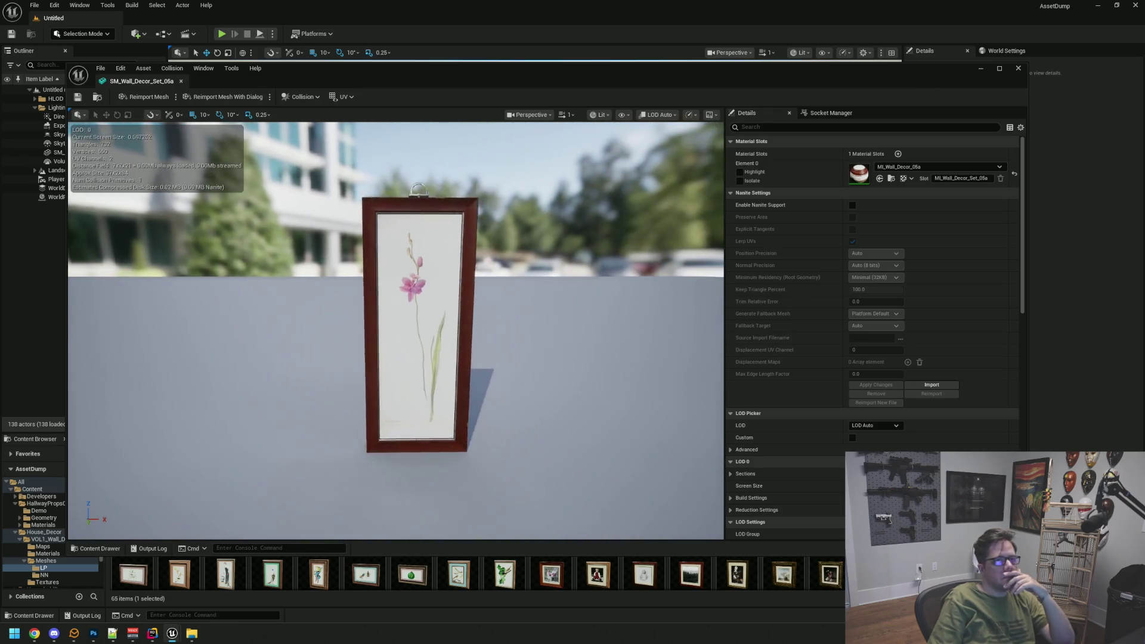
{"action": "scroll", "coordinate": [431, 315], "scroll_direction": "up", "scroll_amount": 5}
{"action": "scroll", "coordinate": [432, 315], "scroll_direction": "down", "scroll_amount": 4}
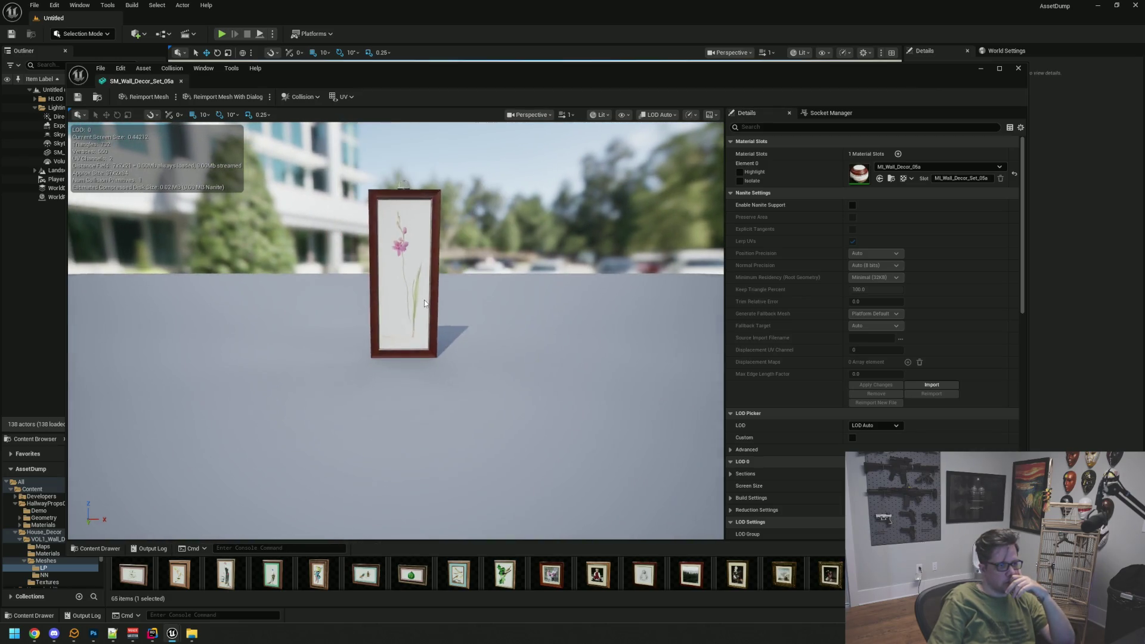
{"action": "scroll", "coordinate": [429, 294], "scroll_direction": "up", "scroll_amount": 2}
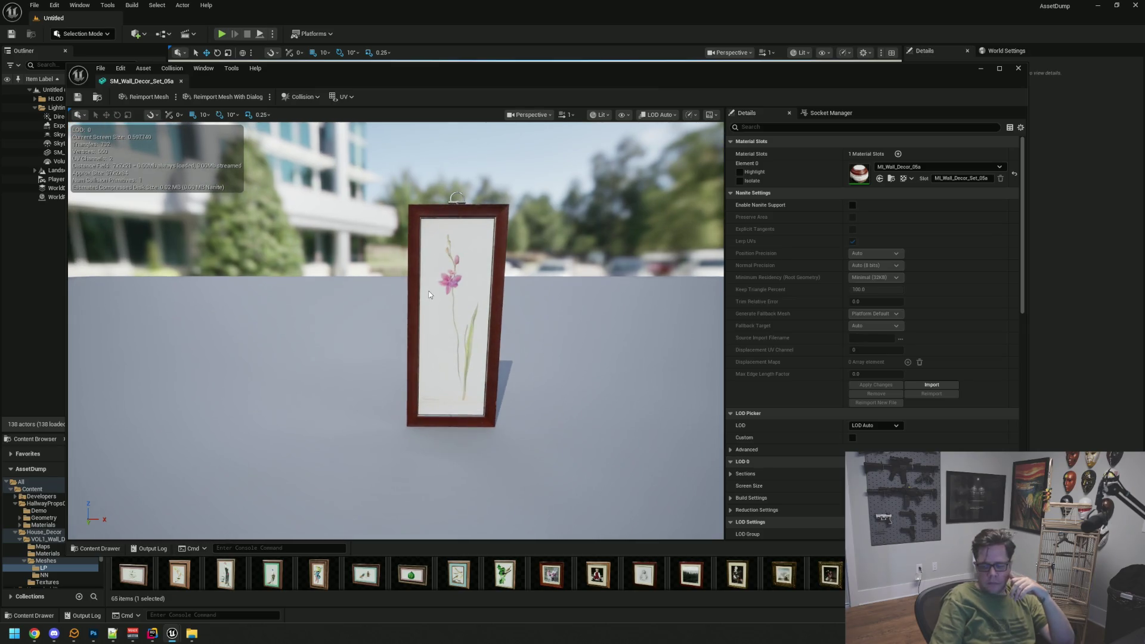
{"action": "scroll", "coordinate": [430, 298], "scroll_direction": "up", "scroll_amount": 2}
{"action": "left_click_drag", "start_coordinate": [430, 298], "coordinate": [433, 304]}
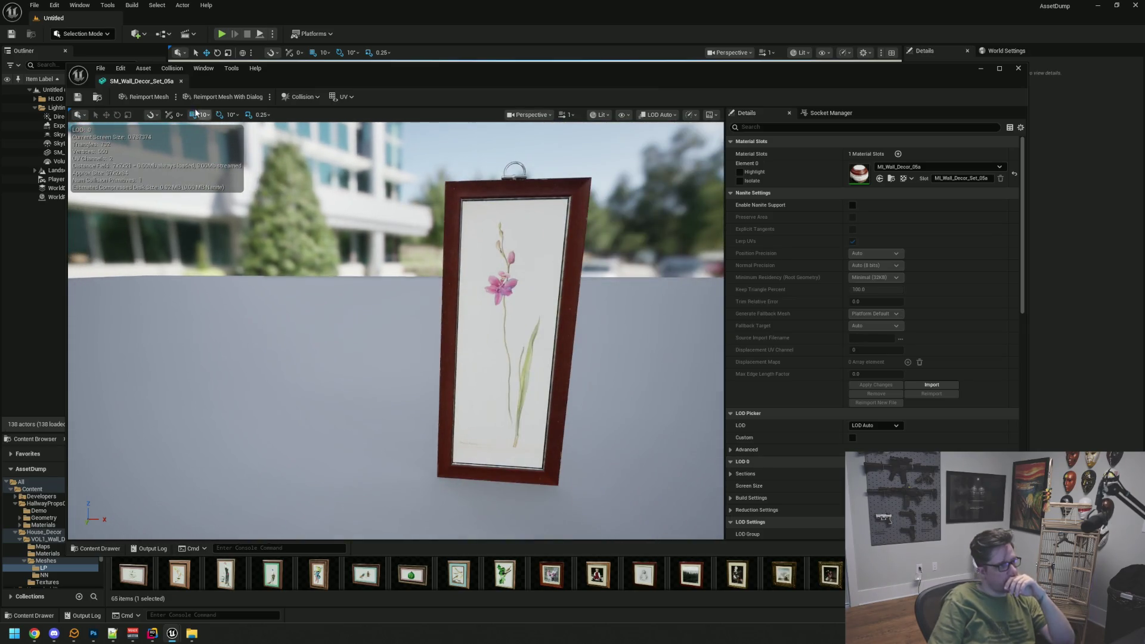
{"action": "left_click", "coordinate": [180, 81]}
- Inspect SM_Wall_Decor_Set_05d up close, then close its preview
{"action": "double_click", "coordinate": [272, 498]}
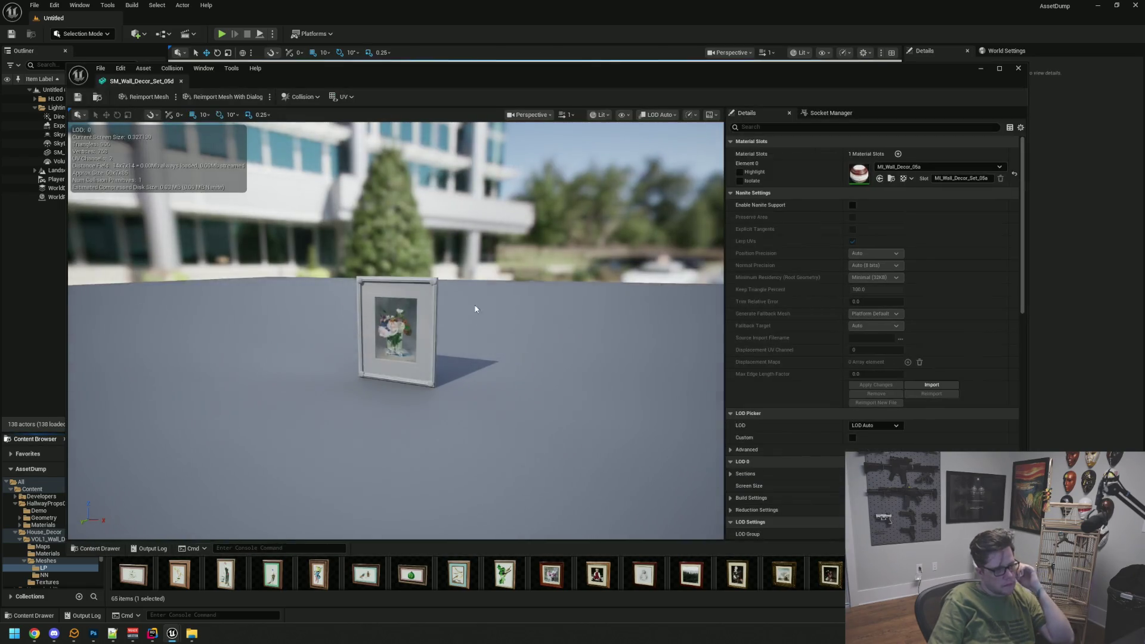
{"action": "scroll", "coordinate": [477, 307], "scroll_direction": "up", "scroll_amount": 2}
{"action": "left_click_drag", "start_coordinate": [477, 307], "coordinate": [425, 295]}
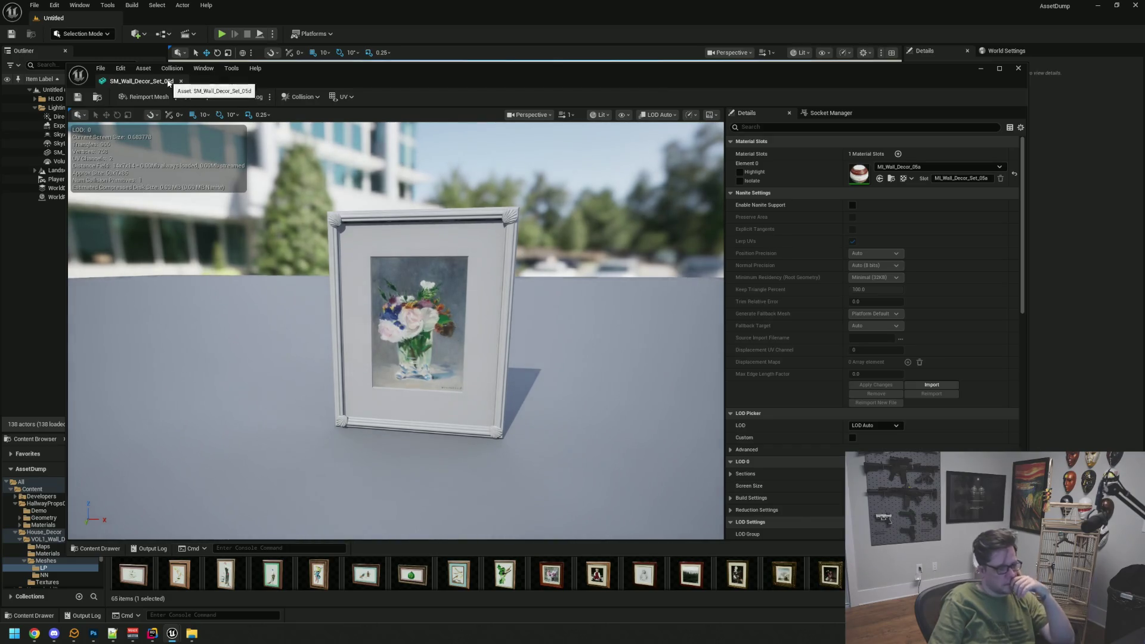
{"action": "left_click", "coordinate": [181, 81]}
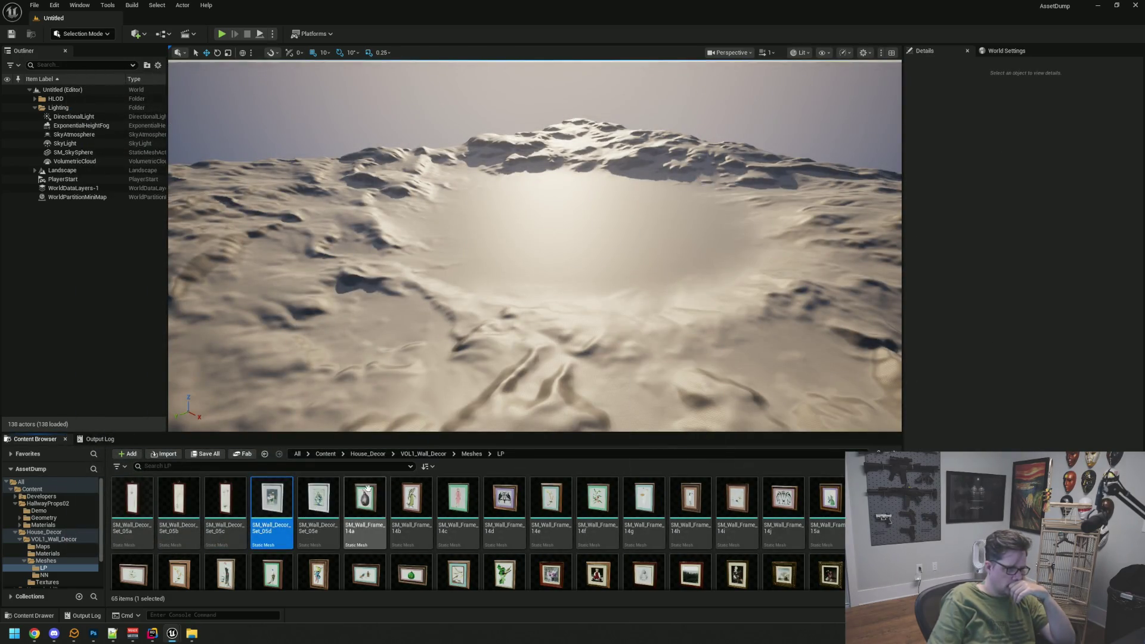
- Open the HouseholdProps > Meshes > PaintCans folder in the Content Browser
{"action": "left_click", "coordinate": [48, 562]}
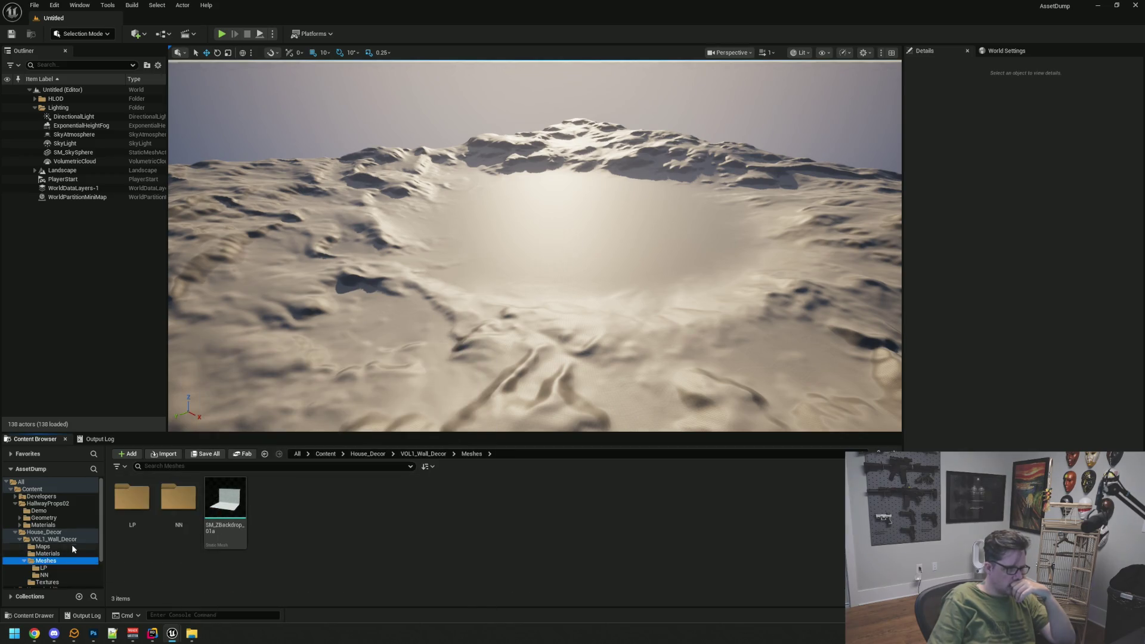
{"action": "scroll", "coordinate": [76, 546], "scroll_direction": "down", "scroll_amount": 2}
{"action": "left_click", "coordinate": [75, 550]}
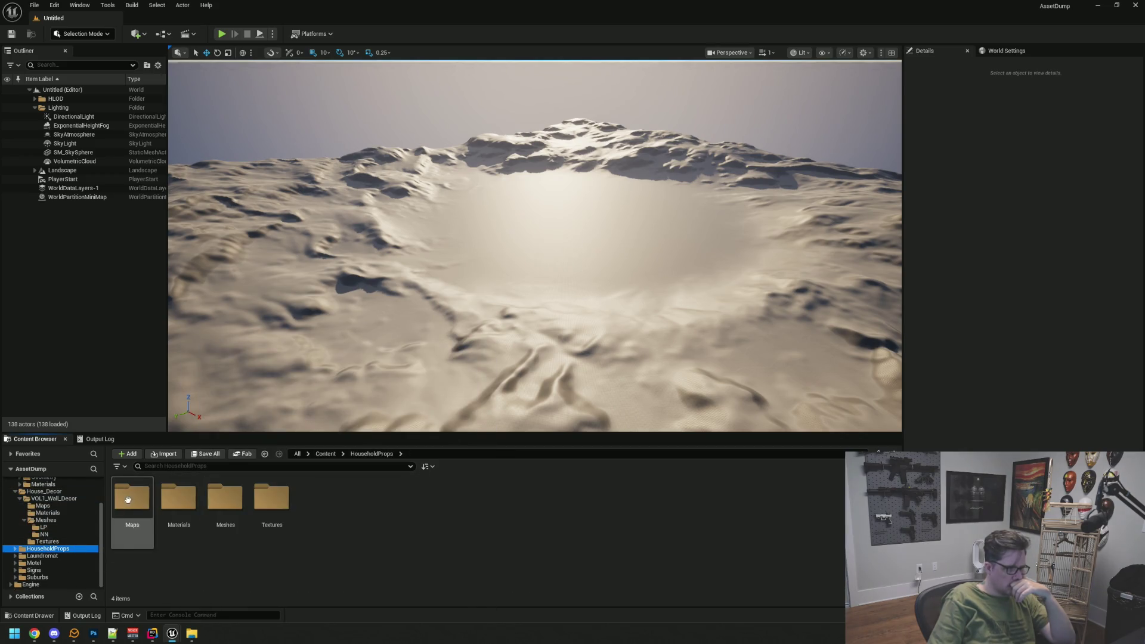
{"action": "double_click", "coordinate": [225, 498]}
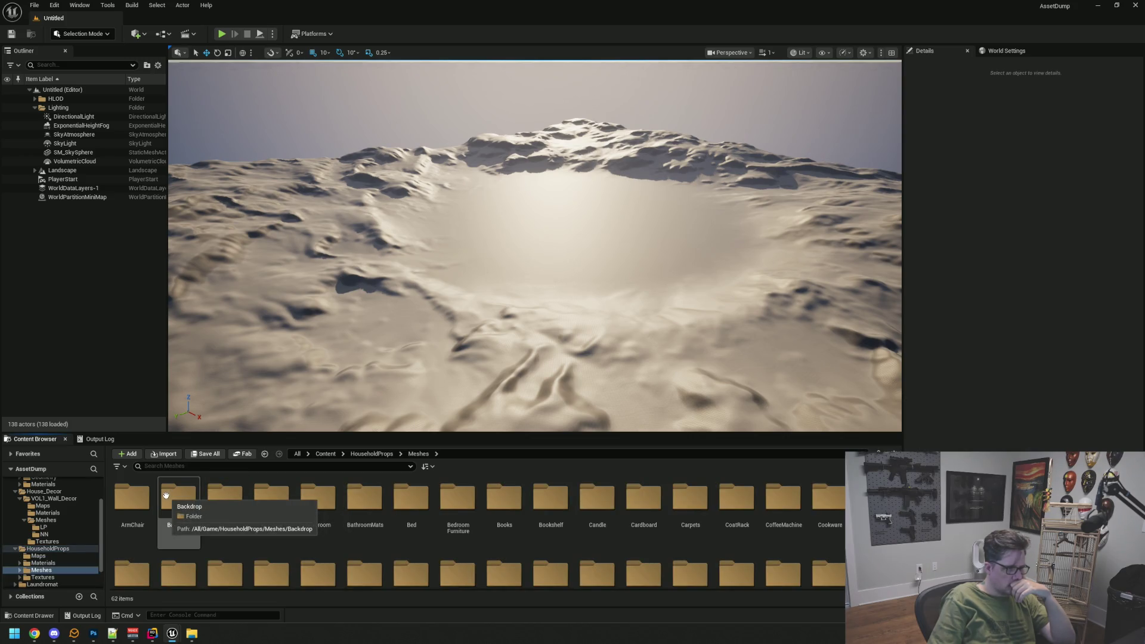
{"action": "scroll", "coordinate": [327, 546], "scroll_direction": "down", "scroll_amount": 3}
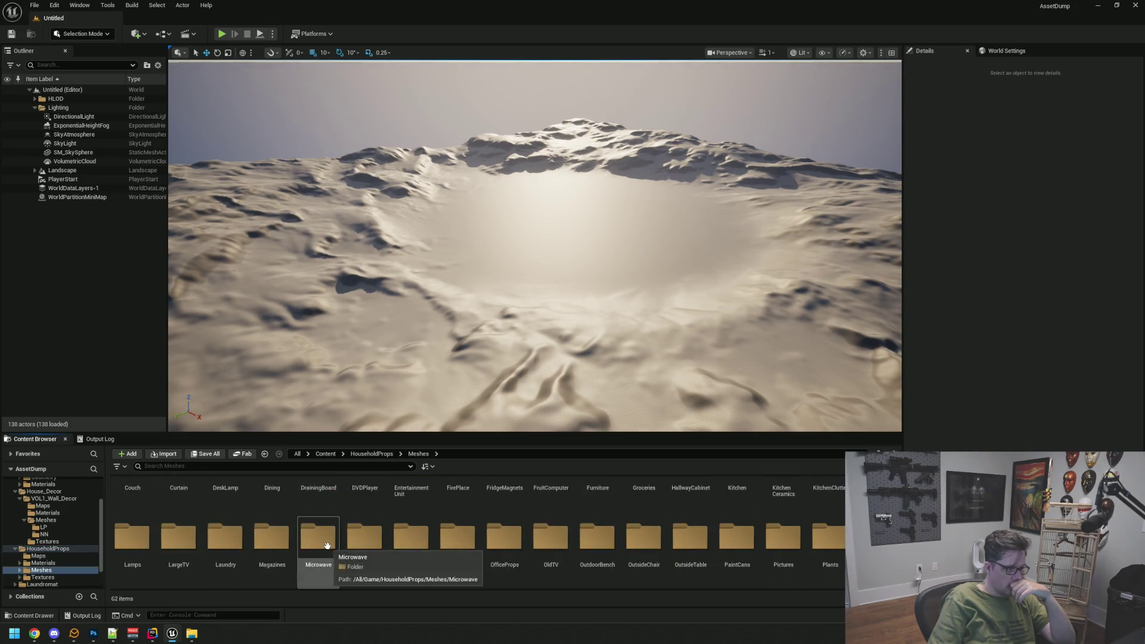
{"action": "scroll", "coordinate": [321, 498], "scroll_direction": "down", "scroll_amount": 2}
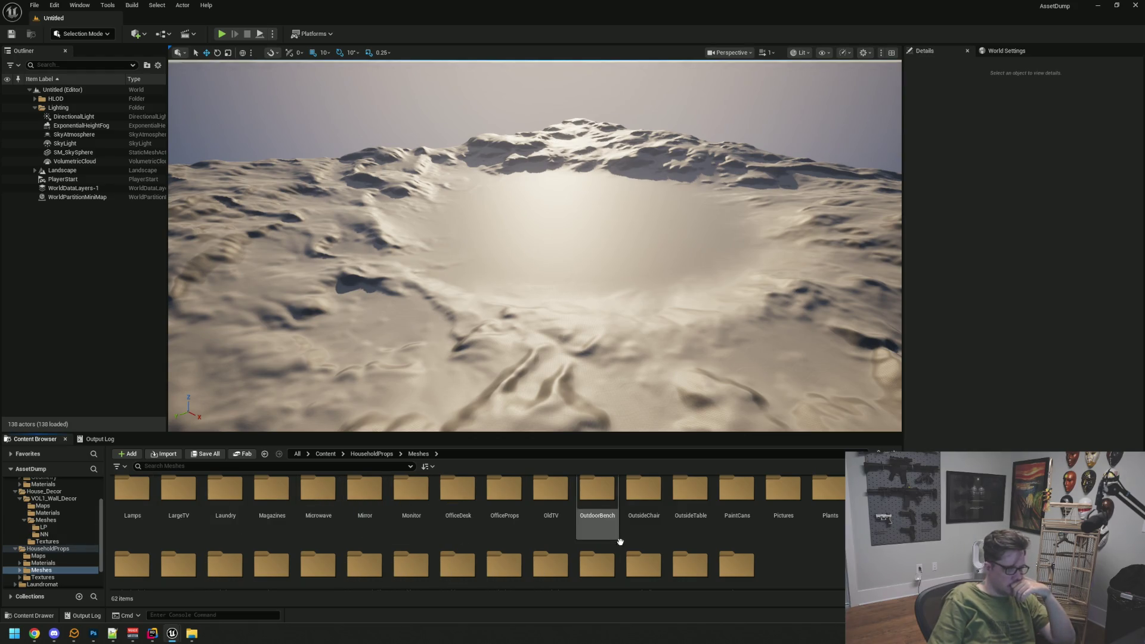
{"action": "left_click", "coordinate": [690, 498]}
{"action": "double_click", "coordinate": [740, 498]}
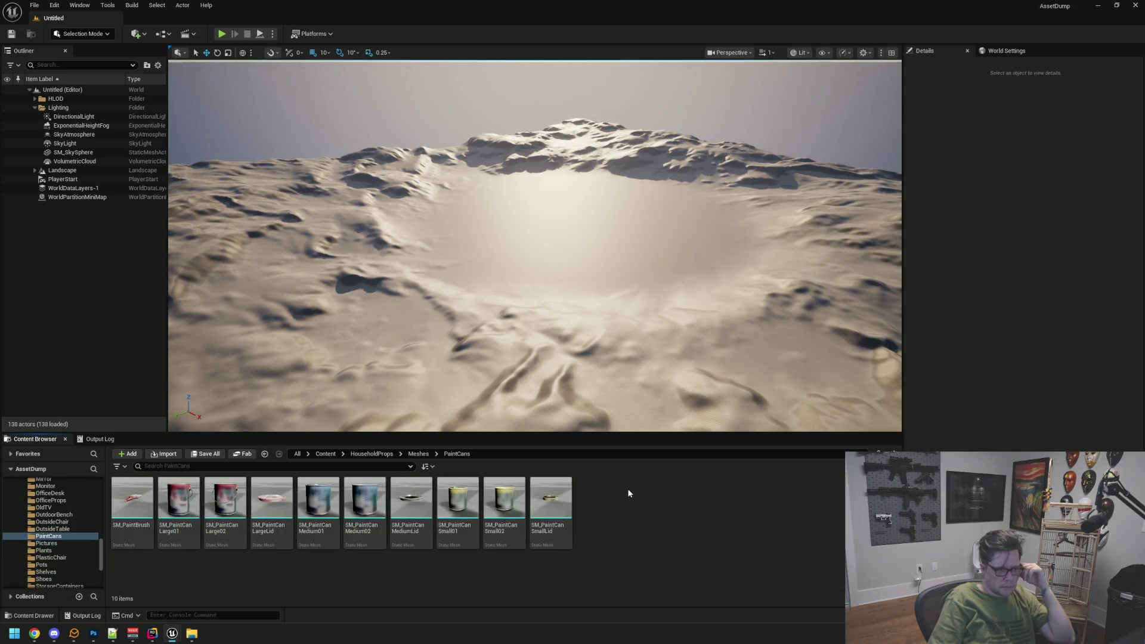
- Orbit and zoom around SM_PaintCanLarge02, close it, then preview SM_Picture_01 from Pictures
{"action": "left_click", "coordinate": [244, 493]}
{"action": "double_click", "coordinate": [244, 493]}
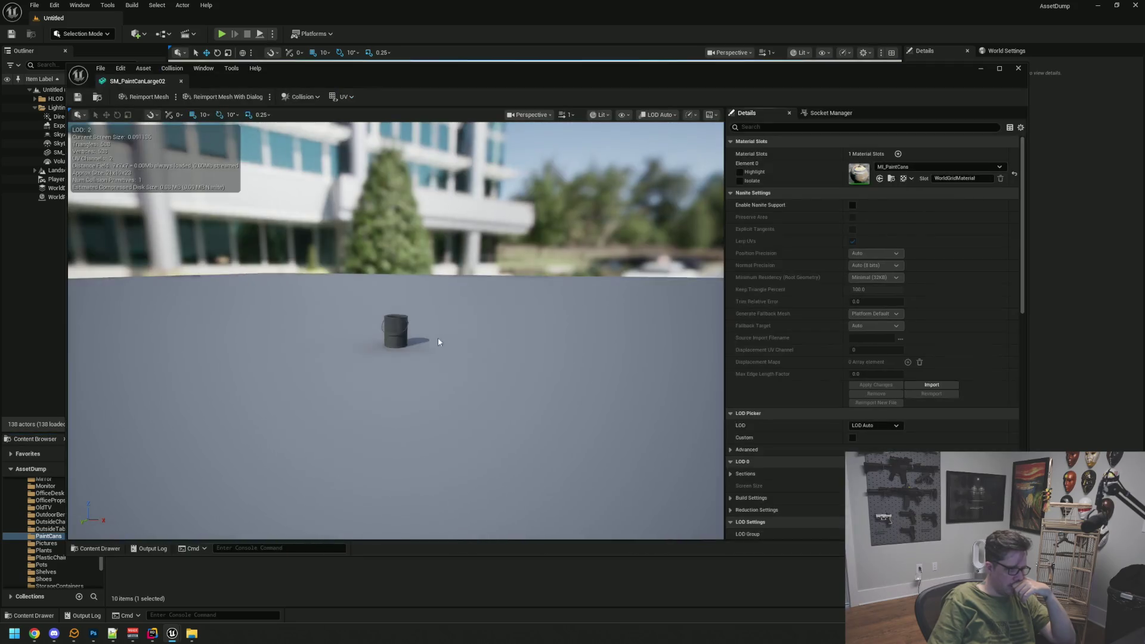
{"action": "scroll", "coordinate": [404, 353], "scroll_direction": "up", "scroll_amount": 10}
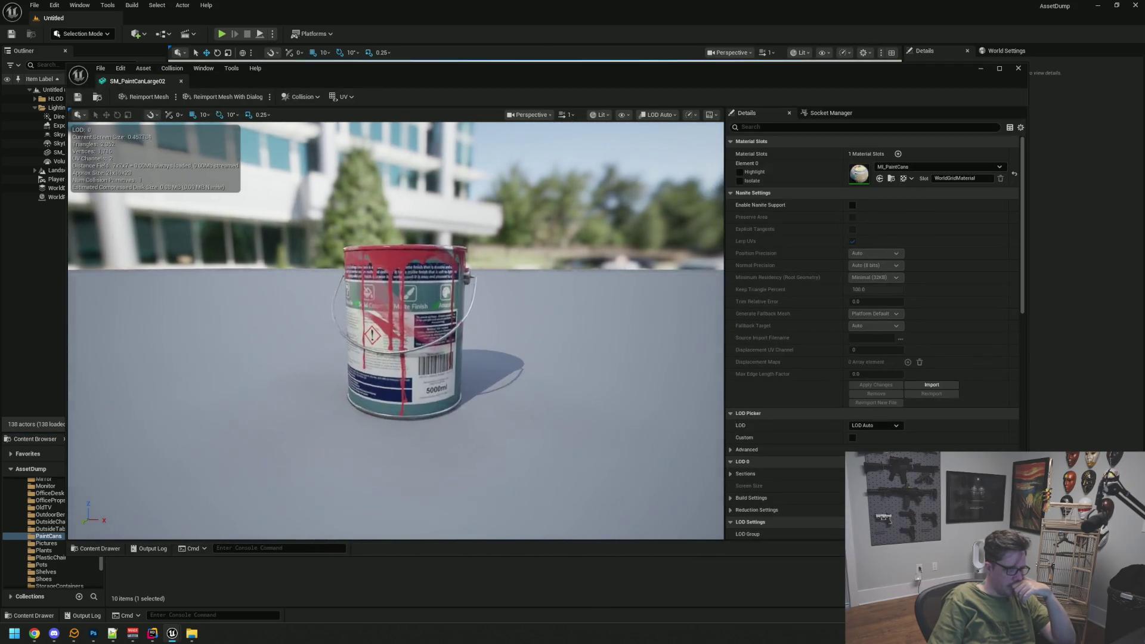
{"action": "mouse_move", "coordinate": [404, 353]}
{"action": "left_mouse_down"}
{"action": "mouse_move", "coordinate": [404, 334]}
{"action": "mouse_move", "coordinate": [404, 381]}
{"action": "mouse_move", "coordinate": [358, 388]}
{"action": "mouse_move", "coordinate": [334, 375]}
{"action": "mouse_move", "coordinate": [340, 363]}
{"action": "mouse_move", "coordinate": [376, 361]}
{"action": "mouse_move", "coordinate": [346, 310]}
{"action": "mouse_move", "coordinate": [328, 351]}
{"action": "left_mouse_up"}
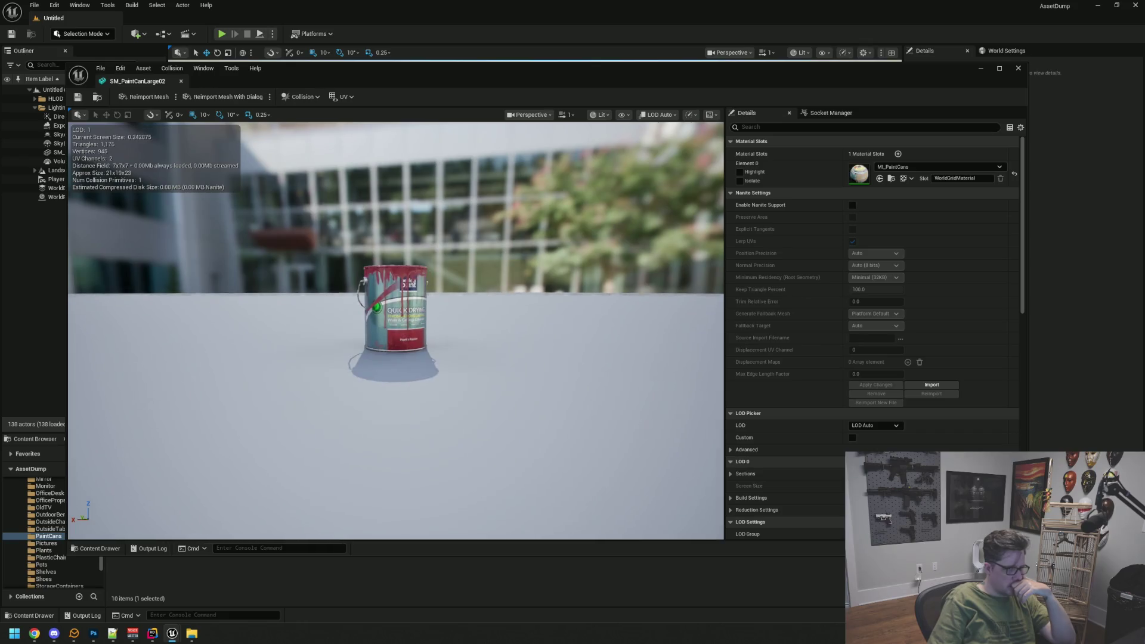
{"action": "scroll", "coordinate": [396, 331], "scroll_direction": "up", "scroll_amount": 3}
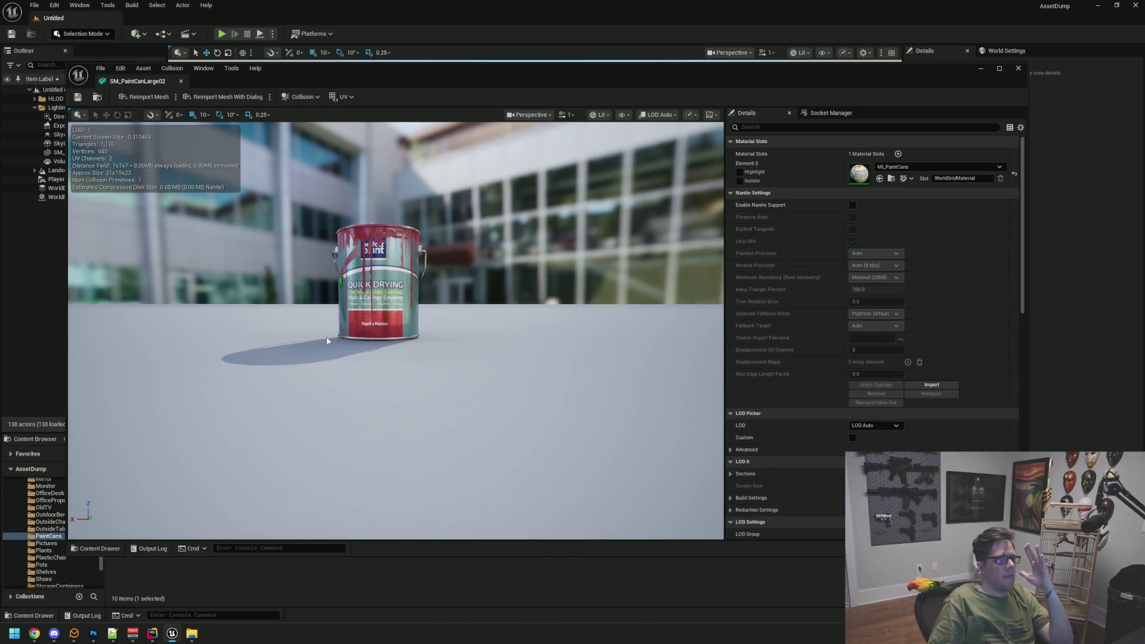
{"action": "key", "text": "ctrl+w"}
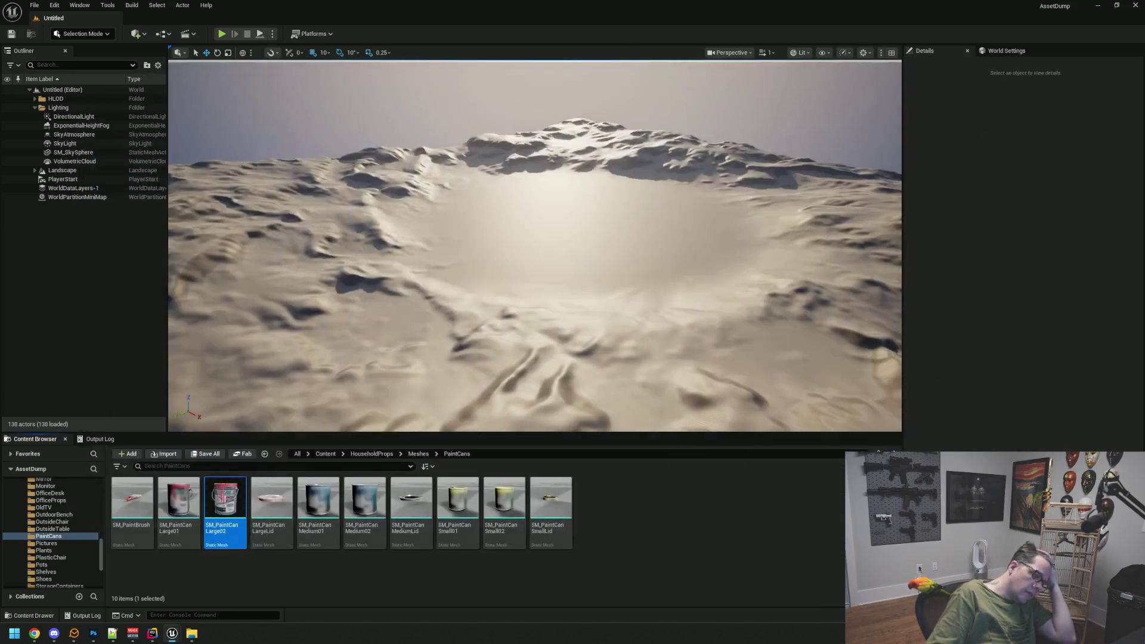
{"action": "left_click", "coordinate": [48, 543]}
{"action": "double_click", "coordinate": [118, 491]}
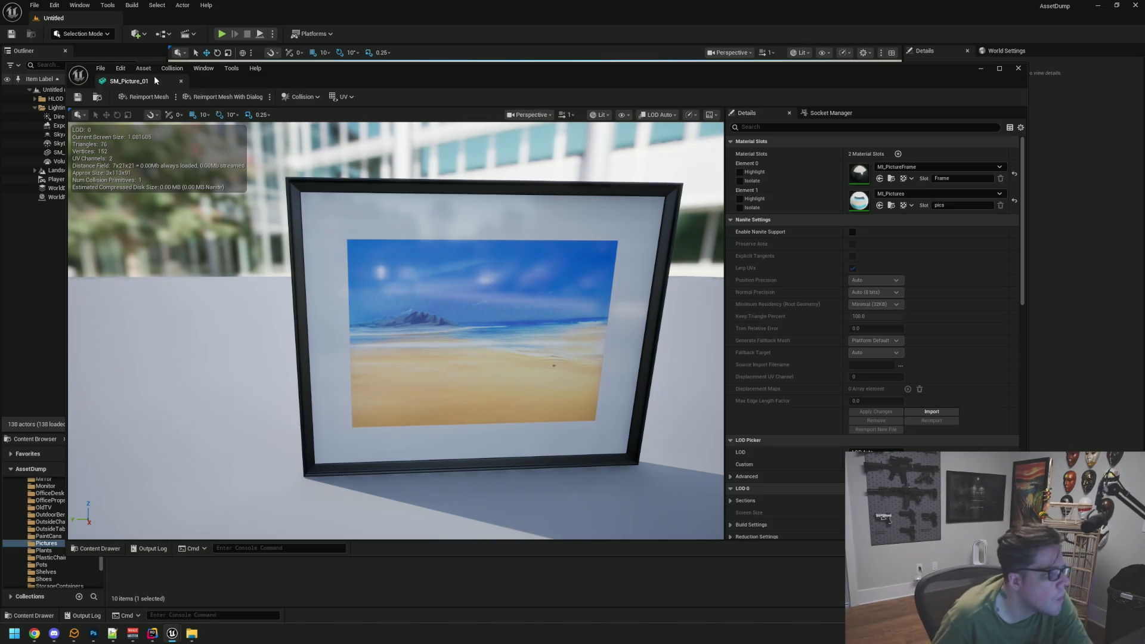
- Close SM_Picture_01, then view the whole SM_Picture_04 frame and close its preview
{"action": "left_click", "coordinate": [181, 81]}
{"action": "left_click", "coordinate": [289, 495]}
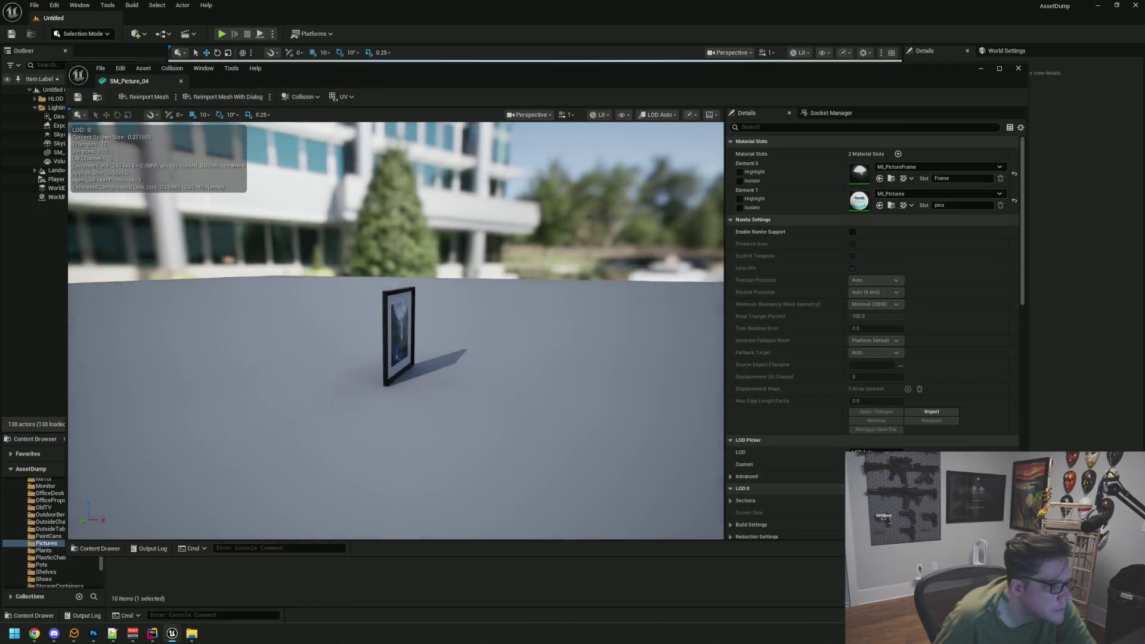
{"action": "scroll", "coordinate": [438, 336], "scroll_direction": "up", "scroll_amount": 5}
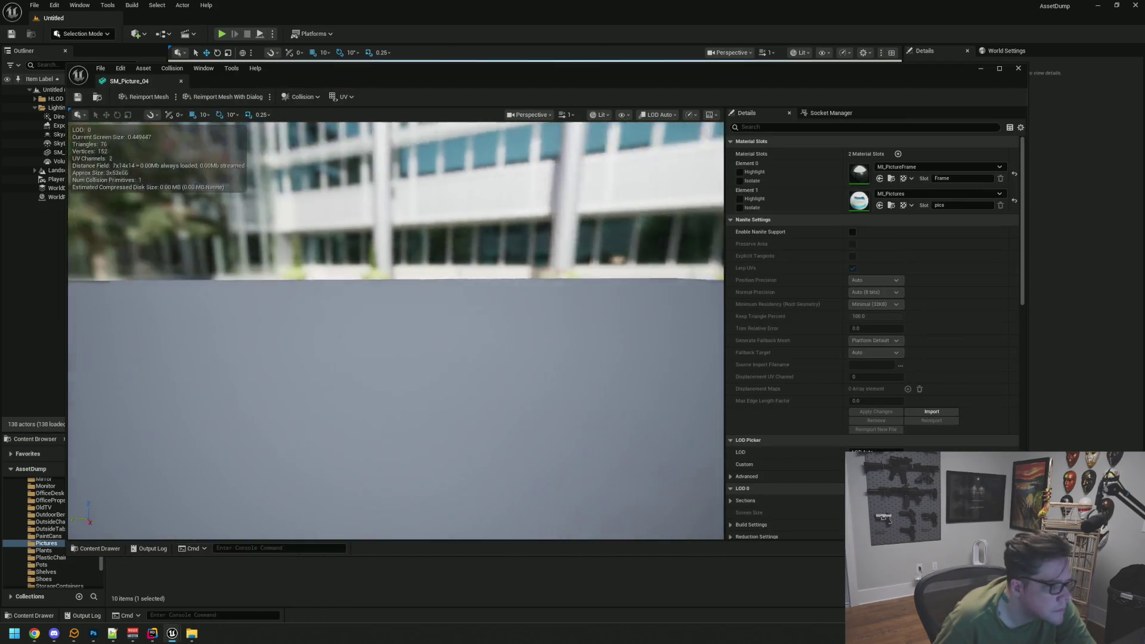
{"action": "mouse_move", "coordinate": [412, 327]}
{"action": "left_mouse_down"}
{"action": "mouse_move", "coordinate": [417, 310]}
{"action": "mouse_move", "coordinate": [411, 327]}
{"action": "left_mouse_up"}
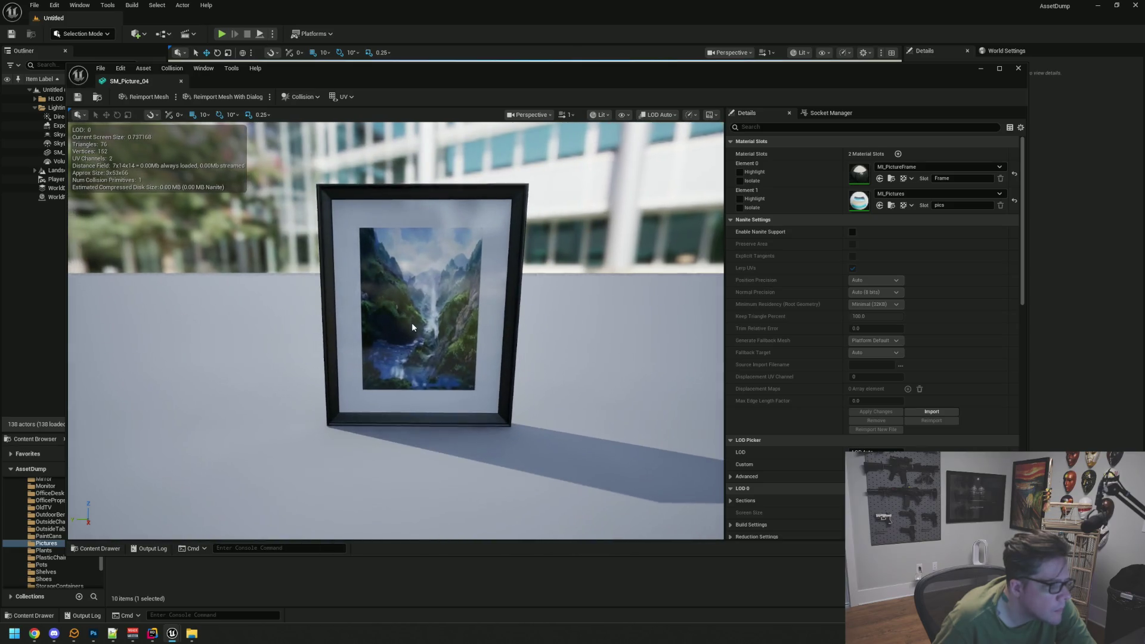
{"action": "left_click", "coordinate": [181, 81]}
- Orbit in close on the SM_Picture_06 frame, then close its preview
{"action": "left_click", "coordinate": [372, 491]}
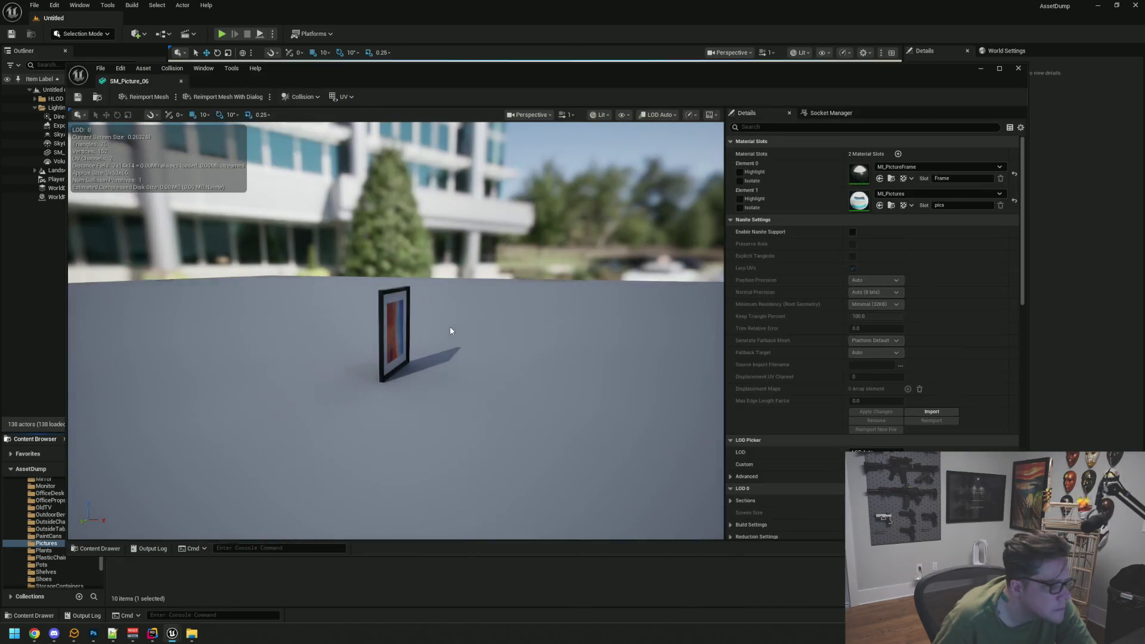
{"action": "scroll", "coordinate": [449, 327], "scroll_direction": "up", "scroll_amount": 5}
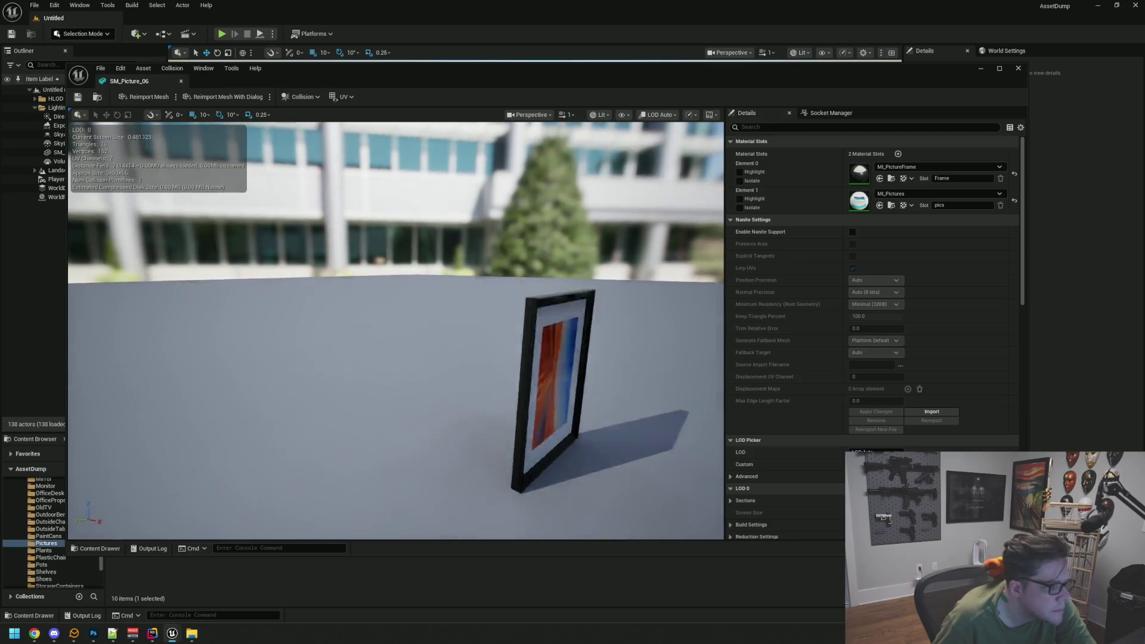
{"action": "left_click_drag", "start_coordinate": [389, 334], "coordinate": [364, 349]}
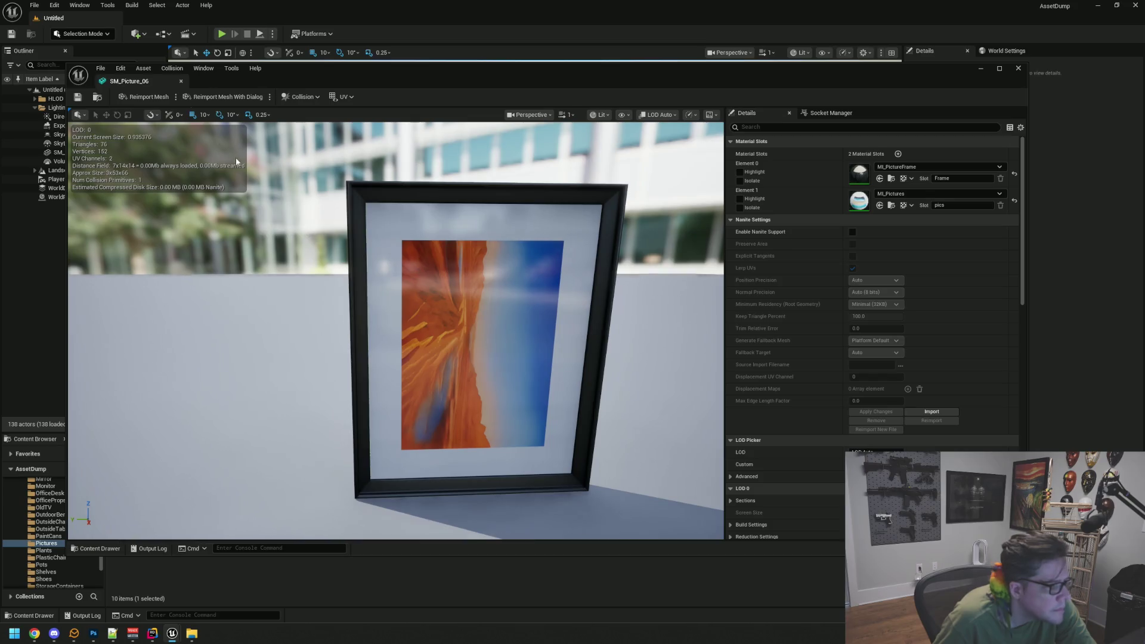
{"action": "left_click", "coordinate": [180, 81]}
{"action": "left_click", "coordinate": [61, 551]}
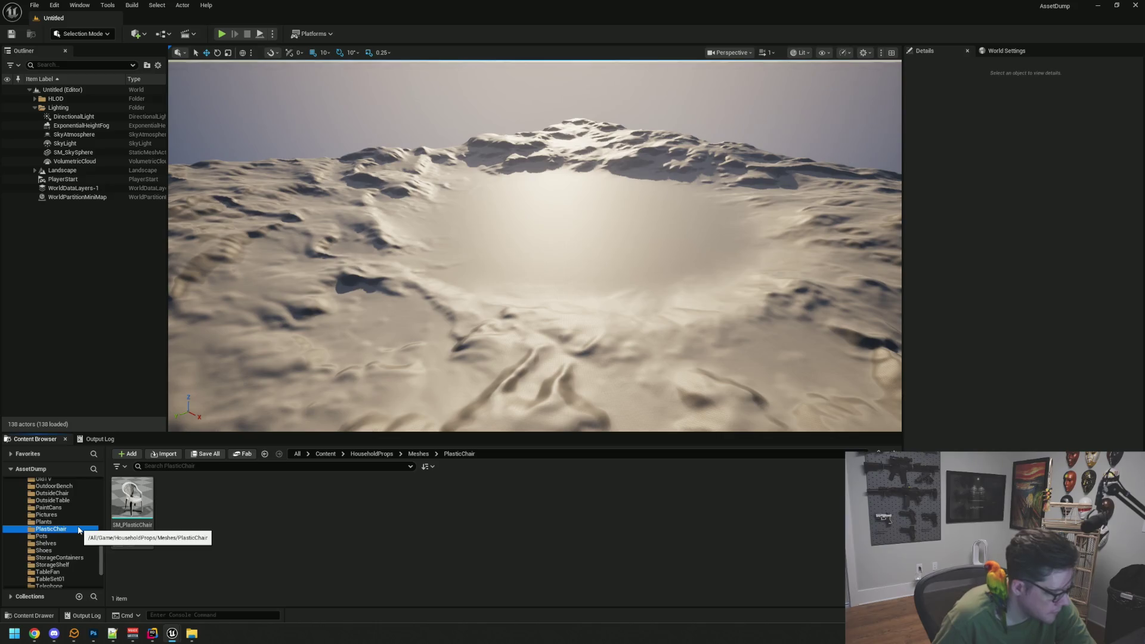
- Open SM_WasherFront from the WasherDryer folder and orbit around the washer
{"action": "scroll", "coordinate": [73, 549], "scroll_direction": "down", "scroll_amount": 3}
{"action": "left_click", "coordinate": [72, 543]}
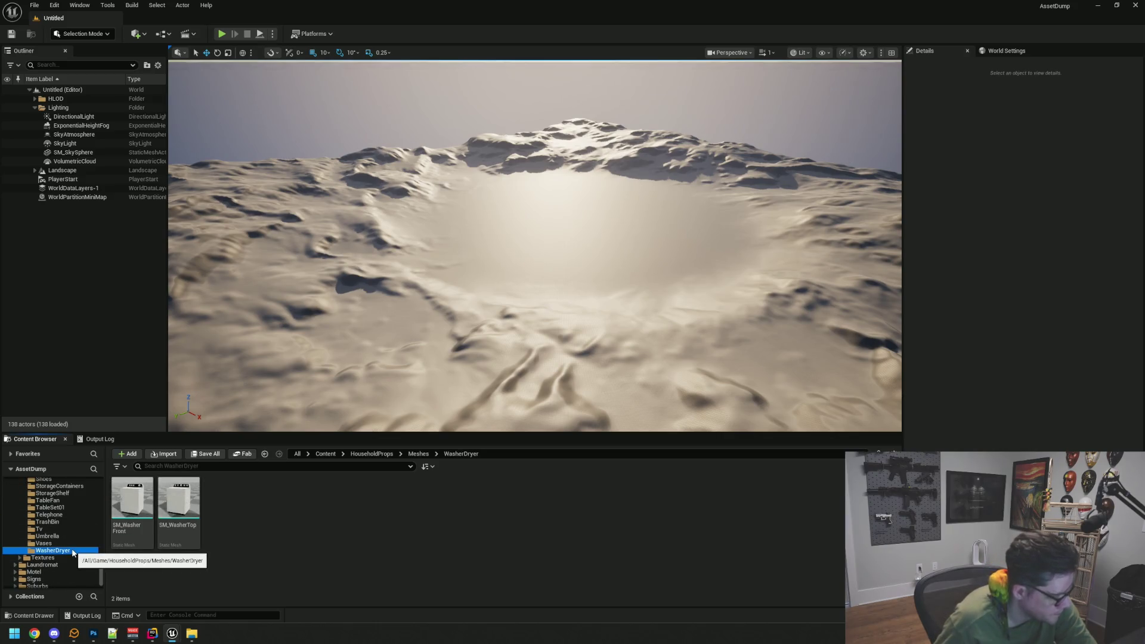
{"action": "left_click", "coordinate": [74, 549]}
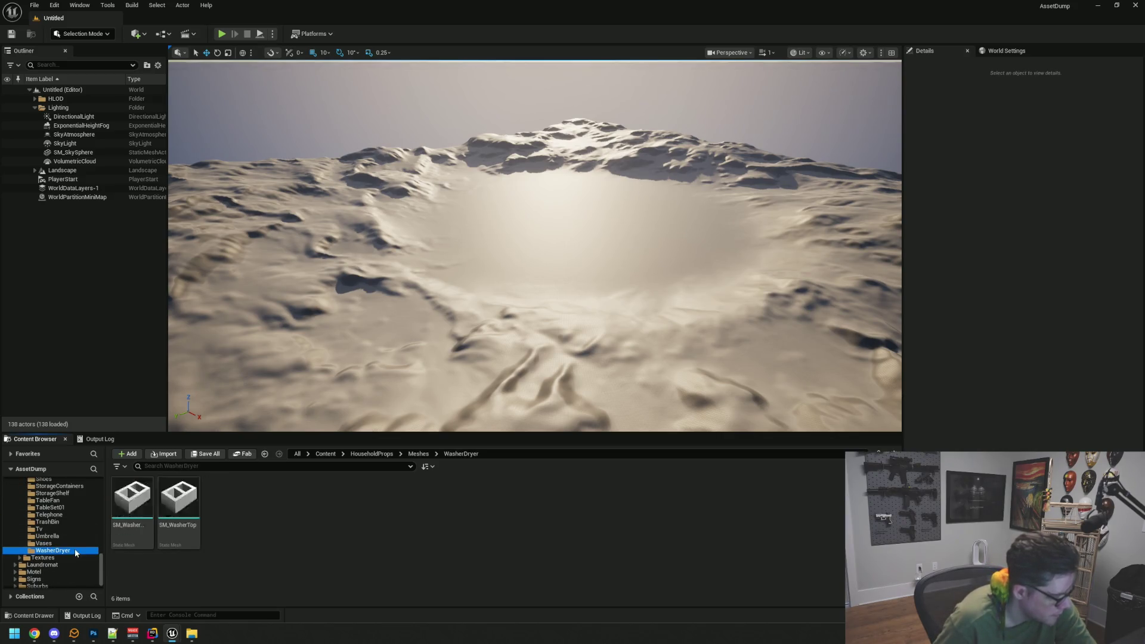
{"action": "double_click", "coordinate": [143, 490]}
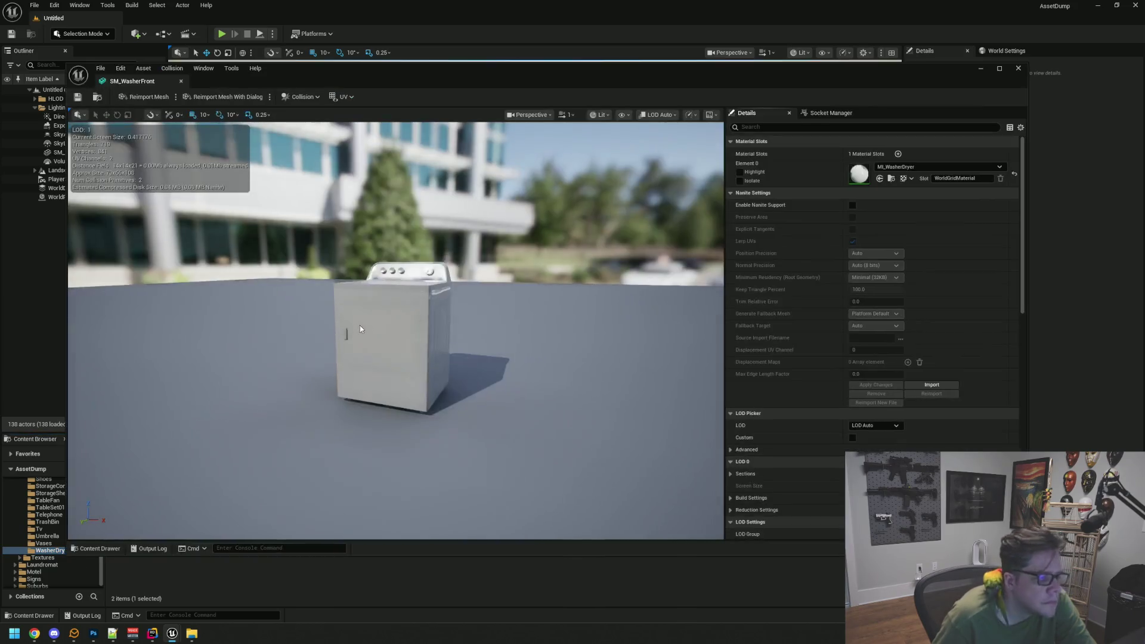
{"action": "mouse_move", "coordinate": [360, 324]}
{"action": "left_mouse_down"}
{"action": "mouse_move", "coordinate": [381, 322]}
{"action": "mouse_move", "coordinate": [358, 325]}
{"action": "mouse_move", "coordinate": [370, 262]}
{"action": "mouse_move", "coordinate": [352, 253]}
{"action": "left_mouse_up"}
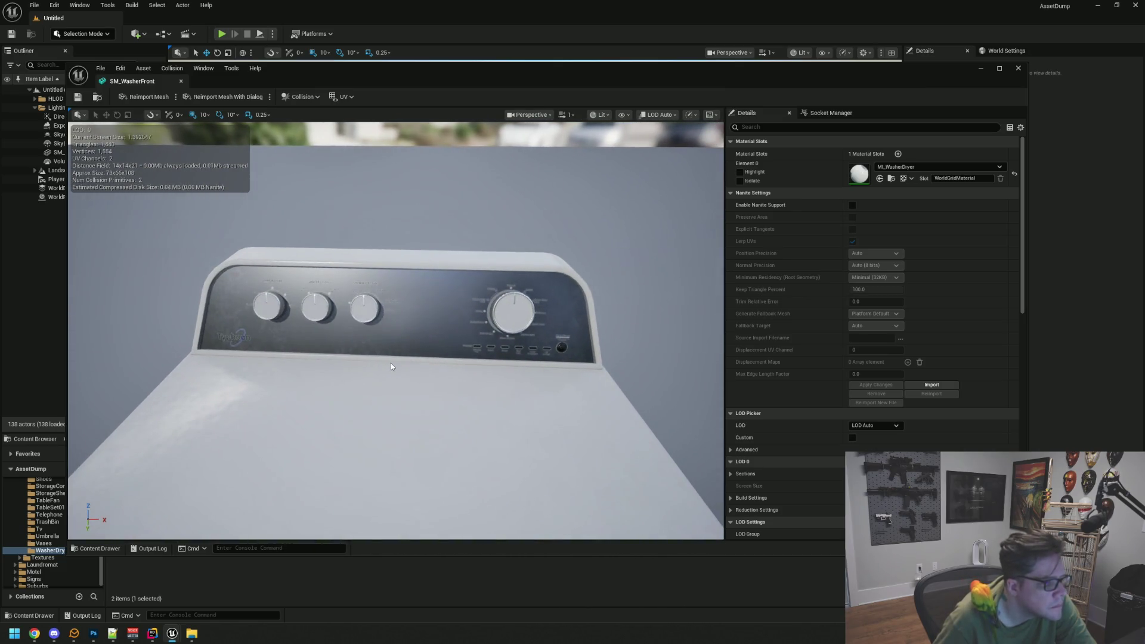
{"action": "left_click_drag", "start_coordinate": [392, 358], "coordinate": [391, 366]}
- In the Motel level, fly toward the PRIVATE door and view the water heater and washers
{"action": "mouse_move", "coordinate": [171, 635]}
{"action": "left_click", "coordinate": [98, 590]}
{"action": "mouse_move", "coordinate": [477, 328]}
{"action": "left_mouse_down"}
{"action": "mouse_move", "coordinate": [540, 346]}
{"action": "mouse_move", "coordinate": [562, 332]}
{"action": "mouse_move", "coordinate": [496, 332]}
{"action": "left_mouse_up"}
{"action": "left_click_drag", "start_coordinate": [541, 394], "coordinate": [541, 394]}
{"action": "mouse_move", "coordinate": [524, 341]}
{"action": "left_mouse_down"}
{"action": "mouse_move", "coordinate": [608, 328]}
{"action": "mouse_move", "coordinate": [594, 350]}
{"action": "left_mouse_up"}
- Return to the SM_WasherFront editor window and close it
{"action": "mouse_move", "coordinate": [174, 634]}
{"action": "left_click", "coordinate": [276, 574]}
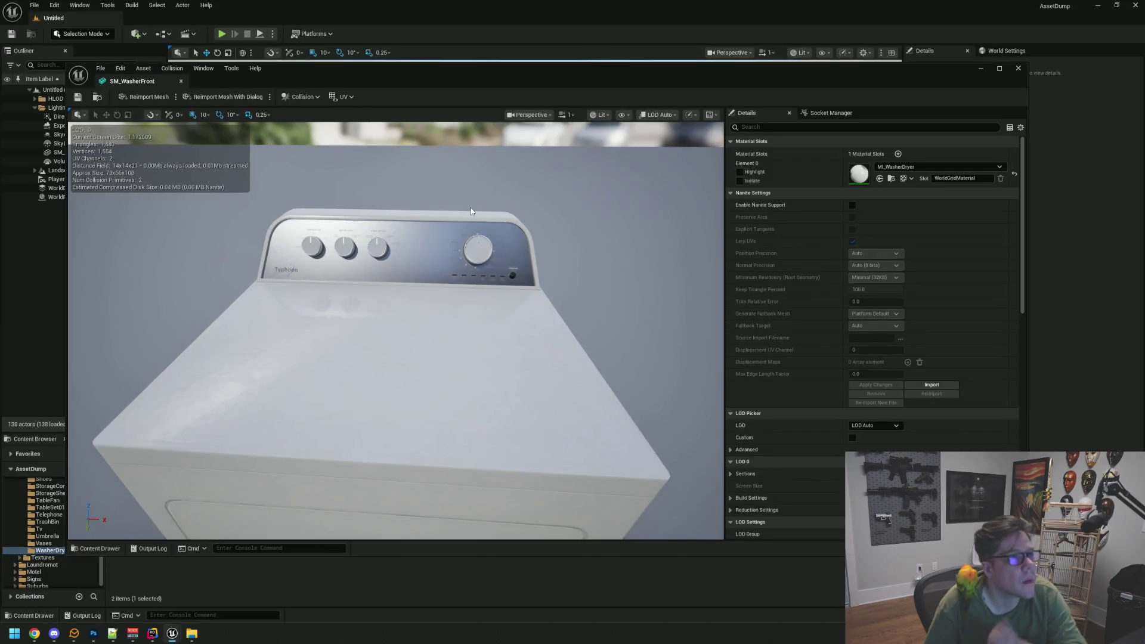
{"action": "left_click", "coordinate": [981, 68]}
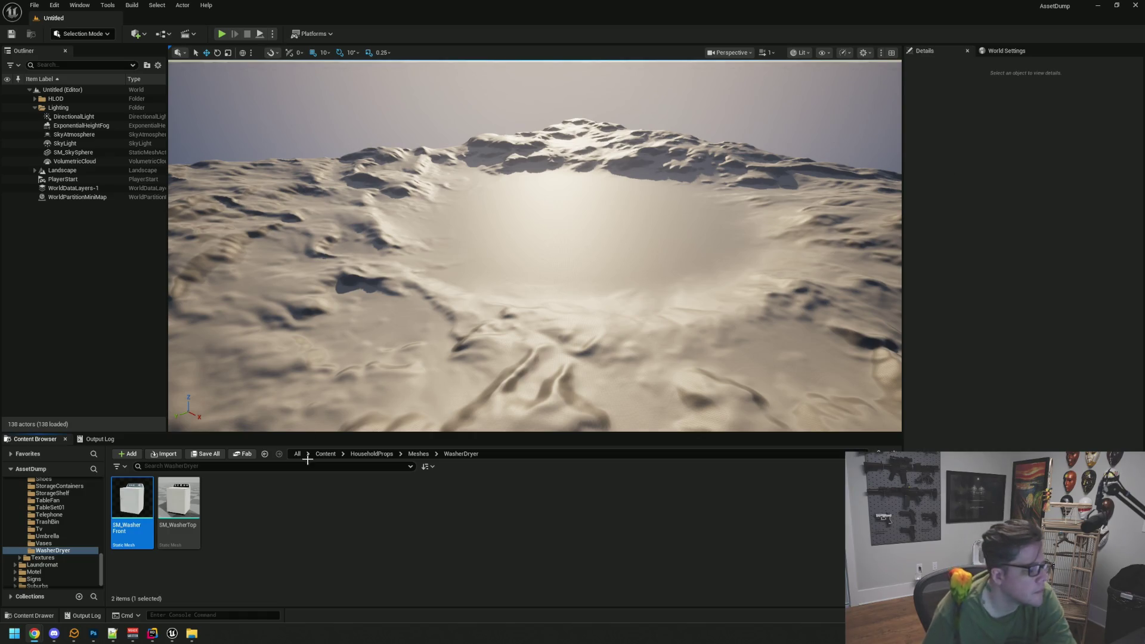
- Open SM_TV from the Tv folder, orbit around the TV, then close it
{"action": "left_click", "coordinate": [299, 500]}
{"action": "left_click", "coordinate": [58, 543]}
{"action": "left_click", "coordinate": [63, 537]}
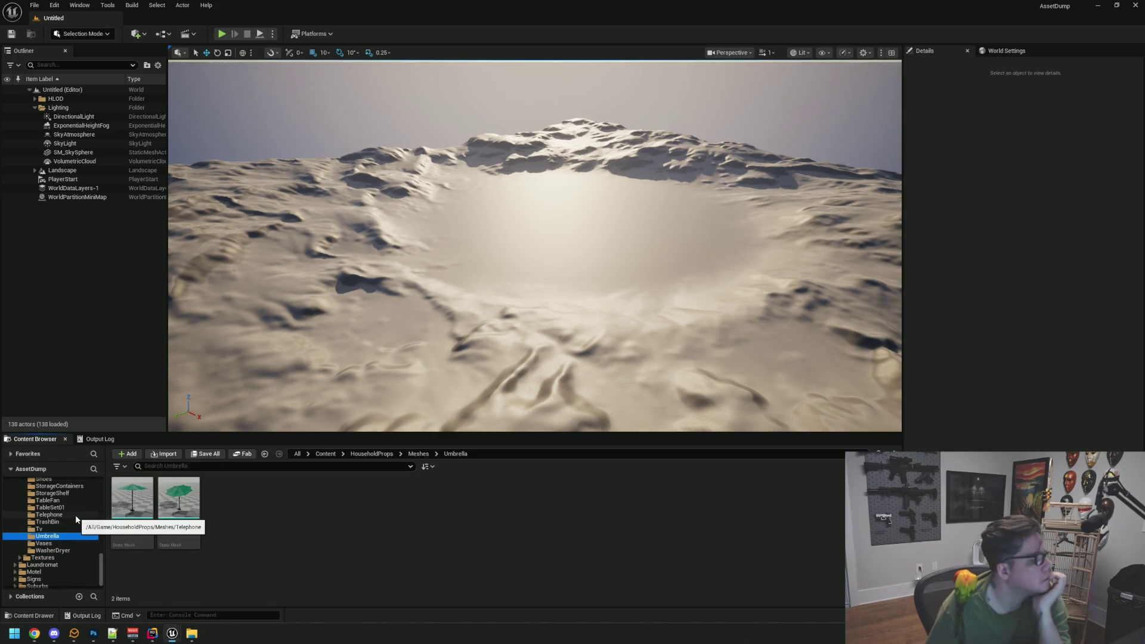
{"action": "left_click", "coordinate": [39, 529]}
{"action": "double_click", "coordinate": [131, 505]}
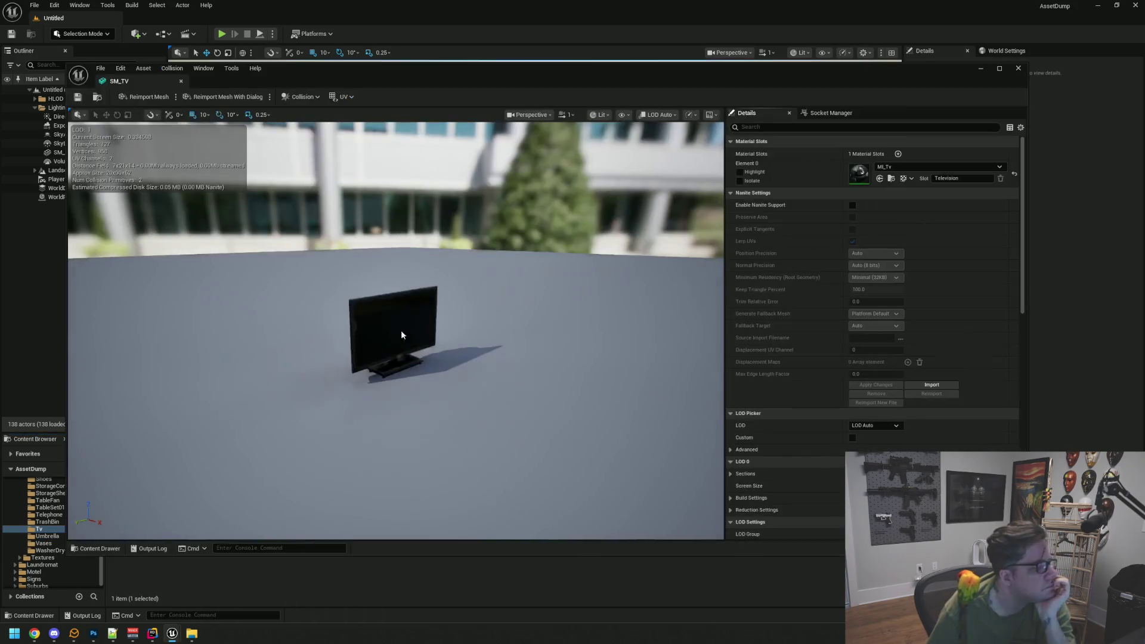
{"action": "scroll", "coordinate": [424, 301], "scroll_direction": "up", "scroll_amount": 5}
{"action": "scroll", "coordinate": [424, 301], "scroll_direction": "down", "scroll_amount": 5}
{"action": "mouse_move", "coordinate": [417, 286]}
{"action": "left_mouse_down"}
{"action": "mouse_move", "coordinate": [379, 294]}
{"action": "mouse_move", "coordinate": [172, 153]}
{"action": "left_mouse_up"}
{"action": "left_click", "coordinate": [181, 82]}
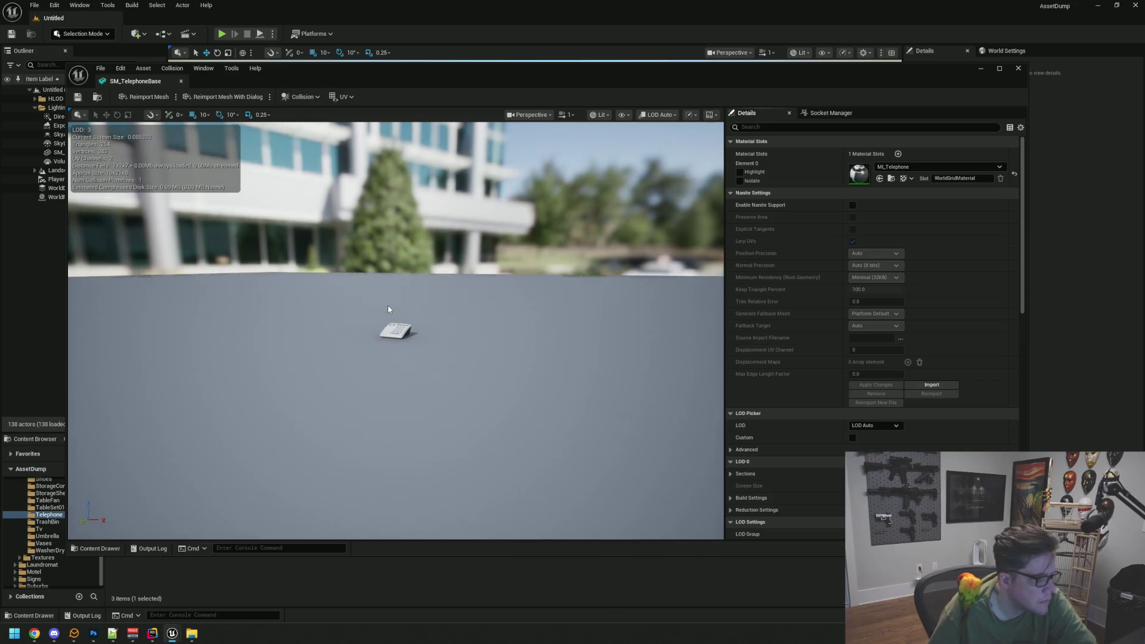
- Orbit around SM_TelephoneBase and SM_Telephone in turn, closing each preview
{"action": "left_click_drag", "start_coordinate": [388, 309], "coordinate": [333, 237]}
{"action": "left_click", "coordinate": [181, 81]}
{"action": "double_click", "coordinate": [179, 501]}
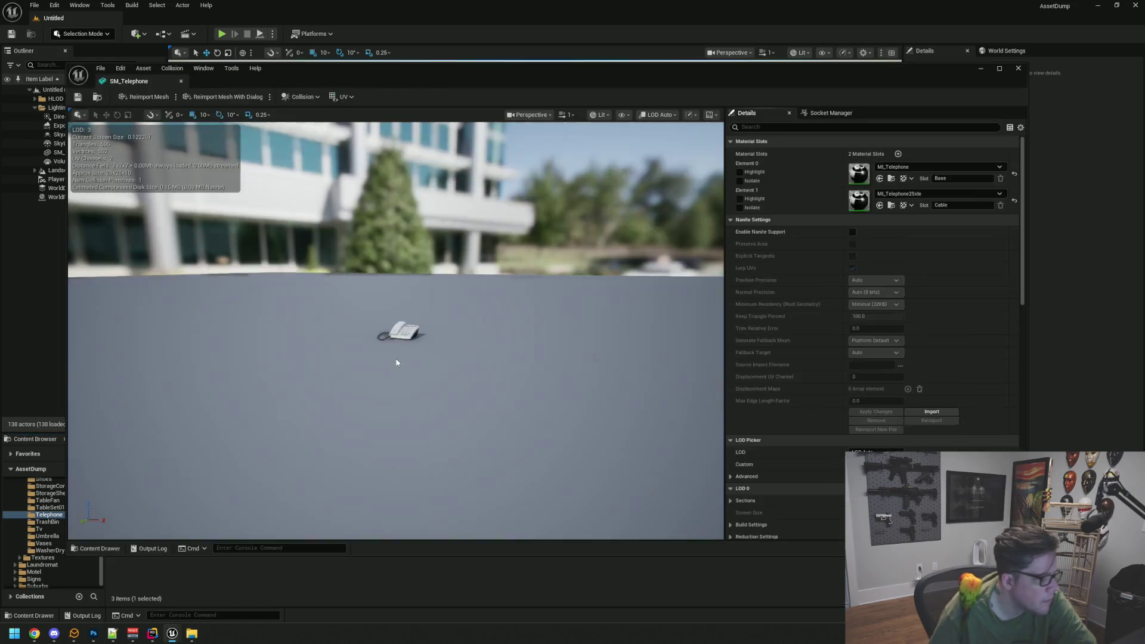
{"action": "scroll", "coordinate": [396, 357], "scroll_direction": "up", "scroll_amount": 5}
{"action": "mouse_move", "coordinate": [396, 357]}
{"action": "left_mouse_down"}
{"action": "mouse_move", "coordinate": [417, 358]}
{"action": "mouse_move", "coordinate": [405, 322]}
{"action": "left_mouse_up"}
{"action": "scroll", "coordinate": [405, 322], "scroll_direction": "up", "scroll_amount": 5}
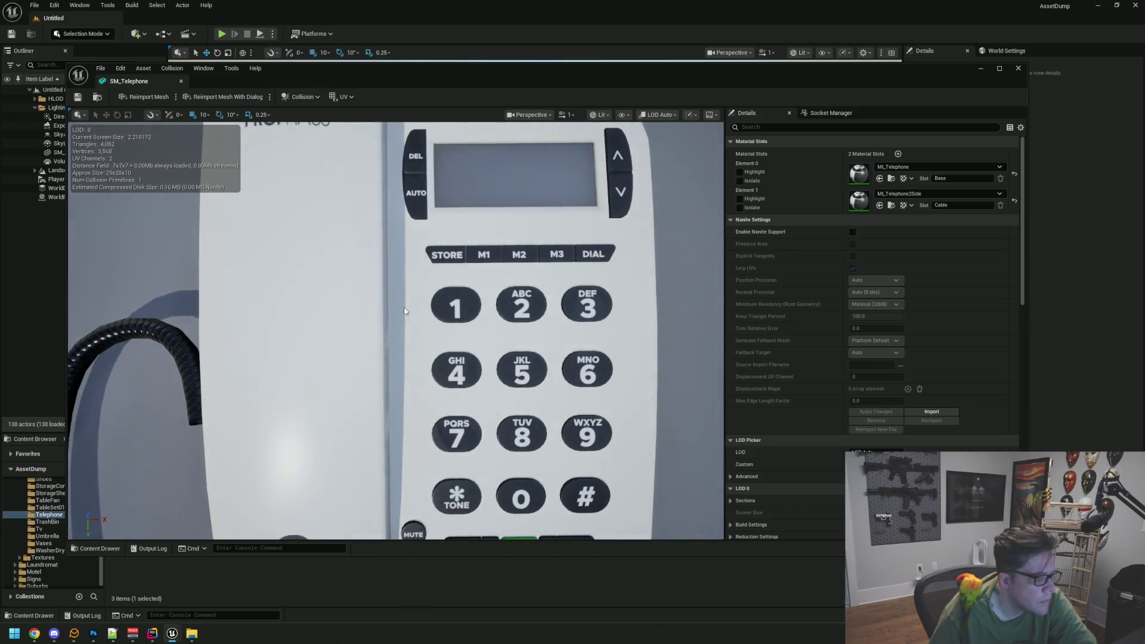
{"action": "scroll", "coordinate": [403, 306], "scroll_direction": "down", "scroll_amount": 10}
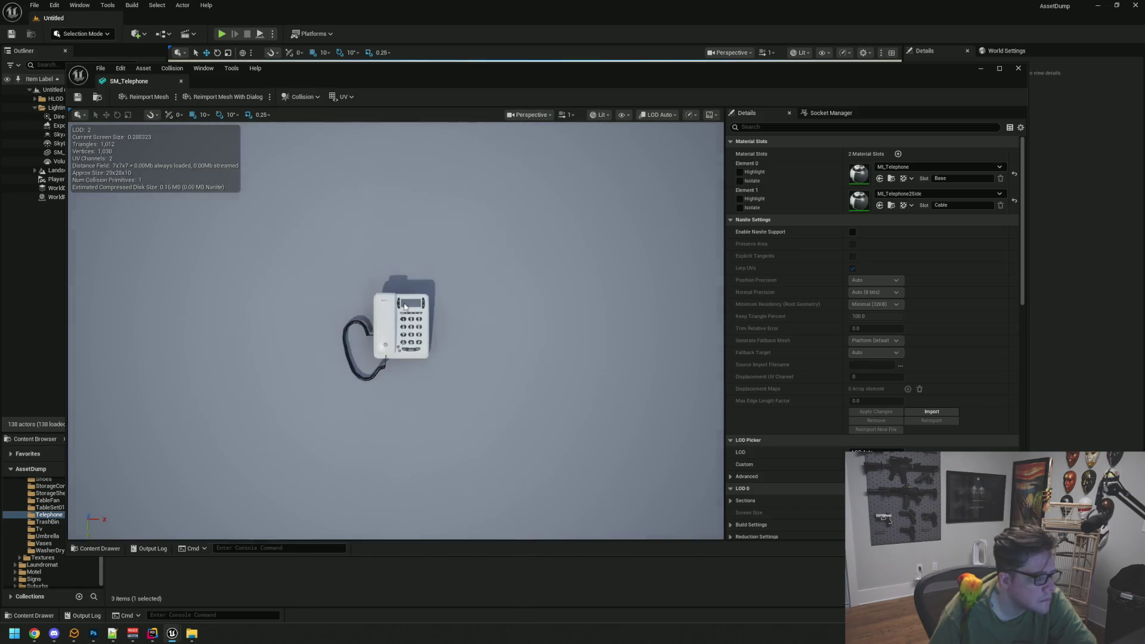
{"action": "left_click", "coordinate": [181, 81]}
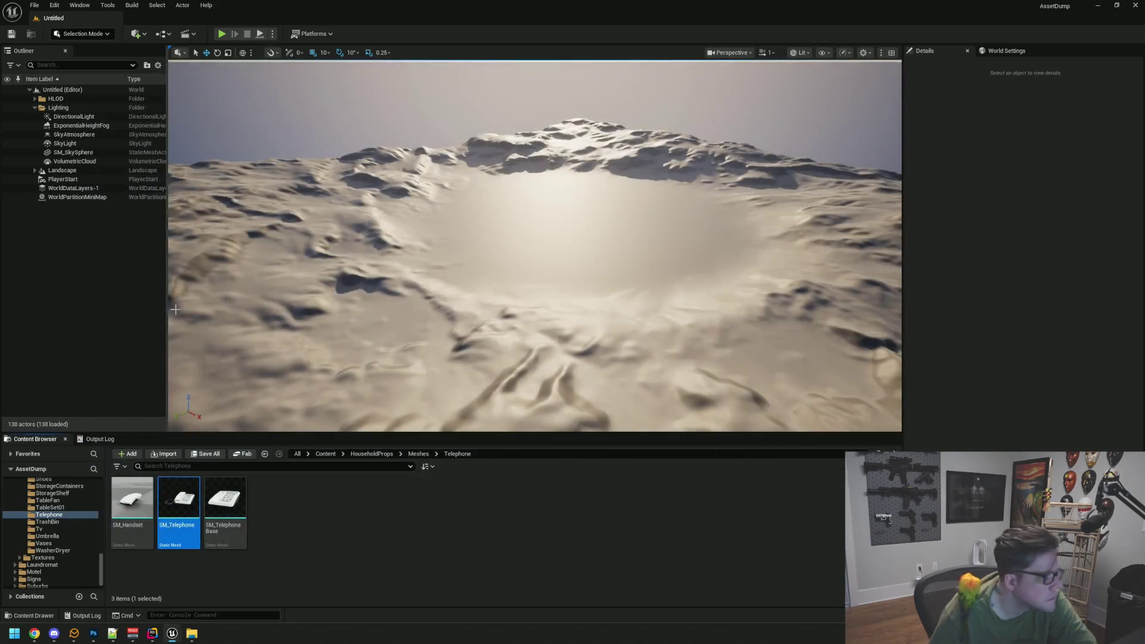
- Open SM_TableFan from the TableFan folder, orbit around it, then close the preview
{"action": "left_click", "coordinate": [78, 507]}
{"action": "left_click", "coordinate": [85, 501]}
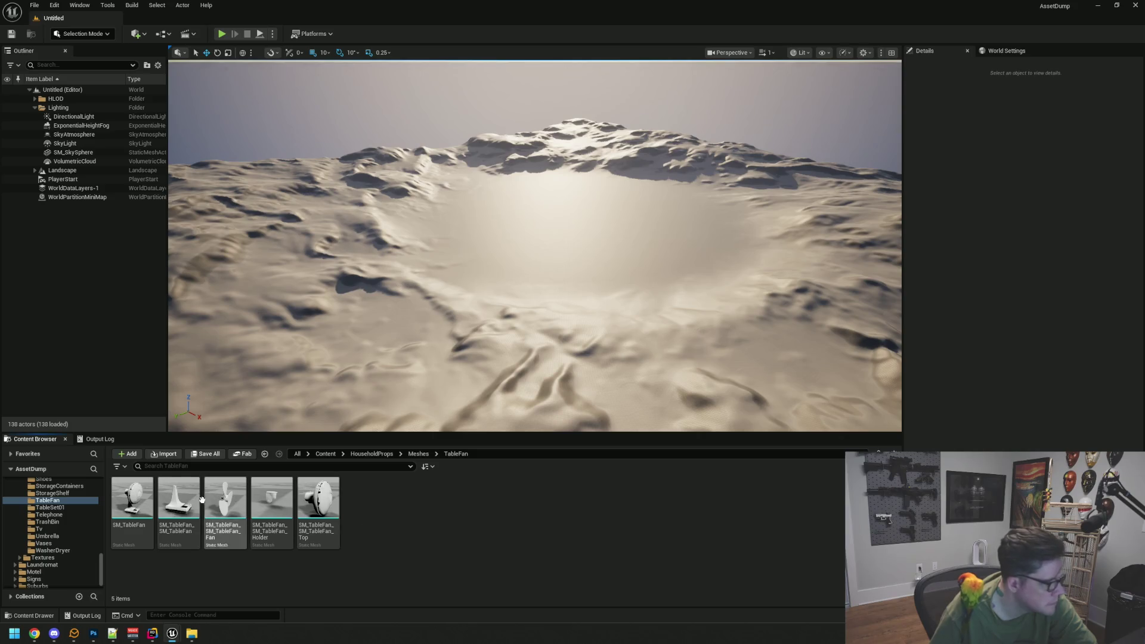
{"action": "double_click", "coordinate": [126, 496]}
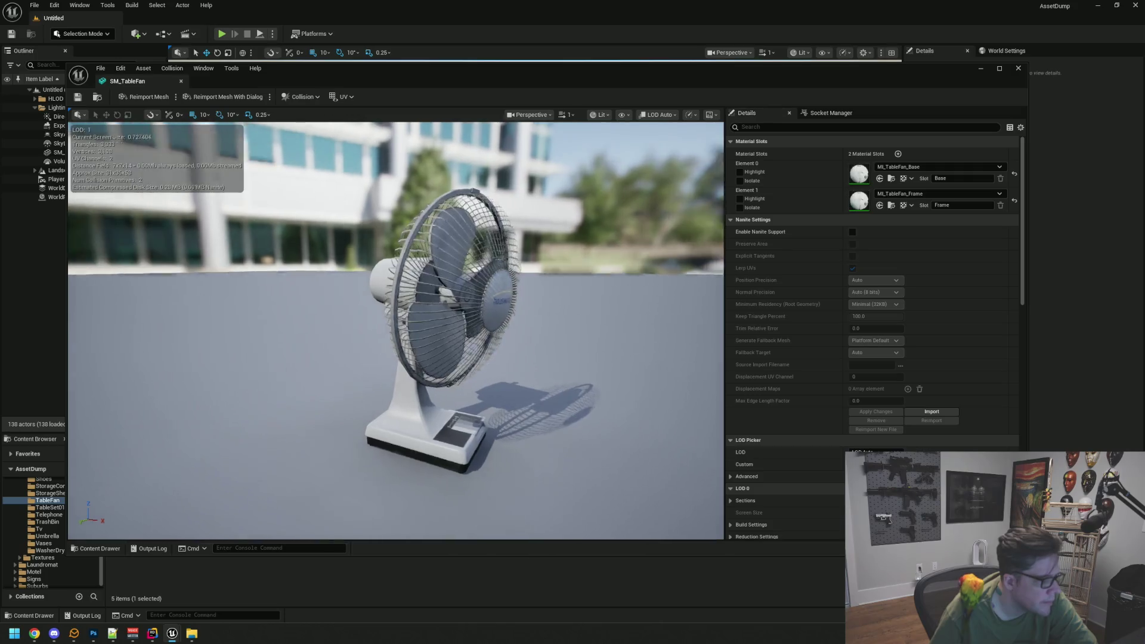
{"action": "mouse_move", "coordinate": [420, 310]}
{"action": "left_mouse_down"}
{"action": "mouse_move", "coordinate": [316, 314]}
{"action": "mouse_move", "coordinate": [381, 317]}
{"action": "left_mouse_up"}
{"action": "scroll", "coordinate": [382, 315], "scroll_direction": "up", "scroll_amount": 2}
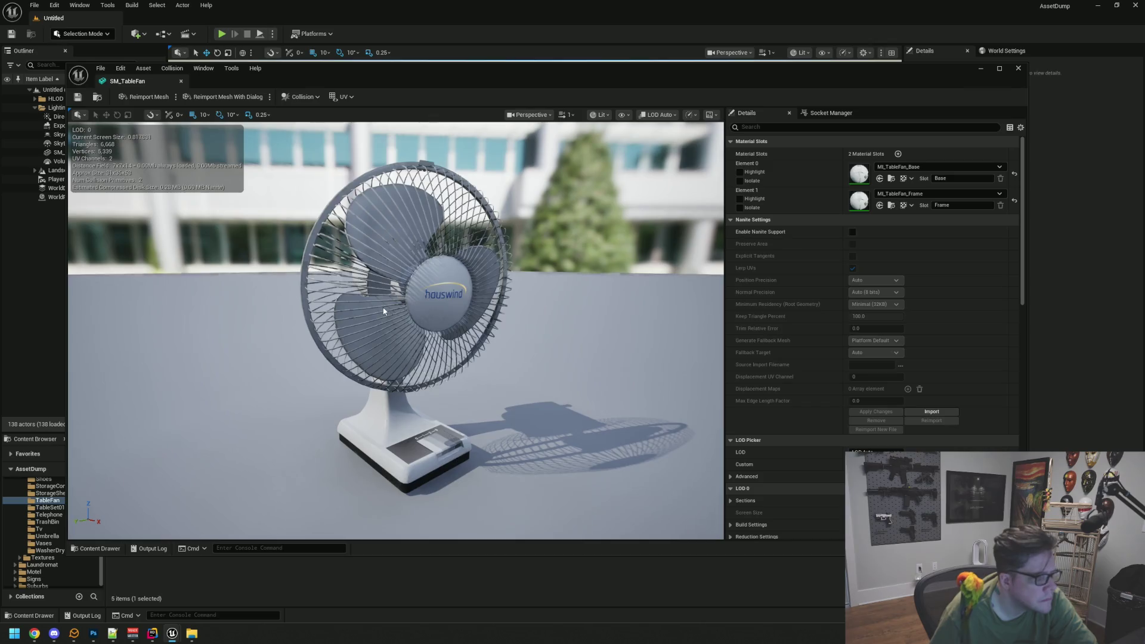
{"action": "scroll", "coordinate": [384, 311], "scroll_direction": "down", "scroll_amount": 4}
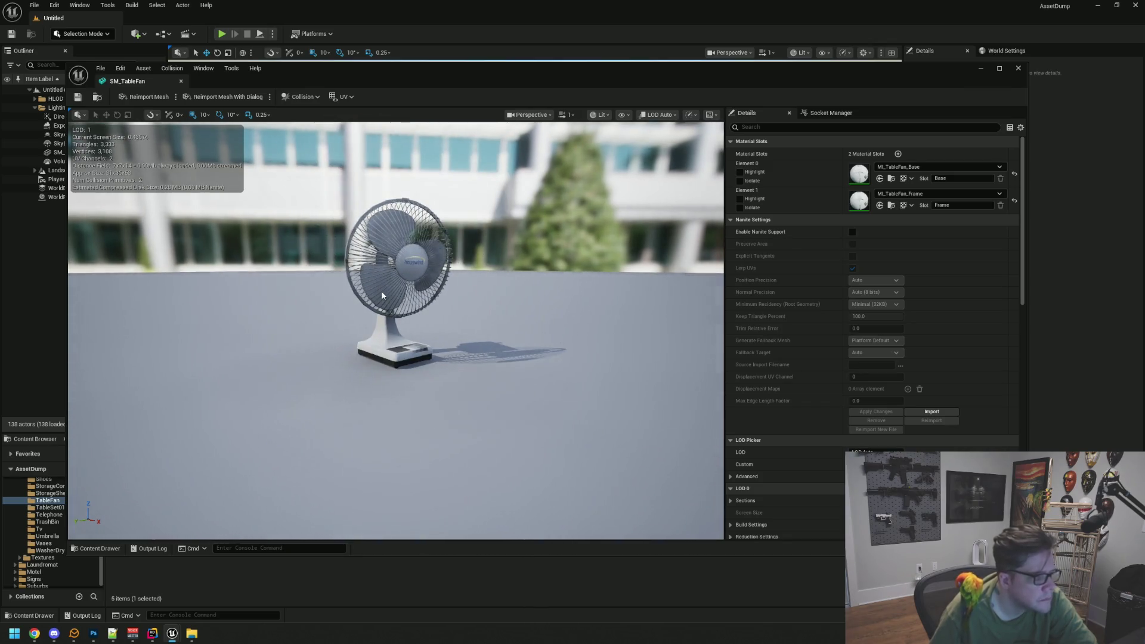
{"action": "left_click", "coordinate": [180, 81]}
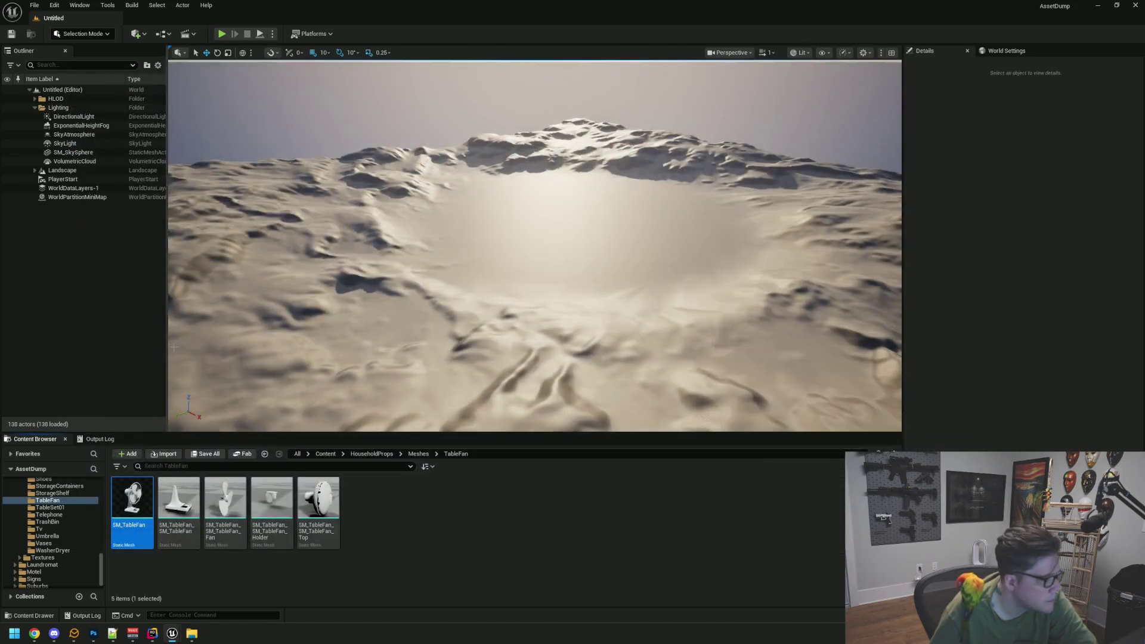
- Browse the HouseholdProps mesh folders from StorageShelf up through Shelves, Pots, Plants, Pictures and PaintCans
{"action": "scroll", "coordinate": [84, 508], "scroll_direction": "up", "scroll_amount": 1}
{"action": "left_click", "coordinate": [57, 508]}
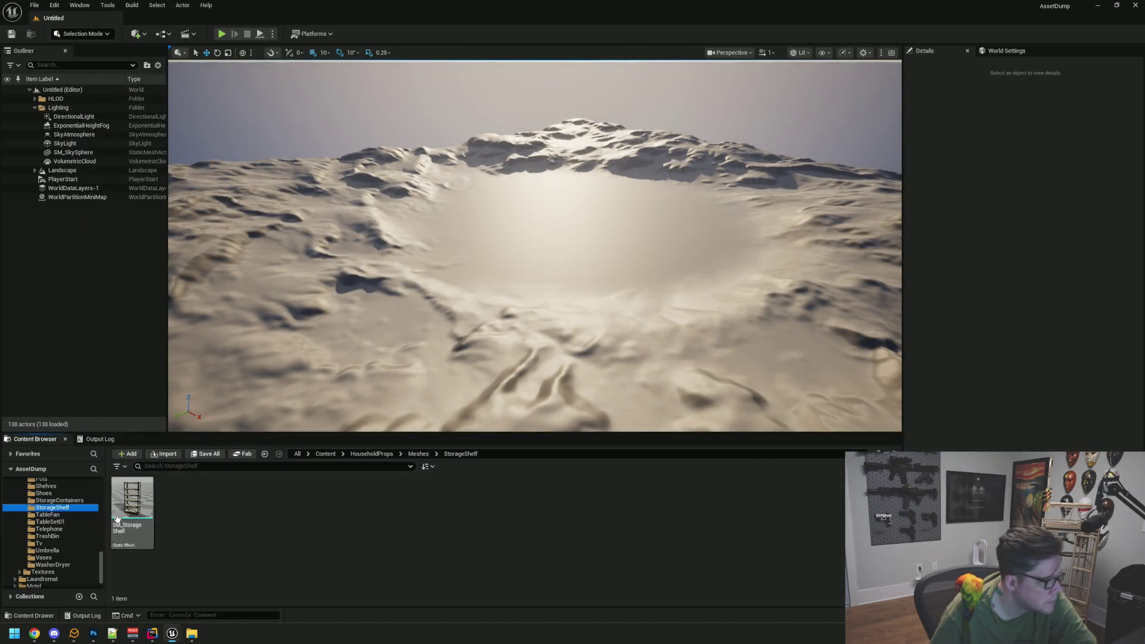
{"action": "left_click", "coordinate": [65, 501]}
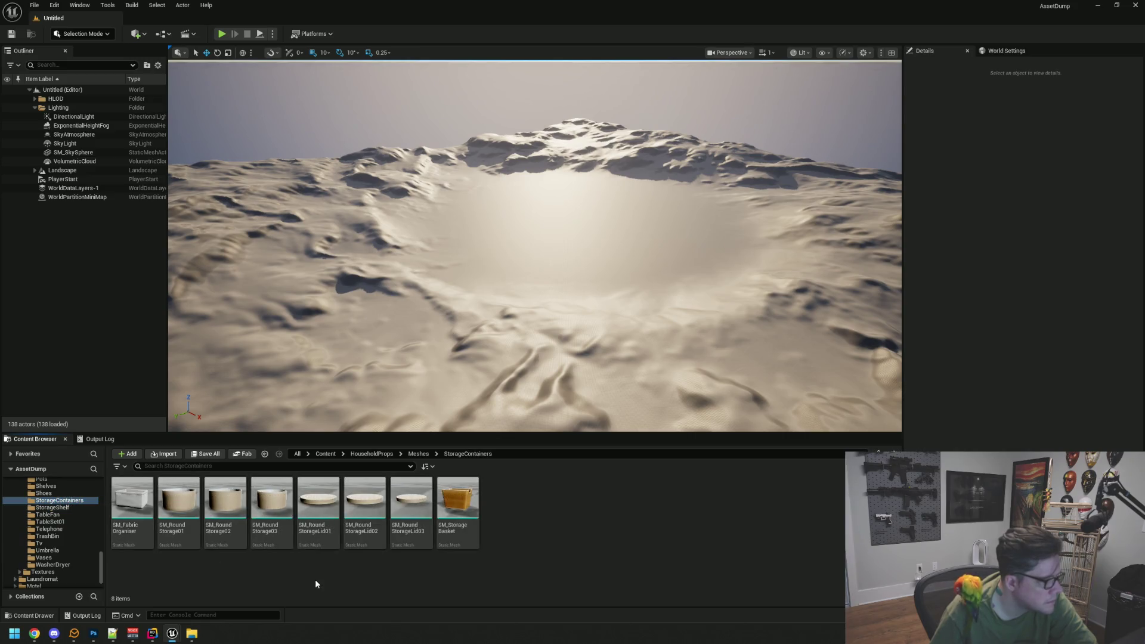
{"action": "left_click", "coordinate": [89, 494]}
{"action": "scroll", "coordinate": [66, 513], "scroll_direction": "up", "scroll_amount": 2}
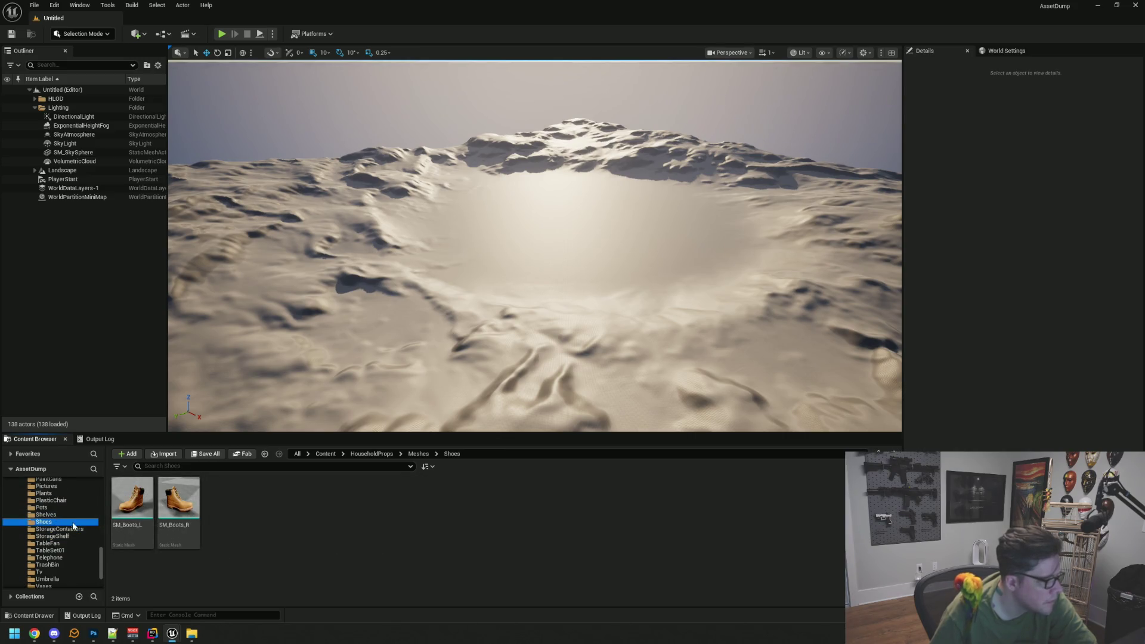
{"action": "left_click", "coordinate": [67, 514]}
{"action": "left_click", "coordinate": [56, 507]}
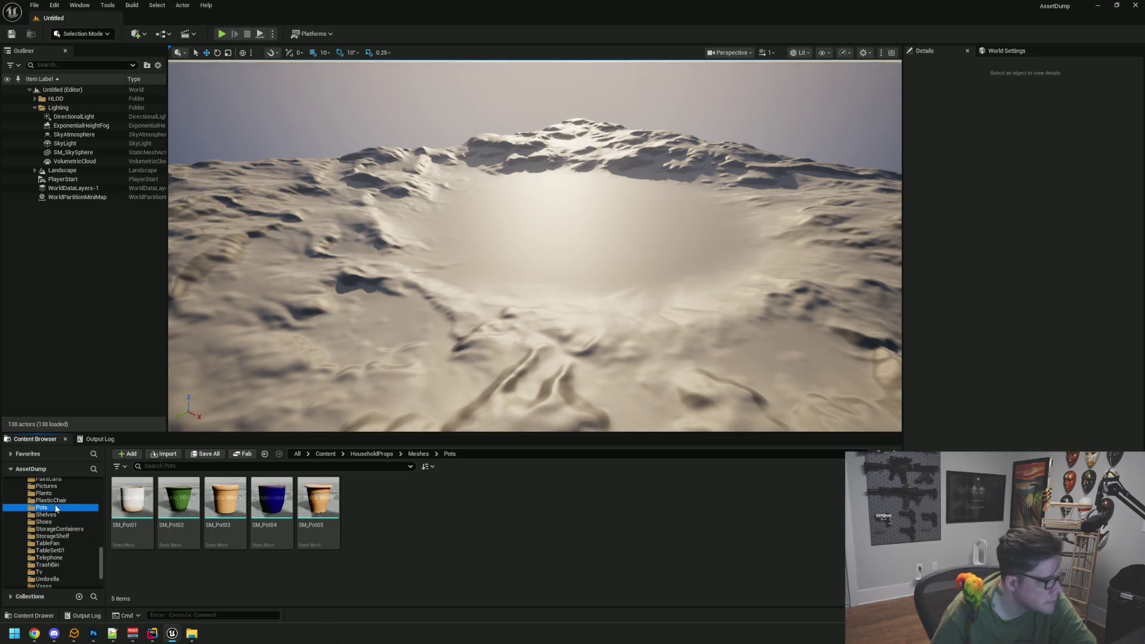
{"action": "left_click", "coordinate": [70, 500]}
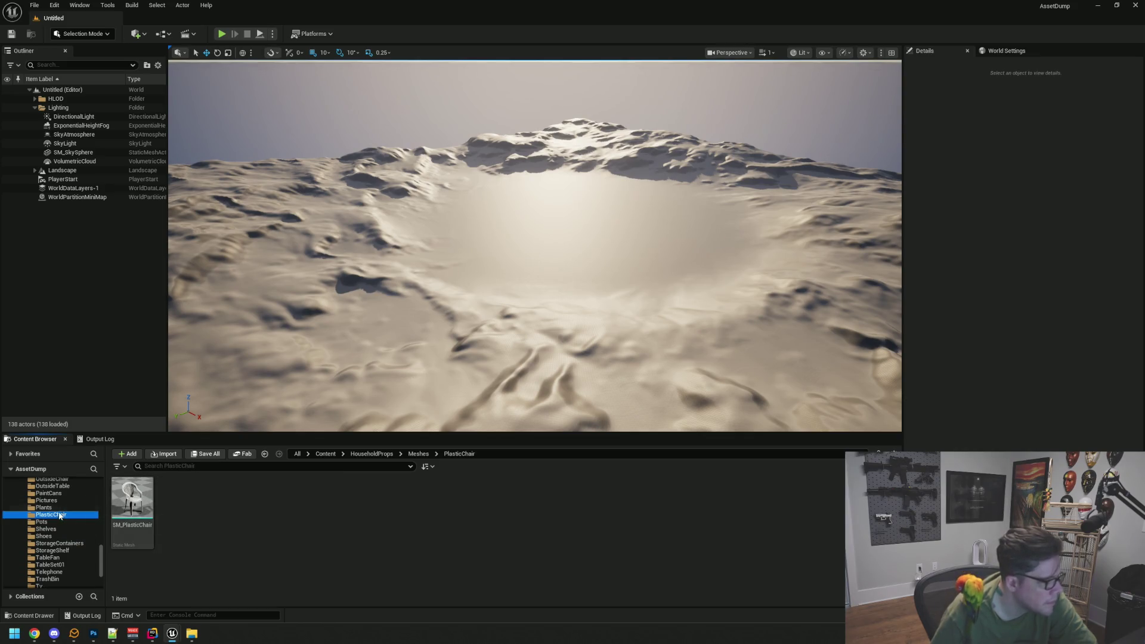
{"action": "left_click", "coordinate": [60, 508]}
{"action": "left_click", "coordinate": [60, 501]}
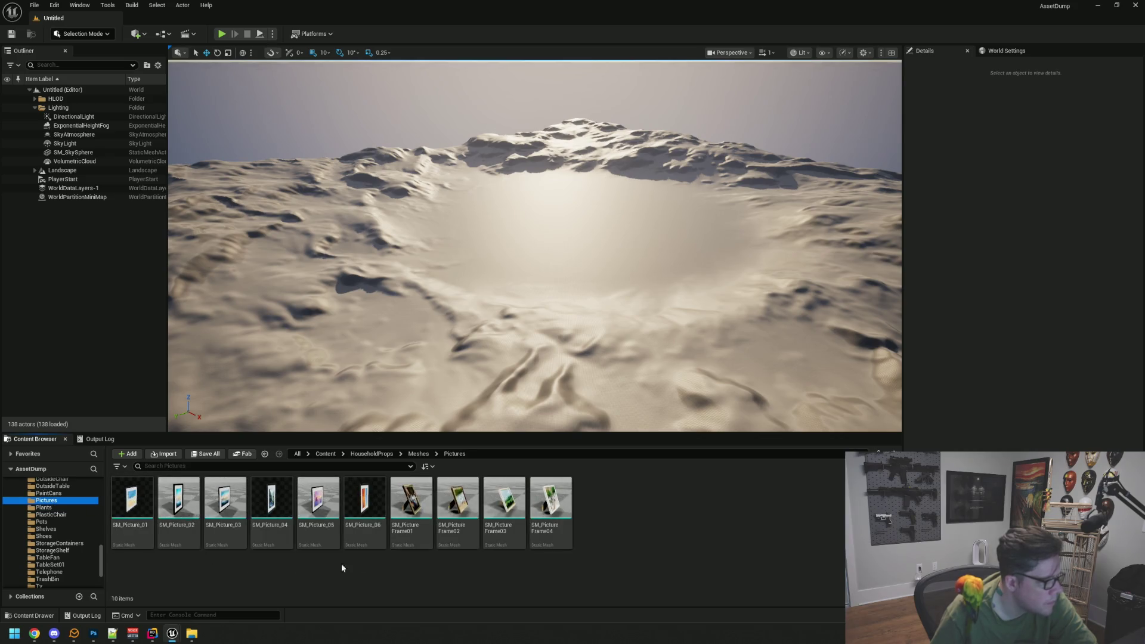
{"action": "scroll", "coordinate": [60, 525], "scroll_direction": "up", "scroll_amount": 2}
{"action": "left_click", "coordinate": [63, 523]}
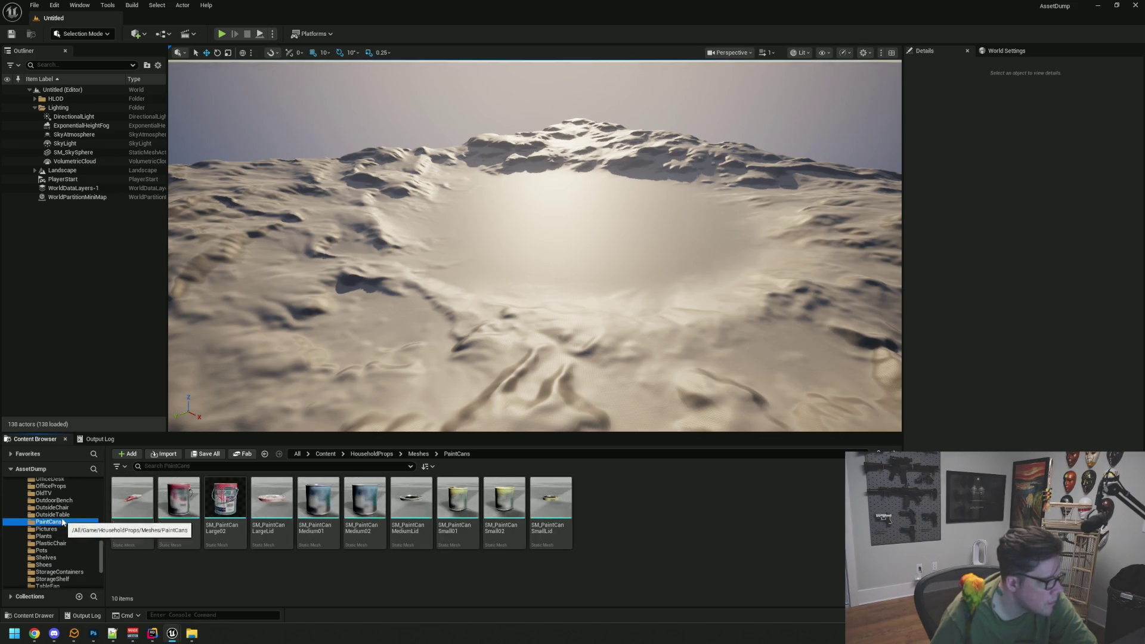
- Continue through OutsideChair, OutdoorBench, OldTV, OfficeProps, OfficeDesk, Monitor, Mirror and Microwave to Magazines
{"action": "scroll", "coordinate": [63, 523], "scroll_direction": "up", "scroll_amount": 1}
{"action": "left_click", "coordinate": [66, 521]}
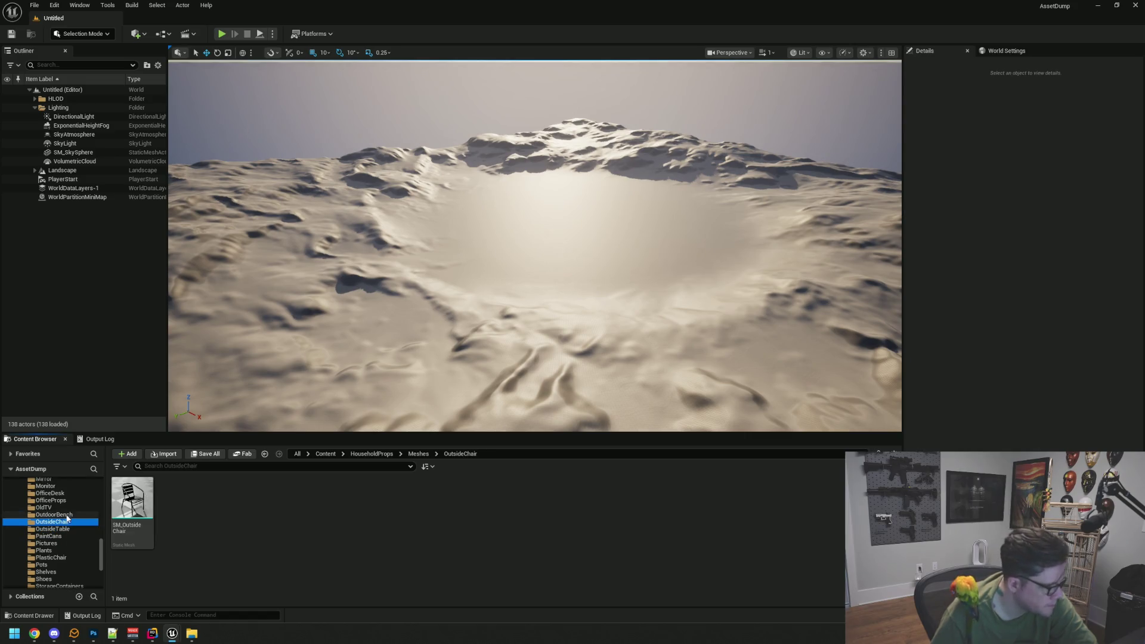
{"action": "left_click", "coordinate": [67, 514]}
{"action": "left_click", "coordinate": [66, 507]}
{"action": "left_click", "coordinate": [66, 500]}
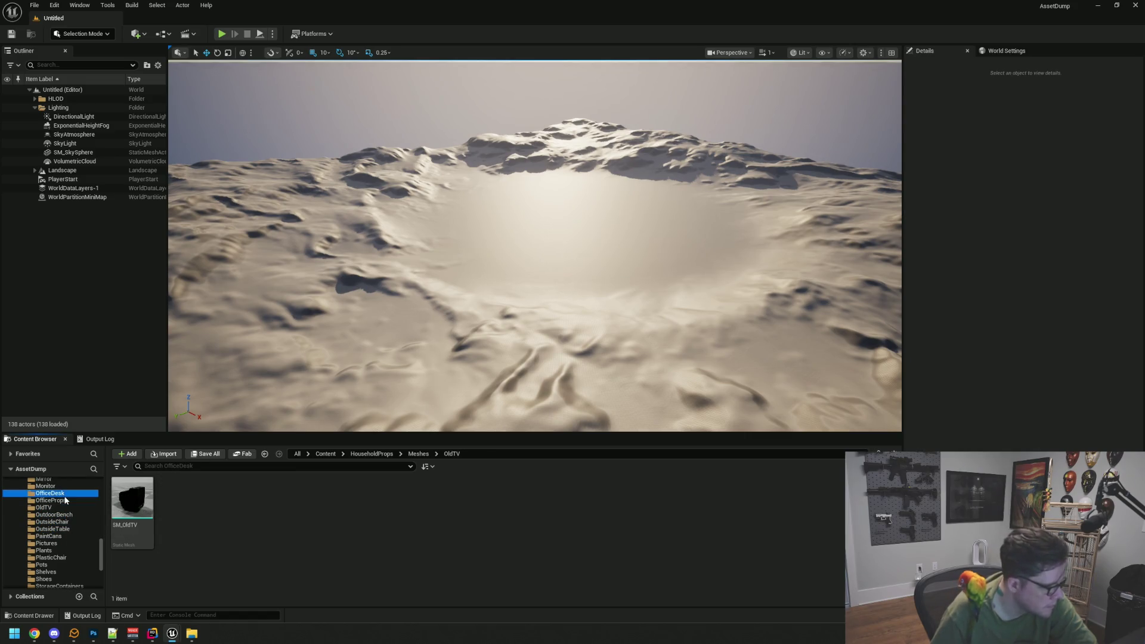
{"action": "left_click", "coordinate": [66, 494]}
{"action": "left_click", "coordinate": [67, 502]}
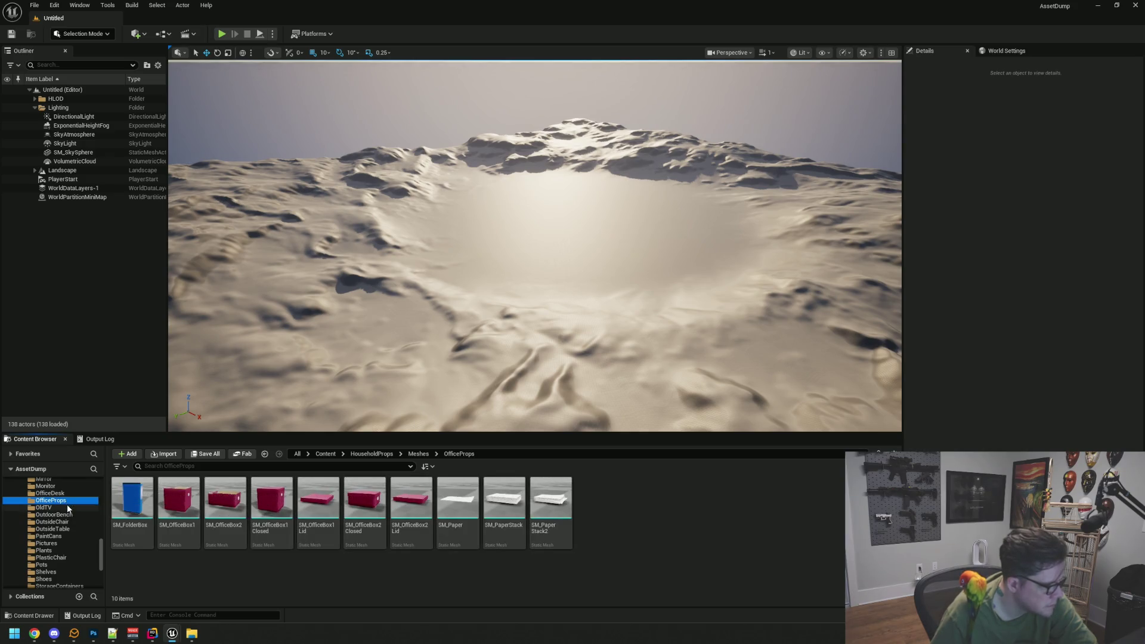
{"action": "scroll", "coordinate": [68, 509], "scroll_direction": "up", "scroll_amount": 2}
{"action": "left_click", "coordinate": [64, 514]}
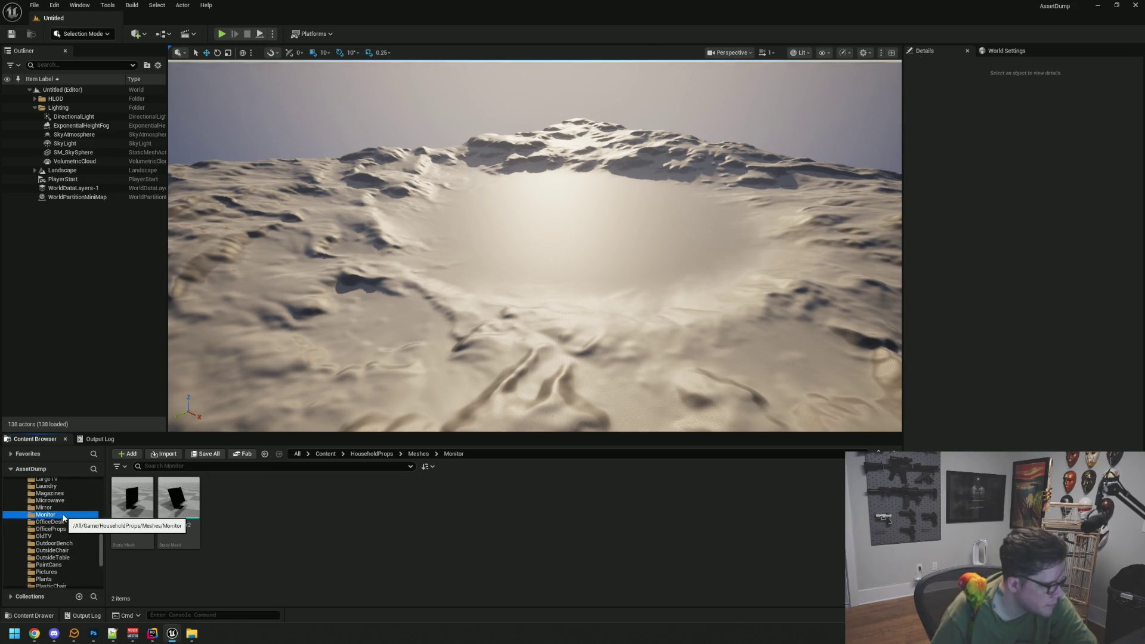
{"action": "left_click", "coordinate": [62, 508]}
{"action": "left_click", "coordinate": [59, 500]}
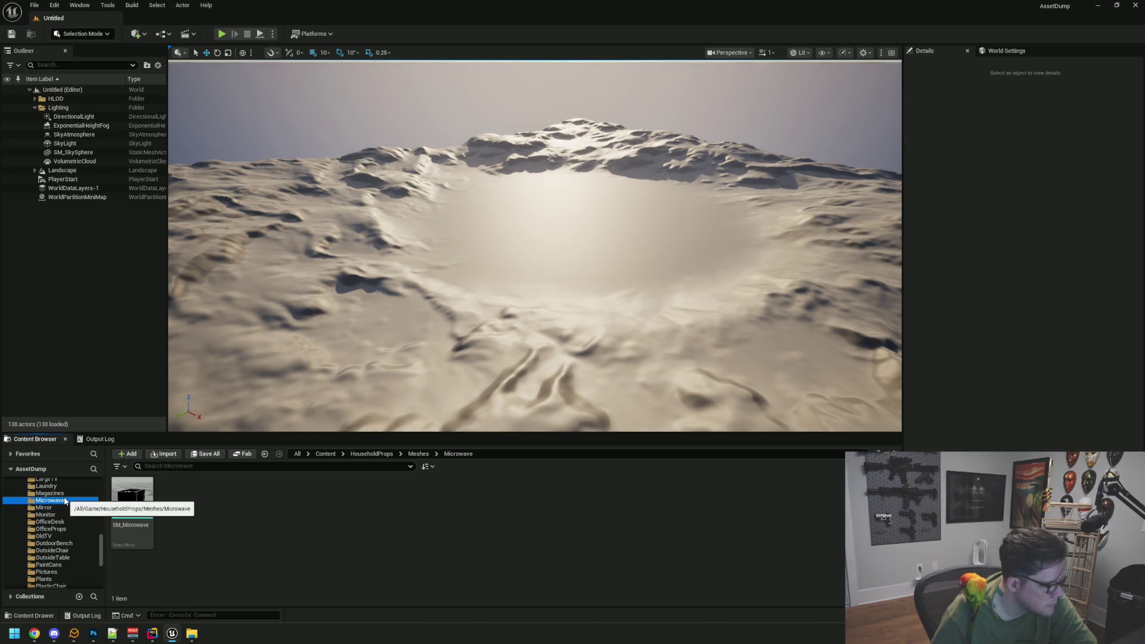
{"action": "key", "text": "Up"}
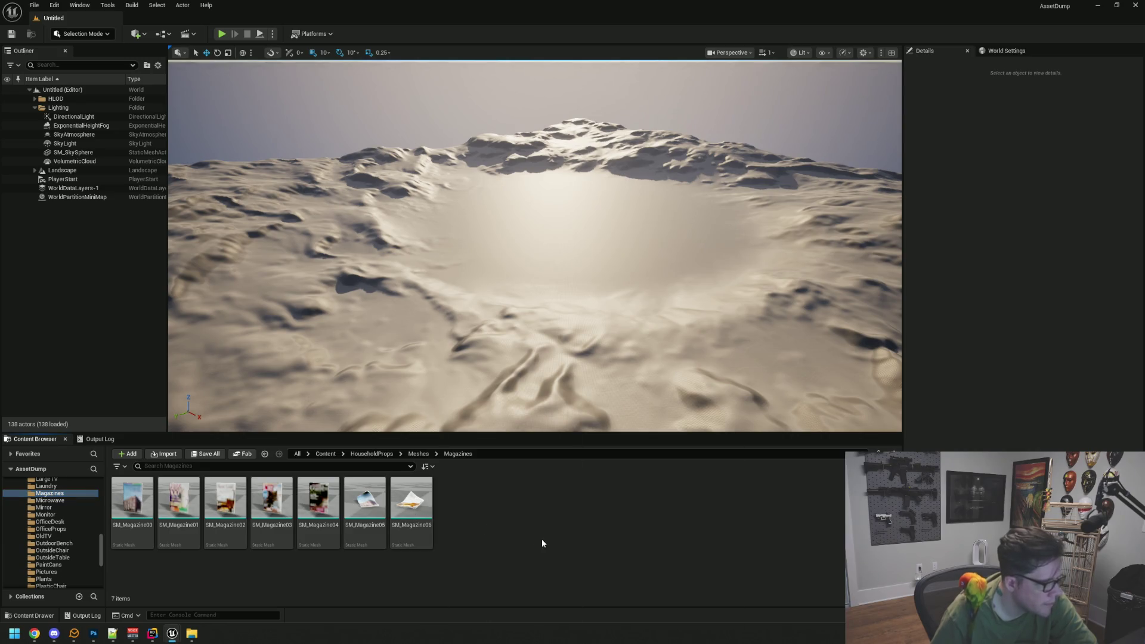
- Step up through Laundry, LargeTV and Lamps to show the KitchenClutter meshes
{"action": "scroll", "coordinate": [59, 519], "scroll_direction": "up", "scroll_amount": 2}
{"action": "left_click", "coordinate": [61, 516]}
{"action": "left_click", "coordinate": [60, 508]}
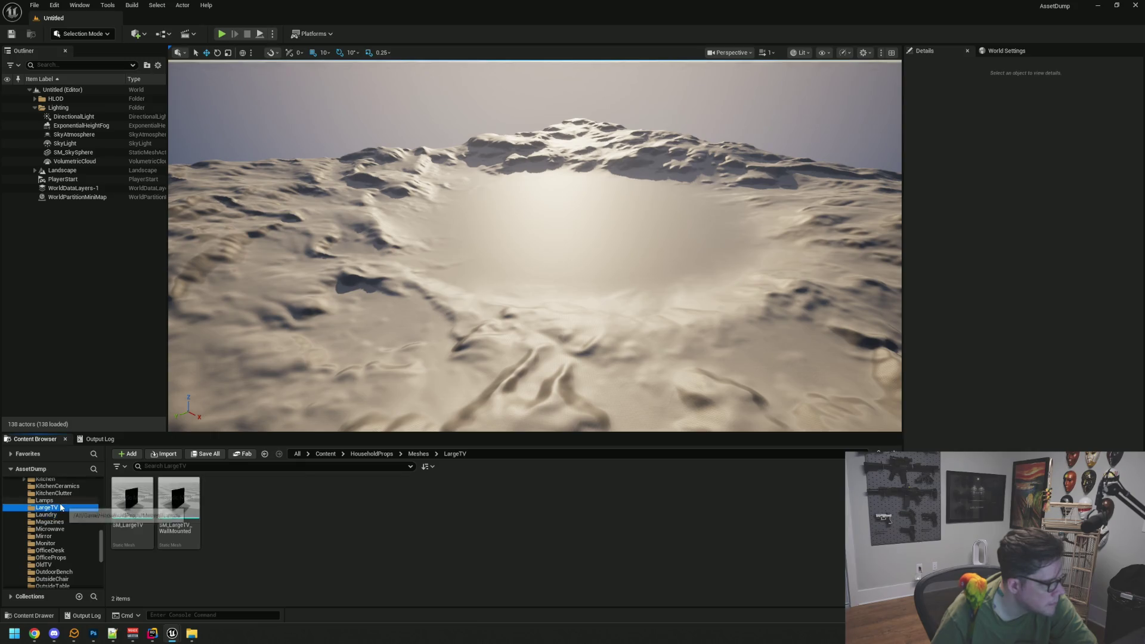
{"action": "key", "text": "Up"}
{"action": "scroll", "coordinate": [64, 509], "scroll_direction": "up", "scroll_amount": 1}
{"action": "left_click", "coordinate": [65, 507]}
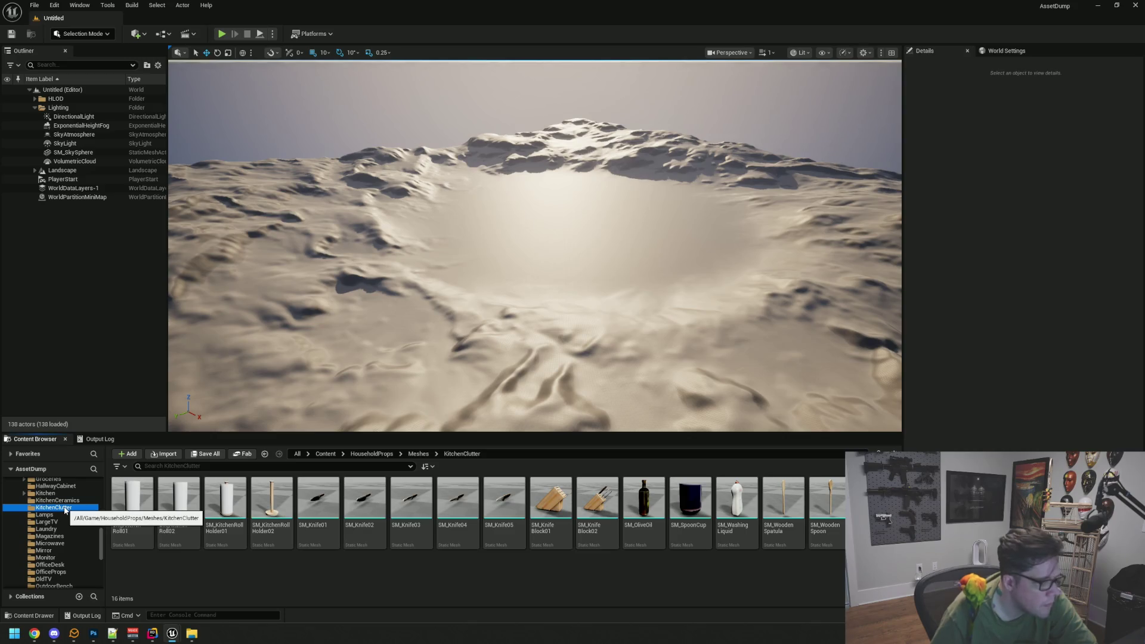
{"action": "scroll", "coordinate": [63, 506], "scroll_direction": "down", "scroll_amount": 5}
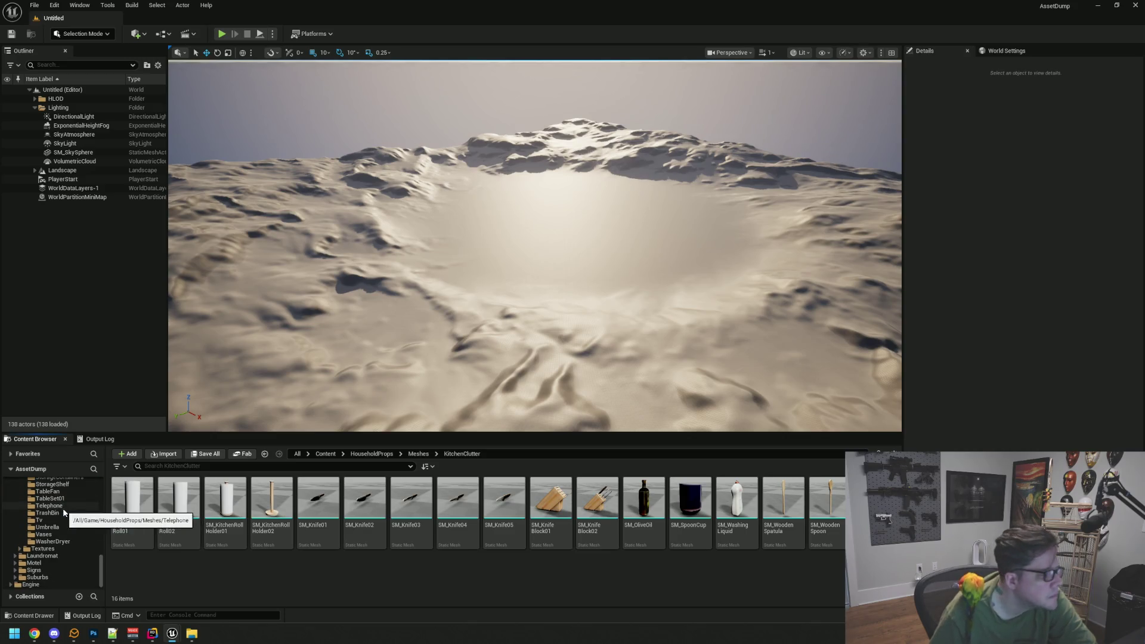
- Open the Motel asset pack's Meshes folder
{"action": "left_click", "coordinate": [70, 563]}
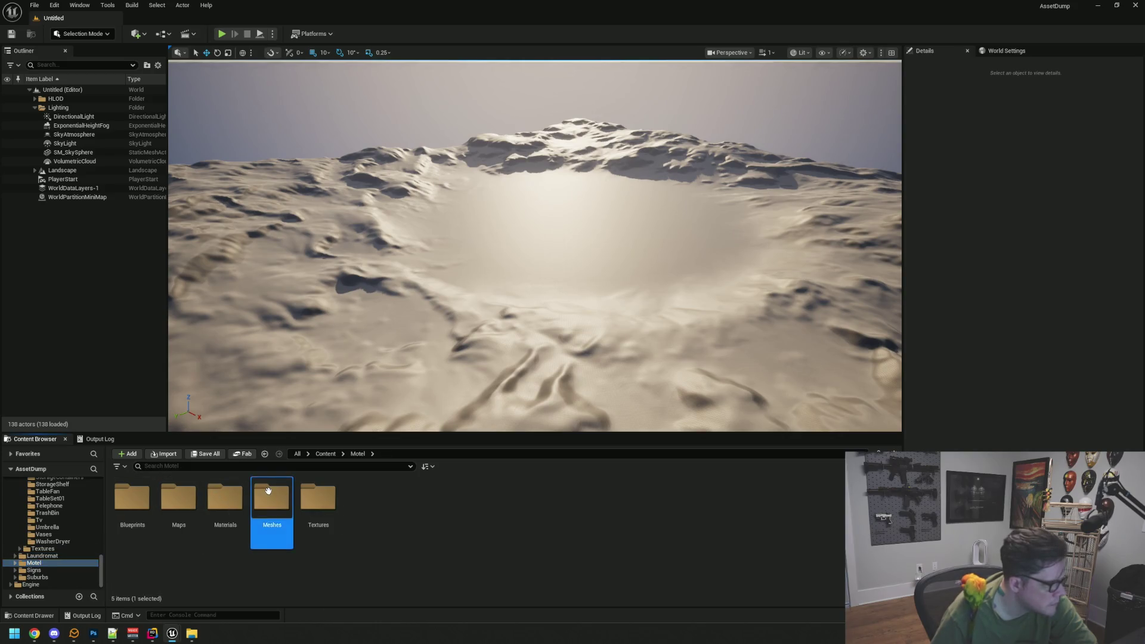
{"action": "double_click", "coordinate": [272, 498]}
{"action": "scroll", "coordinate": [452, 522], "scroll_direction": "down", "scroll_amount": 10}
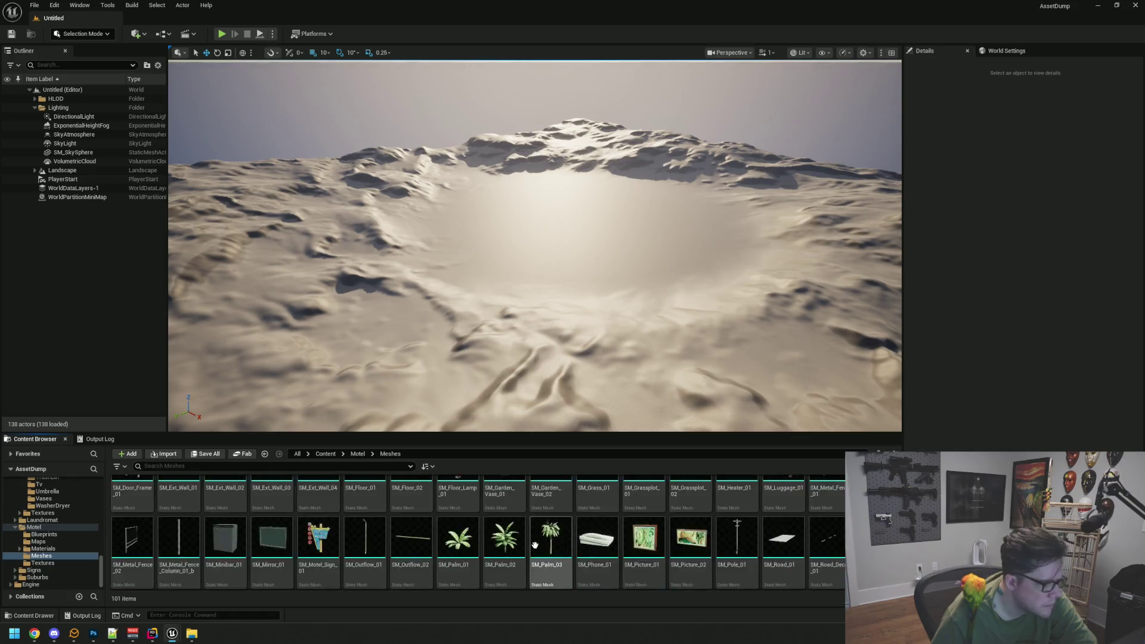
- Browse the Suburbs VOL19_Office pack's LP meshes
{"action": "left_click", "coordinate": [51, 578]}
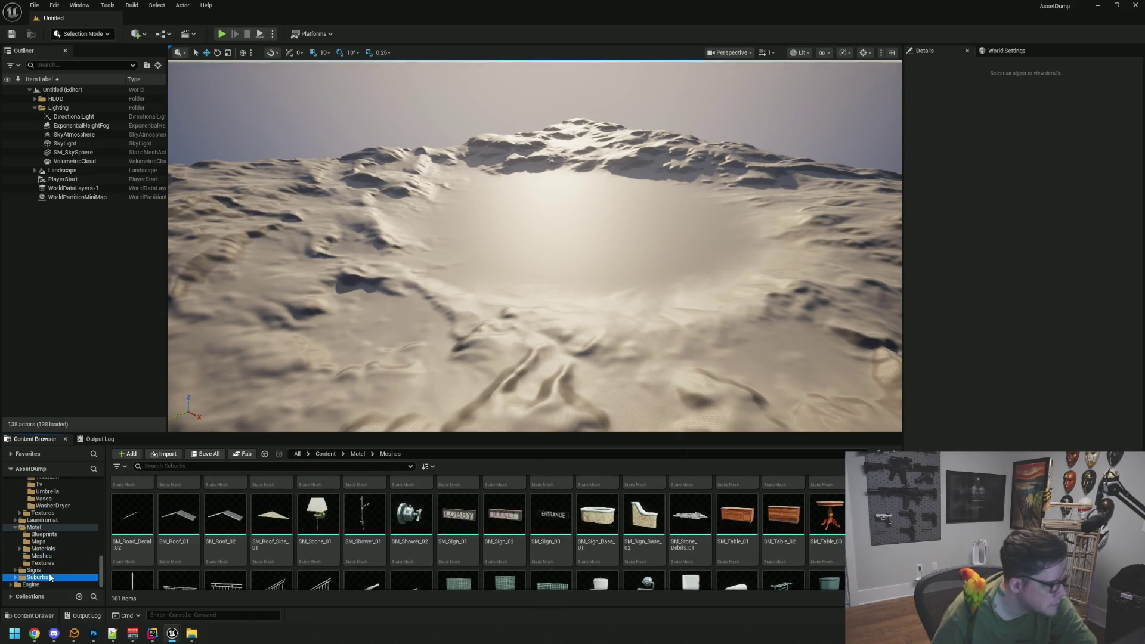
{"action": "double_click", "coordinate": [132, 498]}
{"action": "double_click", "coordinate": [225, 498]}
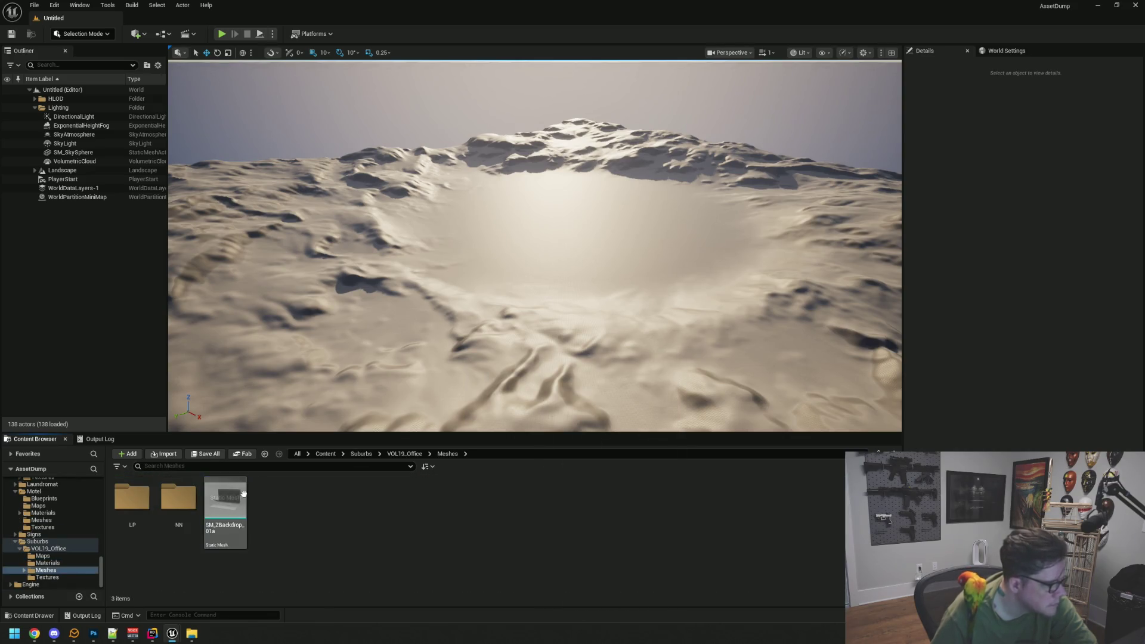
{"action": "left_click", "coordinate": [179, 498]}
{"action": "double_click", "coordinate": [132, 498]}
{"action": "scroll", "coordinate": [680, 564], "scroll_direction": "down", "scroll_amount": 5}
{"action": "scroll", "coordinate": [680, 565], "scroll_direction": "down", "scroll_amount": 10}
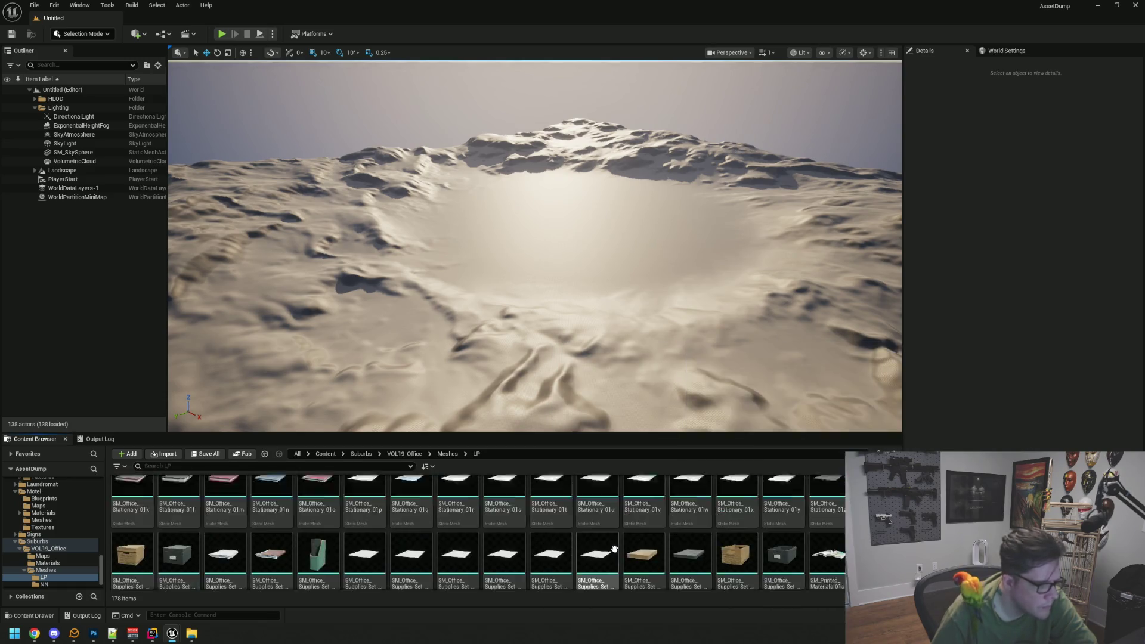
{"action": "scroll", "coordinate": [600, 545], "scroll_direction": "down", "scroll_amount": 1}
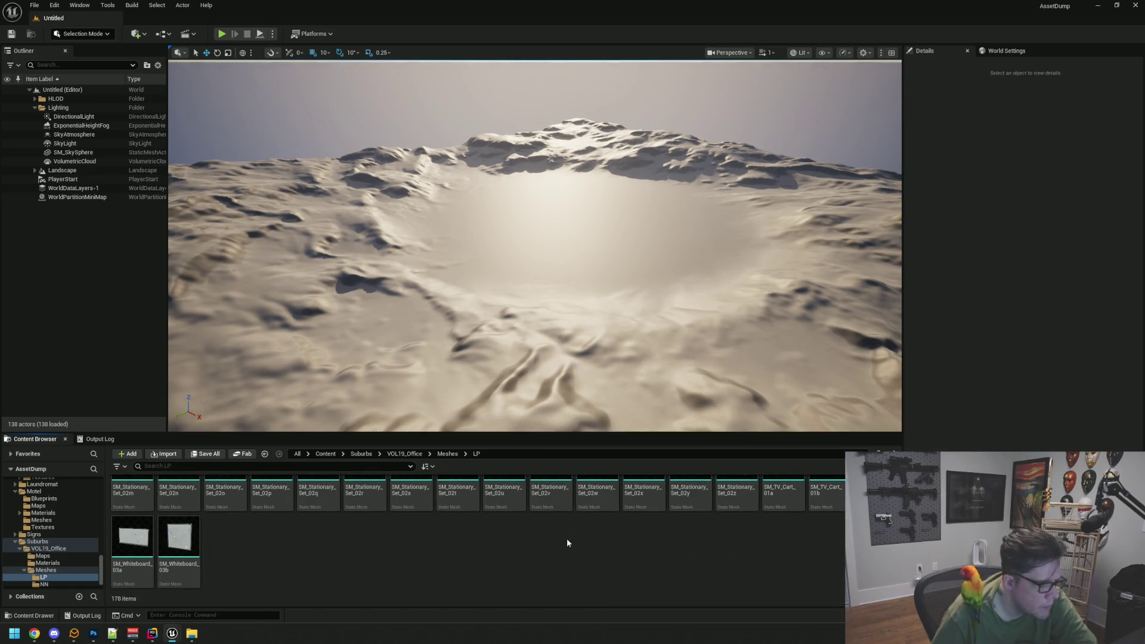
{"action": "scroll", "coordinate": [439, 547], "scroll_direction": "up", "scroll_amount": 6}
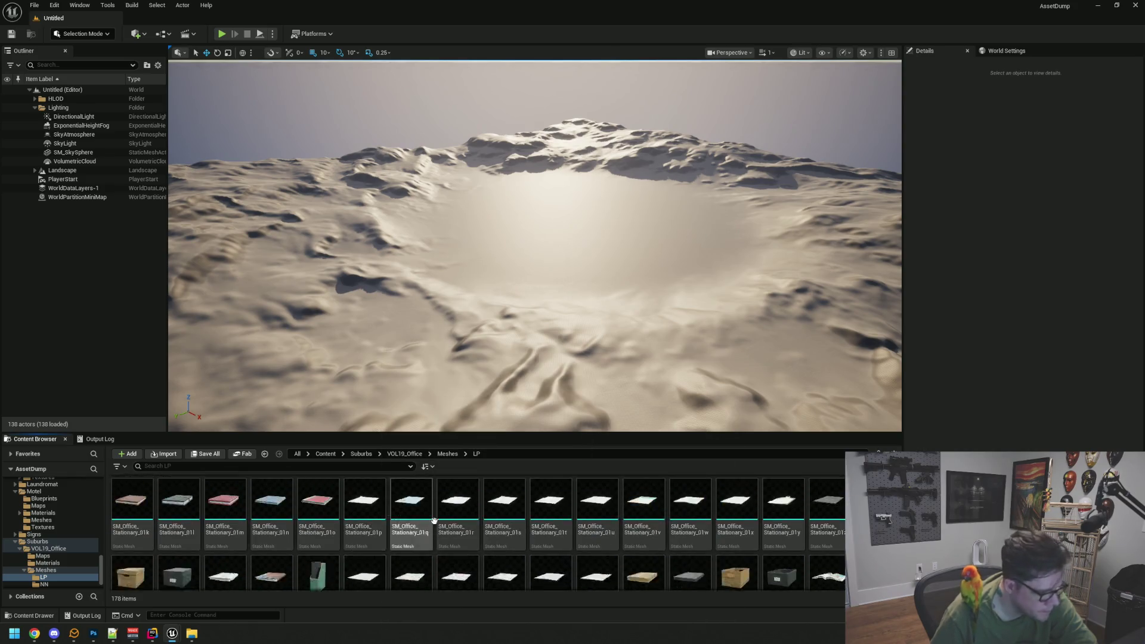
{"action": "scroll", "coordinate": [537, 495], "scroll_direction": "up", "scroll_amount": 3}
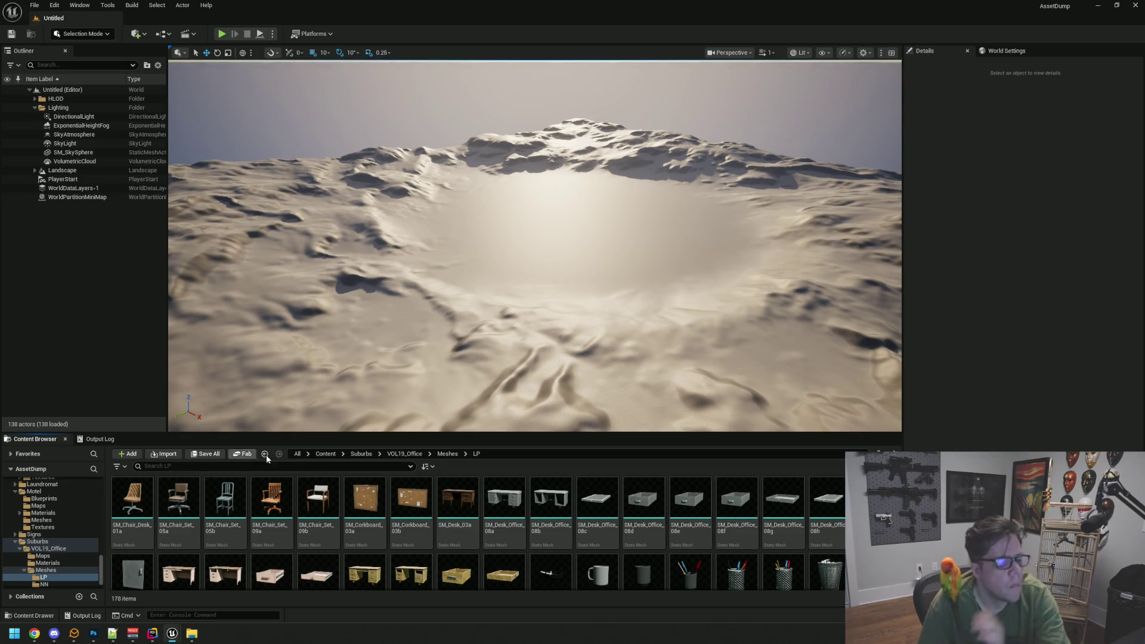
{"action": "scroll", "coordinate": [74, 532], "scroll_direction": "up", "scroll_amount": 4}
{"action": "scroll", "coordinate": [74, 532], "scroll_direction": "down", "scroll_amount": 4}
- Open Laundromat > VOL1_Commerical > Meshes > LP and scroll to the magazine and sign assets
{"action": "left_click", "coordinate": [68, 532]}
{"action": "left_click", "coordinate": [68, 541]}
{"action": "double_click", "coordinate": [154, 507]}
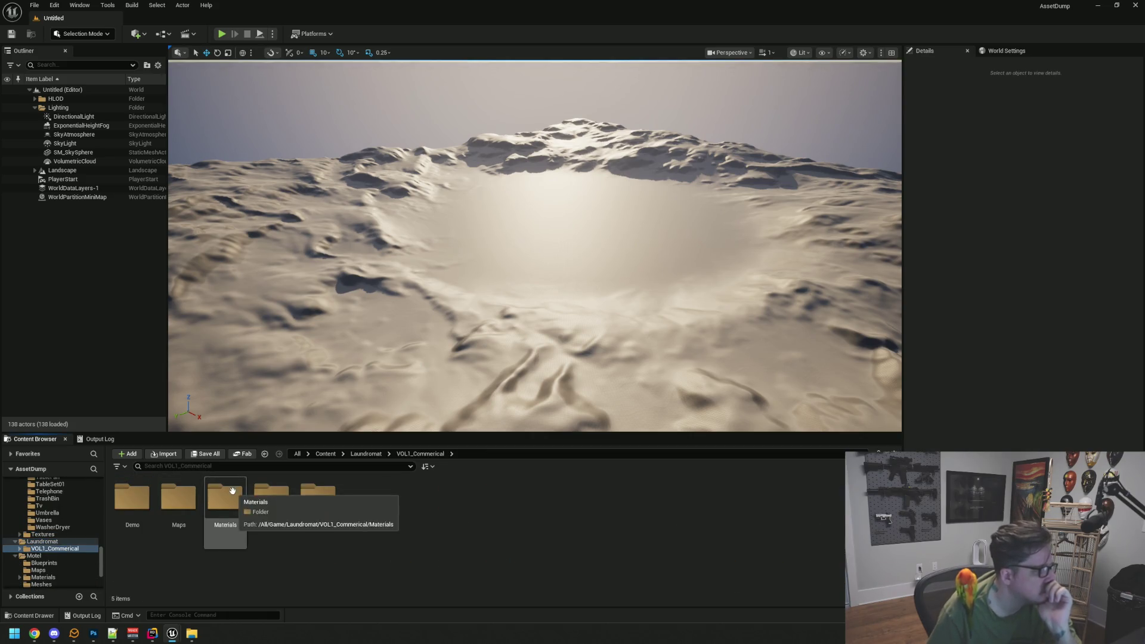
{"action": "double_click", "coordinate": [270, 504]}
{"action": "double_click", "coordinate": [131, 497]}
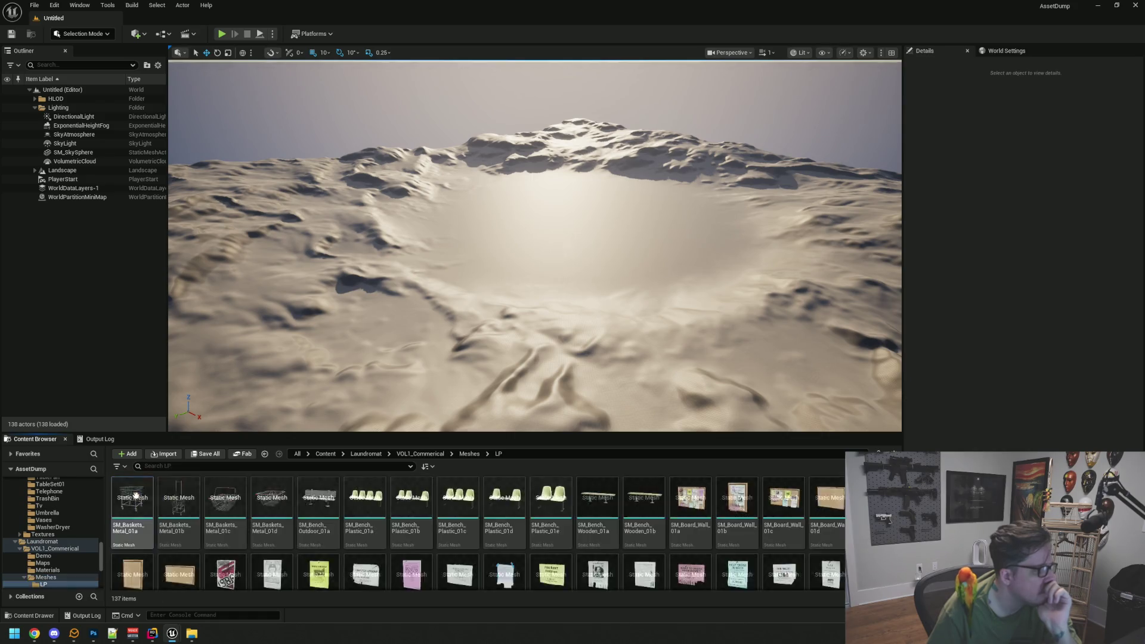
{"action": "scroll", "coordinate": [477, 531], "scroll_direction": "down", "scroll_amount": 5}
{"action": "scroll", "coordinate": [477, 531], "scroll_direction": "up", "scroll_amount": 1}
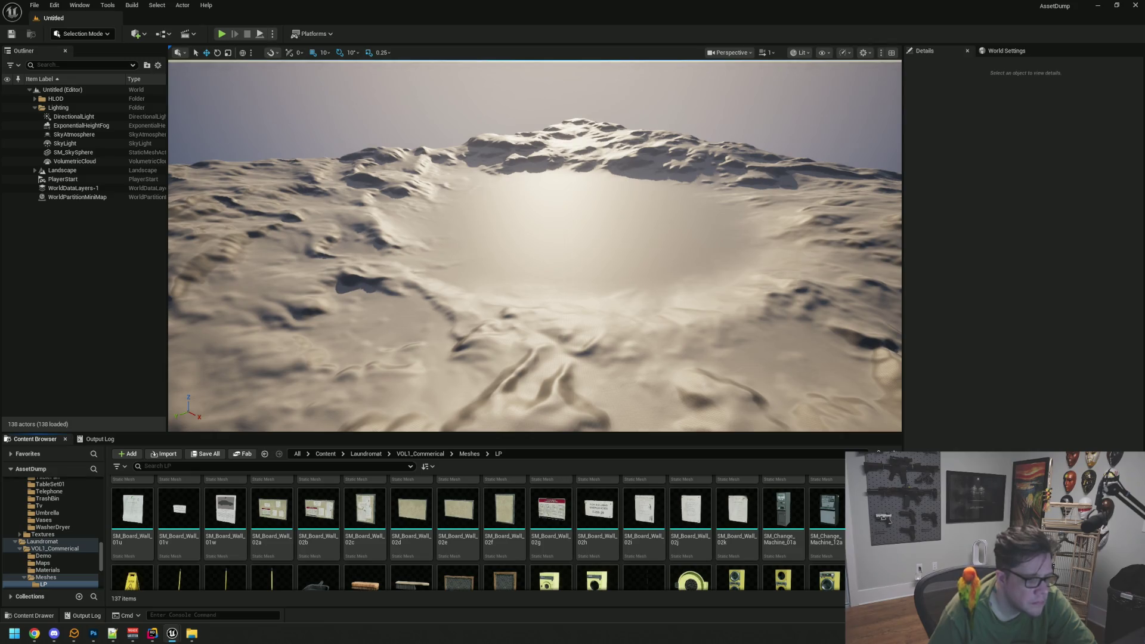
{"action": "scroll", "coordinate": [477, 531], "scroll_direction": "down", "scroll_amount": 4}
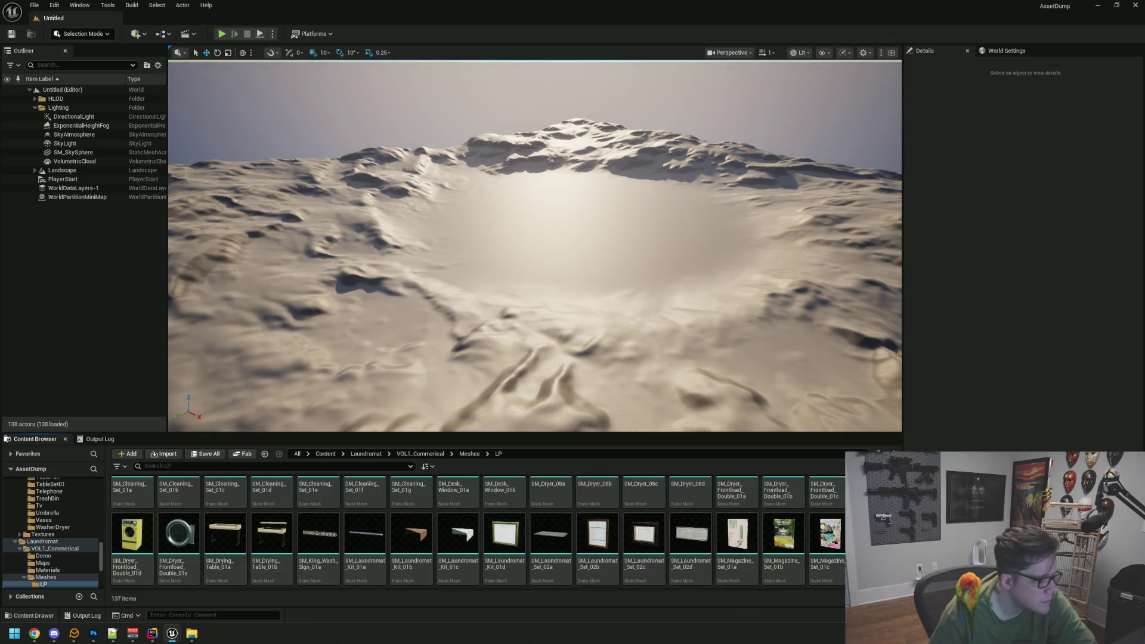
{"action": "scroll", "coordinate": [477, 531], "scroll_direction": "down", "scroll_amount": 3}
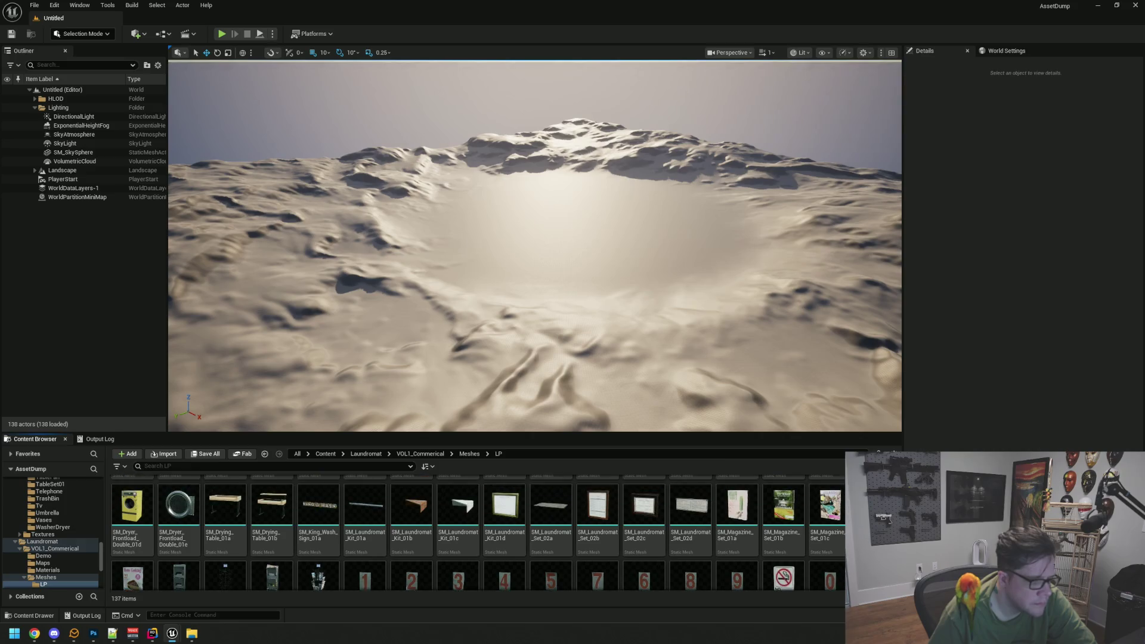
{"action": "scroll", "coordinate": [829, 525], "scroll_direction": "down", "scroll_amount": 1}
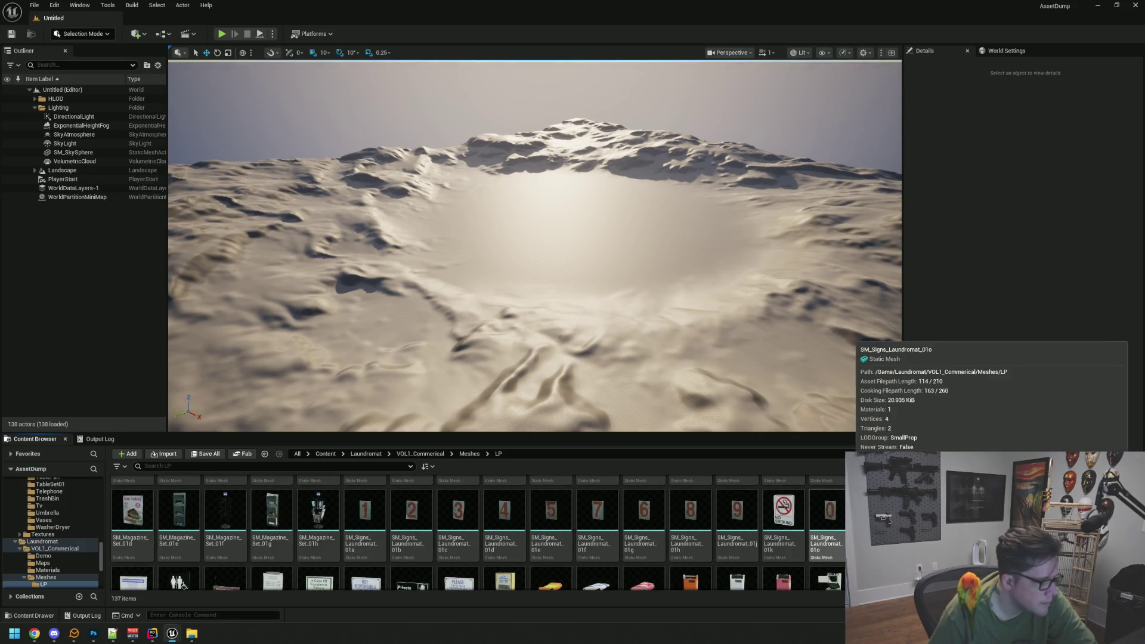
- Preview the SM_Magazine_Set_01h spinning magazine rack in the Static Mesh Editor
{"action": "double_click", "coordinate": [328, 505]}
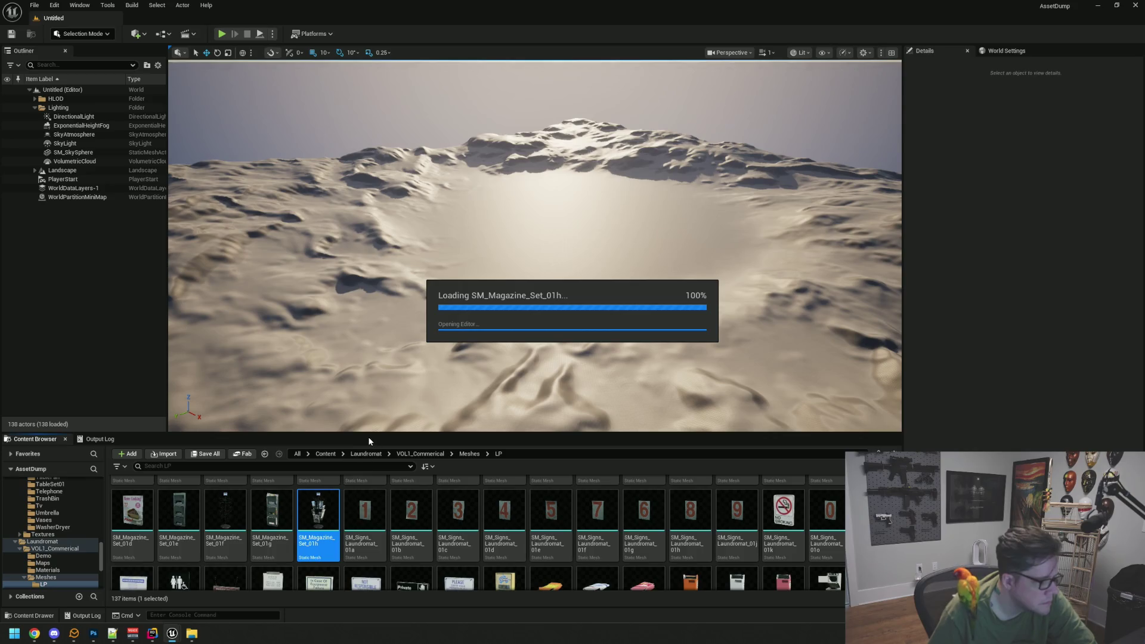
{"action": "scroll", "coordinate": [395, 331], "scroll_direction": "up", "scroll_amount": 10}
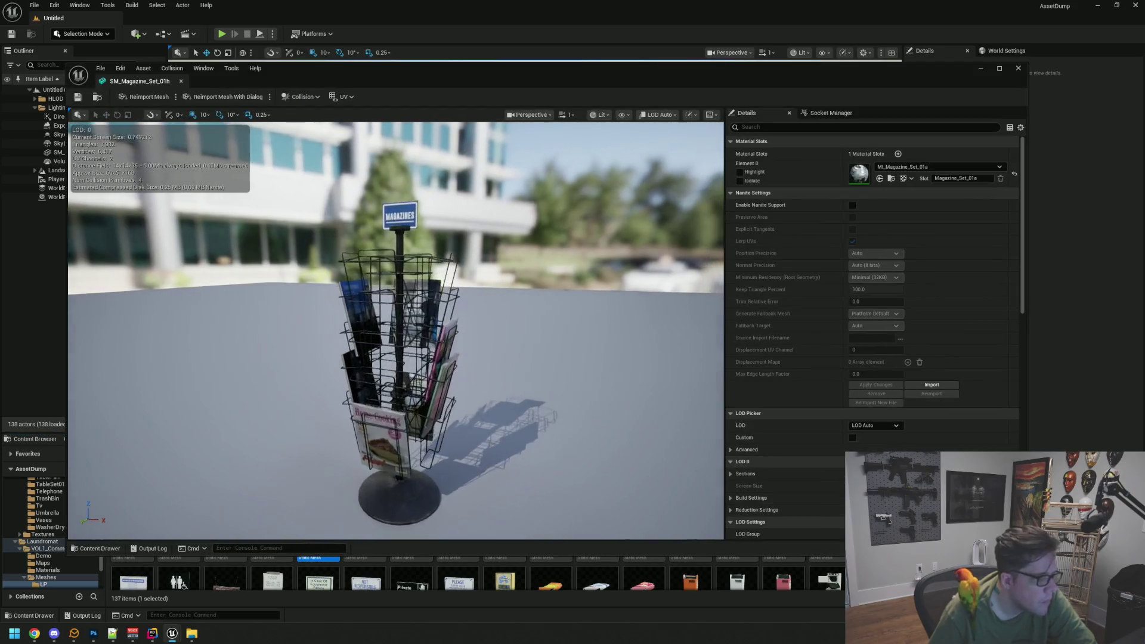
{"action": "scroll", "coordinate": [396, 331], "scroll_direction": "down", "scroll_amount": 10}
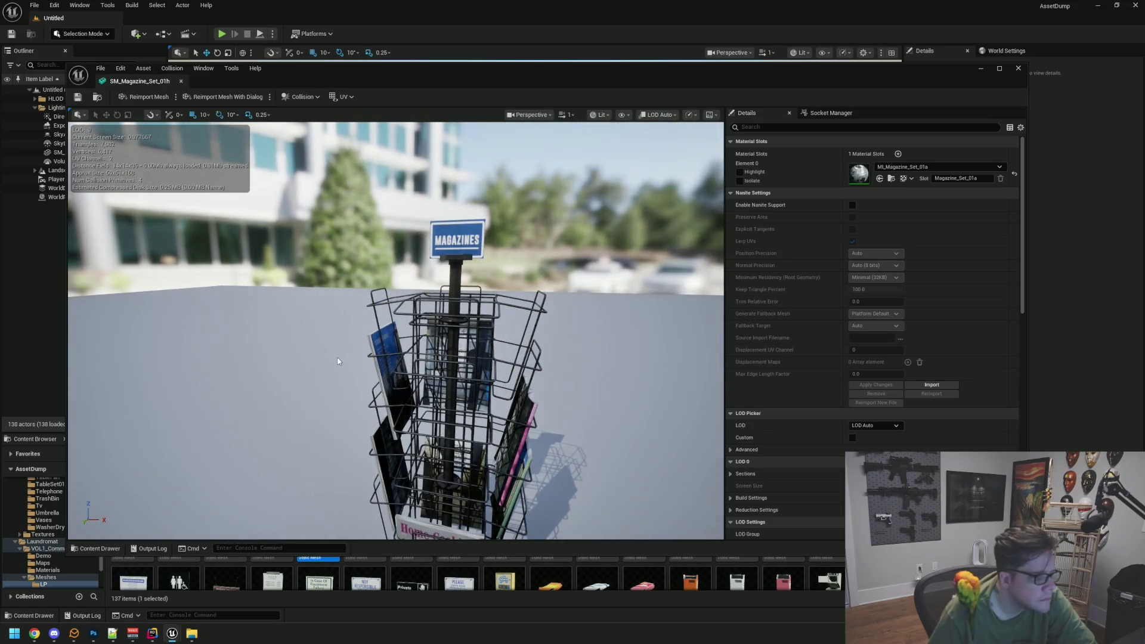
{"action": "left_click", "coordinate": [181, 81]}
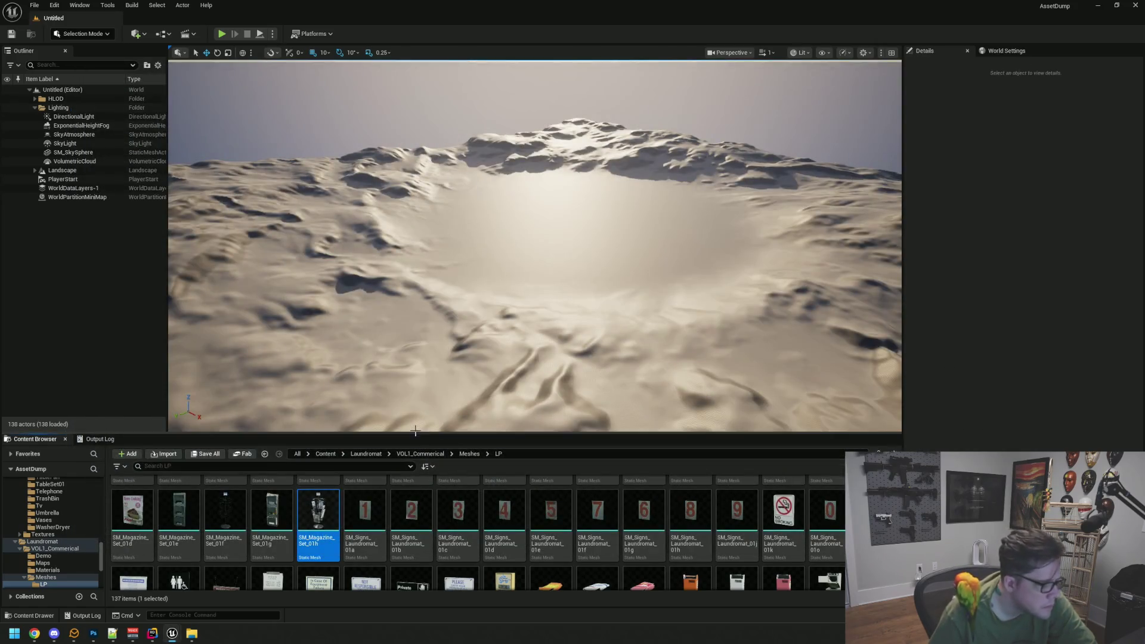
- Enlarge the Content Browser and preview the SM_Magazine_Set_01g wall magazine rack
{"action": "left_click_drag", "start_coordinate": [390, 433], "coordinate": [390, 284]}
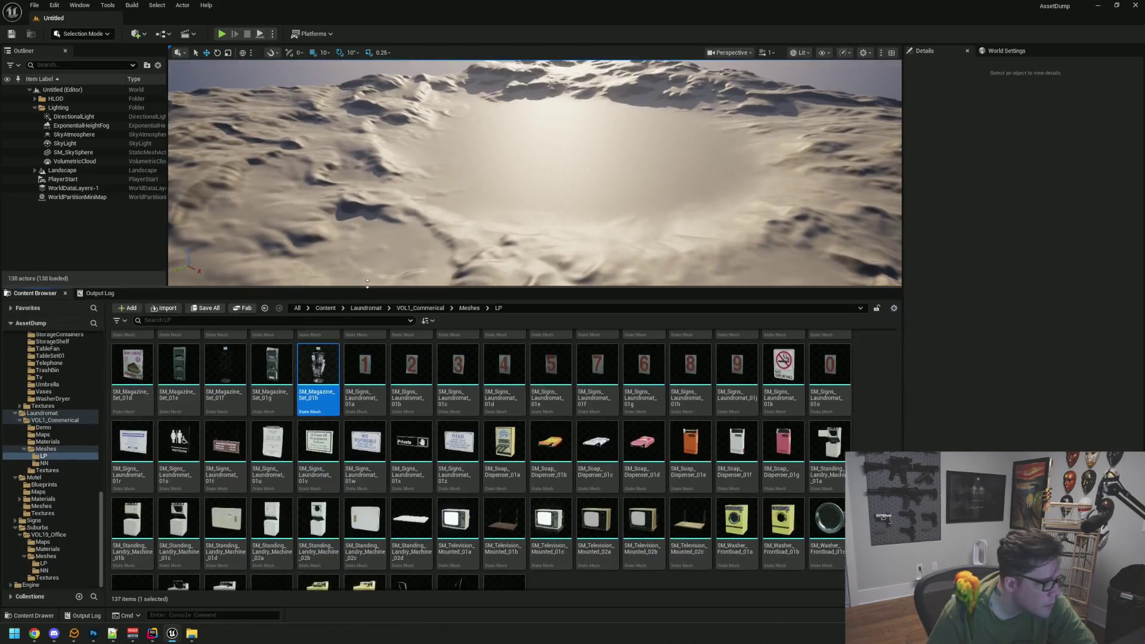
{"action": "left_click", "coordinate": [271, 358]}
{"action": "double_click", "coordinate": [271, 358]}
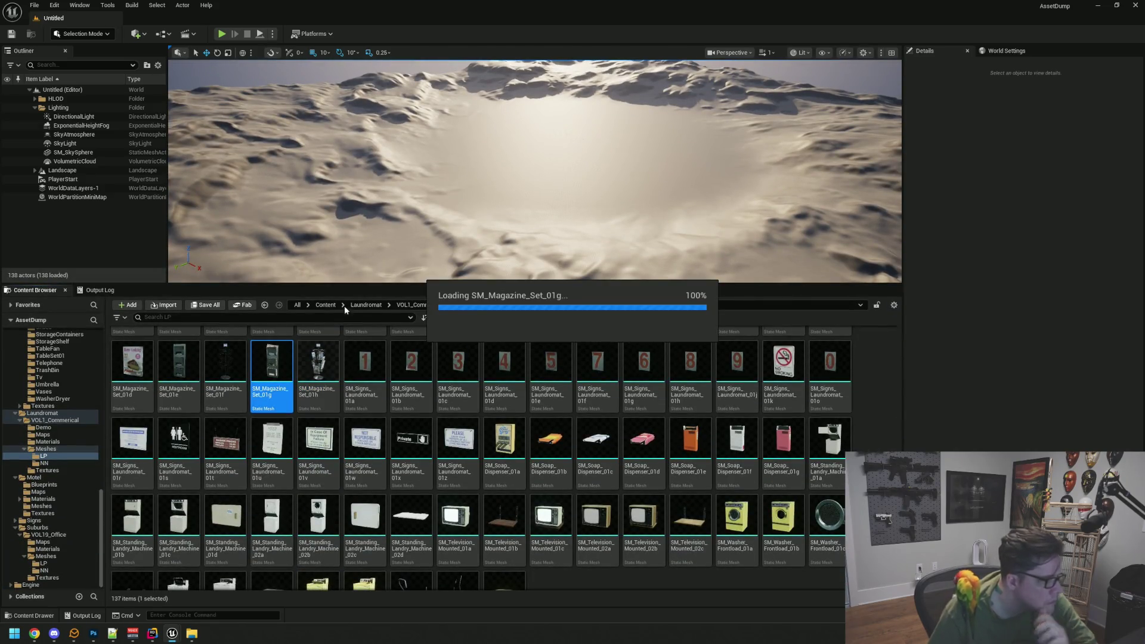
{"action": "scroll", "coordinate": [407, 301], "scroll_direction": "up", "scroll_amount": 3}
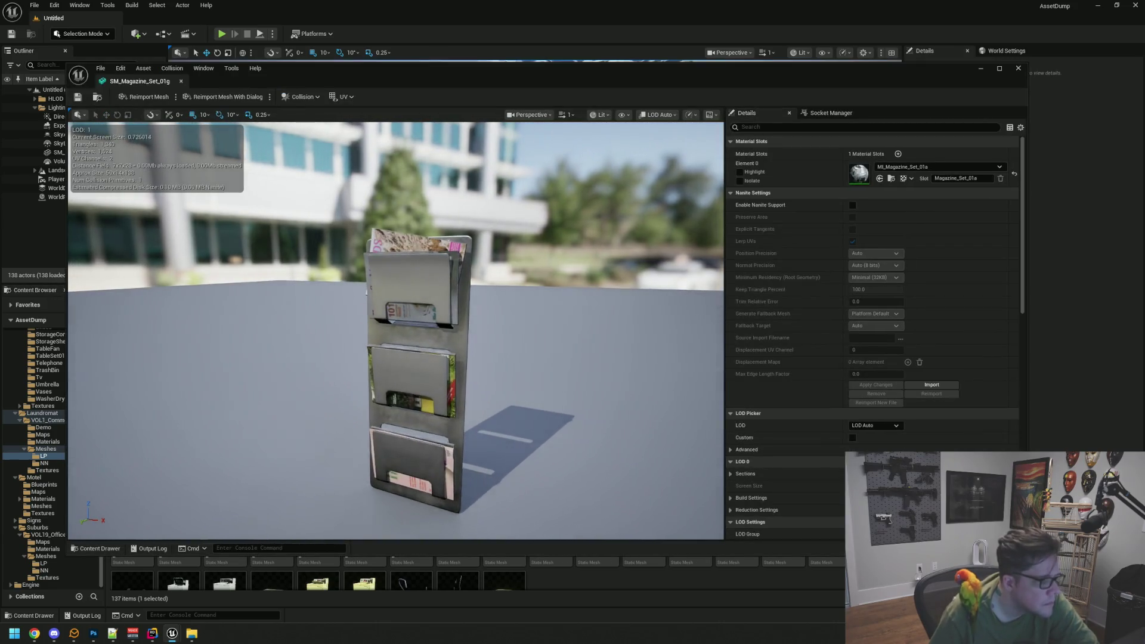
{"action": "left_click_drag", "start_coordinate": [407, 301], "coordinate": [389, 298]}
{"action": "left_click", "coordinate": [180, 81]}
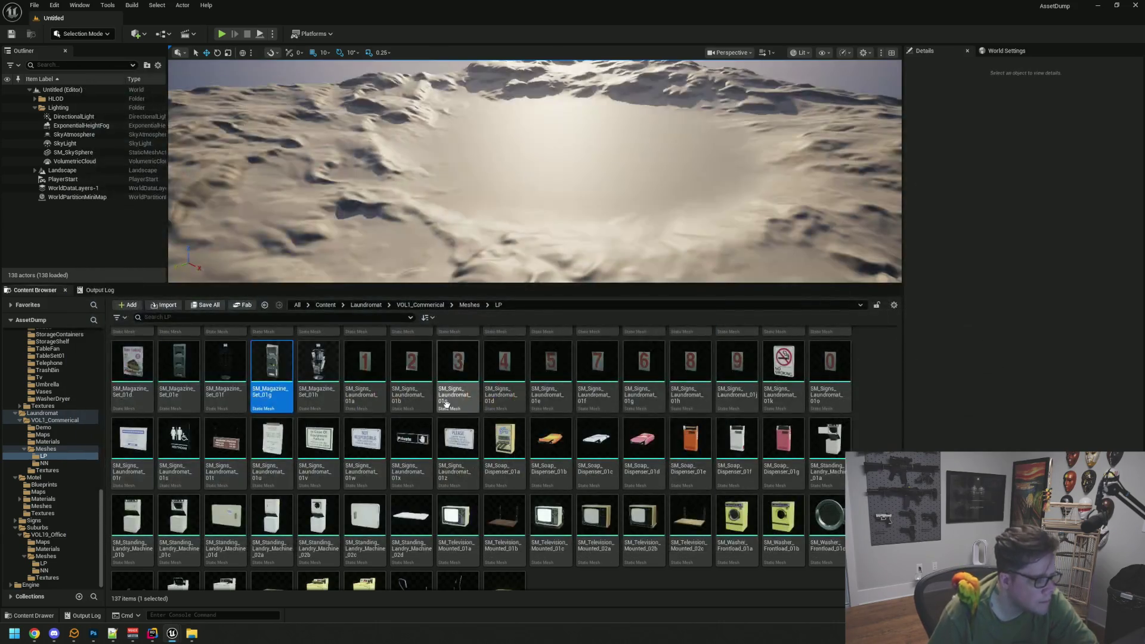
- Preview the SM_Signs_Laundromat_01x Private sign mesh, then clear the asset selection
{"action": "double_click", "coordinate": [411, 440]}
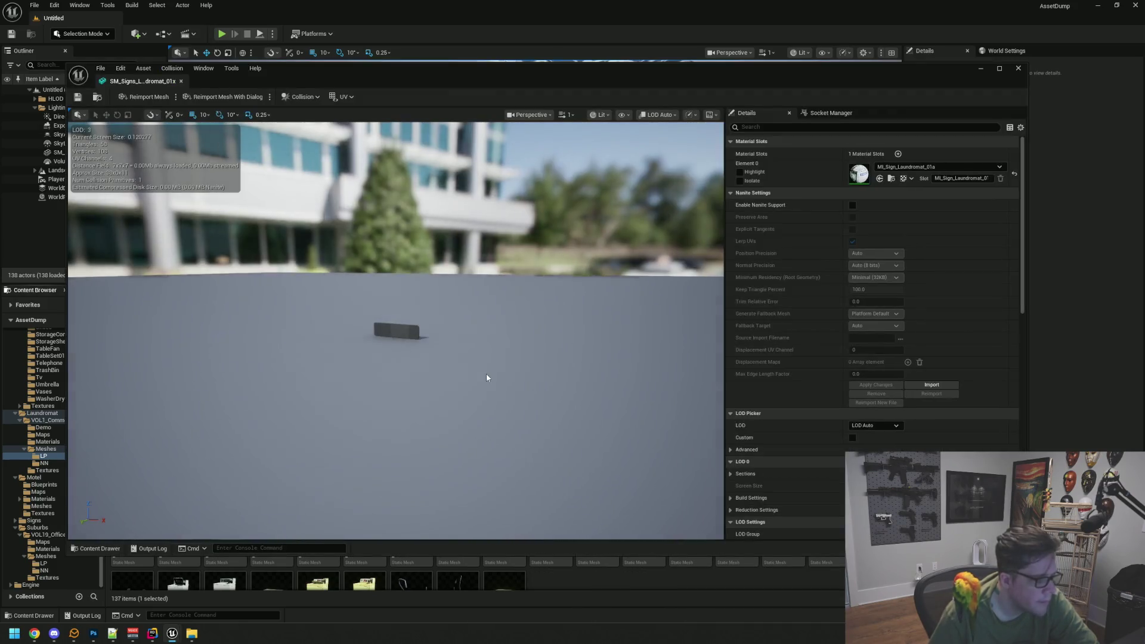
{"action": "mouse_move", "coordinate": [487, 377]}
{"action": "left_mouse_down"}
{"action": "mouse_move", "coordinate": [471, 382]}
{"action": "mouse_move", "coordinate": [489, 375]}
{"action": "left_mouse_up"}
{"action": "scroll", "coordinate": [483, 377], "scroll_direction": "up", "scroll_amount": 3}
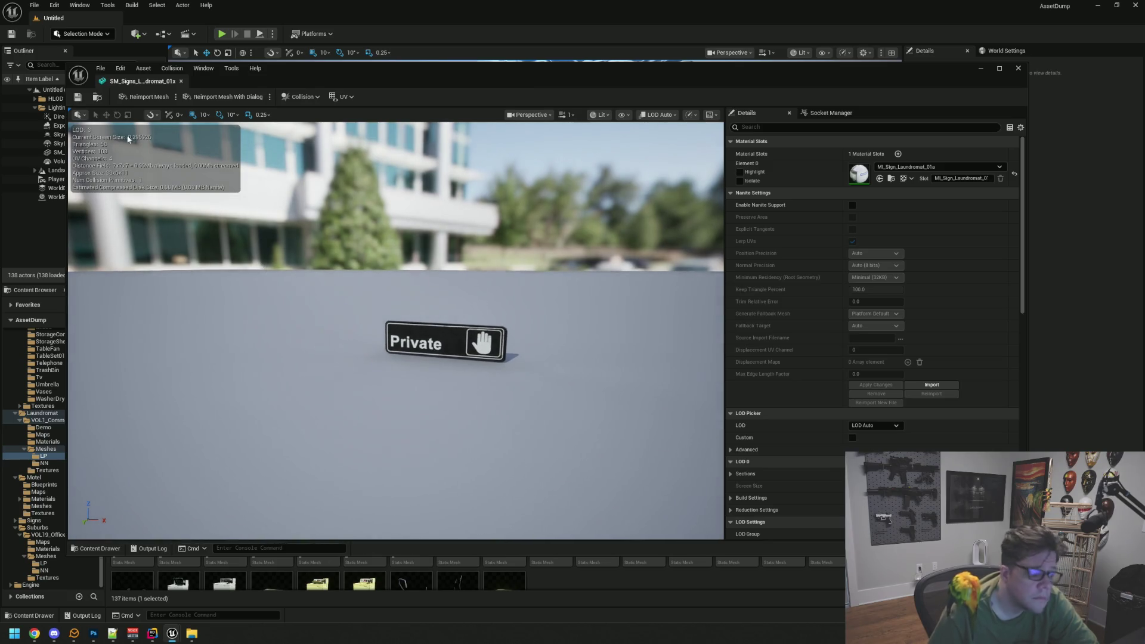
{"action": "left_click", "coordinate": [181, 81]}
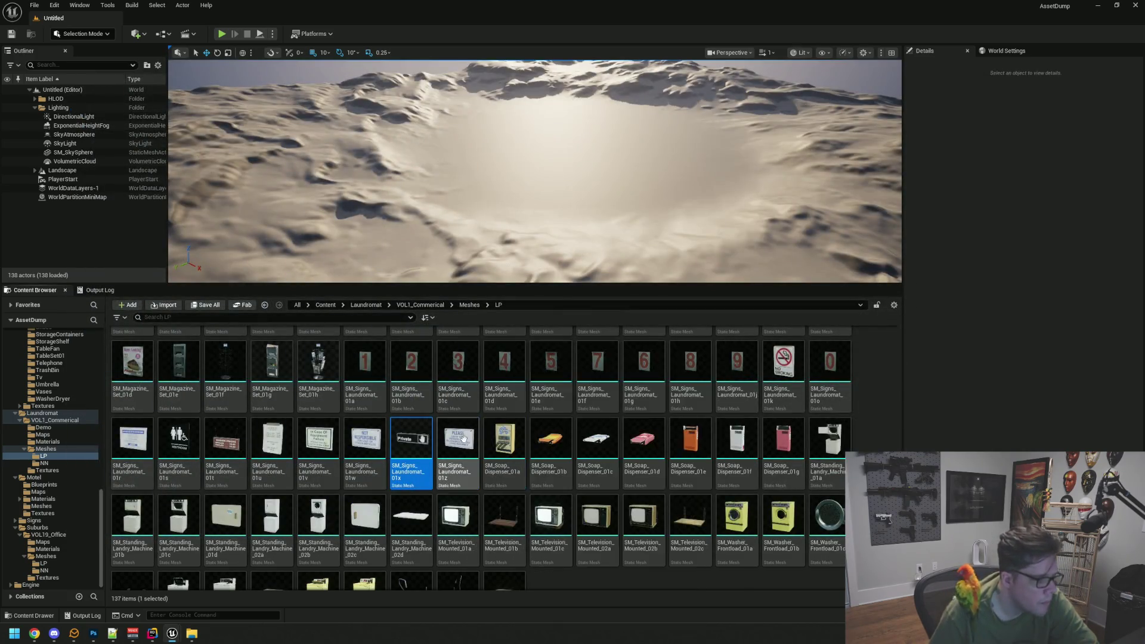
{"action": "left_click", "coordinate": [665, 575]}
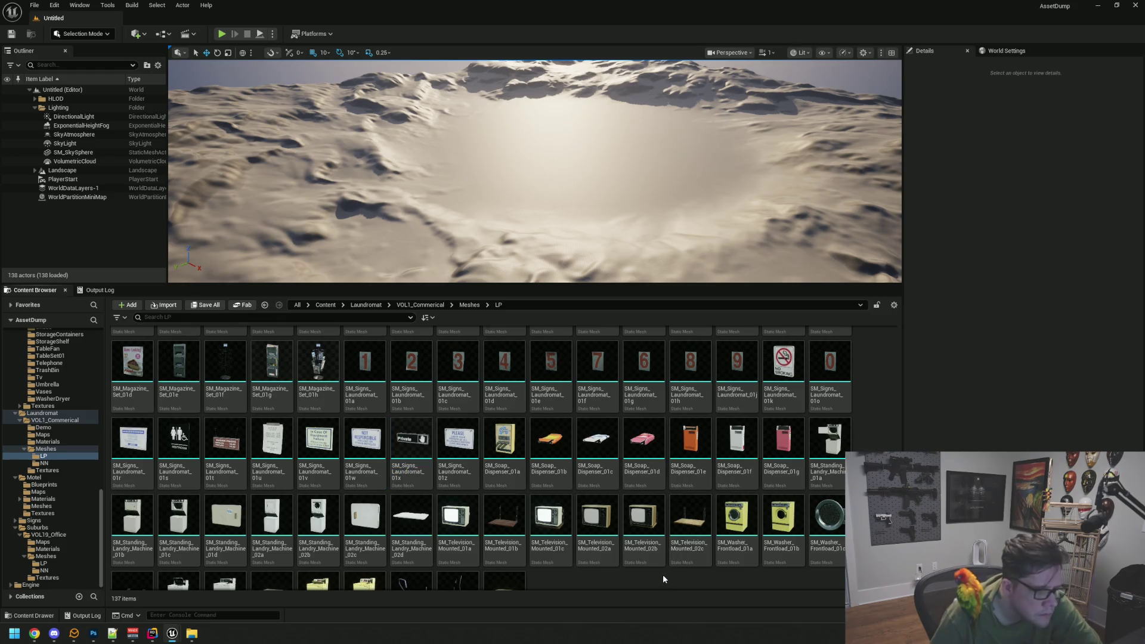
{"action": "scroll", "coordinate": [661, 571], "scroll_direction": "down", "scroll_amount": 2}
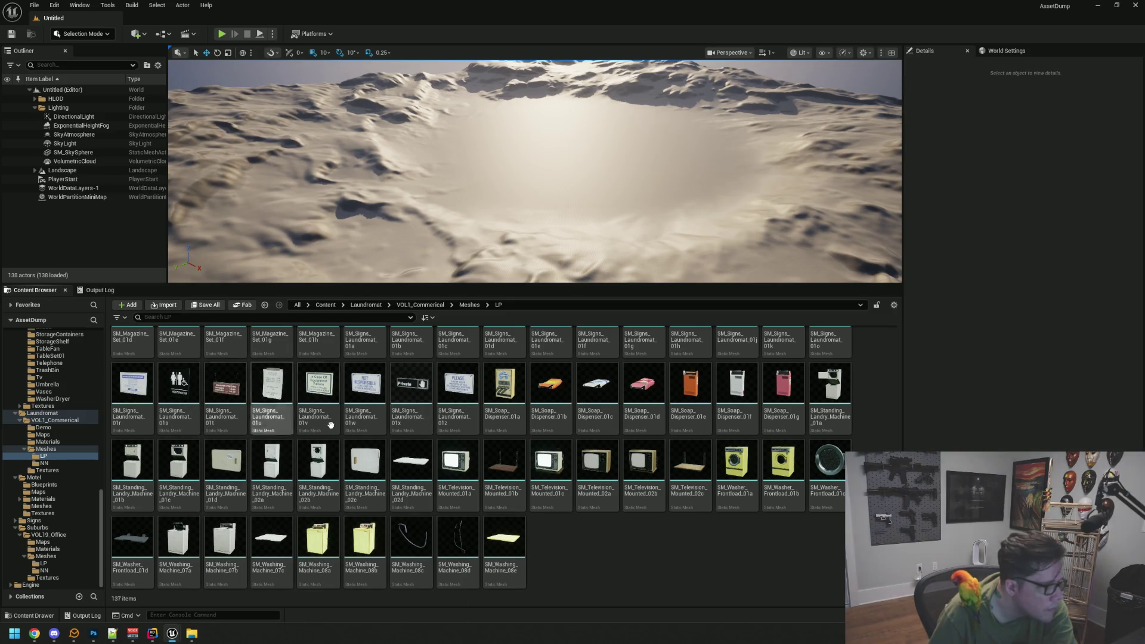
{"action": "scroll", "coordinate": [424, 446], "scroll_direction": "up", "scroll_amount": 1}
{"action": "left_click", "coordinate": [425, 446]}
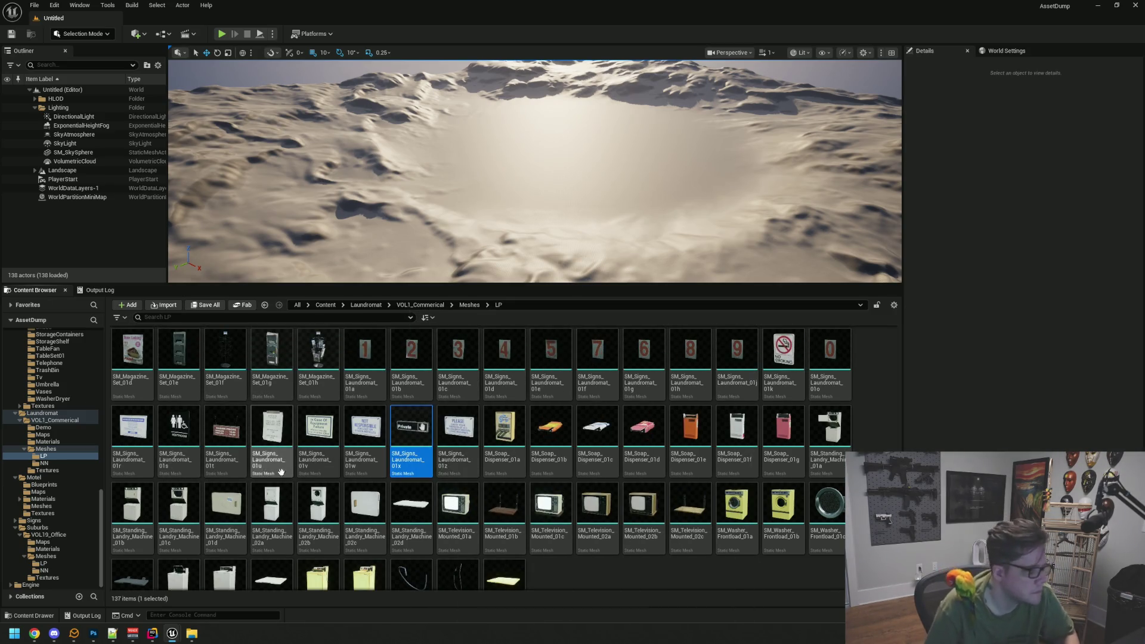
{"action": "left_click", "coordinate": [186, 439], "text": "ctrl"}
{"action": "scroll", "coordinate": [269, 436], "scroll_direction": "up", "scroll_amount": 2}
{"action": "left_click", "coordinate": [303, 432], "text": "ctrl"}
{"action": "left_click", "coordinate": [275, 429], "text": "ctrl"}
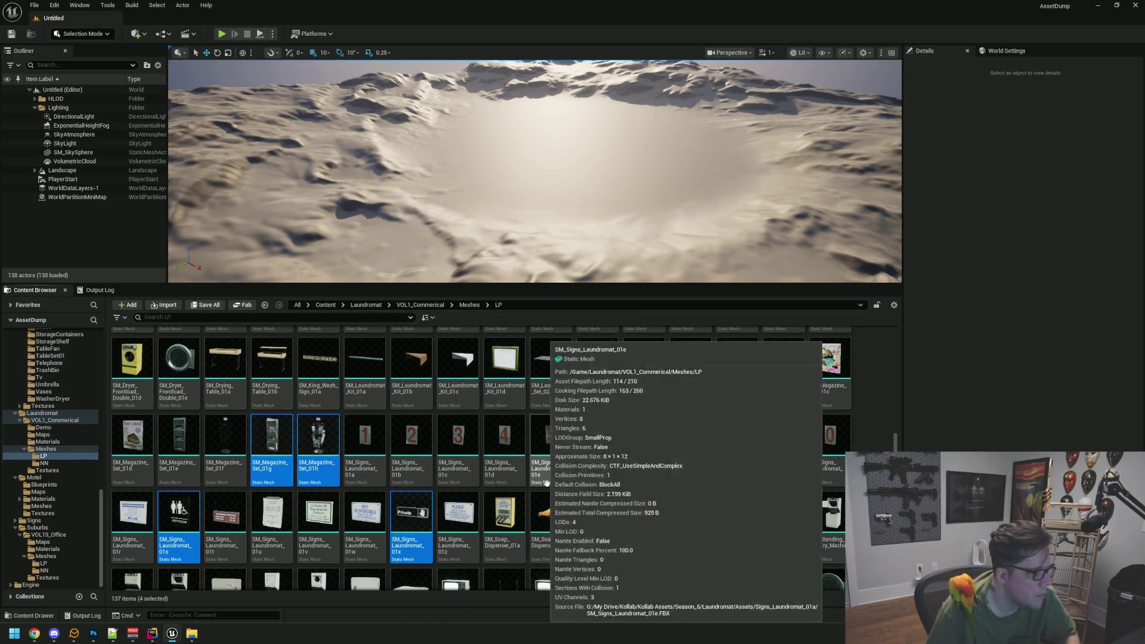
{"action": "scroll", "coordinate": [716, 537], "scroll_direction": "down", "scroll_amount": 2}
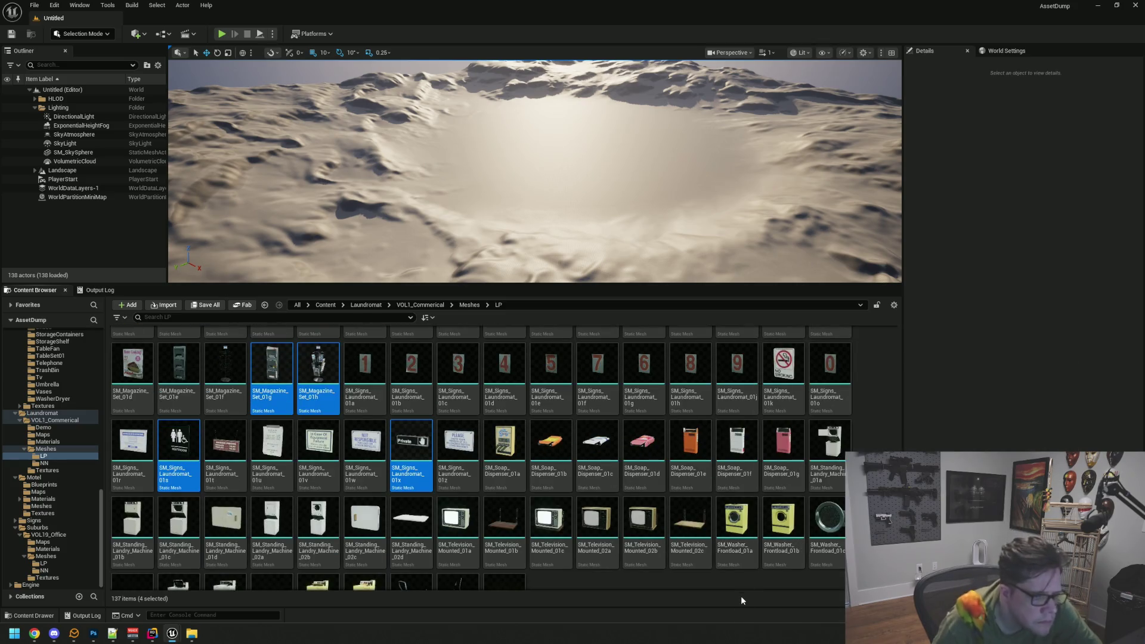
{"action": "scroll", "coordinate": [716, 576], "scroll_direction": "down", "scroll_amount": 1}
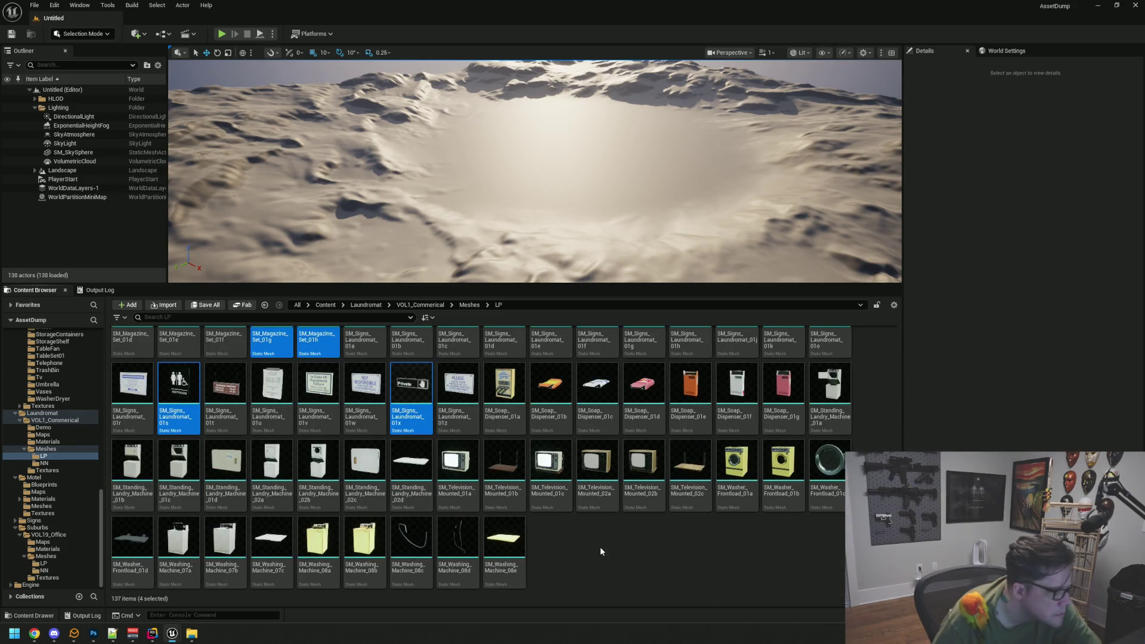
{"action": "scroll", "coordinate": [582, 546], "scroll_direction": "up", "scroll_amount": 3}
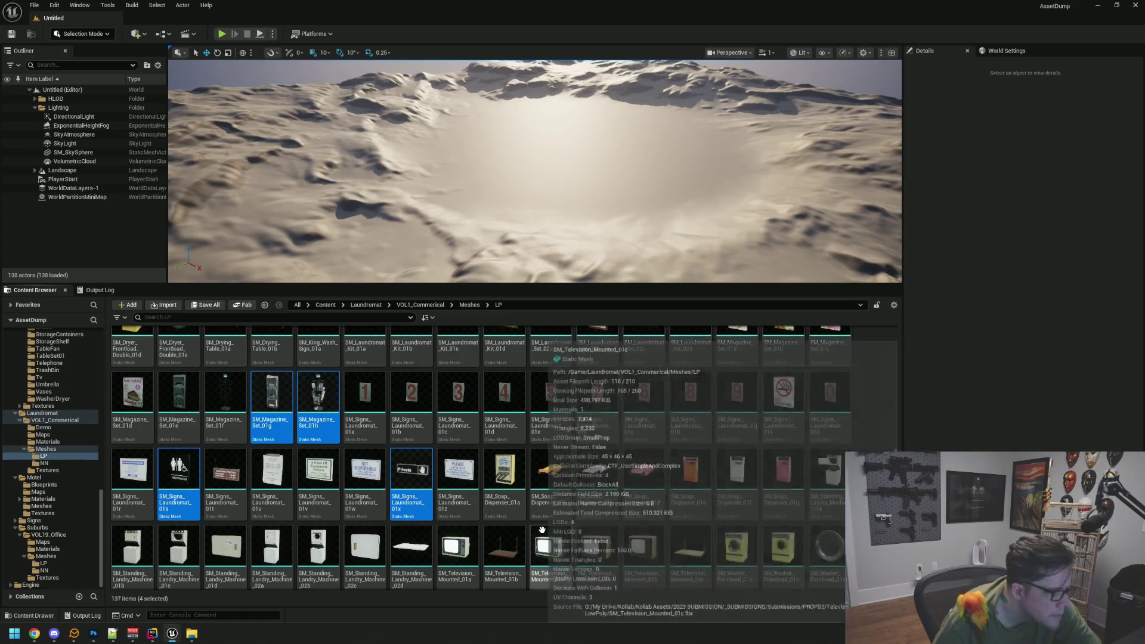
{"action": "scroll", "coordinate": [739, 488], "scroll_direction": "up", "scroll_amount": 3}
{"action": "scroll", "coordinate": [739, 488], "scroll_direction": "up", "scroll_amount": 5}
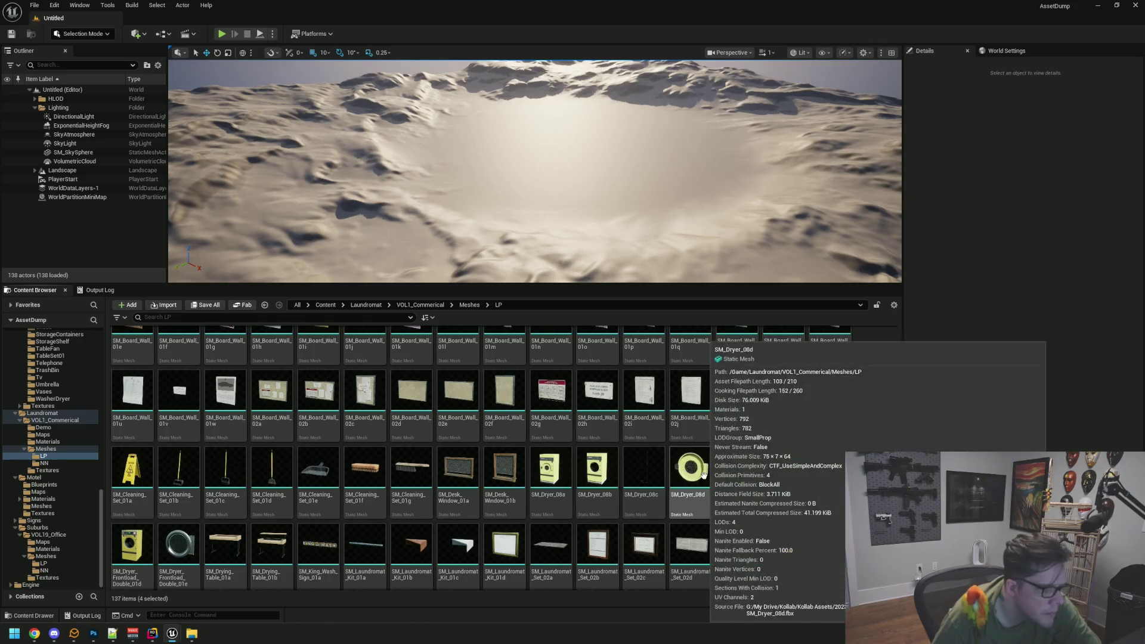
{"action": "scroll", "coordinate": [666, 463], "scroll_direction": "up", "scroll_amount": 2}
{"action": "scroll", "coordinate": [667, 464], "scroll_direction": "up", "scroll_amount": 1}
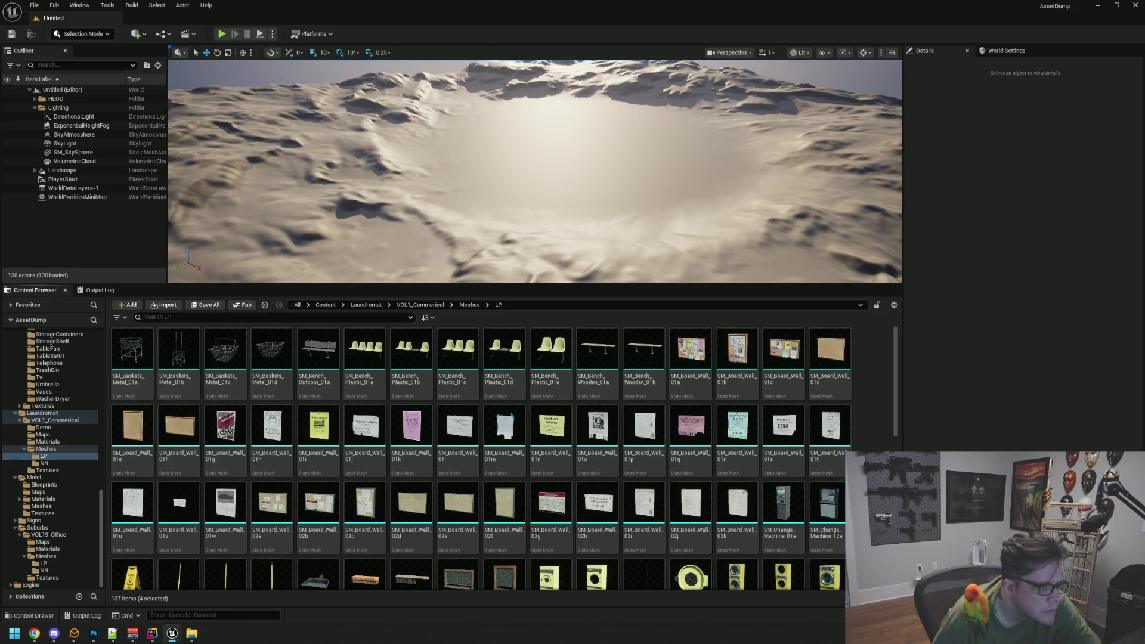
{"action": "scroll", "coordinate": [504, 460], "scroll_direction": "down", "scroll_amount": 10}
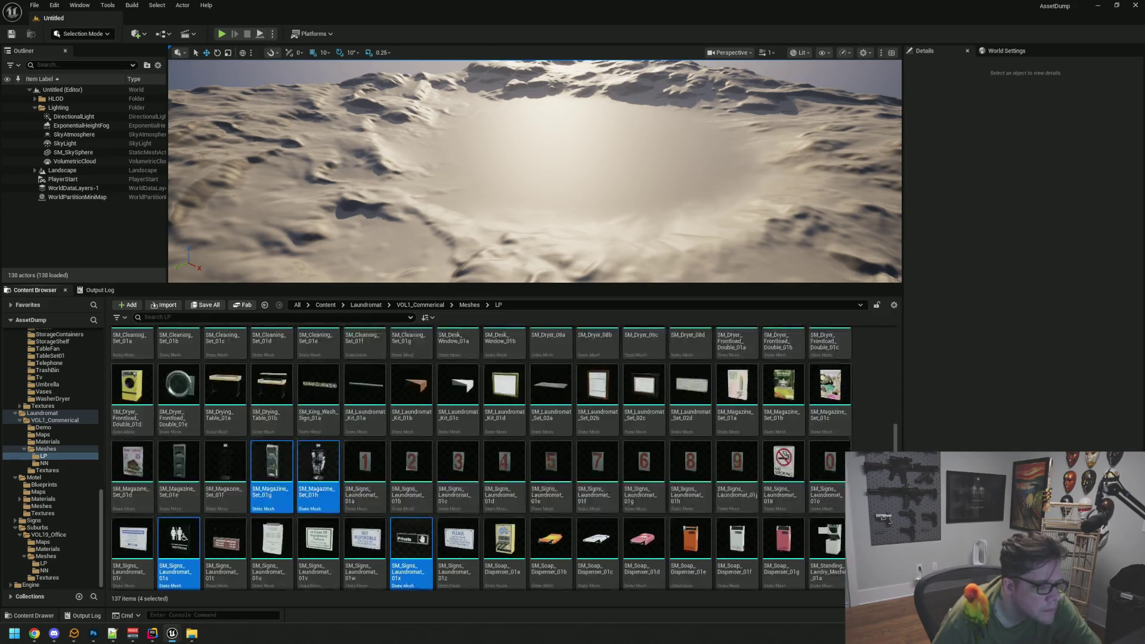
{"action": "scroll", "coordinate": [482, 458], "scroll_direction": "up", "scroll_amount": 1}
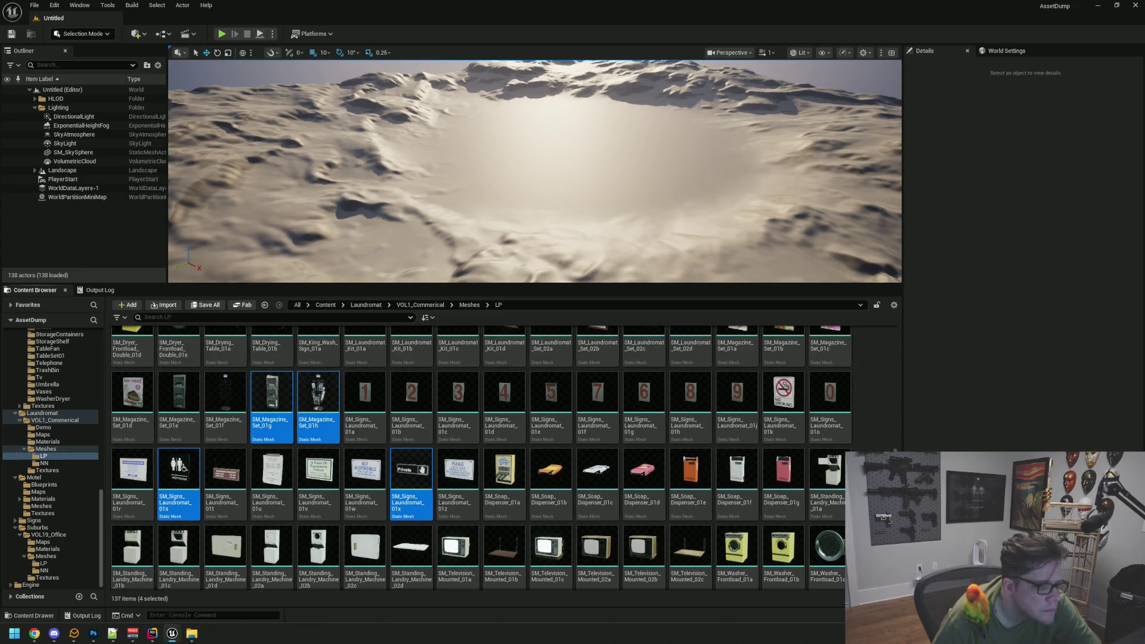
{"action": "scroll", "coordinate": [482, 458], "scroll_direction": "down", "scroll_amount": 1}
{"action": "scroll", "coordinate": [482, 458], "scroll_direction": "down", "scroll_amount": 2}
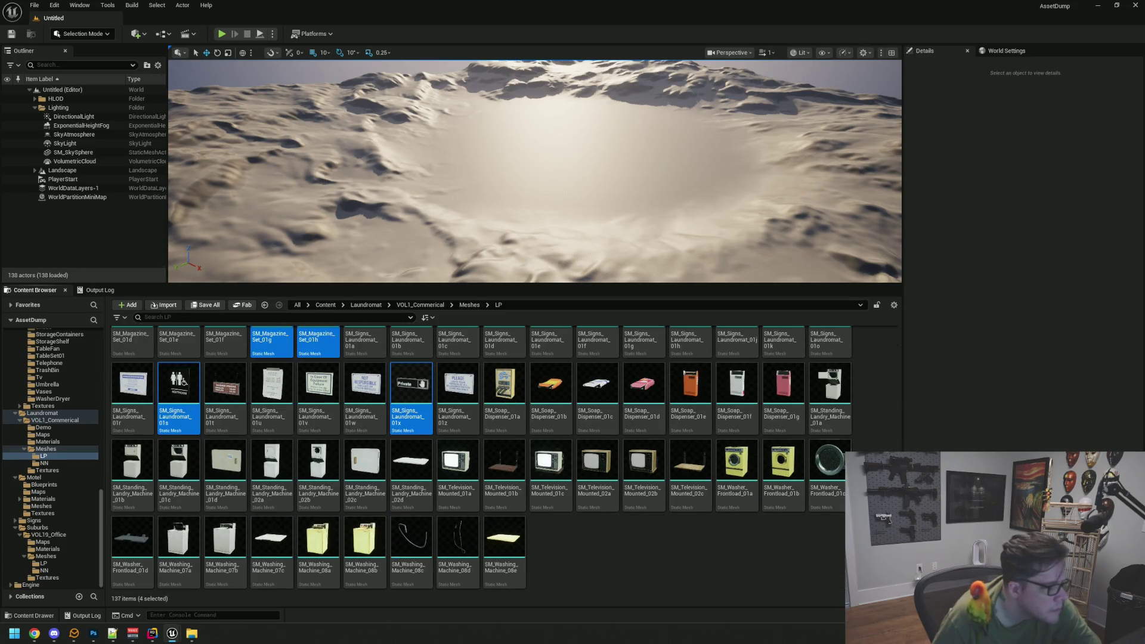
- Migrate the two magazine racks and two laundromat signs to WTTGSD's Content folder via Asset Actions
{"action": "right_click", "coordinate": [406, 388]}
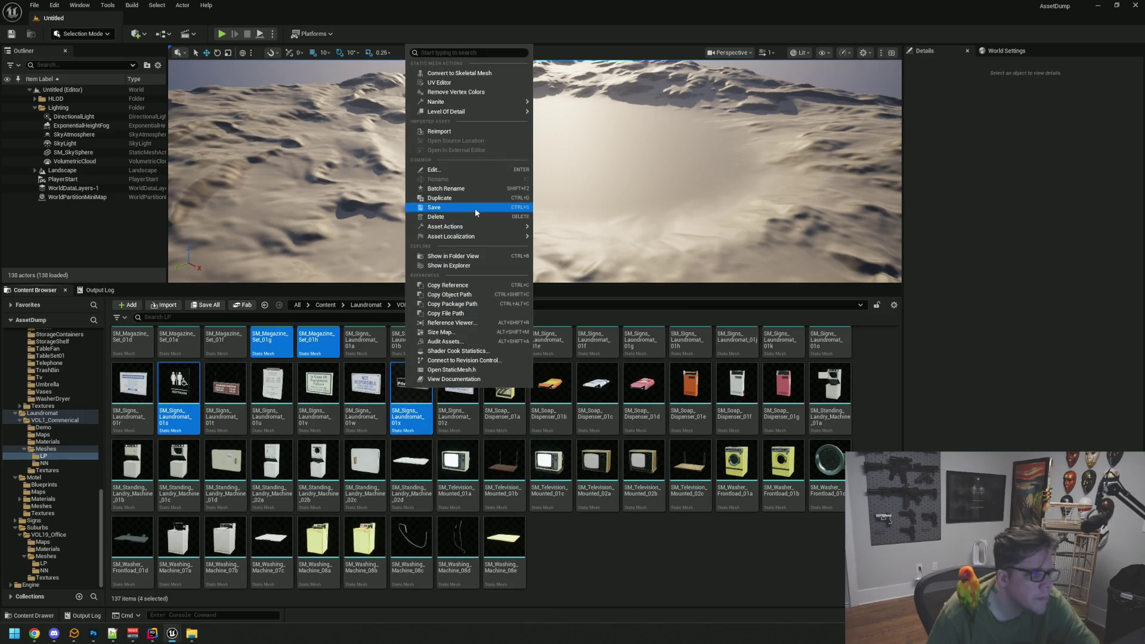
{"action": "mouse_move", "coordinate": [475, 230]}
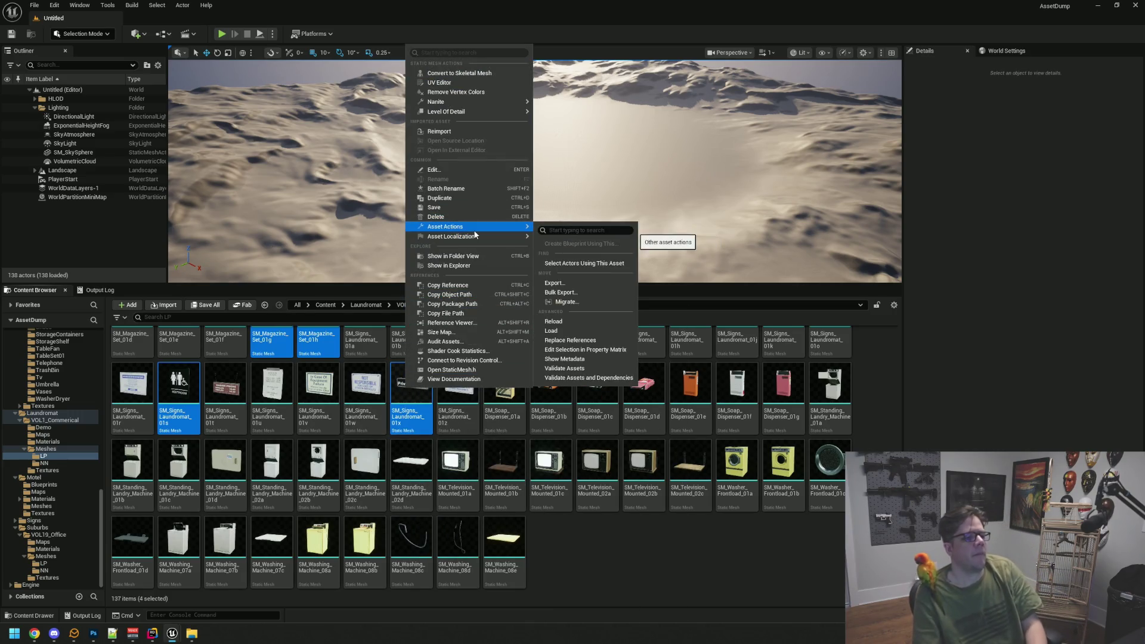
{"action": "left_click", "coordinate": [591, 301]}
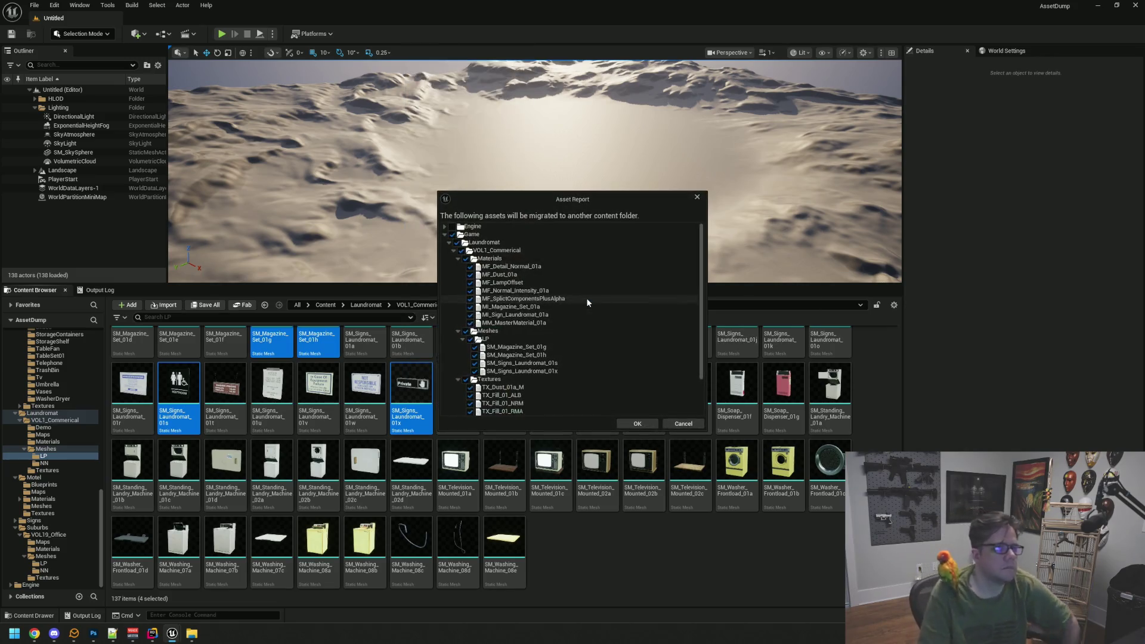
{"action": "left_click", "coordinate": [656, 422]}
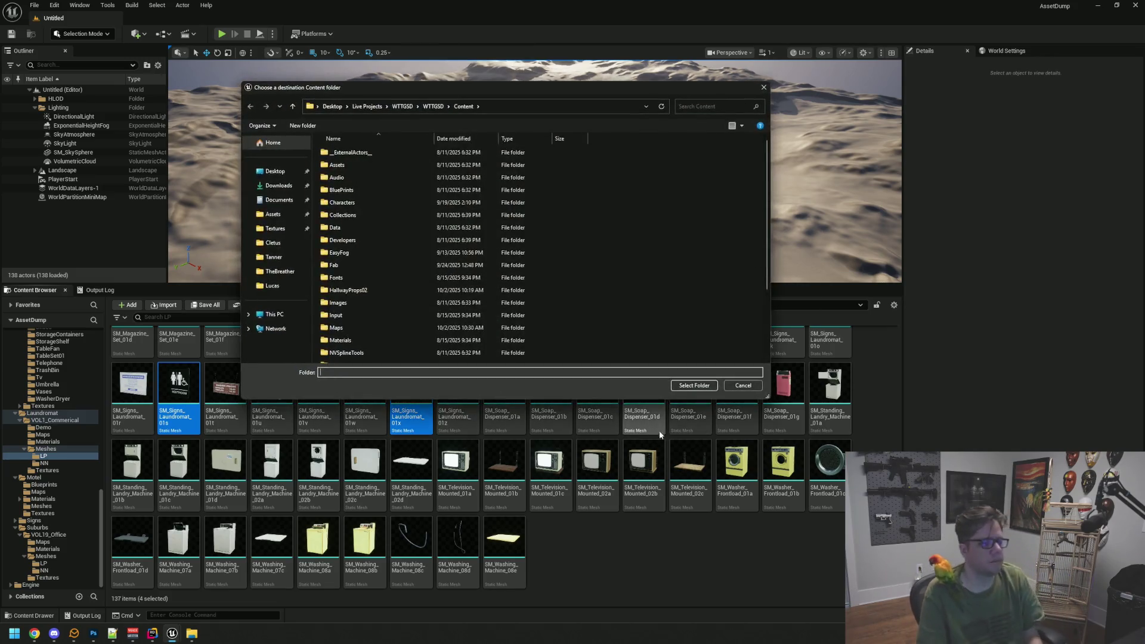
{"action": "left_click", "coordinate": [687, 384]}
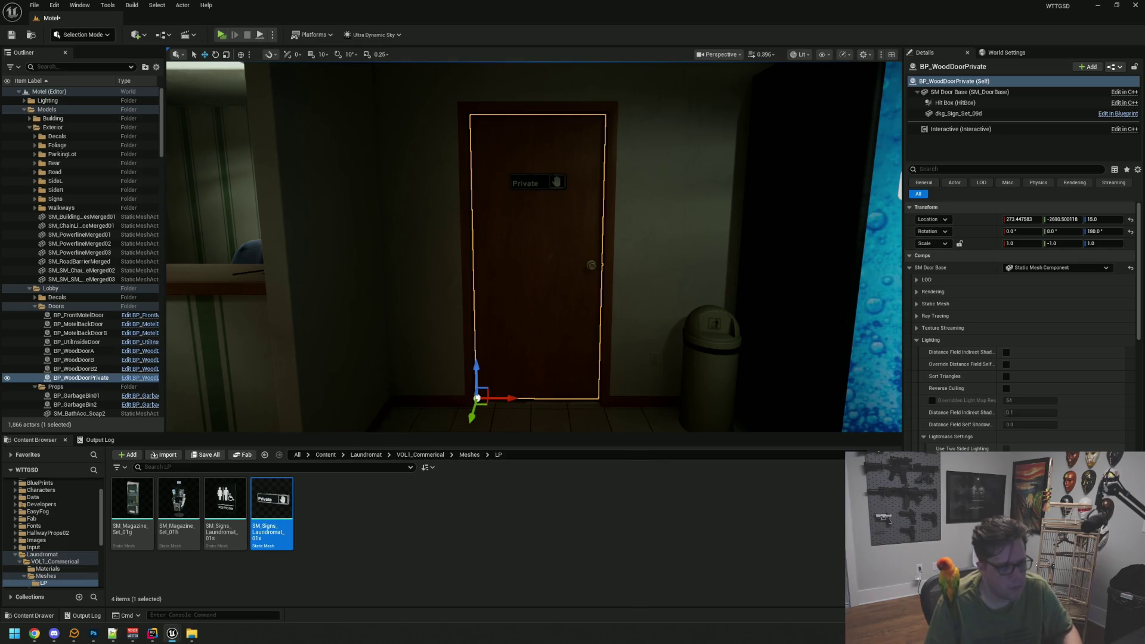
- Frame the viewport on the Private door and launch Play in Standalone
{"action": "key", "text": "Up"}
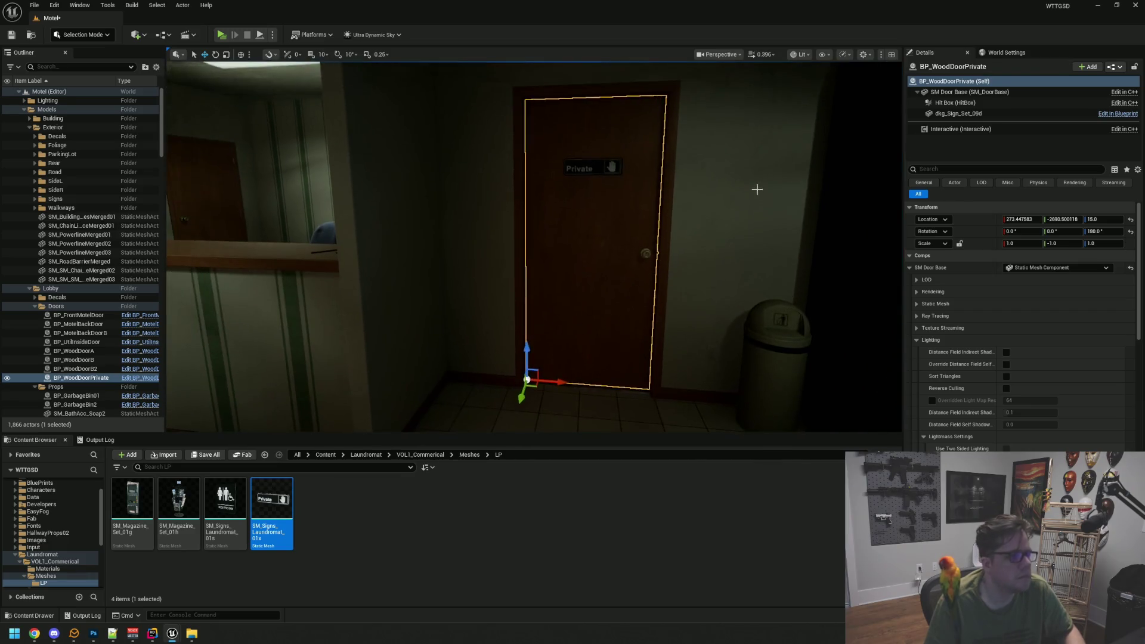
{"action": "key", "text": "Escape"}
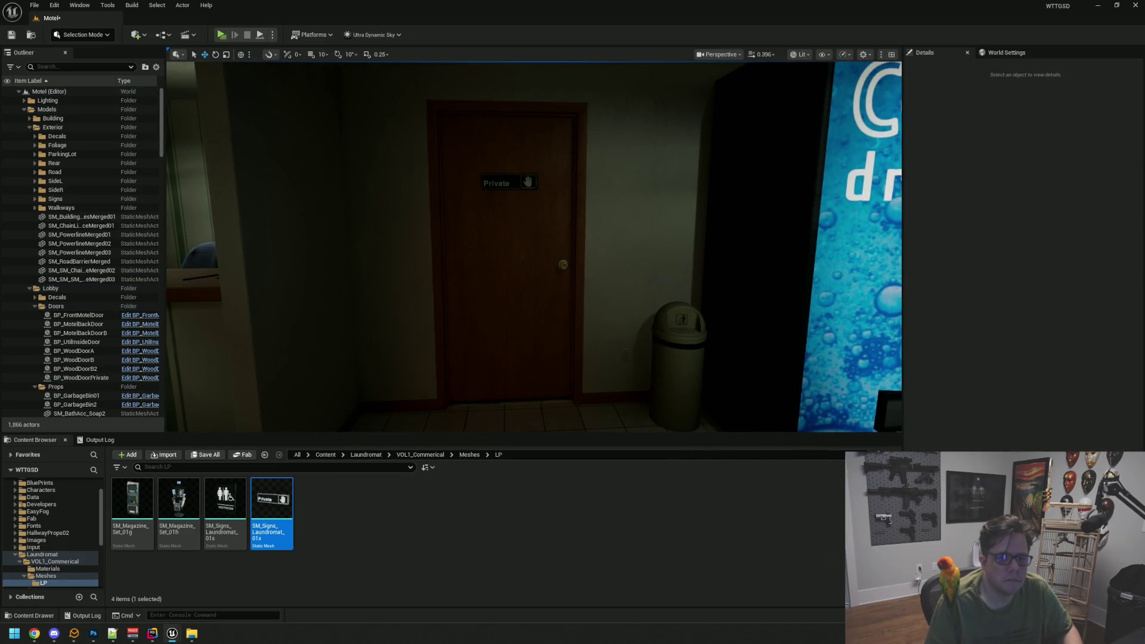
{"action": "key", "text": "Left"}
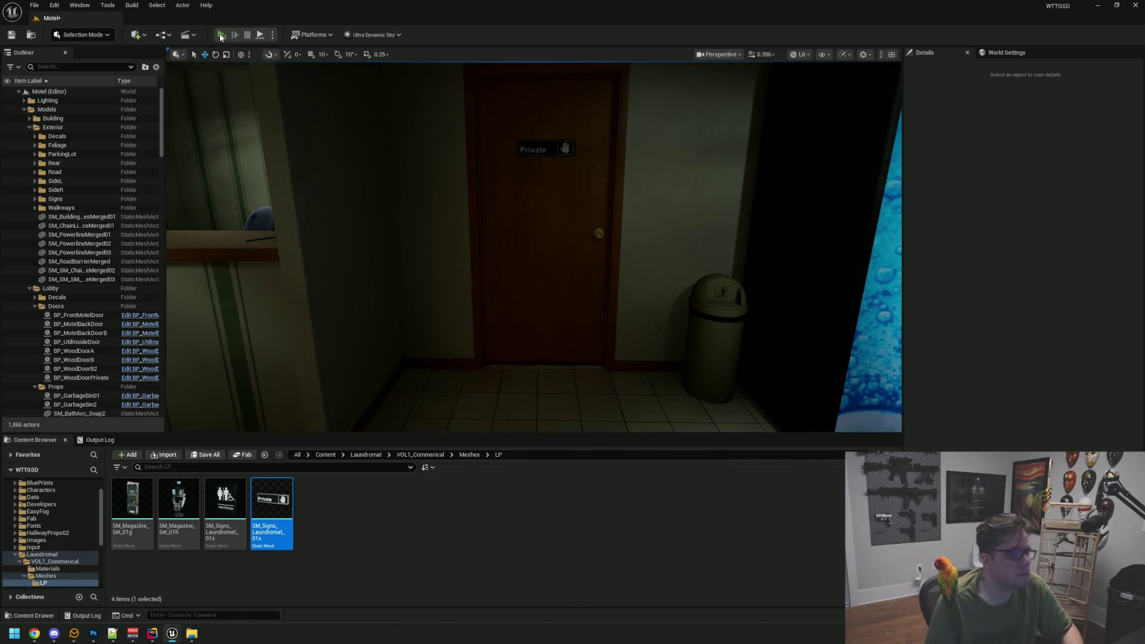
{"action": "left_click", "coordinate": [221, 36]}
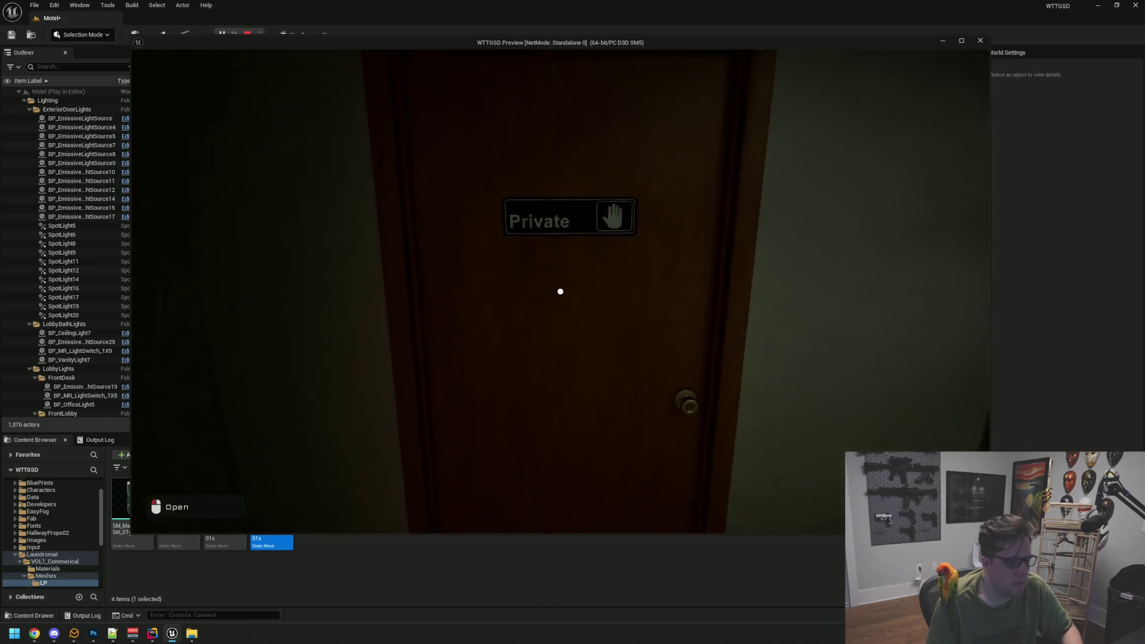
- Open and close the Private door in play, end the preview, and fly toward the next door
{"action": "left_click", "coordinate": [560, 292]}
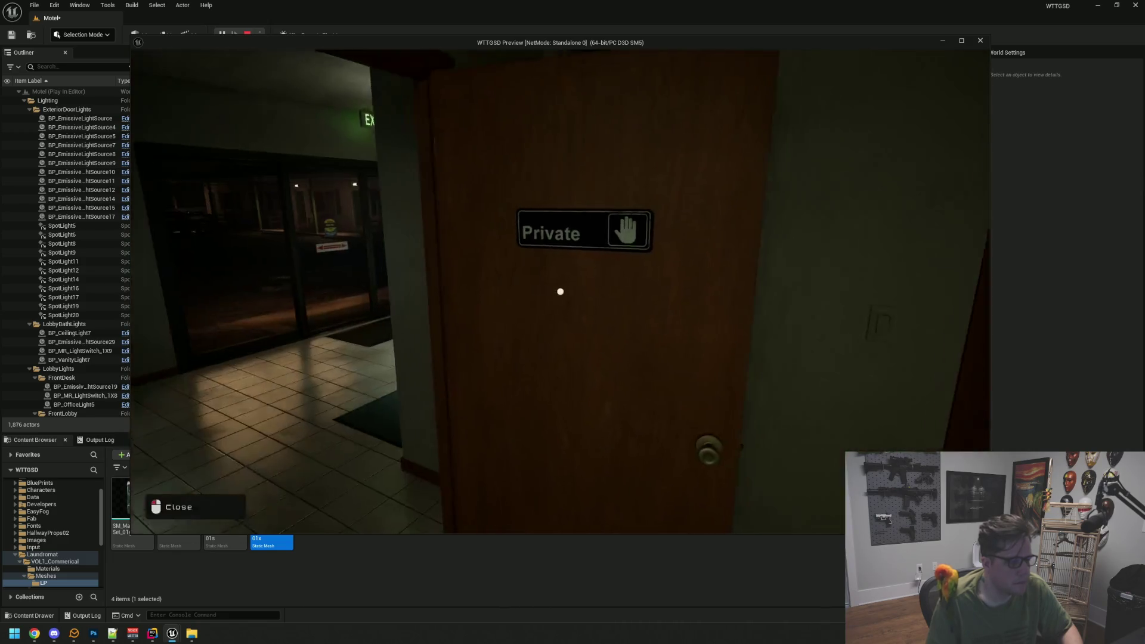
{"action": "left_click", "coordinate": [560, 291]}
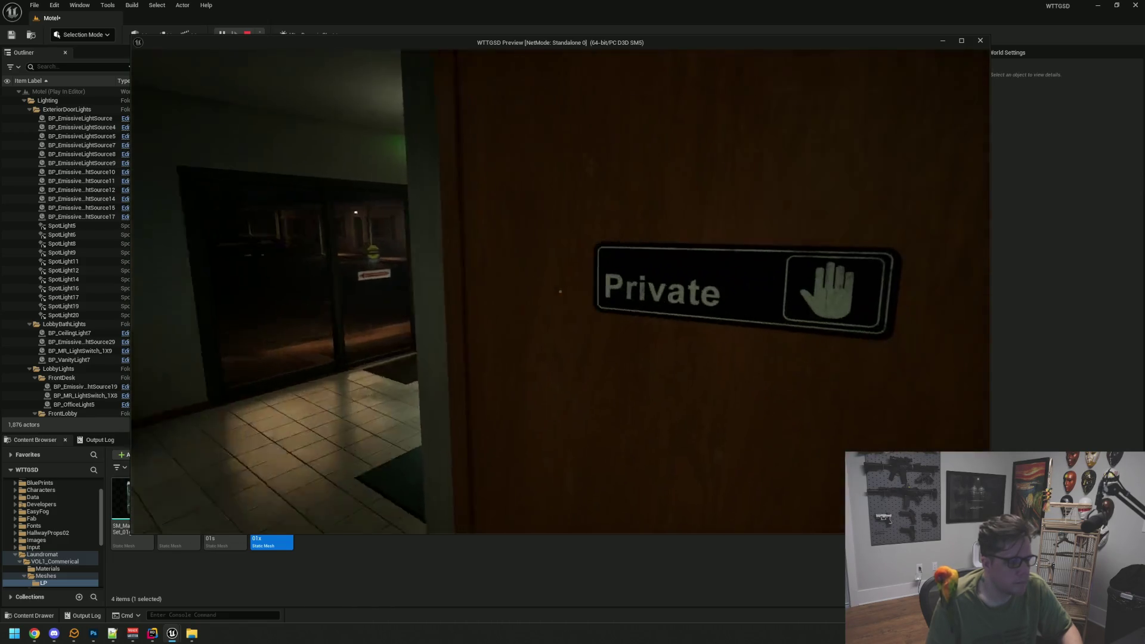
{"action": "key", "text": "s"}
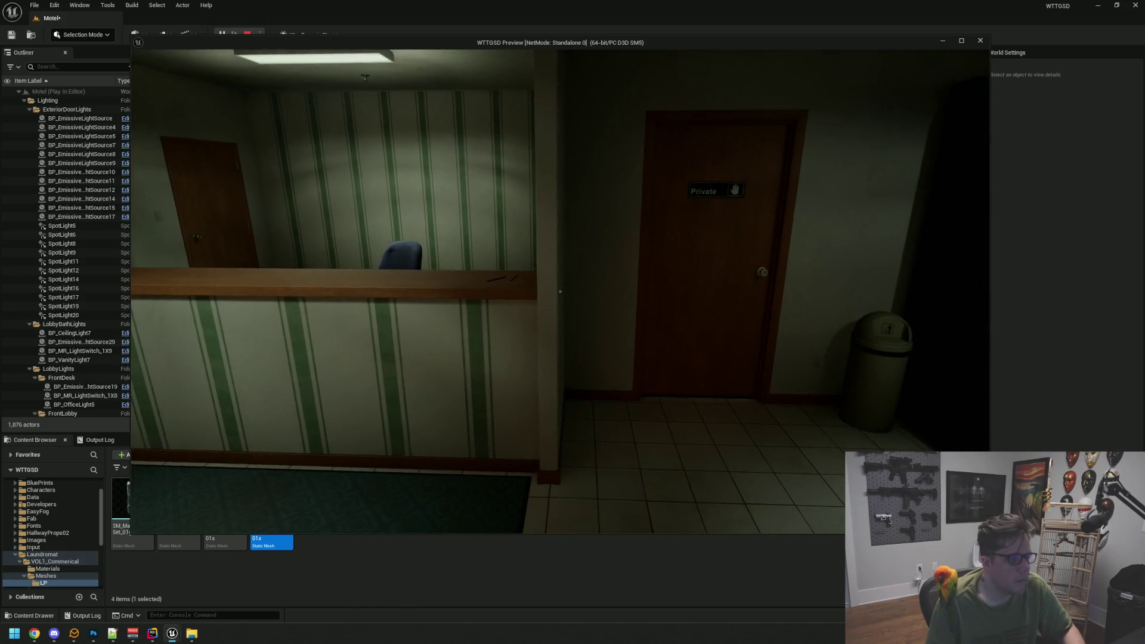
{"action": "key", "text": "Escape"}
{"action": "mouse_move", "coordinate": [534, 246]}
{"action": "left_mouse_down"}
{"action": "mouse_move", "coordinate": [513, 247]}
{"action": "mouse_move", "coordinate": [525, 247]}
{"action": "mouse_move", "coordinate": [538, 281]}
{"action": "left_mouse_up"}
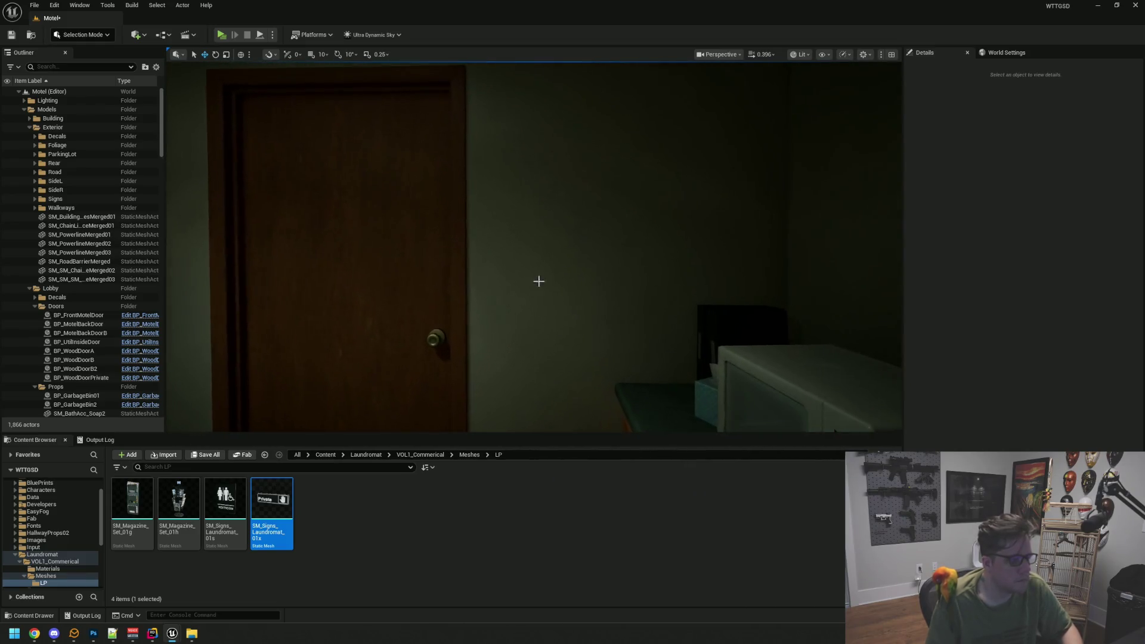
- Place the SM_Signs_Laundromat_01s restroom sign beside the door, rotated to Z 180
{"action": "mouse_move", "coordinate": [229, 505]}
{"action": "left_mouse_down"}
{"action": "mouse_move", "coordinate": [522, 322]}
{"action": "mouse_move", "coordinate": [514, 338]}
{"action": "left_mouse_up"}
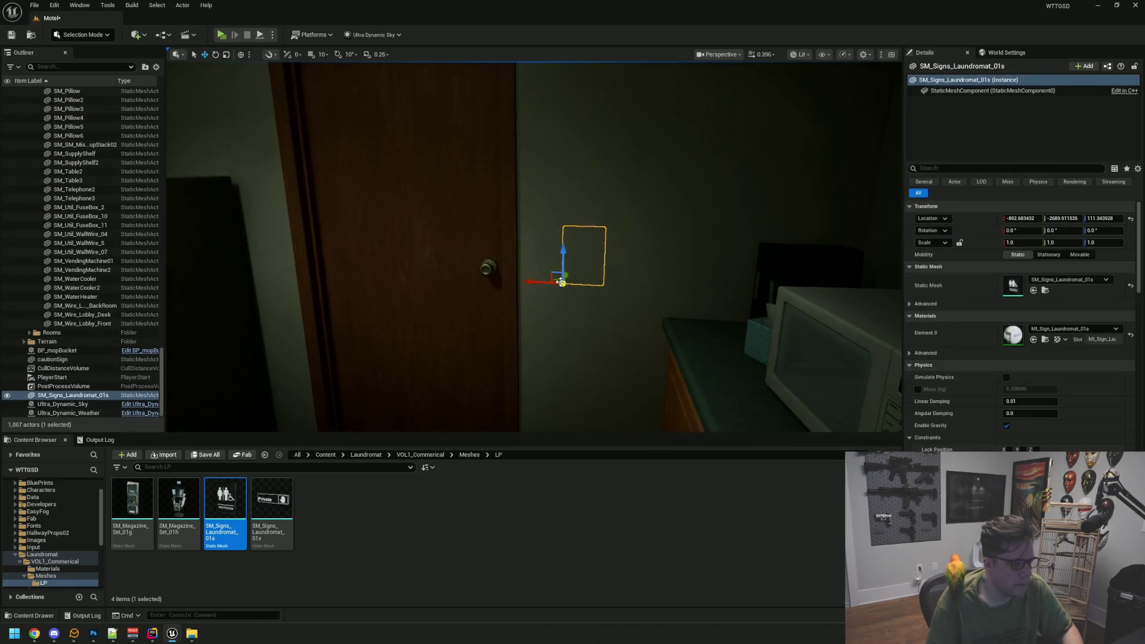
{"action": "key", "text": "f"}
{"action": "left_click_drag", "start_coordinate": [442, 313], "coordinate": [442, 313]}
{"action": "key", "text": "e"}
{"action": "mouse_move", "coordinate": [444, 397]}
{"action": "left_mouse_down"}
{"action": "mouse_move", "coordinate": [477, 400]}
{"action": "mouse_move", "coordinate": [496, 386]}
{"action": "left_mouse_up"}
{"action": "left_click", "coordinate": [1102, 230]}
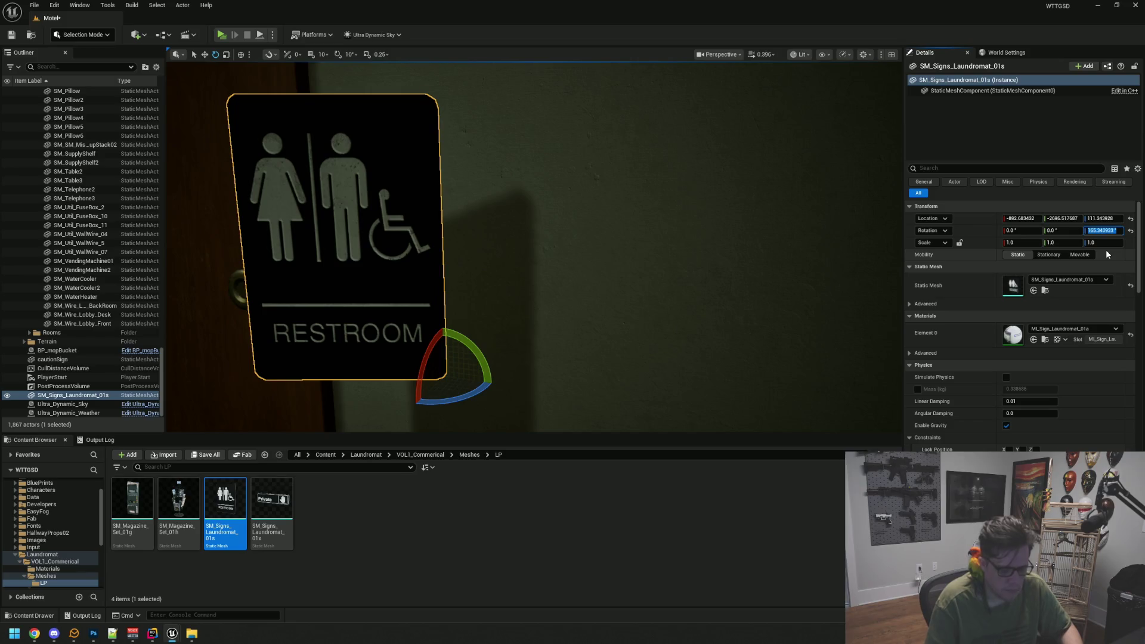
{"action": "key", "text": "Return"}
{"action": "key", "text": "f"}
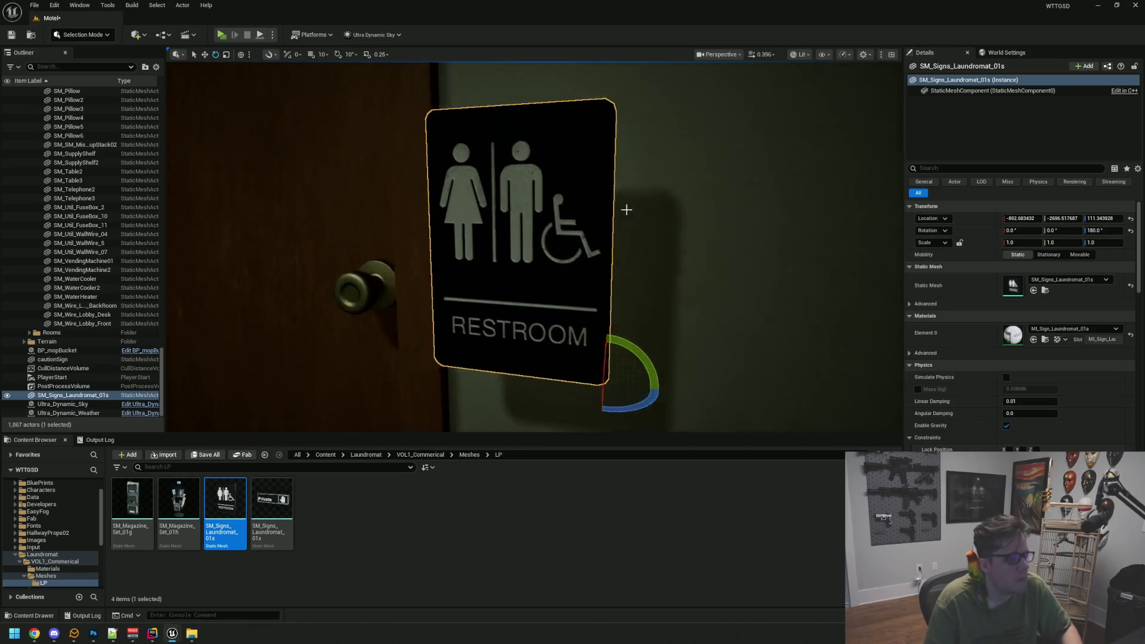
- Slide the restroom sign flush against the wall
{"action": "key", "text": "w"}
{"action": "left_click_drag", "start_coordinate": [590, 294], "coordinate": [605, 312]}
{"action": "key", "text": "f"}
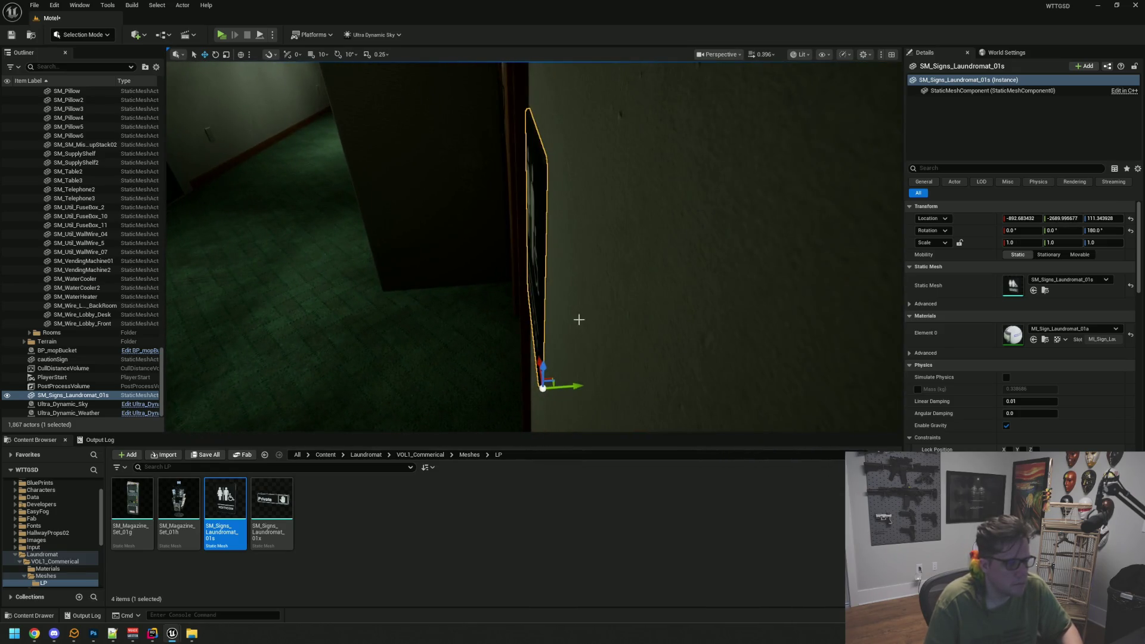
{"action": "left_click_drag", "start_coordinate": [577, 387], "coordinate": [580, 386]}
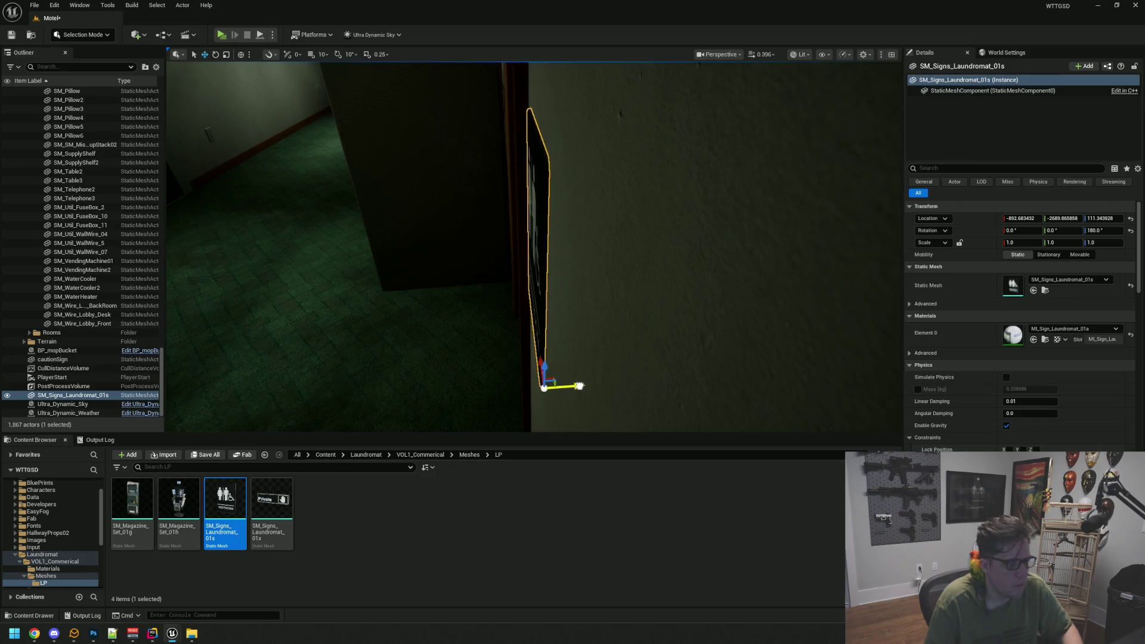
{"action": "key", "text": "Escape"}
- Adjust the restroom sign's height, lowering it to about Z 150, and check its position
{"action": "left_click_drag", "start_coordinate": [463, 306], "coordinate": [463, 307]}
{"action": "left_click_drag", "start_coordinate": [549, 294], "coordinate": [549, 294]}
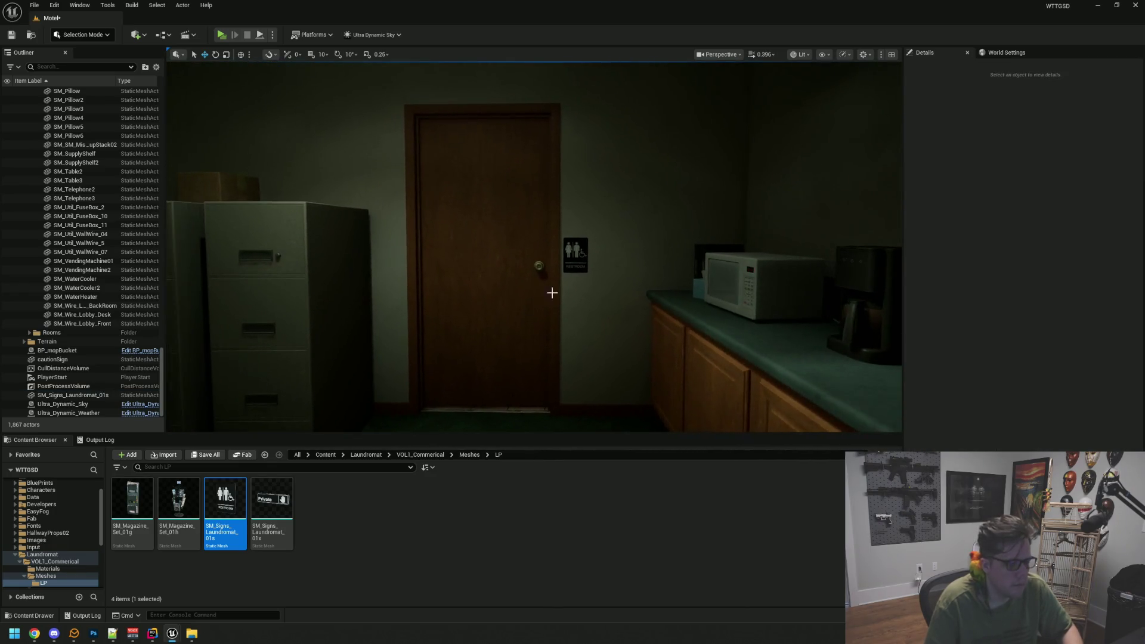
{"action": "left_click", "coordinate": [589, 240]}
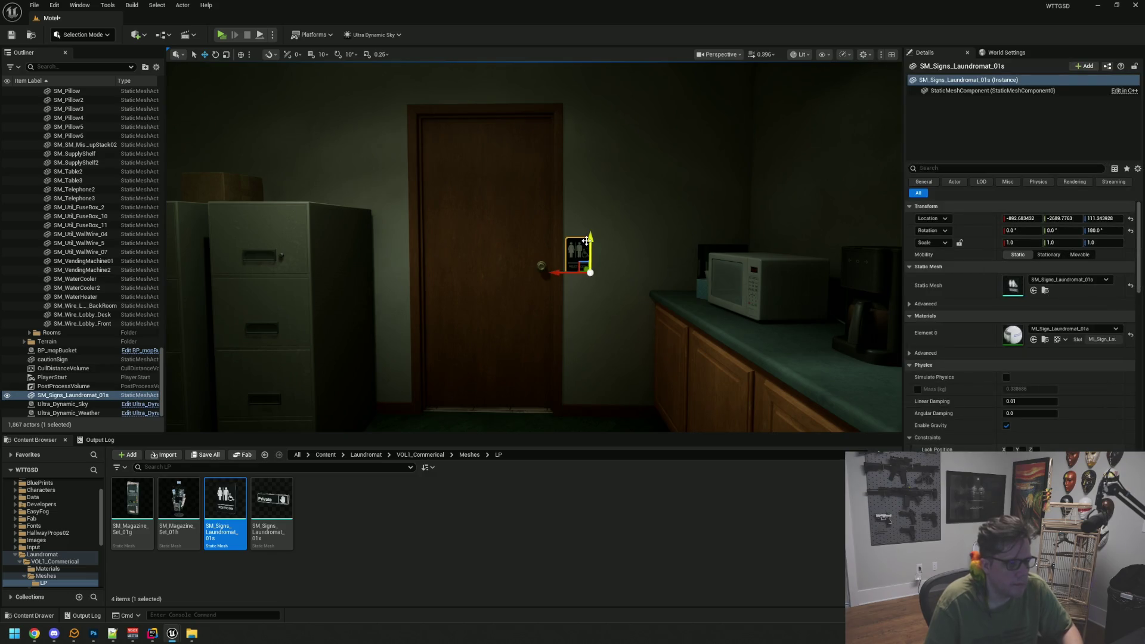
{"action": "mouse_move", "coordinate": [587, 240]}
{"action": "left_mouse_down"}
{"action": "mouse_move", "coordinate": [587, 165]}
{"action": "mouse_move", "coordinate": [564, 200]}
{"action": "left_mouse_up"}
{"action": "left_click_drag", "start_coordinate": [594, 161], "coordinate": [598, 177]}
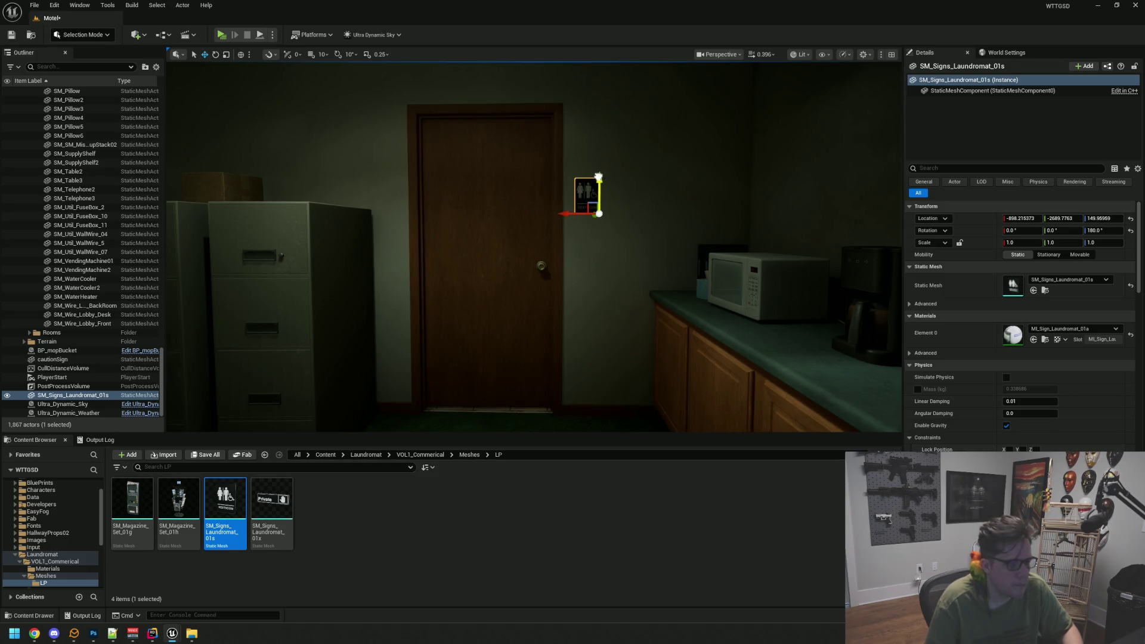
{"action": "key", "text": "Escape"}
{"action": "left_click_drag", "start_coordinate": [555, 245], "coordinate": [555, 245]}
{"action": "mouse_move", "coordinate": [510, 206]}
{"action": "left_mouse_down"}
{"action": "mouse_move", "coordinate": [489, 227]}
{"action": "mouse_move", "coordinate": [523, 184]}
{"action": "left_mouse_up"}
{"action": "left_click", "coordinate": [509, 206]}
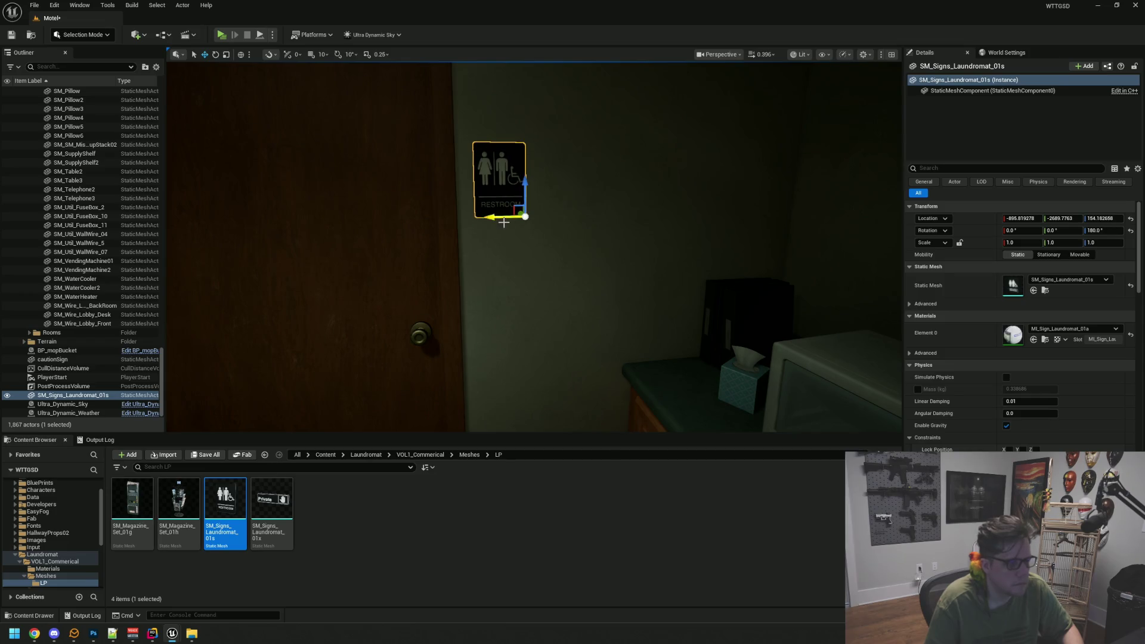
{"action": "key", "text": "Escape"}
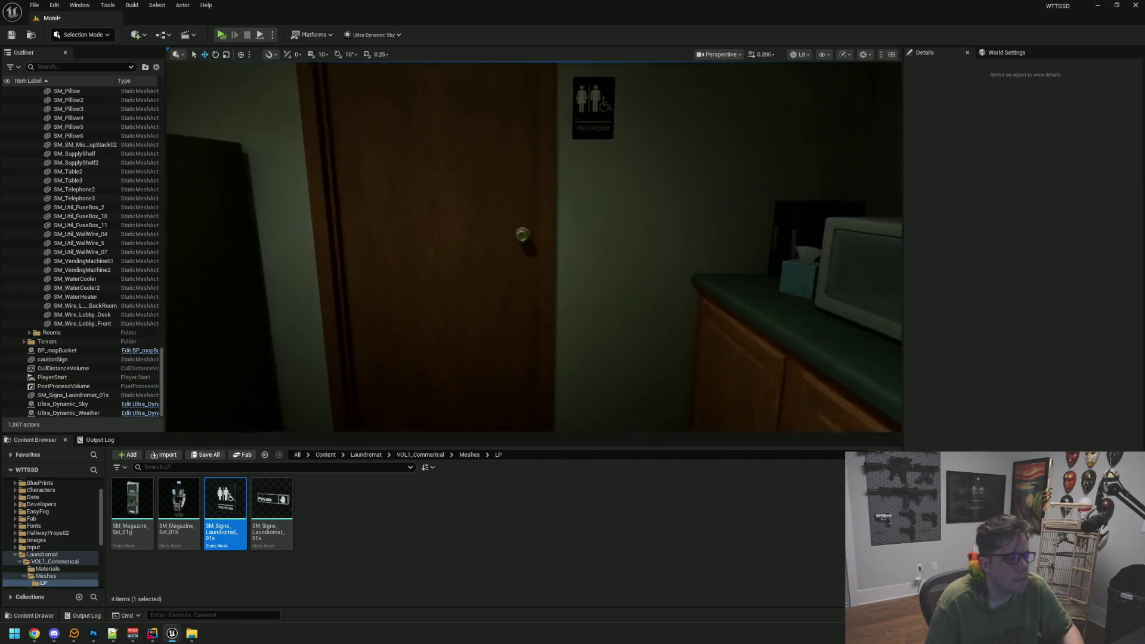
- Drop the SM_Magazine_Set_01h rack into the corner between the lobby chairs and water cooler
{"action": "mouse_move", "coordinate": [517, 235]}
{"action": "left_mouse_down"}
{"action": "mouse_move", "coordinate": [477, 215]}
{"action": "mouse_move", "coordinate": [521, 262]}
{"action": "mouse_move", "coordinate": [521, 241]}
{"action": "left_mouse_up"}
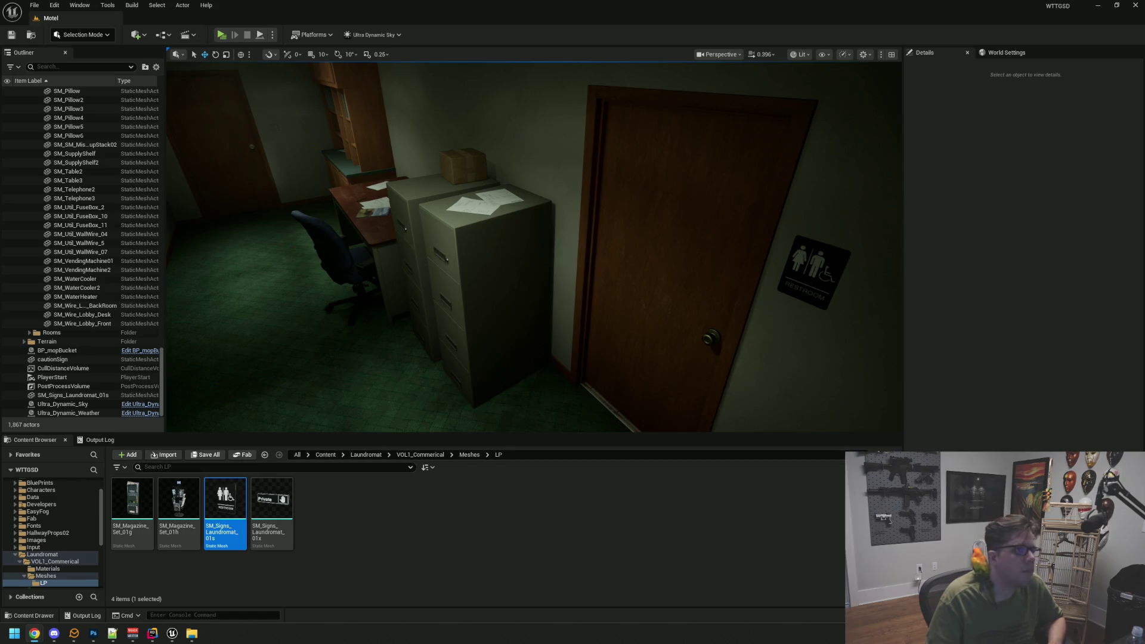
{"action": "mouse_move", "coordinate": [489, 284]}
{"action": "left_mouse_down"}
{"action": "mouse_move", "coordinate": [656, 271]}
{"action": "mouse_move", "coordinate": [567, 298]}
{"action": "mouse_move", "coordinate": [503, 279]}
{"action": "mouse_move", "coordinate": [537, 271]}
{"action": "mouse_move", "coordinate": [524, 268]}
{"action": "mouse_move", "coordinate": [526, 250]}
{"action": "mouse_move", "coordinate": [489, 280]}
{"action": "mouse_move", "coordinate": [533, 274]}
{"action": "mouse_move", "coordinate": [489, 274]}
{"action": "mouse_move", "coordinate": [493, 285]}
{"action": "left_mouse_up"}
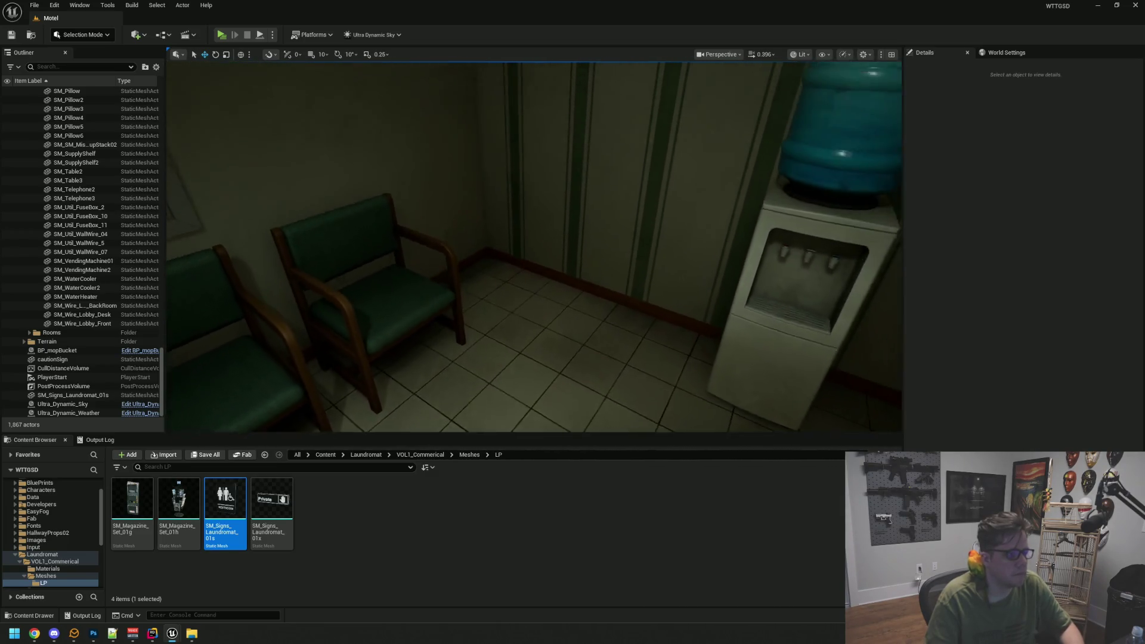
{"action": "key", "text": "Left"}
{"action": "mouse_move", "coordinate": [179, 501]}
{"action": "left_mouse_down"}
{"action": "mouse_move", "coordinate": [539, 257]}
{"action": "mouse_move", "coordinate": [553, 261]}
{"action": "mouse_move", "coordinate": [531, 289]}
{"action": "left_mouse_up"}
{"action": "left_click", "coordinate": [531, 290]}
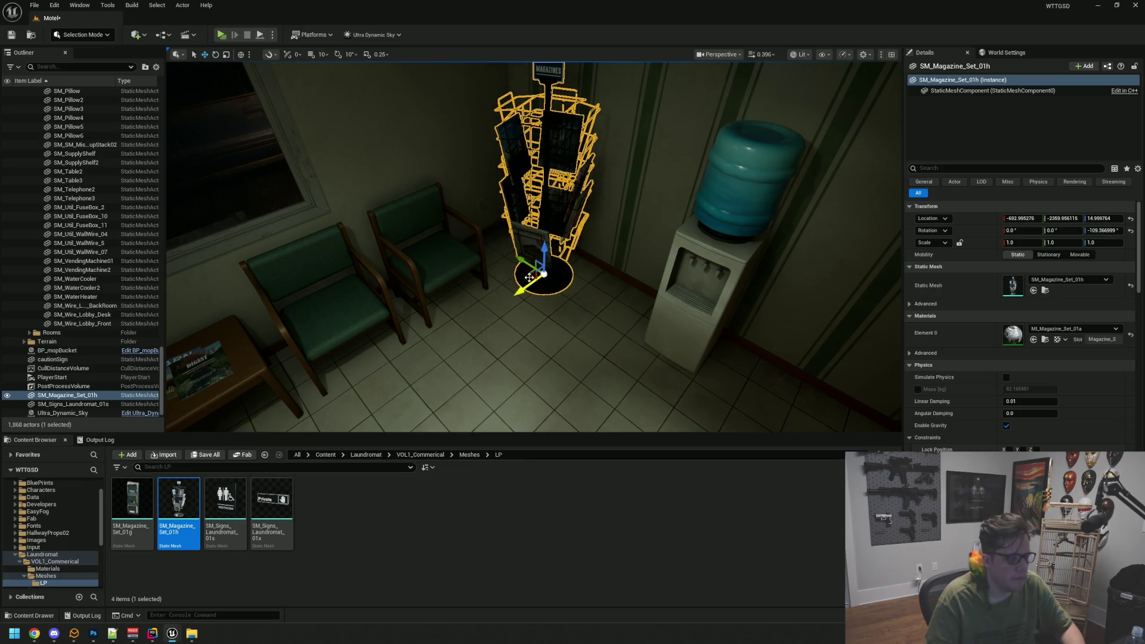
- Inspect the magazine rack beside the waiting chairs from several angles, then start a play preview
{"action": "key", "text": "Escape"}
{"action": "left_click_drag", "start_coordinate": [528, 270], "coordinate": [500, 280]}
{"action": "left_click", "coordinate": [563, 290]}
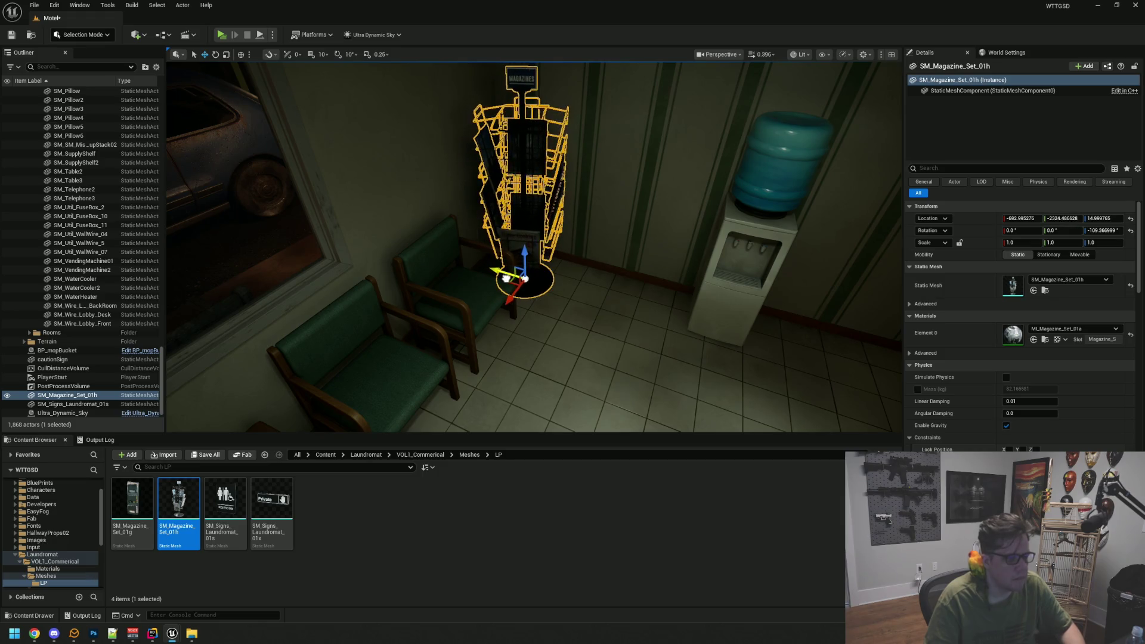
{"action": "left_click_drag", "start_coordinate": [504, 277], "coordinate": [470, 294]}
{"action": "key", "text": "Escape"}
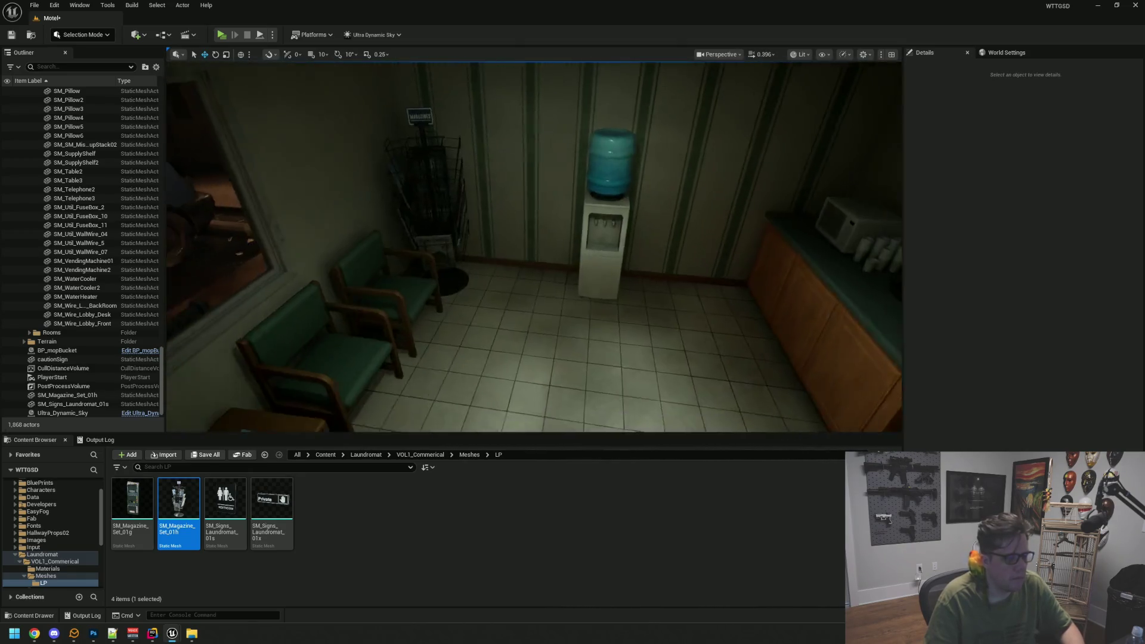
{"action": "mouse_move", "coordinate": [534, 247]}
{"action": "left_mouse_down"}
{"action": "mouse_move", "coordinate": [477, 203]}
{"action": "mouse_move", "coordinate": [430, 238]}
{"action": "mouse_move", "coordinate": [368, 141]}
{"action": "left_mouse_up"}
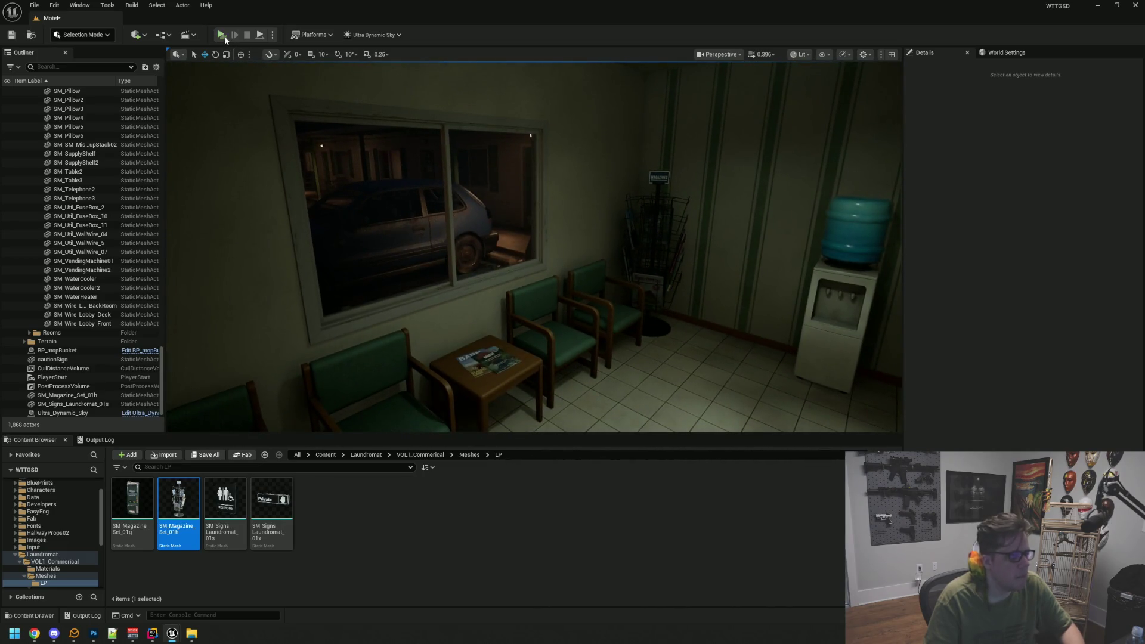
{"action": "key", "text": "alt+p"}
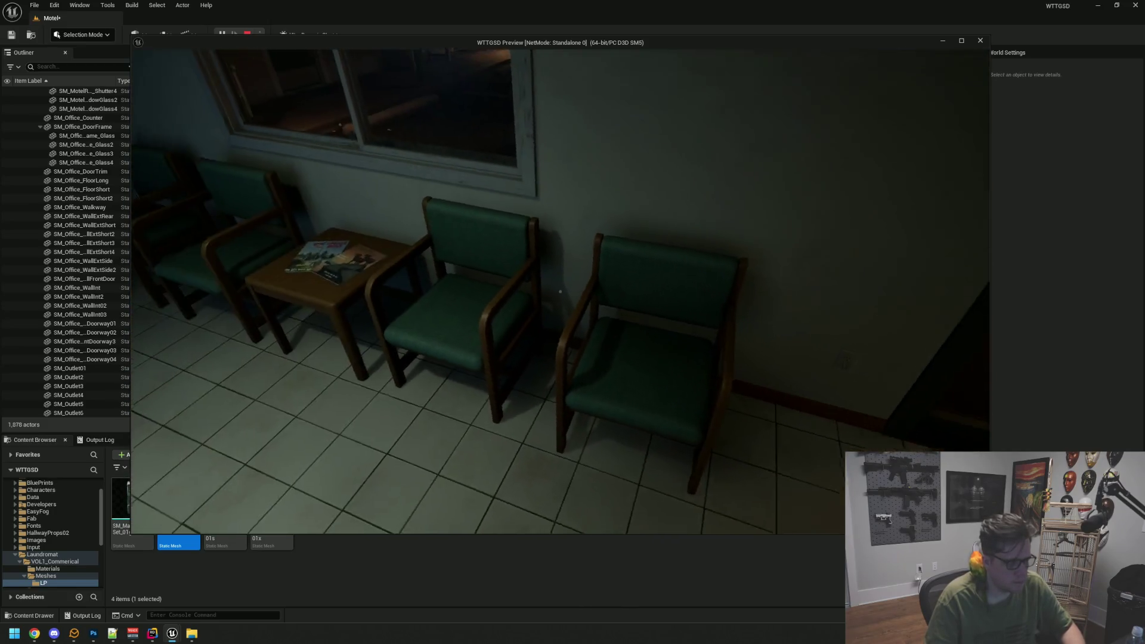
{"action": "key", "text": "Escape"}
{"action": "left_click_drag", "start_coordinate": [294, 332], "coordinate": [238, 322]}
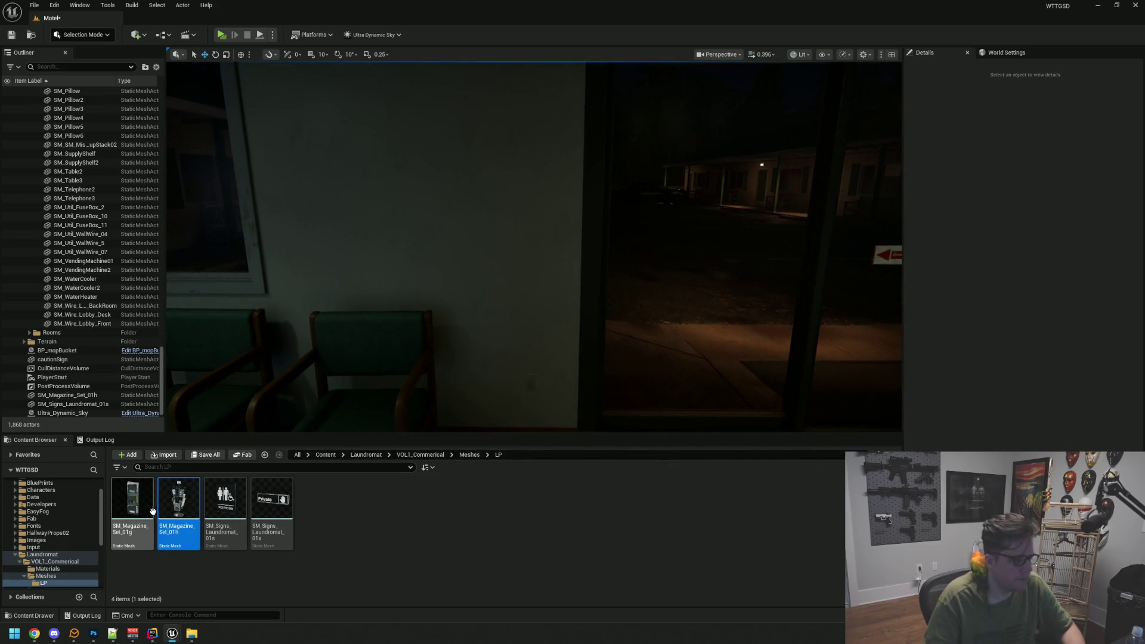
- Rotate the SM_Magazine_Set_01g wall rack 180° to face into the room
{"action": "left_click", "coordinate": [499, 80]}
{"action": "key", "text": "e"}
{"action": "left_click_drag", "start_coordinate": [539, 203], "coordinate": [560, 178]}
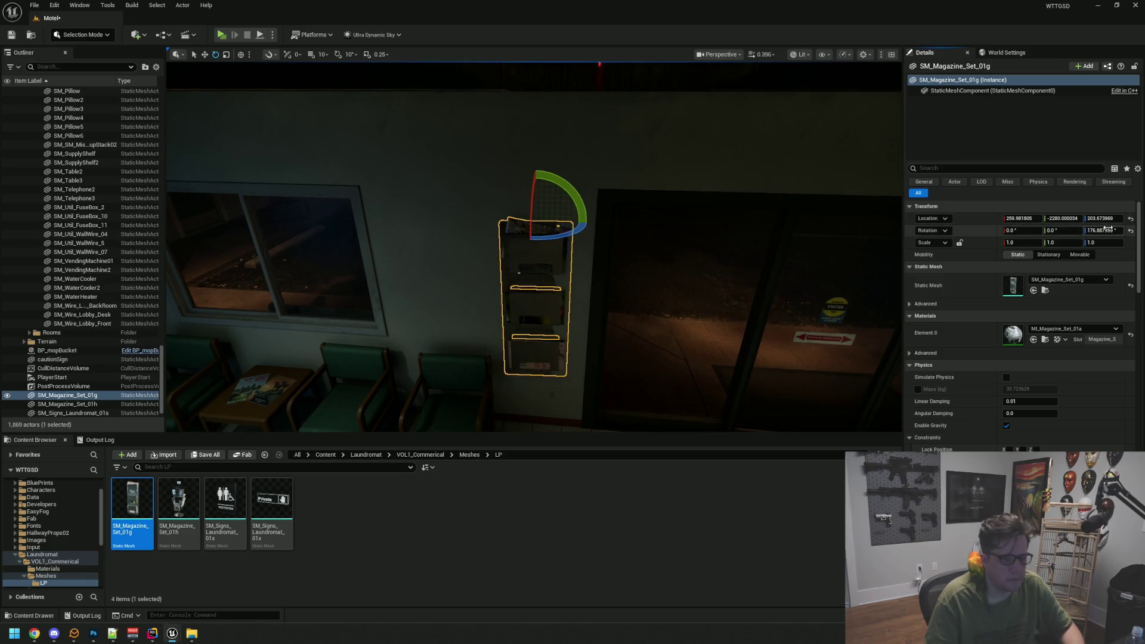
{"action": "left_click", "coordinate": [741, 254]}
- Scale the wall rack down to about 0.74 and check it above the waiting chairs
{"action": "left_click_drag", "start_coordinate": [733, 238], "coordinate": [733, 238]}
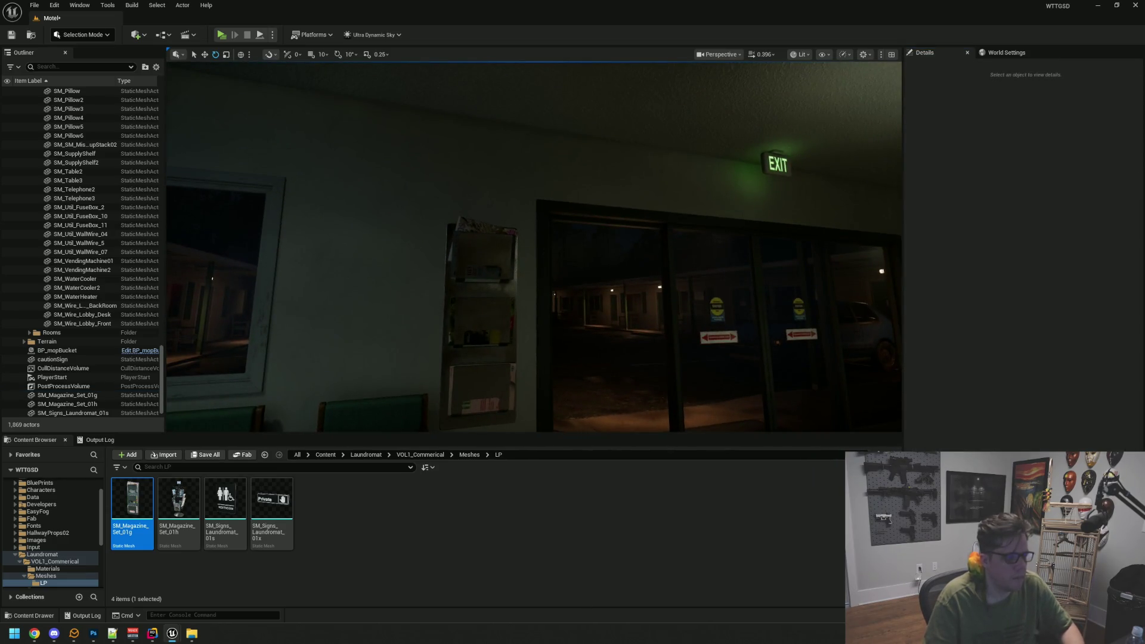
{"action": "left_click", "coordinate": [482, 299]}
{"action": "key", "text": "f"}
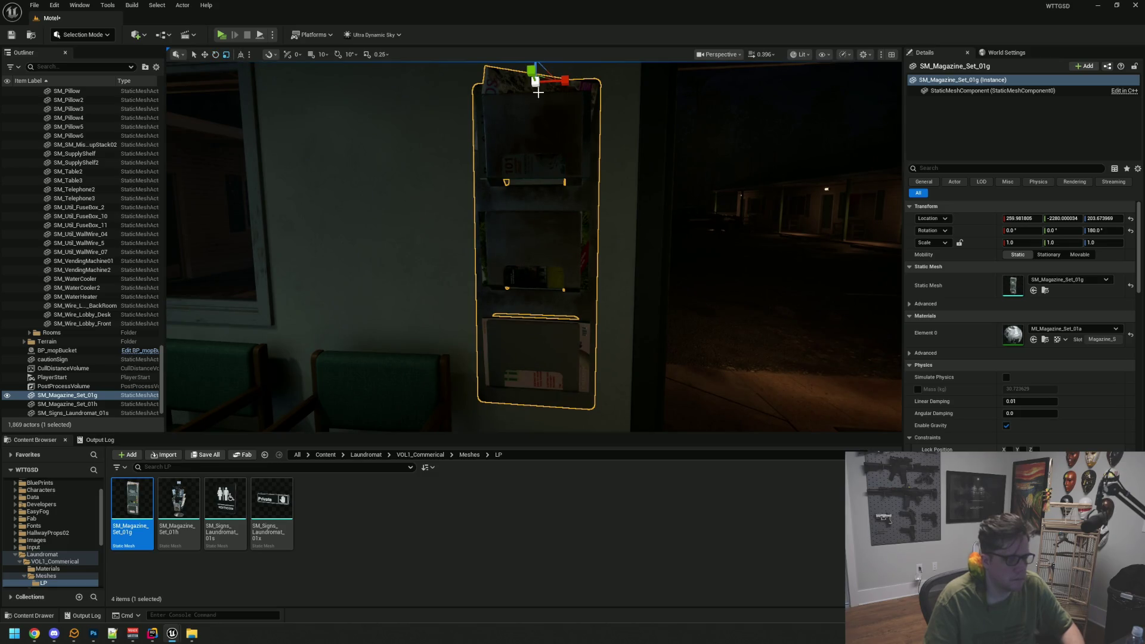
{"action": "left_click_drag", "start_coordinate": [535, 80], "coordinate": [513, 113]}
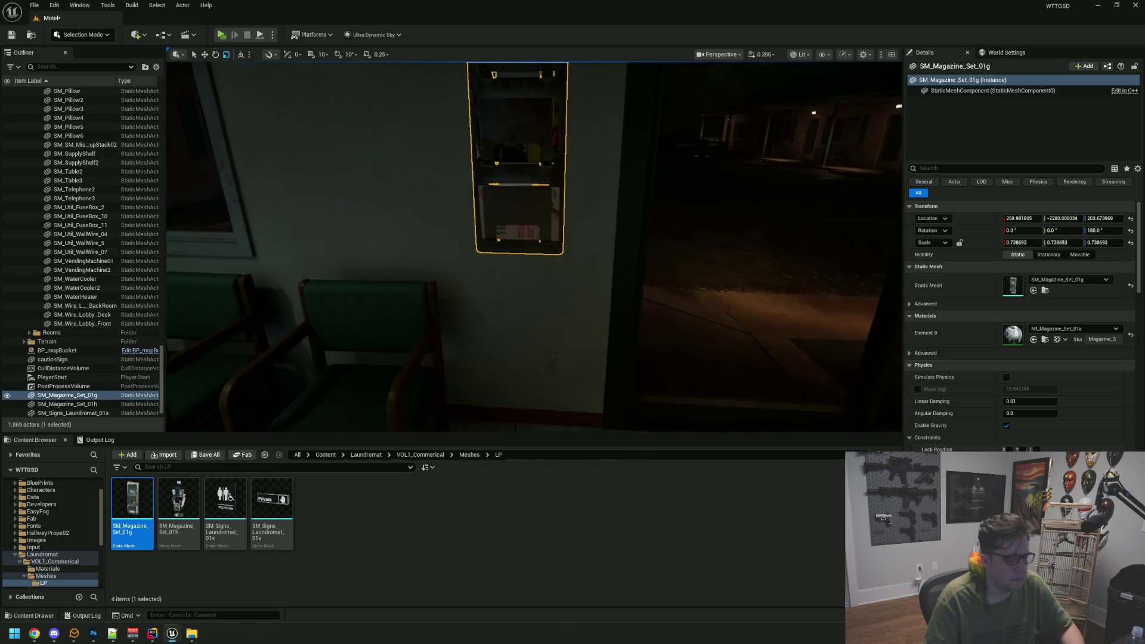
{"action": "key", "text": "w"}
{"action": "scroll", "coordinate": [582, 149], "scroll_direction": "up", "scroll_amount": 5}
{"action": "mouse_move", "coordinate": [535, 238]}
{"action": "left_mouse_down"}
{"action": "mouse_move", "coordinate": [480, 245]}
{"action": "mouse_move", "coordinate": [457, 266]}
{"action": "mouse_move", "coordinate": [567, 125]}
{"action": "left_mouse_up"}
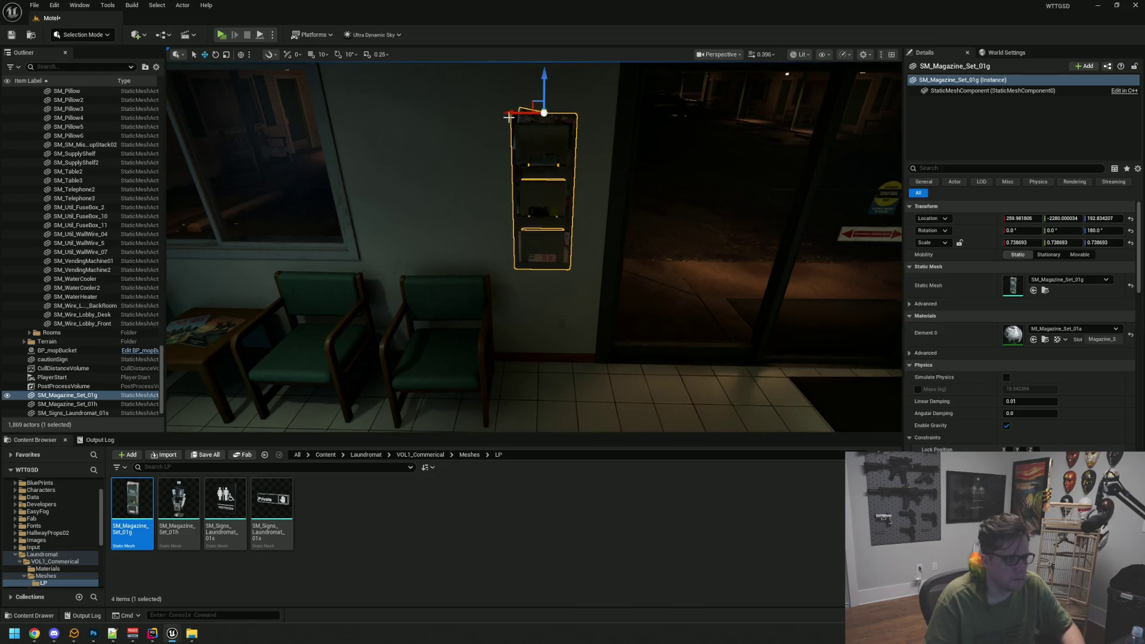
{"action": "mouse_move", "coordinate": [505, 115]}
{"action": "left_mouse_down"}
{"action": "mouse_move", "coordinate": [471, 126]}
{"action": "mouse_move", "coordinate": [544, 133]}
{"action": "left_mouse_up"}
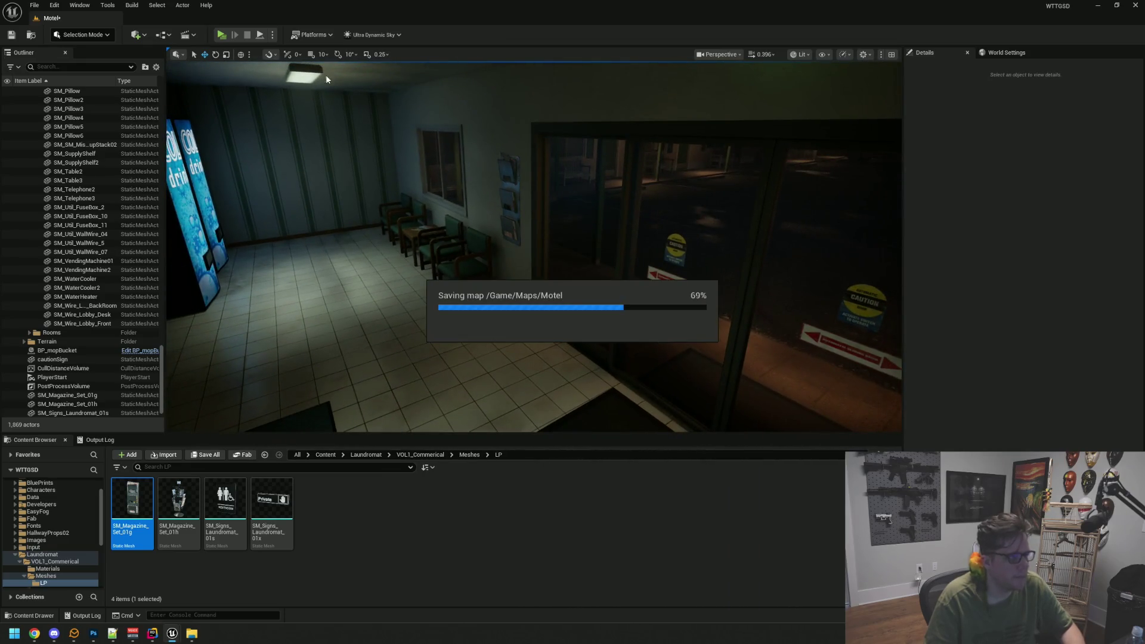
- Play-test the lobby, walking past the counter and magazine rack, through the office and down the hallway
{"action": "key", "text": "alt+p"}
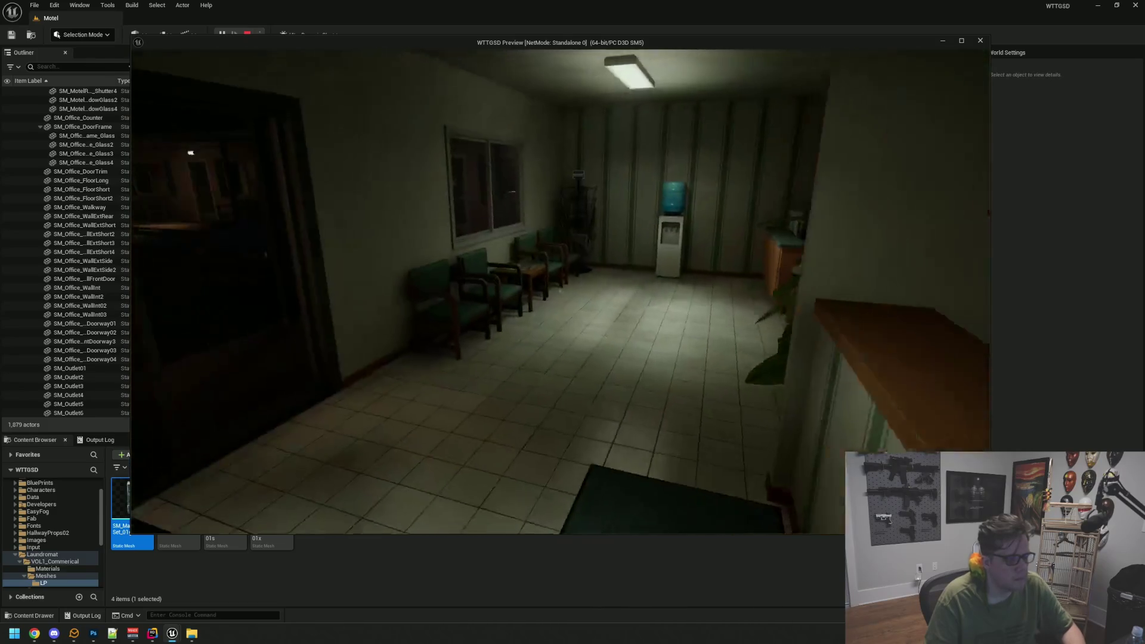
{"action": "key", "text": "w"}
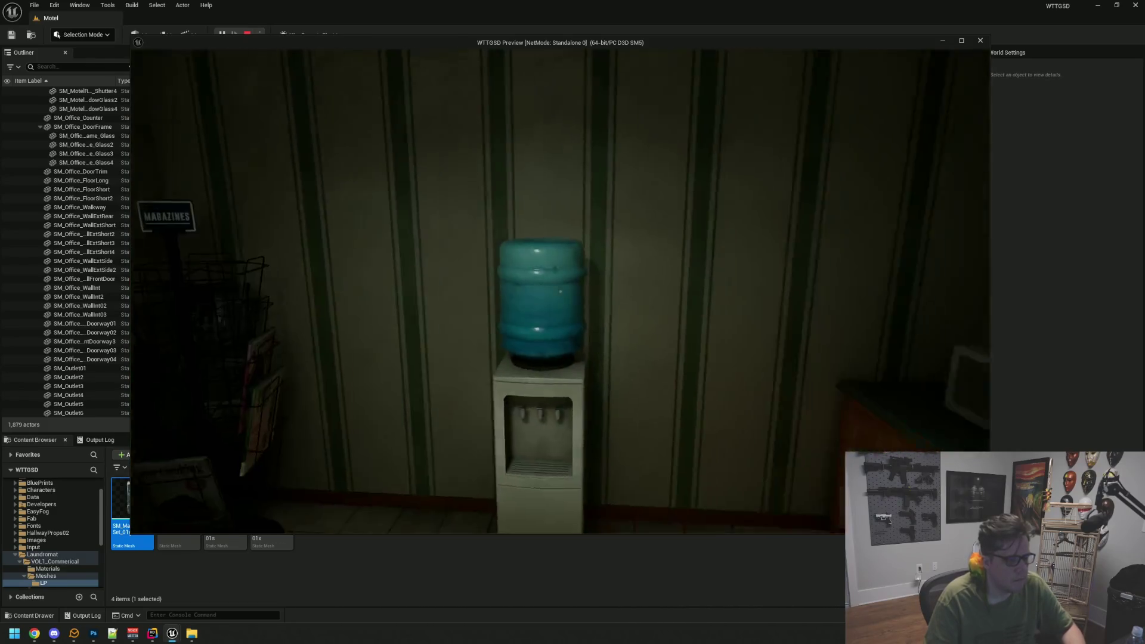
{"action": "key", "text": "w"}
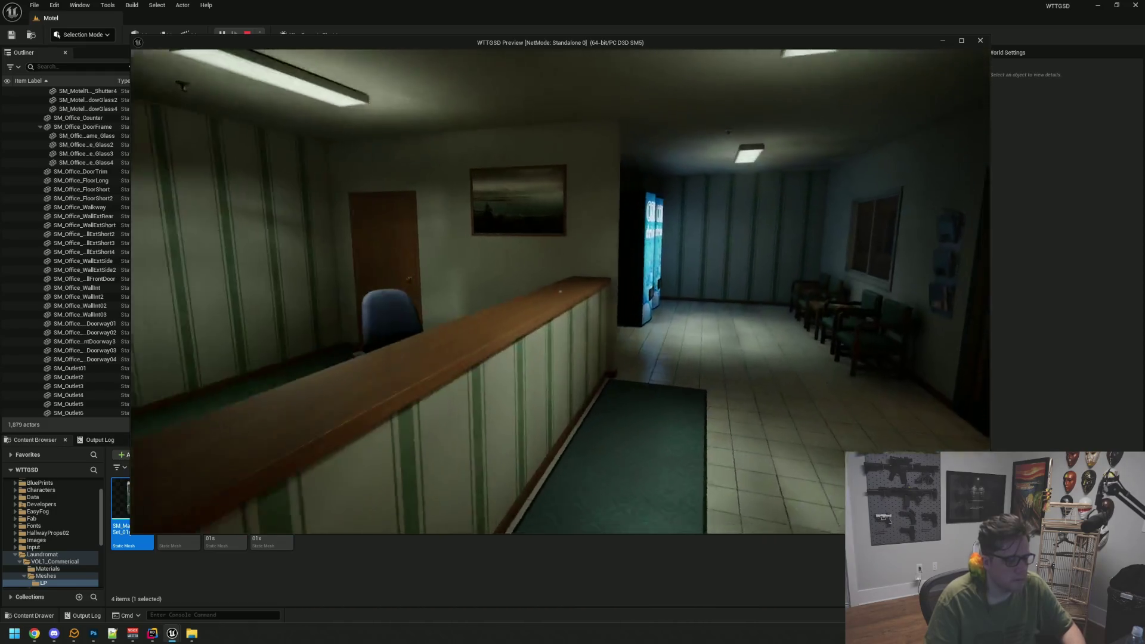
{"action": "key", "text": "w"}
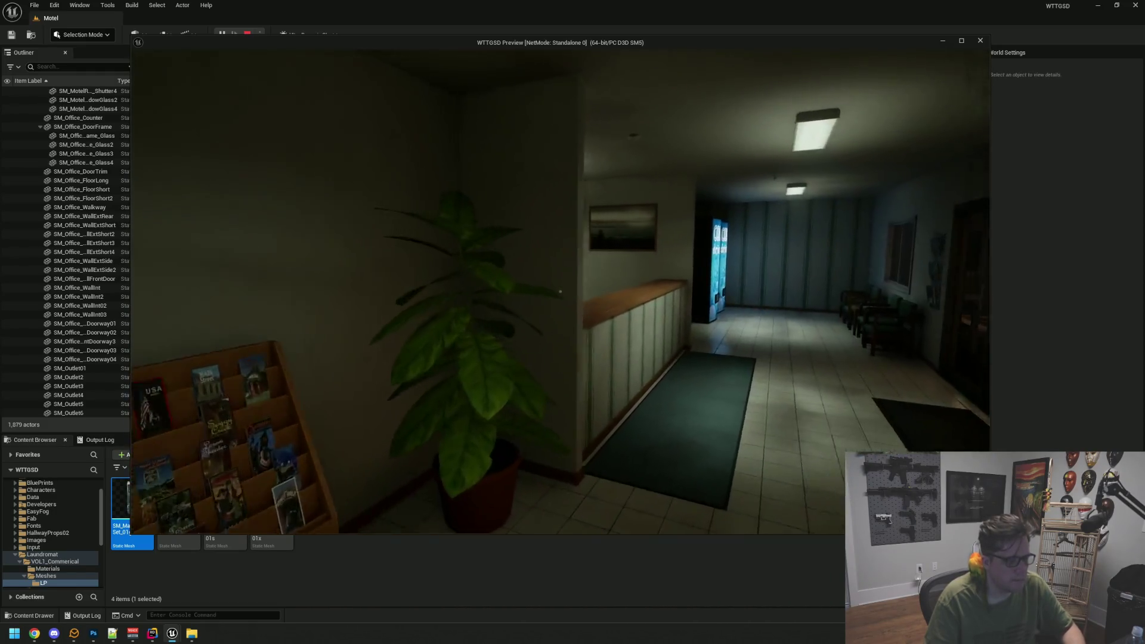
{"action": "key", "text": "w"}
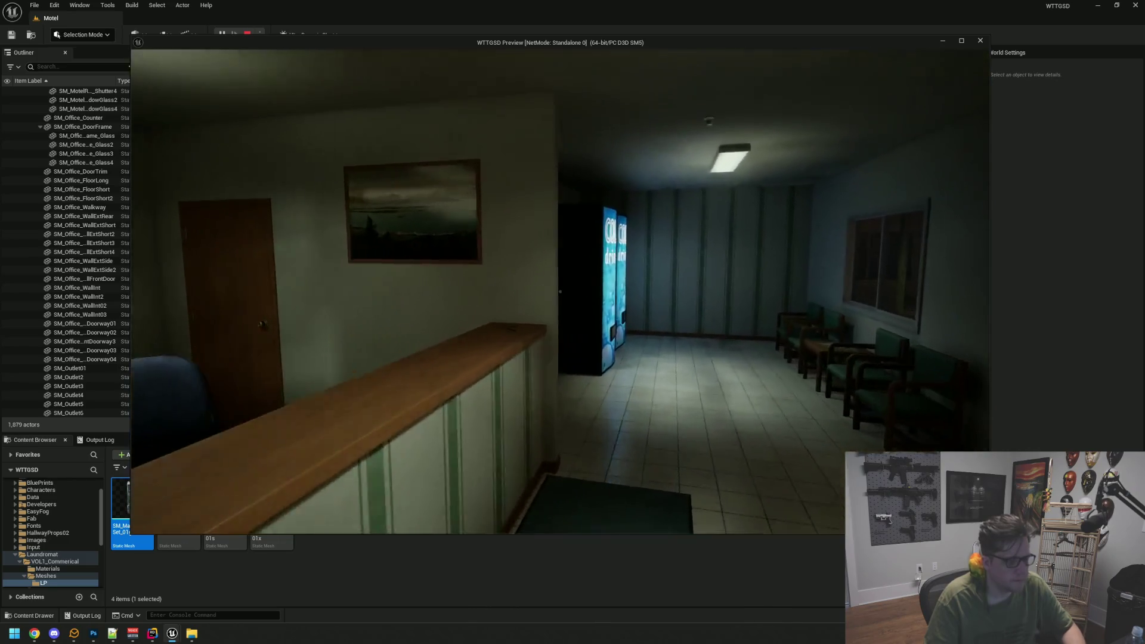
{"action": "key", "text": "Escape"}
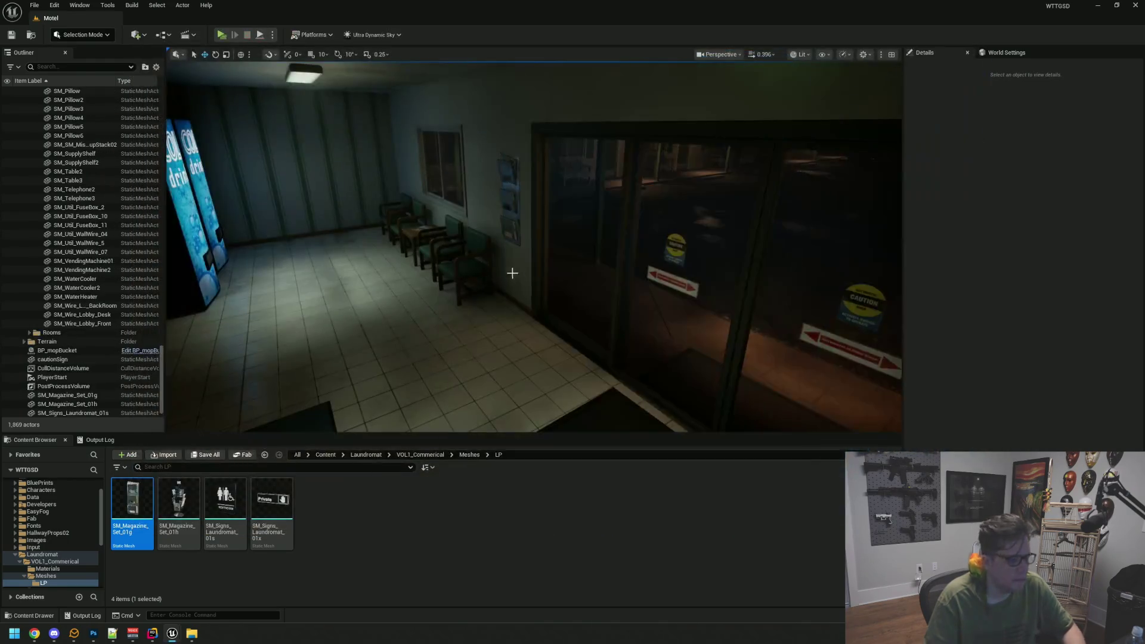
- Collapse the Models folder at the top of the Outliner
{"action": "key", "text": "w"}
{"action": "key", "text": "w"}
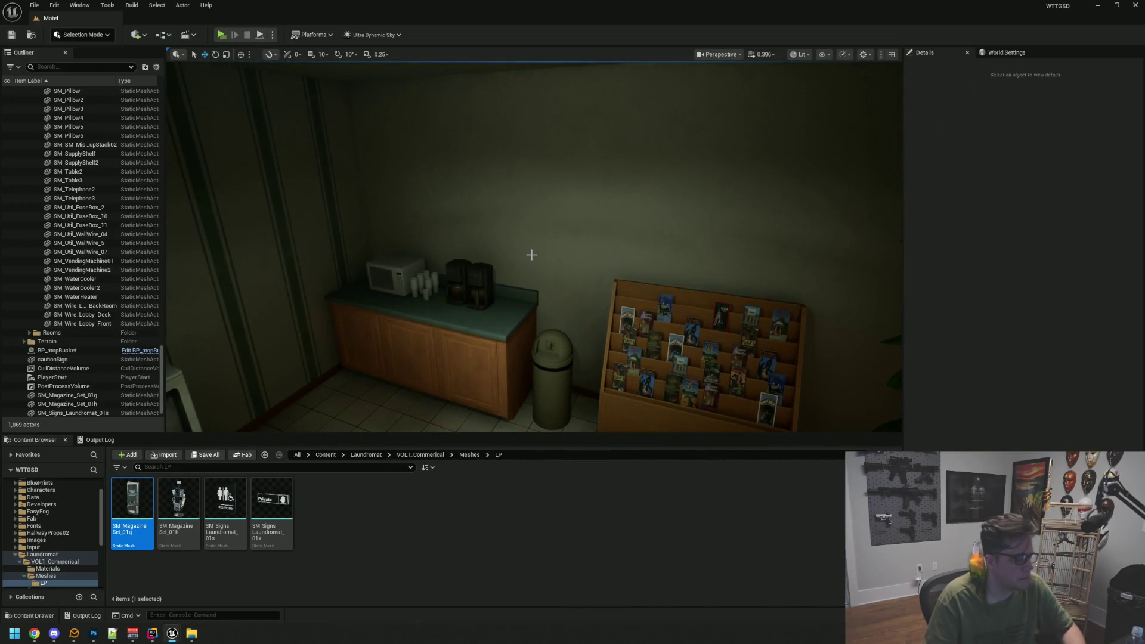
{"action": "key", "text": "s"}
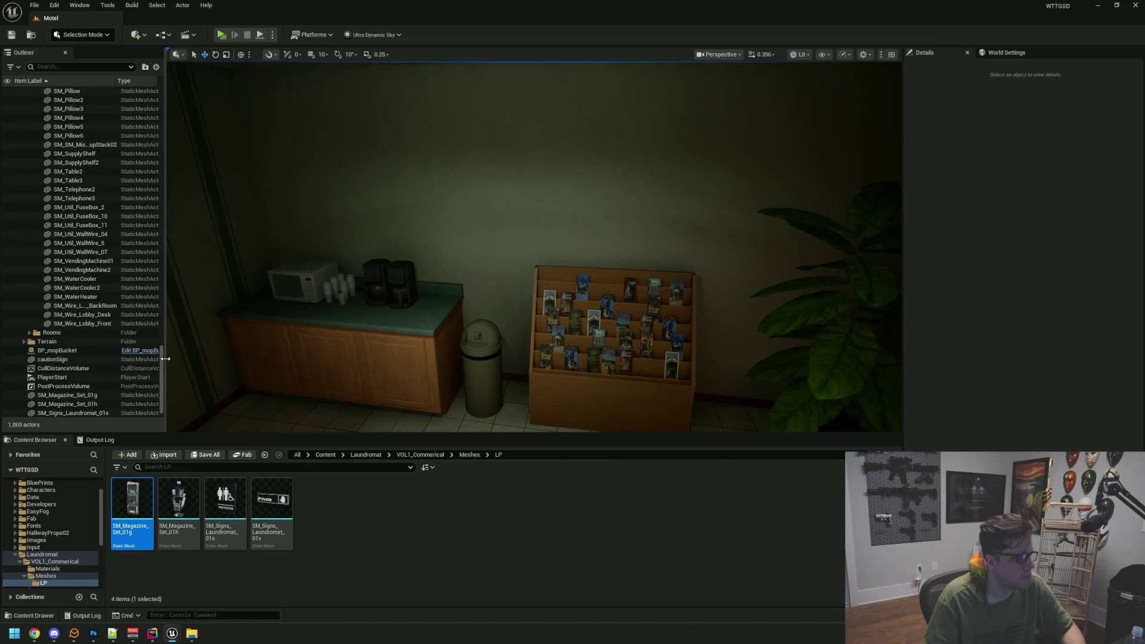
{"action": "left_click_drag", "start_coordinate": [161, 364], "coordinate": [128, 91]}
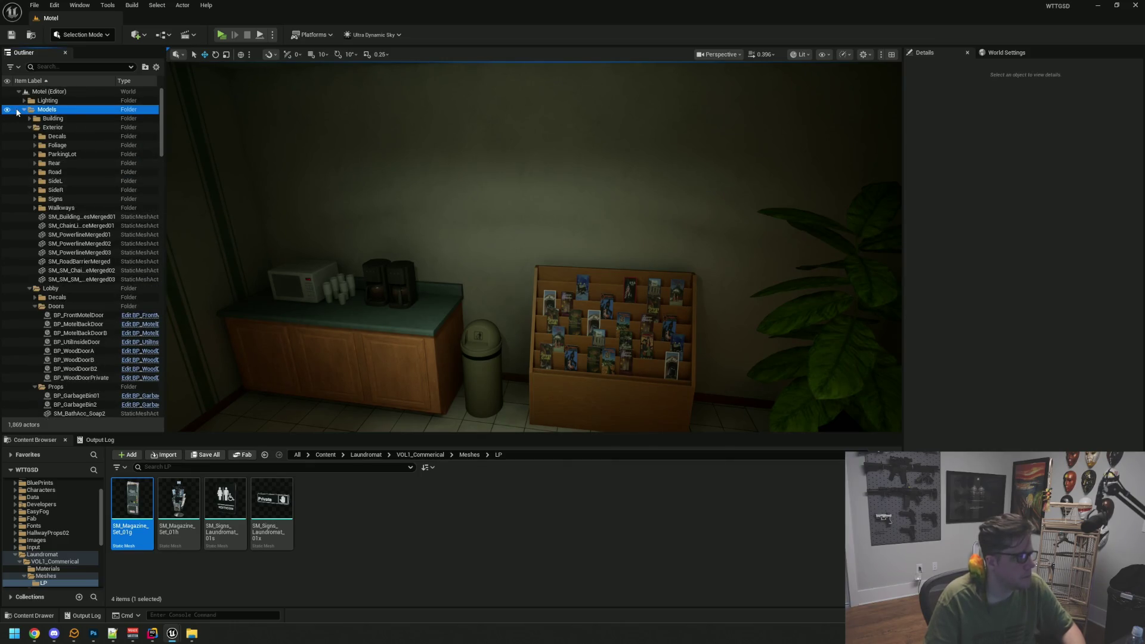
{"action": "left_click", "coordinate": [24, 109]}
- Fly the viewport past the vending machines, waiting room water cooler and brochure rack
{"action": "mouse_move", "coordinate": [178, 287]}
{"action": "left_mouse_down"}
{"action": "mouse_move", "coordinate": [167, 322]}
{"action": "mouse_move", "coordinate": [120, 322]}
{"action": "mouse_move", "coordinate": [119, 287]}
{"action": "left_mouse_up"}
{"action": "mouse_move", "coordinate": [535, 247]}
{"action": "left_mouse_down"}
{"action": "mouse_move", "coordinate": [512, 246]}
{"action": "mouse_move", "coordinate": [599, 241]}
{"action": "left_mouse_up"}
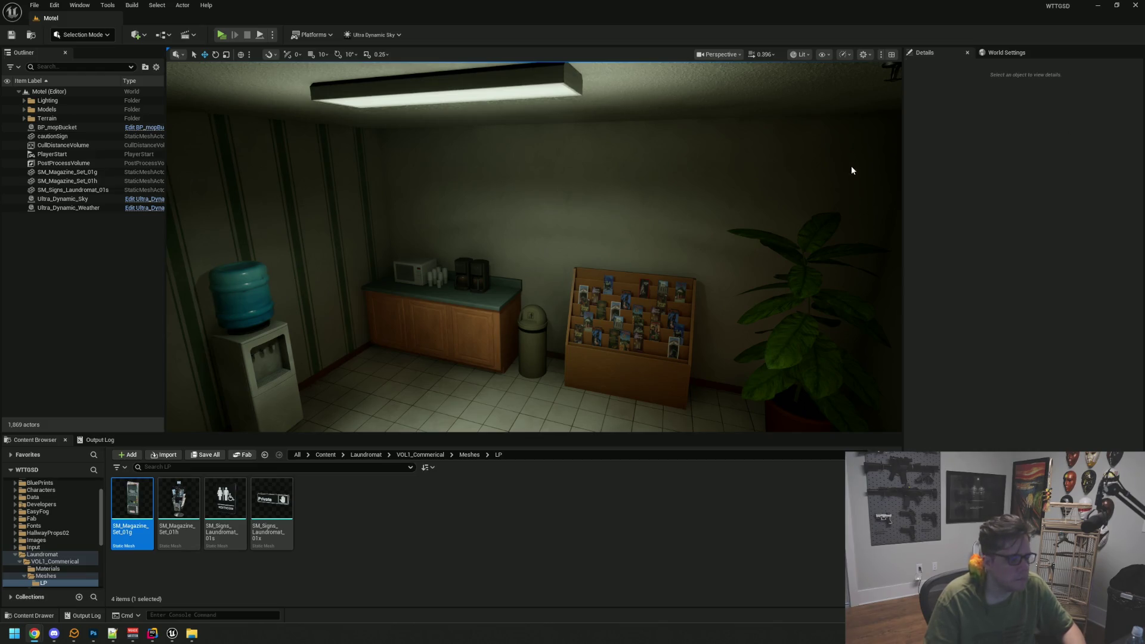
{"action": "mouse_move", "coordinate": [606, 220]}
{"action": "left_mouse_down"}
{"action": "mouse_move", "coordinate": [629, 143]}
{"action": "mouse_move", "coordinate": [593, 257]}
{"action": "mouse_move", "coordinate": [607, 215]}
{"action": "left_mouse_up"}
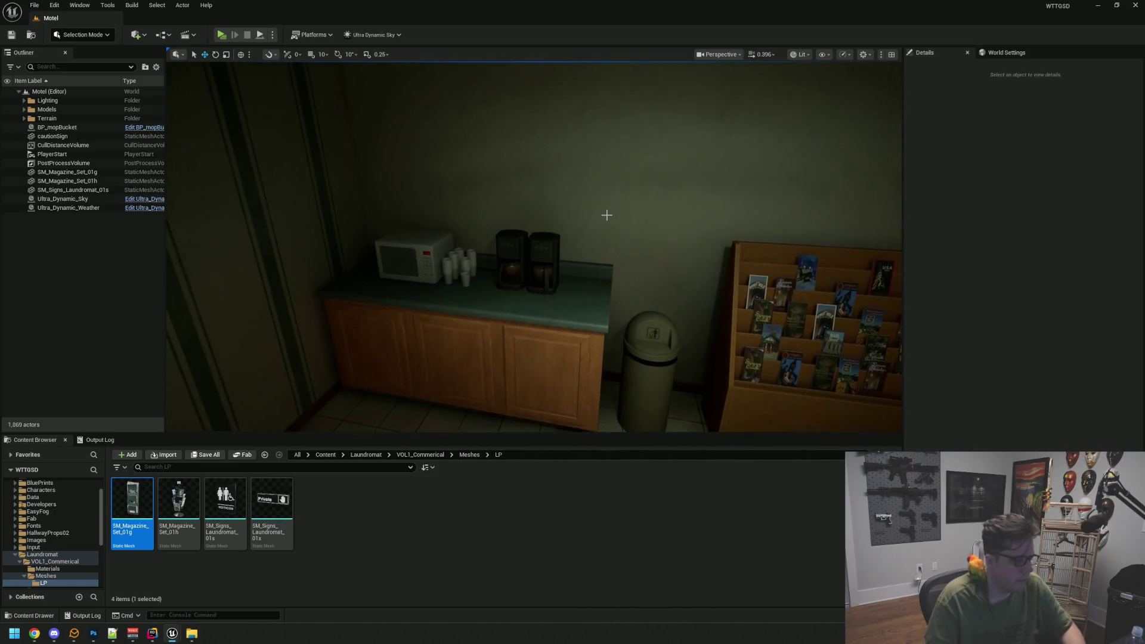
{"action": "key", "text": "super"}
- Launch GitHub Desktop and commit all 92 changed files to main
{"action": "type", "text": "github"}
{"action": "key", "text": "Return"}
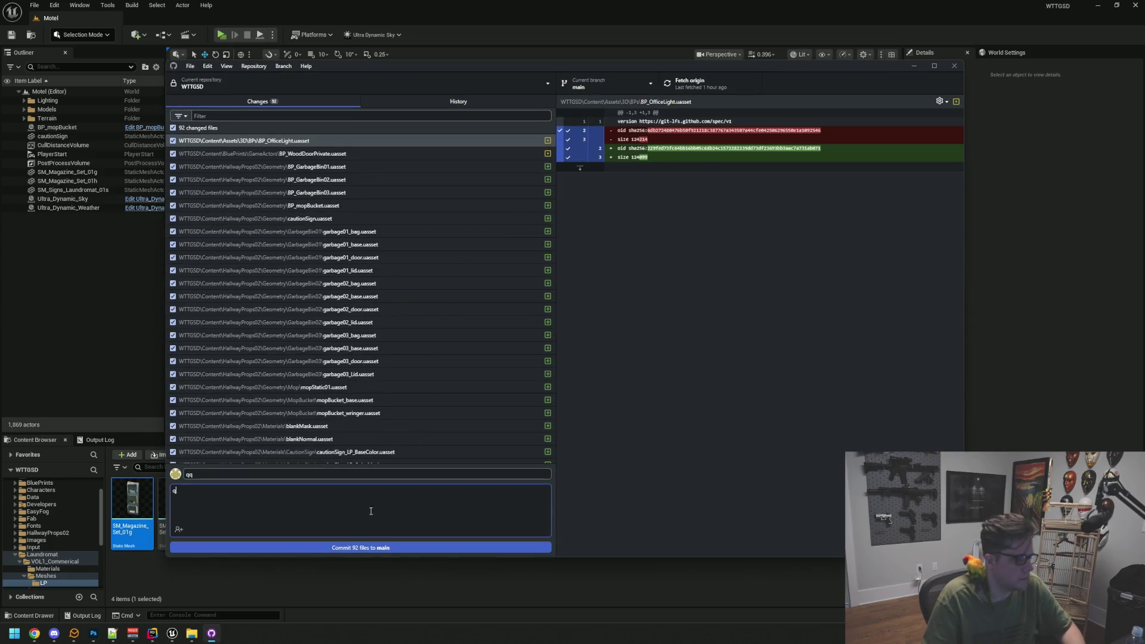
{"action": "left_click", "coordinate": [445, 549]}
{"action": "scroll", "coordinate": [426, 357], "scroll_direction": "down", "scroll_amount": 15}
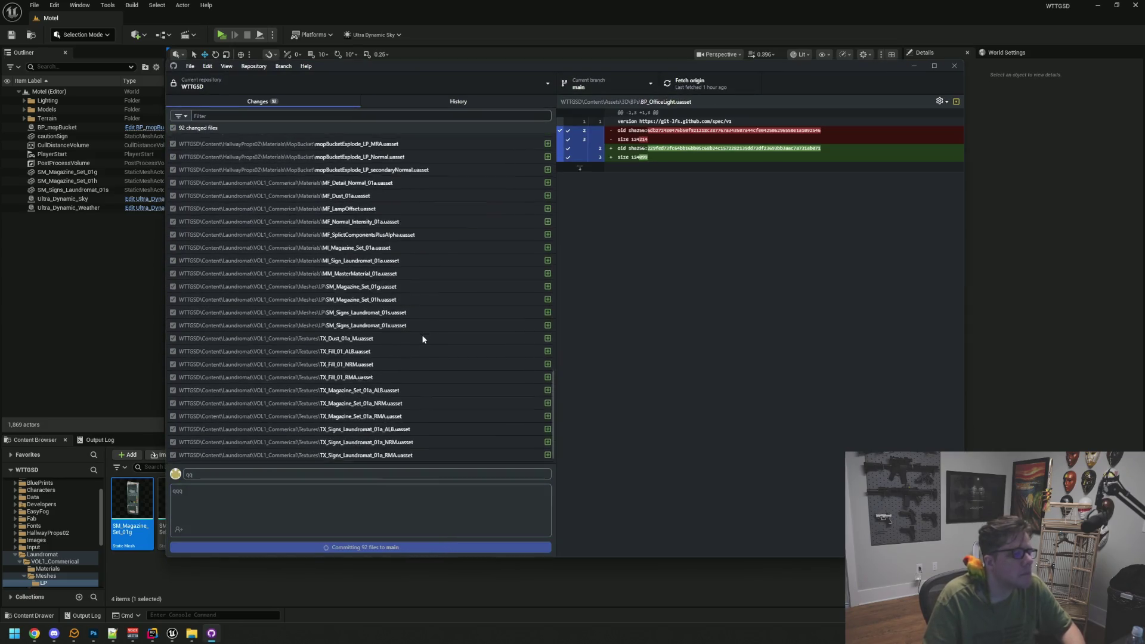
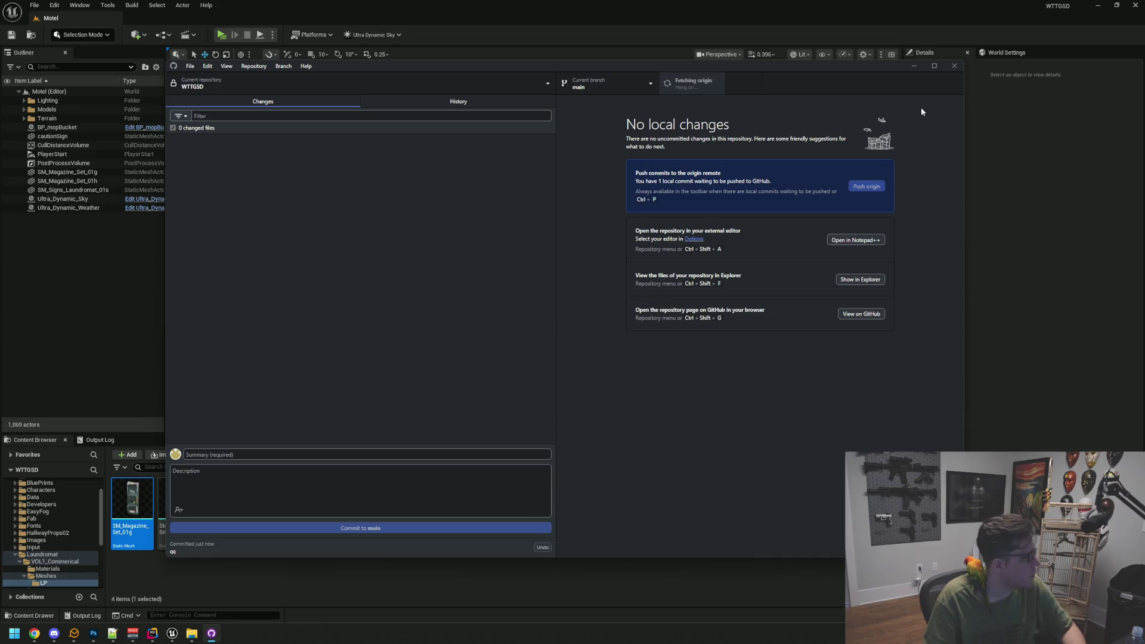
- Close GitHub Desktop and fly the camera past the water cooler back to the counter and magazine rack
{"action": "left_click", "coordinate": [954, 66]}
{"action": "left_click_drag", "start_coordinate": [648, 197], "coordinate": [648, 196]}
{"action": "left_click_drag", "start_coordinate": [614, 257], "coordinate": [614, 256]}
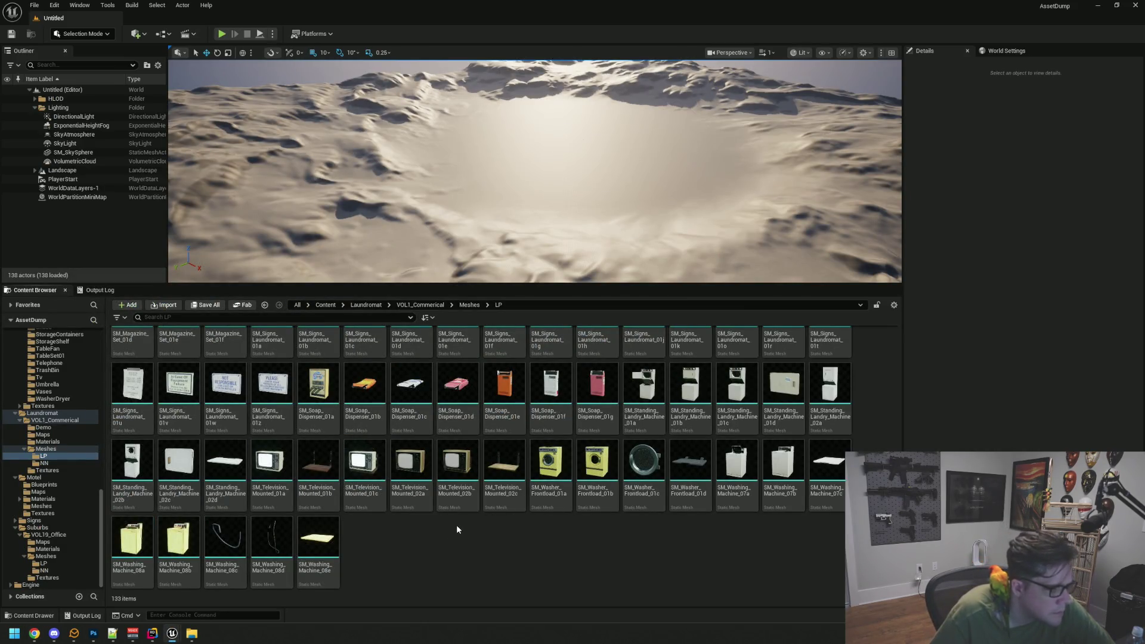
- Preview and orbit the SM_Television_Mounted_01c mesh, then close its editor
{"action": "double_click", "coordinate": [365, 465]}
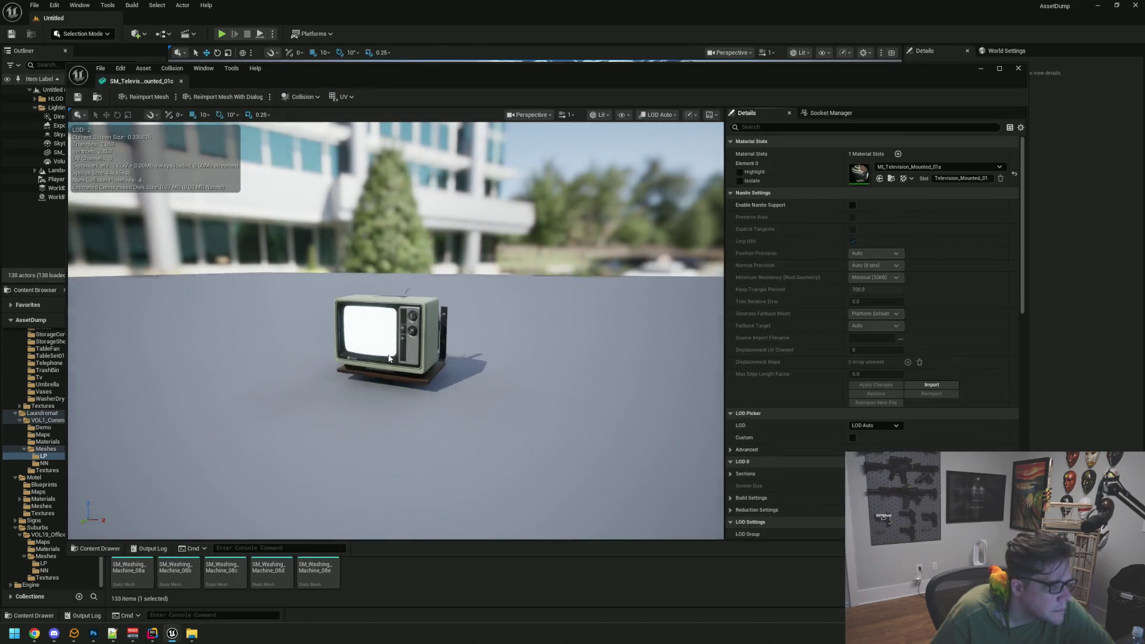
{"action": "mouse_move", "coordinate": [388, 357]}
{"action": "left_mouse_down"}
{"action": "mouse_move", "coordinate": [454, 365]}
{"action": "mouse_move", "coordinate": [370, 374]}
{"action": "left_mouse_up"}
{"action": "scroll", "coordinate": [453, 364], "scroll_direction": "up", "scroll_amount": 6}
{"action": "scroll", "coordinate": [453, 365], "scroll_direction": "down", "scroll_amount": 5}
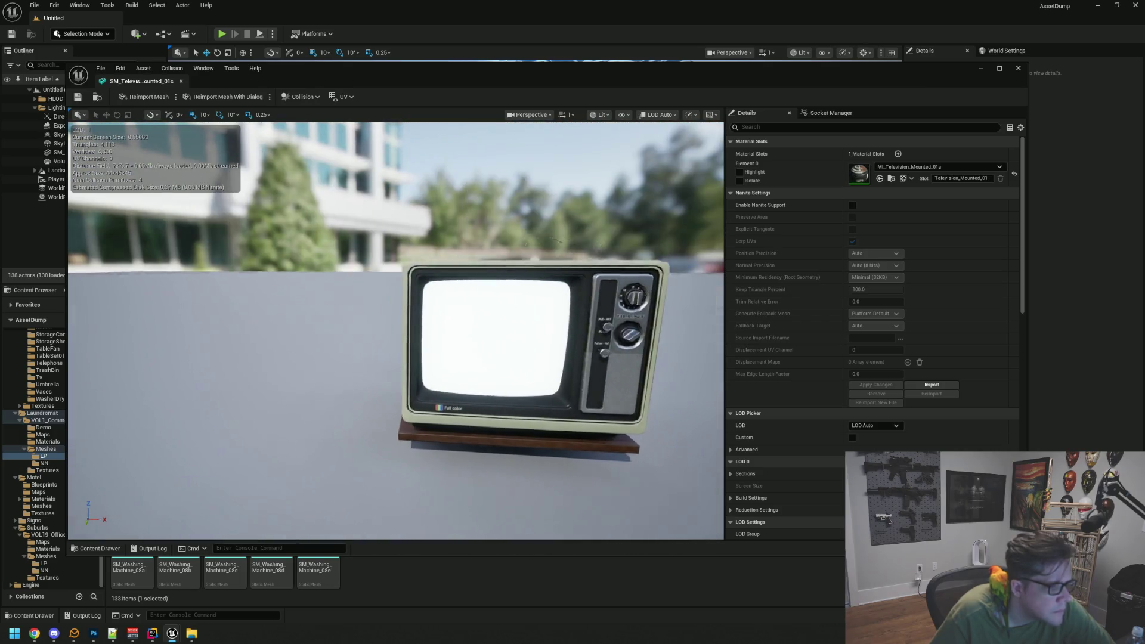
{"action": "scroll", "coordinate": [370, 374], "scroll_direction": "up", "scroll_amount": 2}
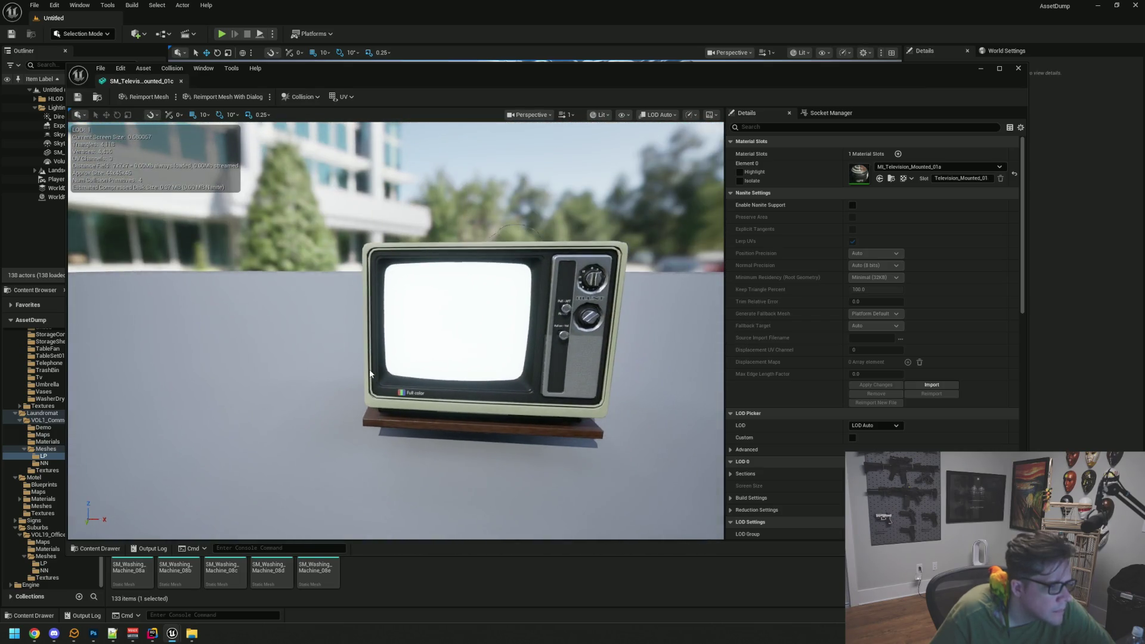
{"action": "scroll", "coordinate": [371, 371], "scroll_direction": "down", "scroll_amount": 2}
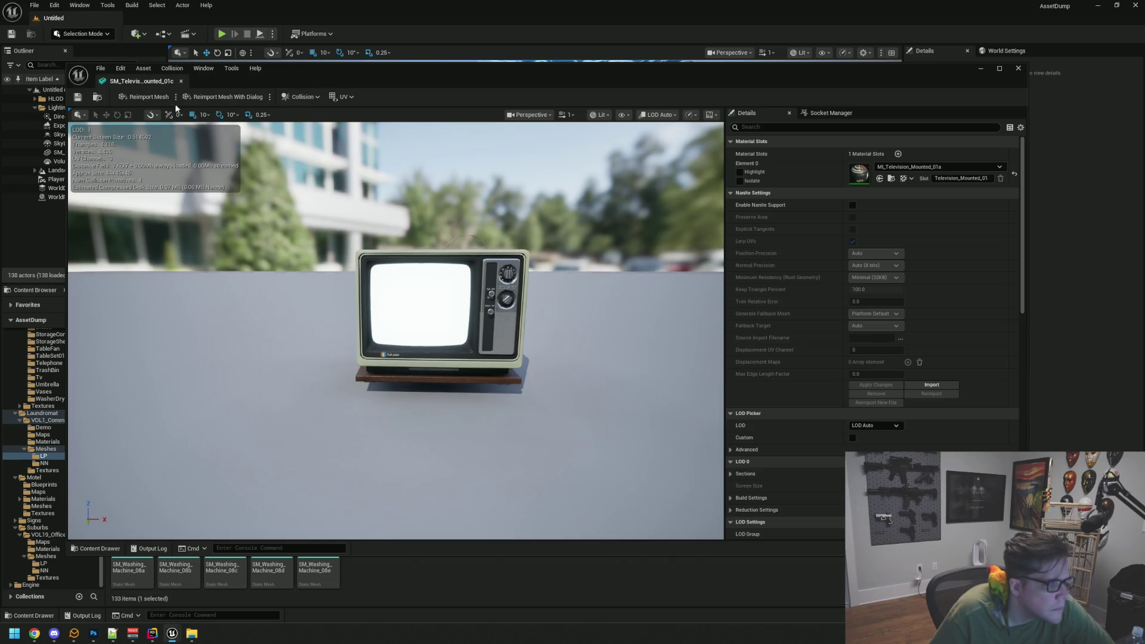
{"action": "key", "text": "alt+F4"}
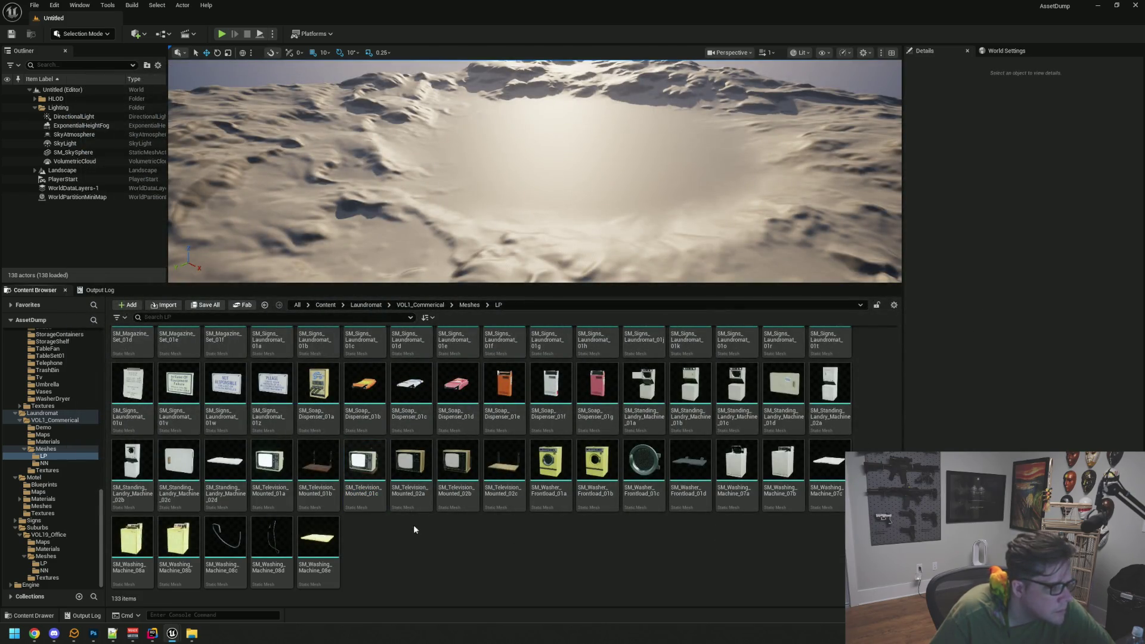
- Preview the SM_Television_Mounted_02b mesh up close, then close its editor
{"action": "double_click", "coordinate": [449, 447]}
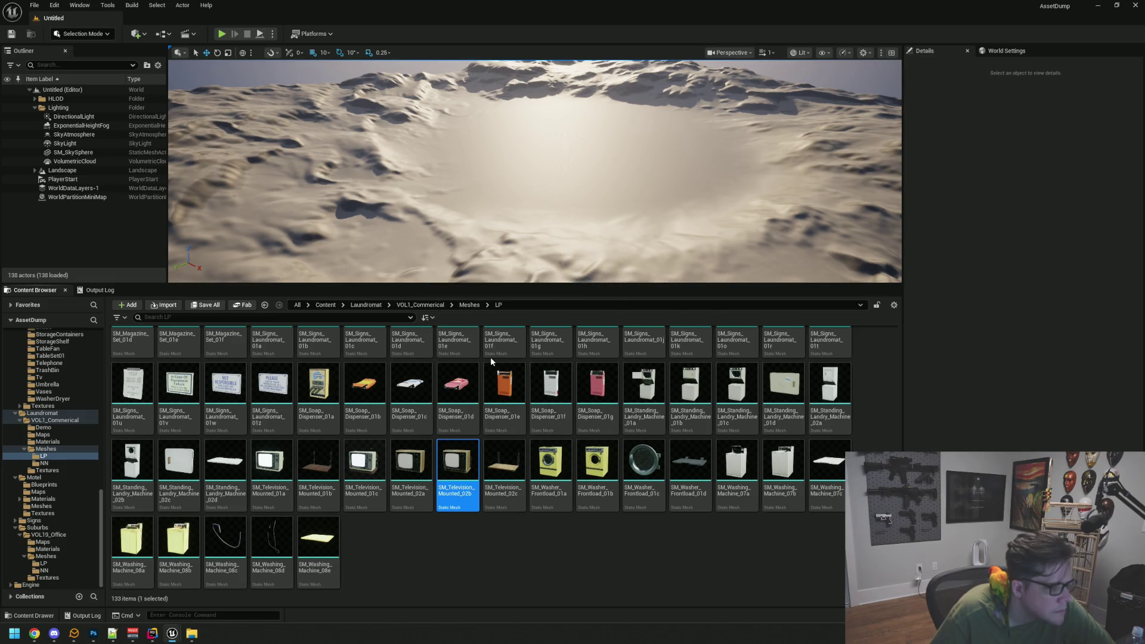
{"action": "scroll", "coordinate": [414, 367], "scroll_direction": "up", "scroll_amount": 5}
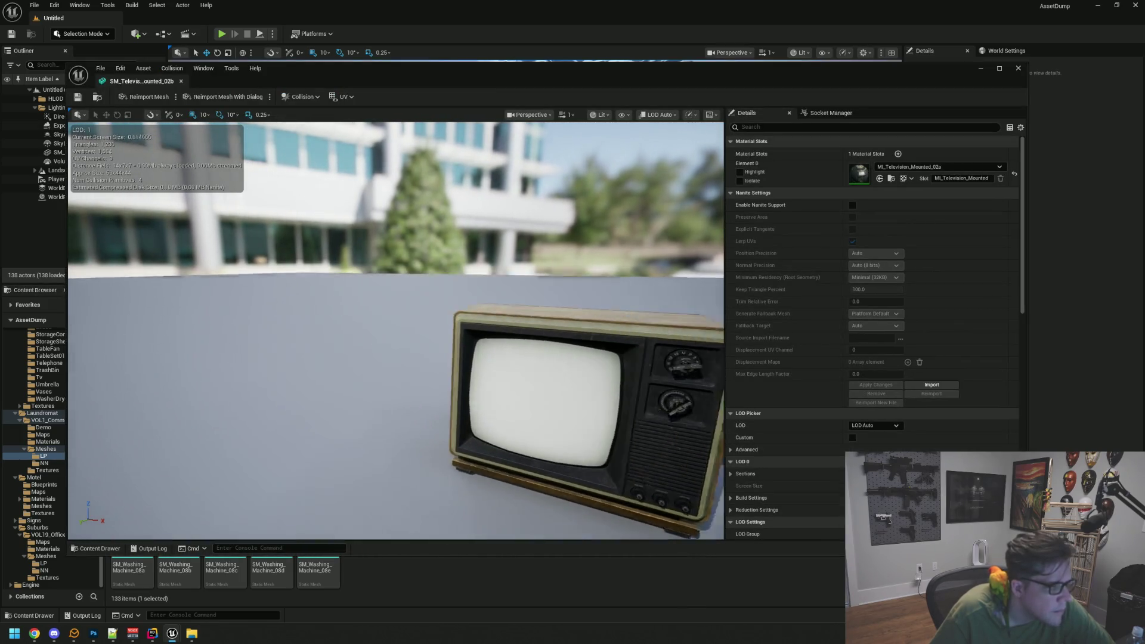
{"action": "left_click_drag", "start_coordinate": [142, 139], "coordinate": [142, 139]}
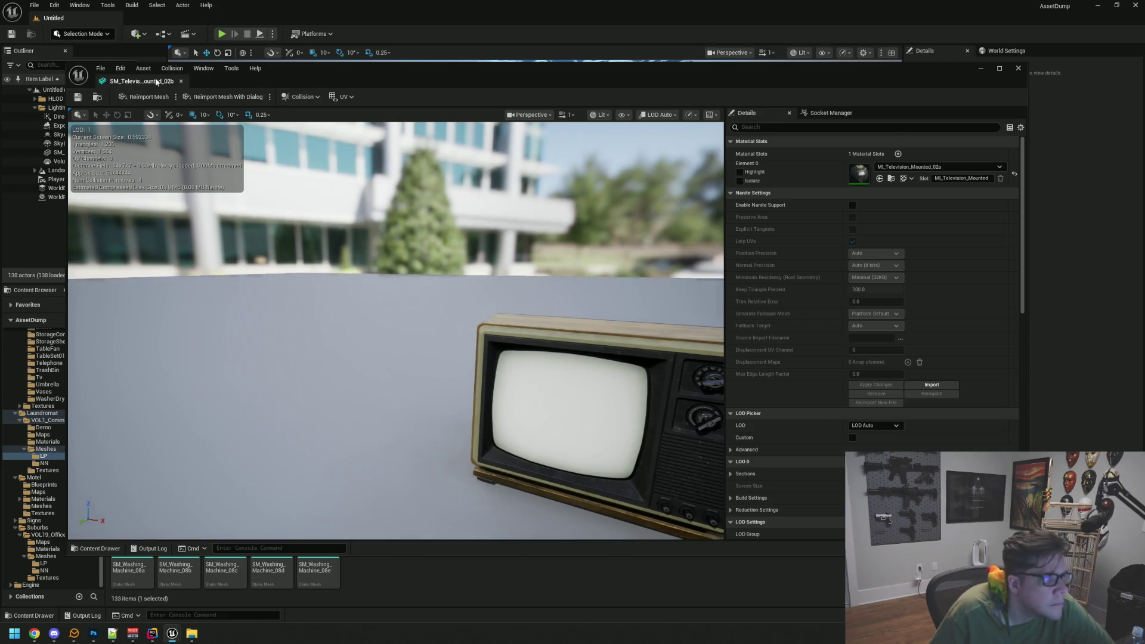
{"action": "left_click", "coordinate": [181, 81]}
- Scroll through the Laundromat LP asset grid, then show the Motel meshes folder
{"action": "scroll", "coordinate": [629, 561], "scroll_direction": "up", "scroll_amount": 1}
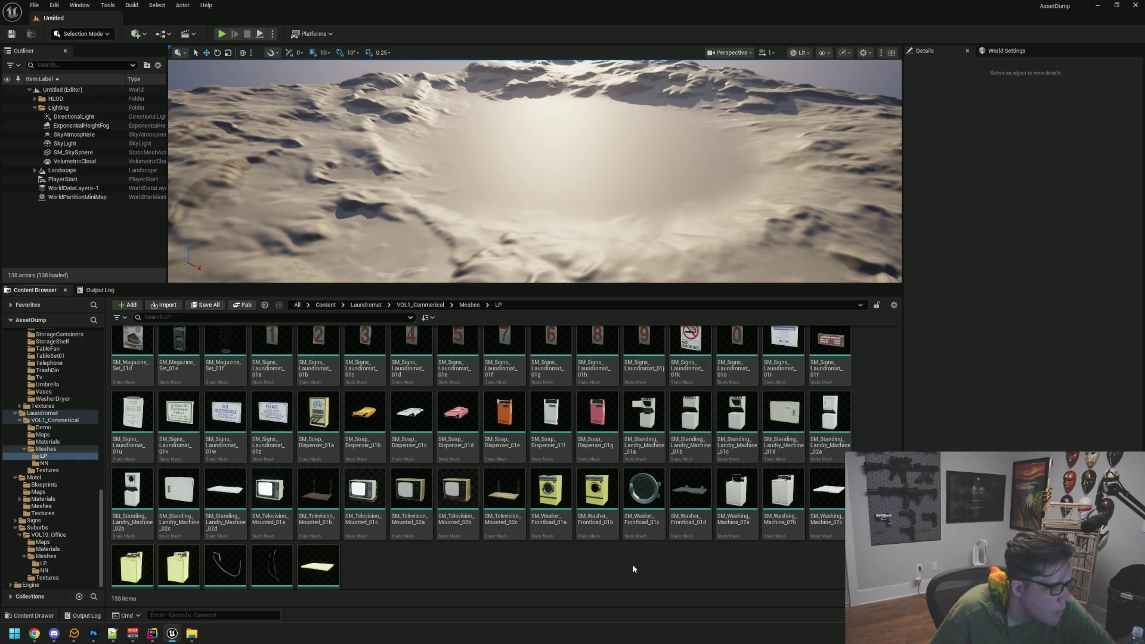
{"action": "scroll", "coordinate": [633, 566], "scroll_direction": "up", "scroll_amount": 1}
{"action": "scroll", "coordinate": [626, 554], "scroll_direction": "up", "scroll_amount": 3}
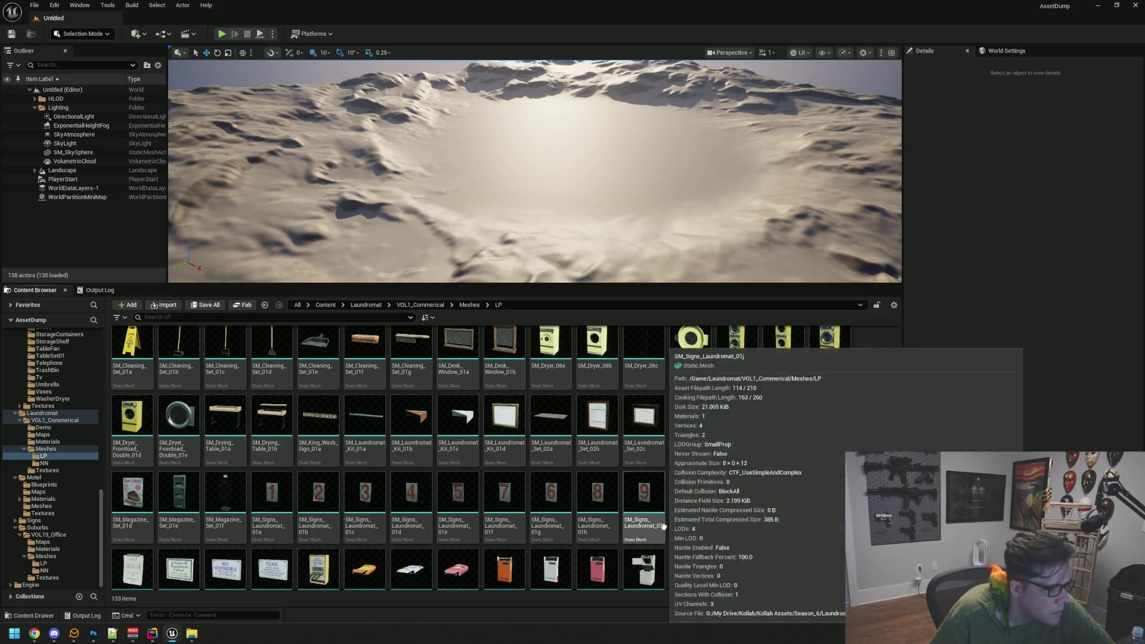
{"action": "scroll", "coordinate": [685, 519], "scroll_direction": "up", "scroll_amount": 2}
{"action": "scroll", "coordinate": [842, 516], "scroll_direction": "up", "scroll_amount": 1}
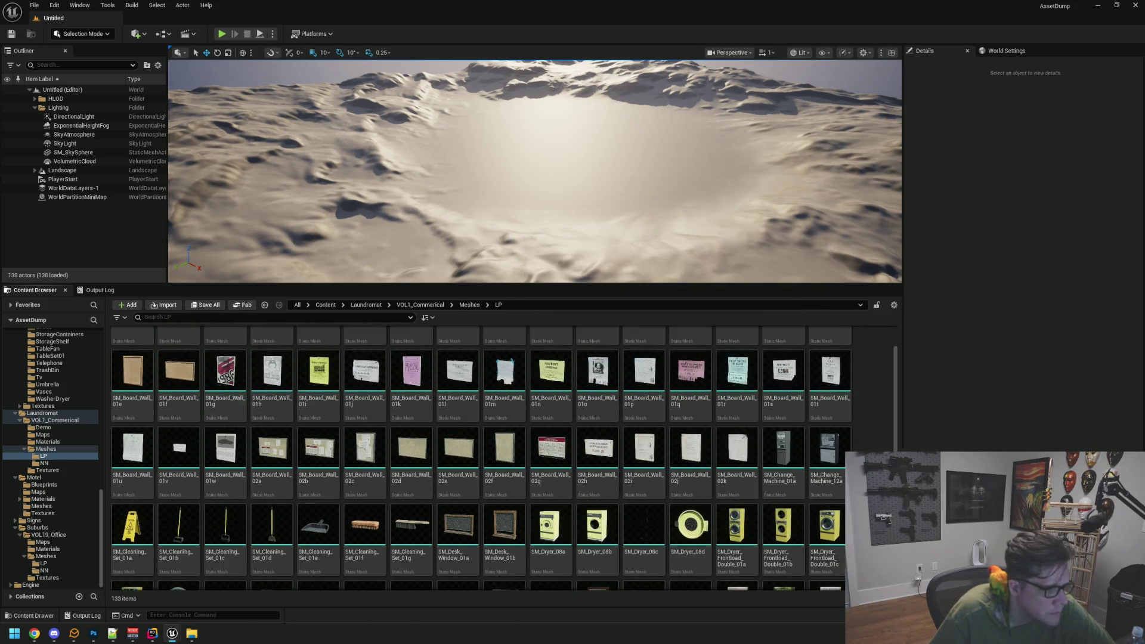
{"action": "scroll", "coordinate": [505, 458], "scroll_direction": "up", "scroll_amount": 1}
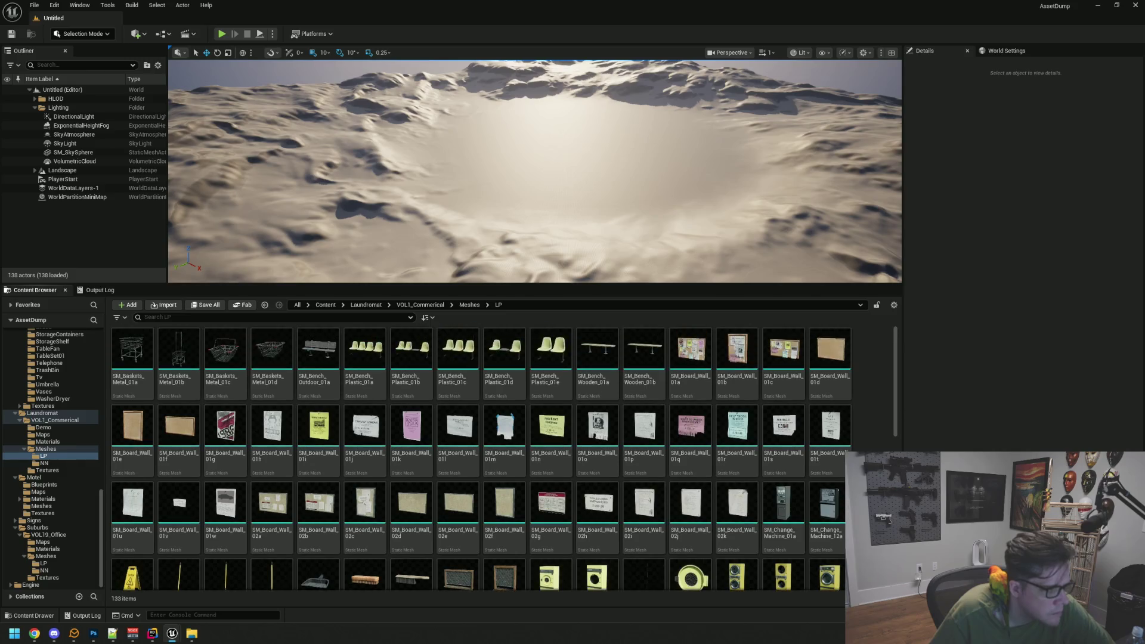
{"action": "scroll", "coordinate": [504, 457], "scroll_direction": "down", "scroll_amount": 10}
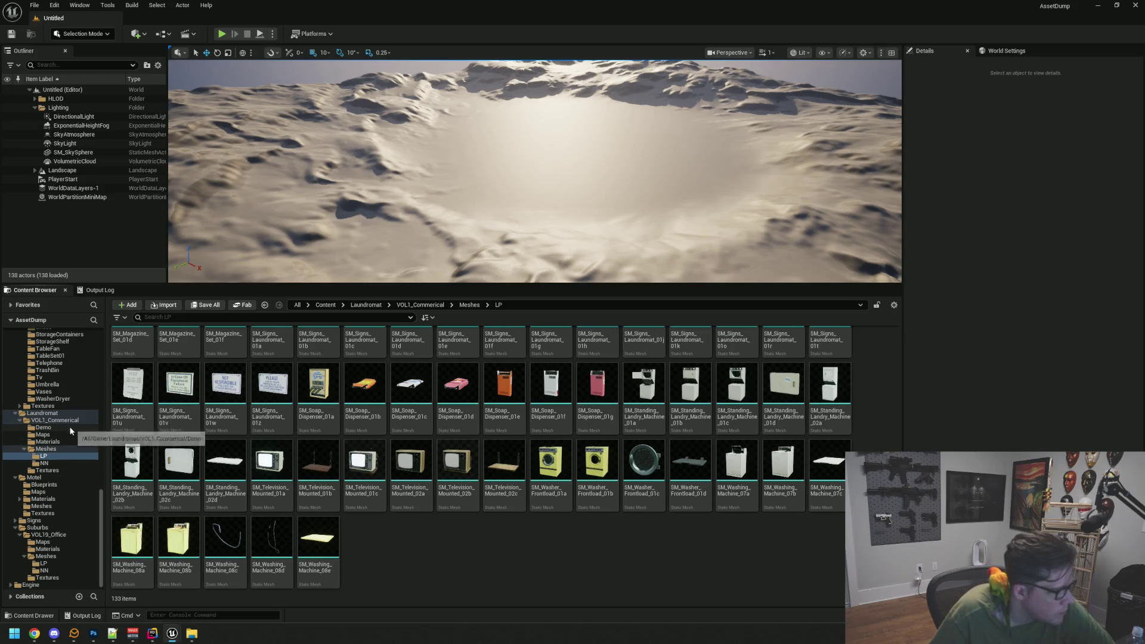
{"action": "left_click", "coordinate": [60, 507]}
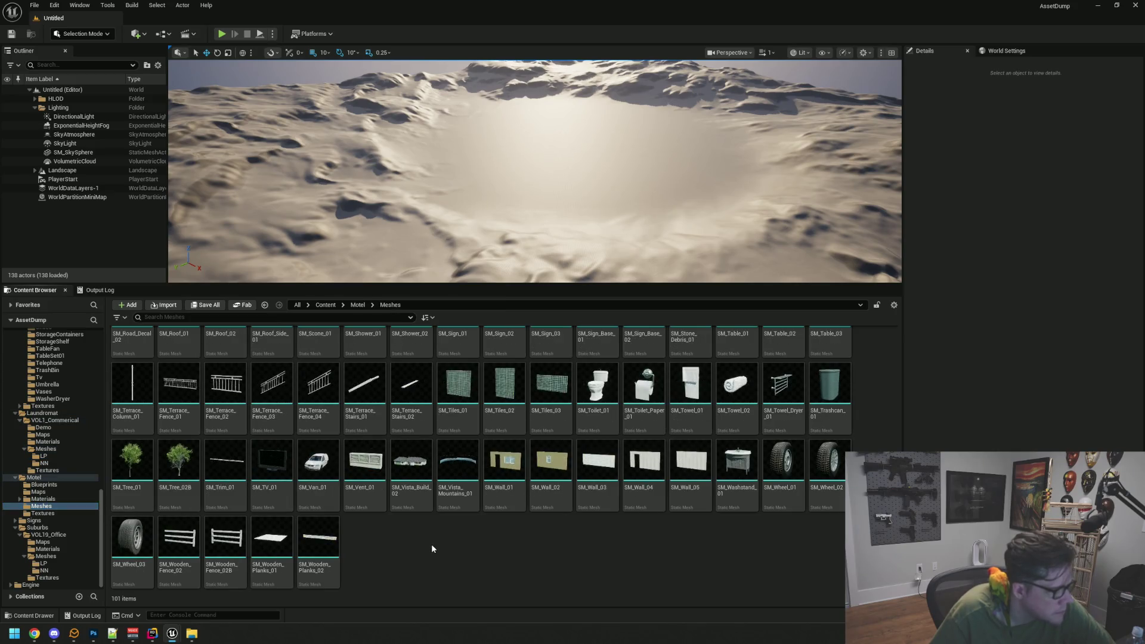
- Scroll through the Motel folder's 101 meshes, then show the office LP meshes folder
{"action": "scroll", "coordinate": [452, 545], "scroll_direction": "up", "scroll_amount": 3}
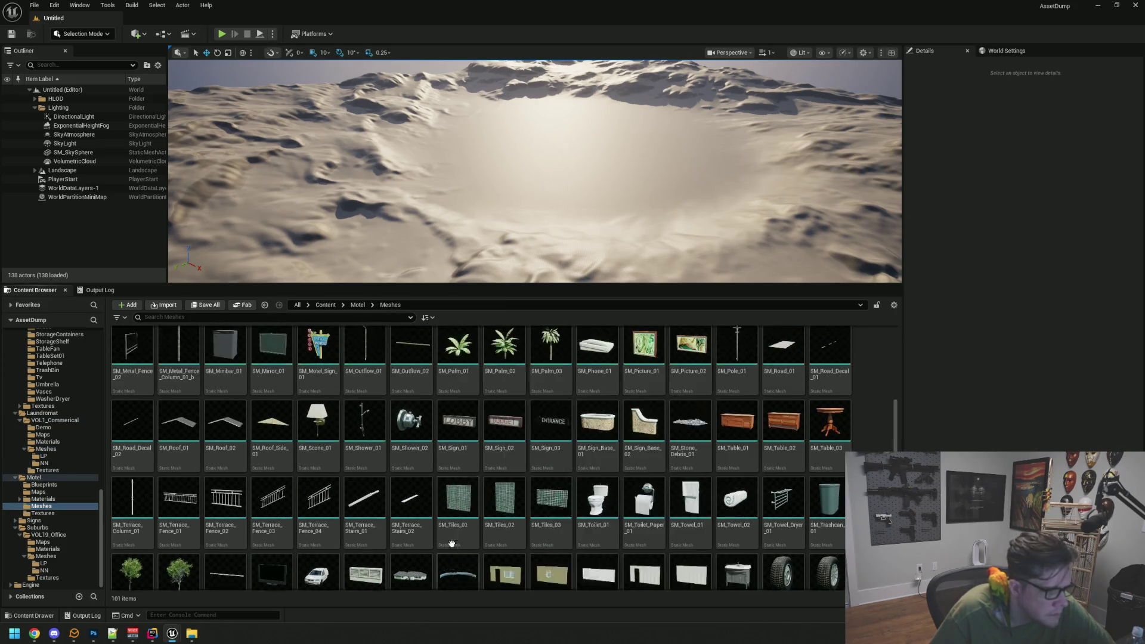
{"action": "scroll", "coordinate": [509, 524], "scroll_direction": "up", "scroll_amount": 2}
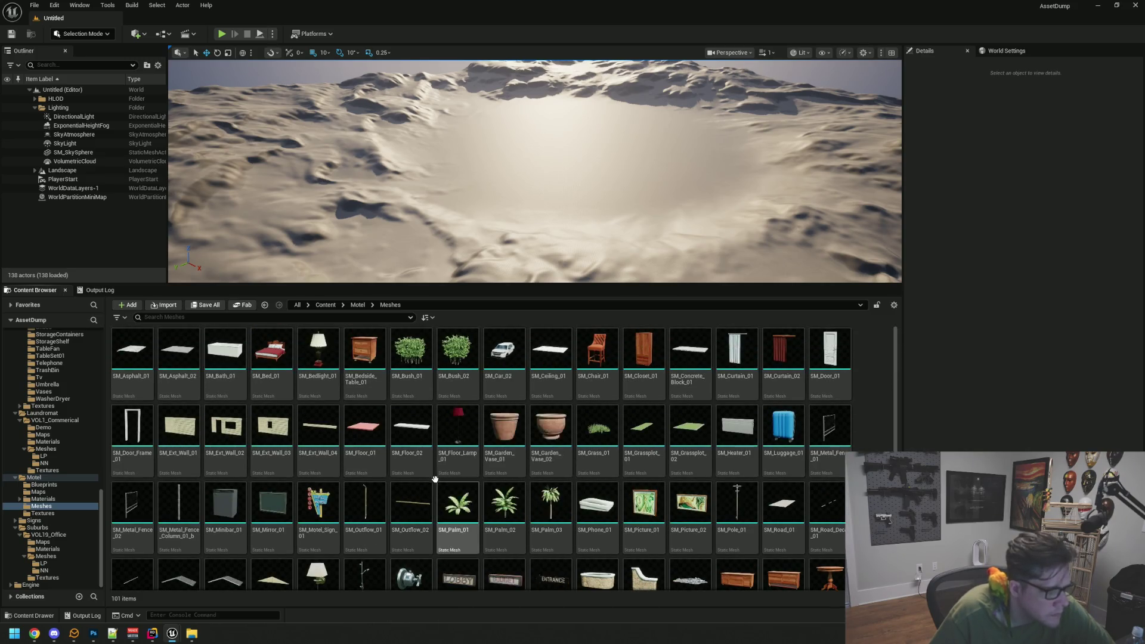
{"action": "scroll", "coordinate": [432, 479], "scroll_direction": "down", "scroll_amount": 1}
{"action": "scroll", "coordinate": [432, 479], "scroll_direction": "down", "scroll_amount": 8}
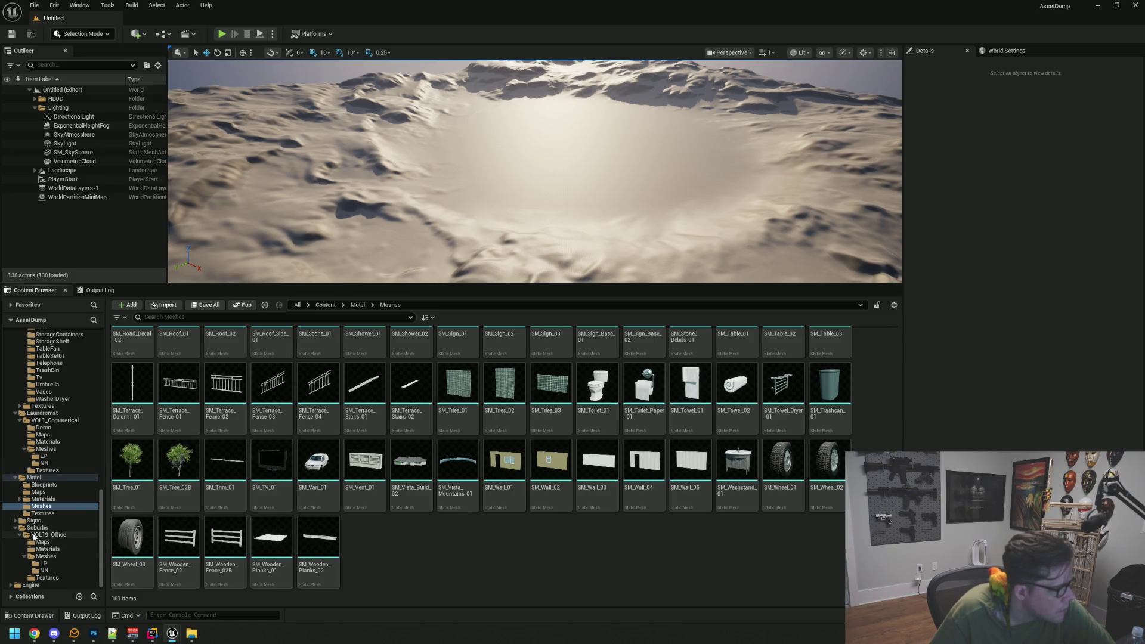
{"action": "left_click", "coordinate": [46, 564]}
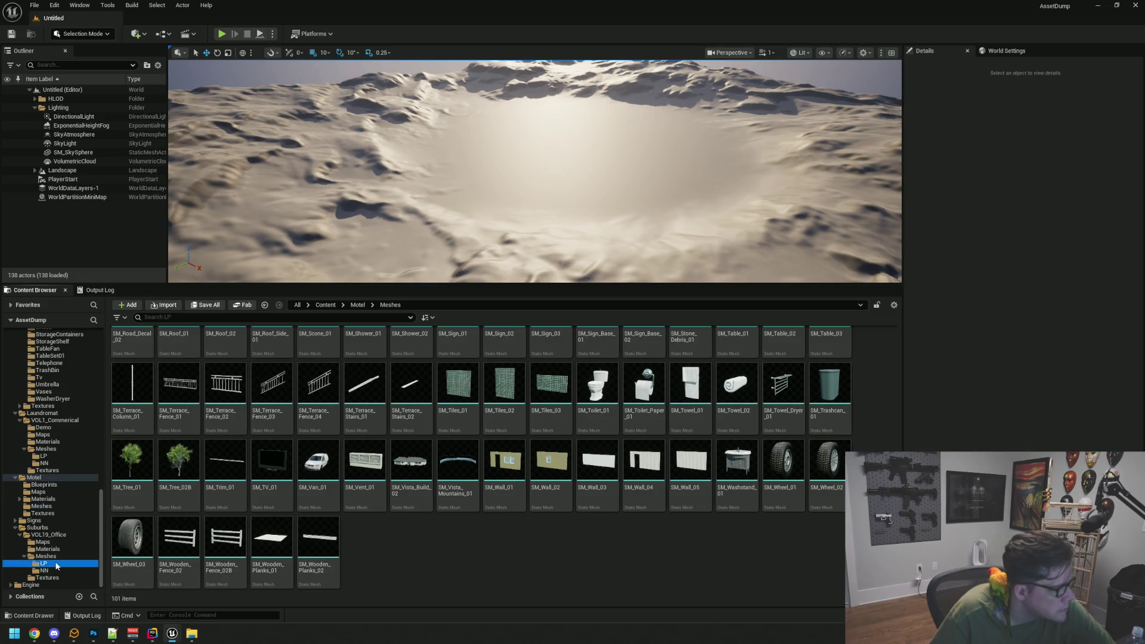
- Scroll the office LP grid and preview the SM_Printed_Materials_01a magazine mesh from above
{"action": "scroll", "coordinate": [421, 436], "scroll_direction": "up", "scroll_amount": 5}
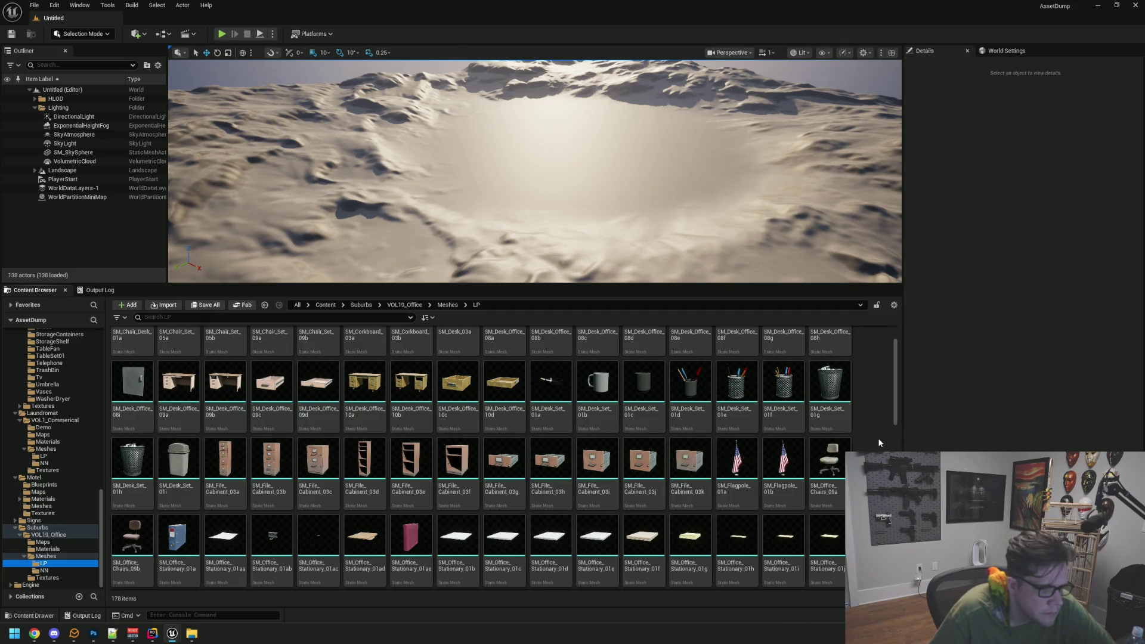
{"action": "scroll", "coordinate": [878, 442], "scroll_direction": "up", "scroll_amount": 1}
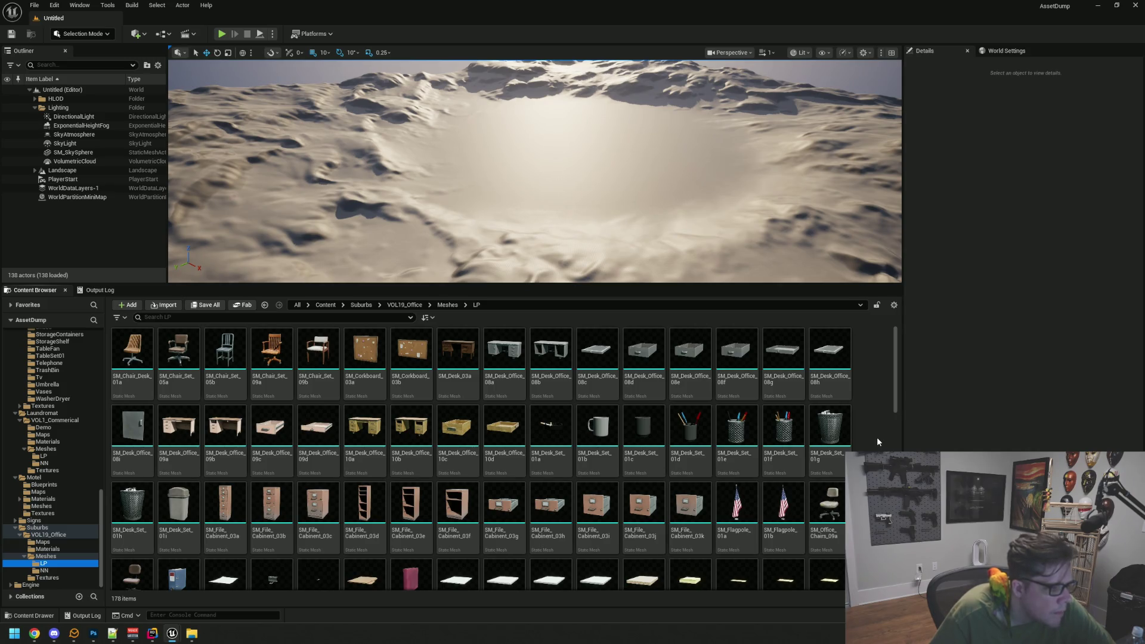
{"action": "scroll", "coordinate": [877, 438], "scroll_direction": "down", "scroll_amount": 2}
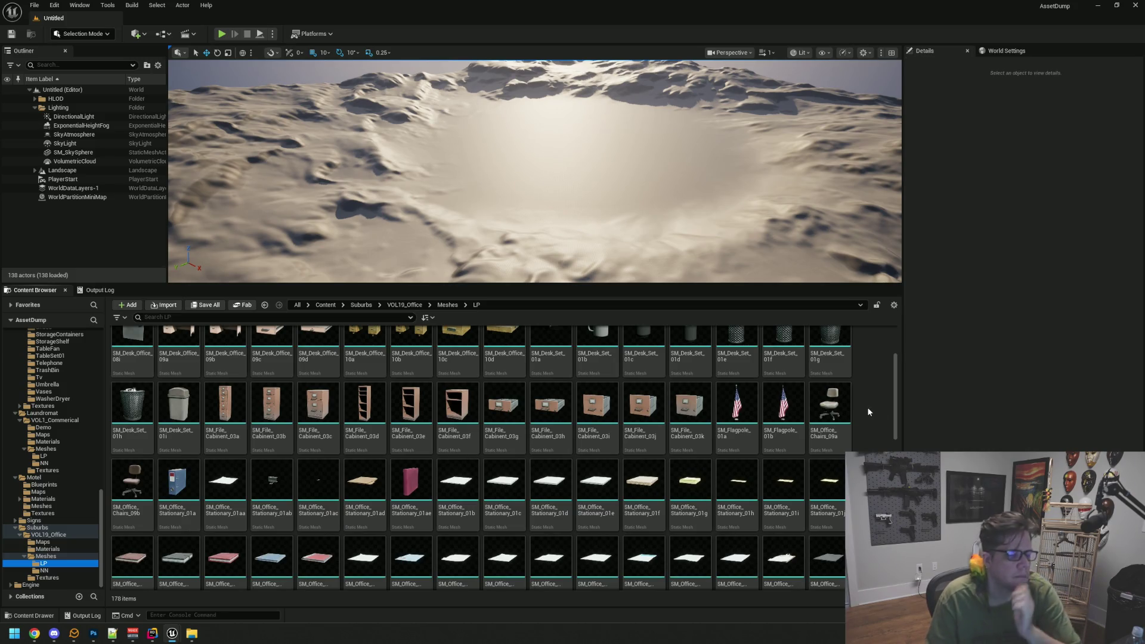
{"action": "scroll", "coordinate": [869, 411], "scroll_direction": "down", "scroll_amount": 1}
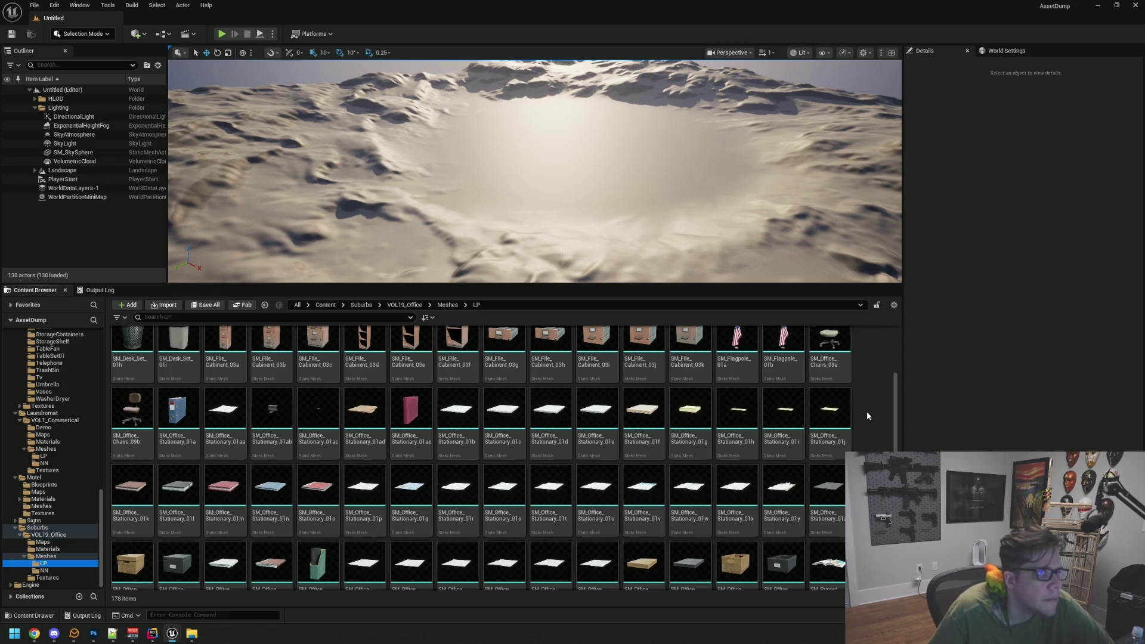
{"action": "scroll", "coordinate": [866, 417], "scroll_direction": "down", "scroll_amount": 1}
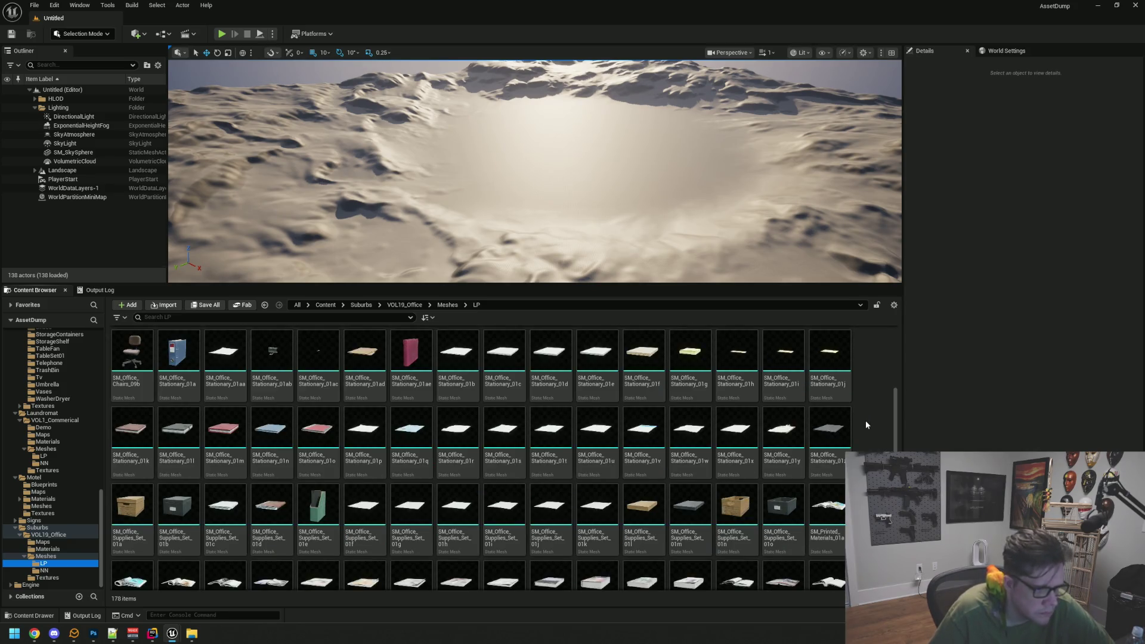
{"action": "double_click", "coordinate": [826, 513]}
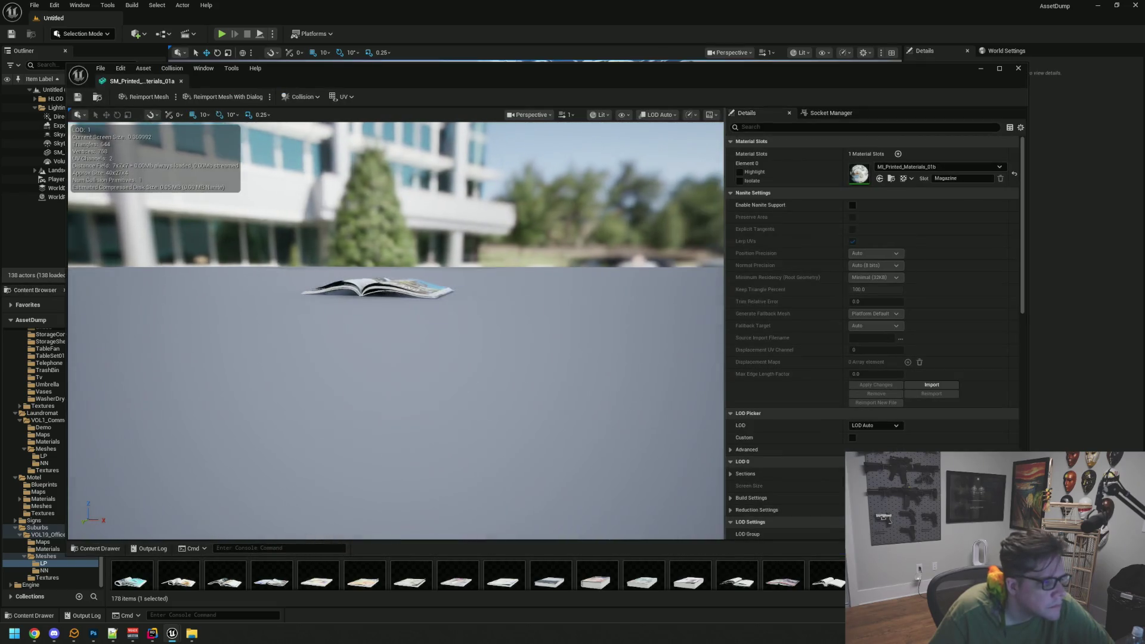
{"action": "mouse_move", "coordinate": [441, 298]}
{"action": "left_mouse_down"}
{"action": "mouse_move", "coordinate": [442, 382]}
{"action": "mouse_move", "coordinate": [417, 382]}
{"action": "left_mouse_up"}
{"action": "scroll", "coordinate": [441, 358], "scroll_direction": "up", "scroll_amount": 3}
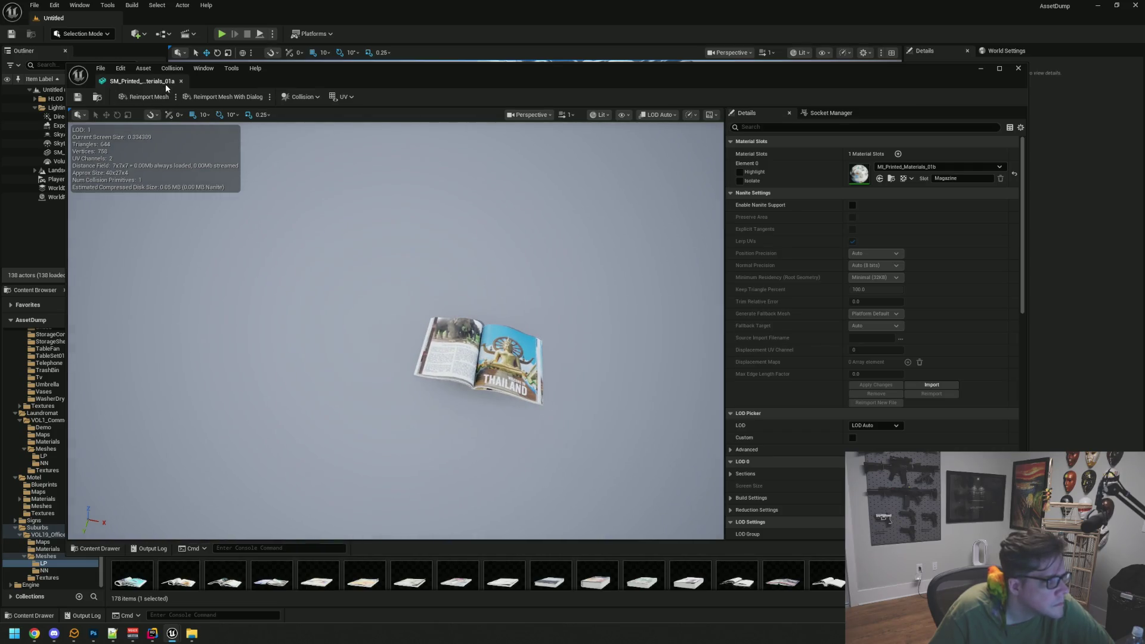
{"action": "left_click", "coordinate": [181, 81]}
- Preview the SM_Whiteboard_03a and SM_Whiteboard_03b meshes, closing each editor afterwards
{"action": "scroll", "coordinate": [577, 432], "scroll_direction": "down", "scroll_amount": 2}
{"action": "scroll", "coordinate": [578, 432], "scroll_direction": "down", "scroll_amount": 6}
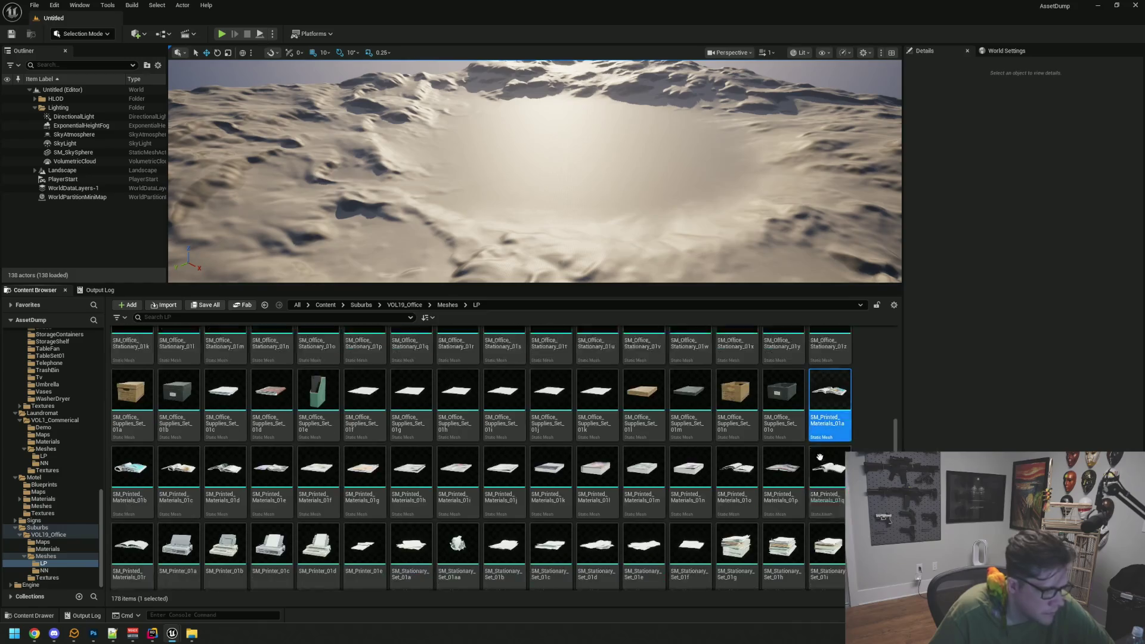
{"action": "scroll", "coordinate": [577, 432], "scroll_direction": "down", "scroll_amount": 3}
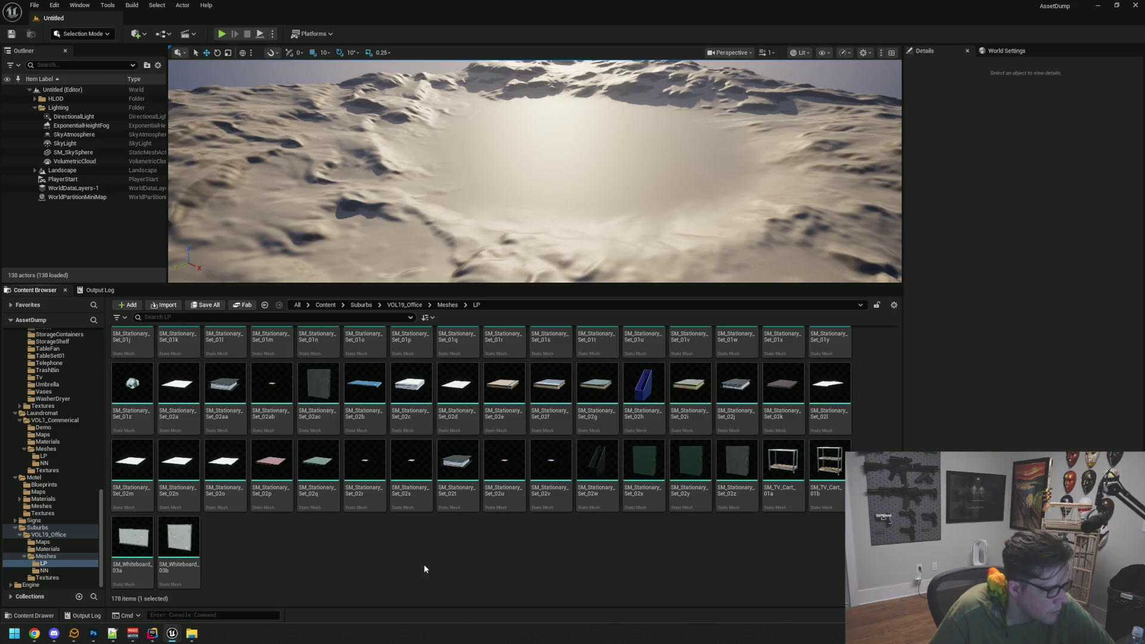
{"action": "double_click", "coordinate": [152, 540]}
{"action": "scroll", "coordinate": [442, 378], "scroll_direction": "up", "scroll_amount": 6}
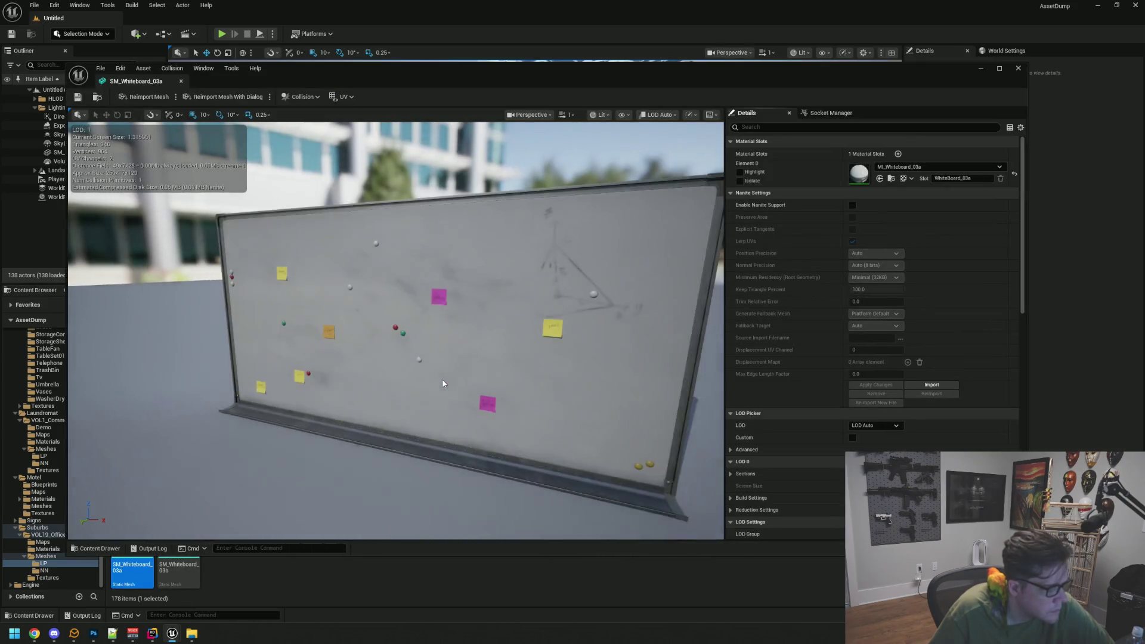
{"action": "mouse_move", "coordinate": [442, 380]}
{"action": "left_mouse_down"}
{"action": "mouse_move", "coordinate": [439, 429]}
{"action": "mouse_move", "coordinate": [399, 445]}
{"action": "mouse_move", "coordinate": [441, 438]}
{"action": "mouse_move", "coordinate": [451, 374]}
{"action": "left_mouse_up"}
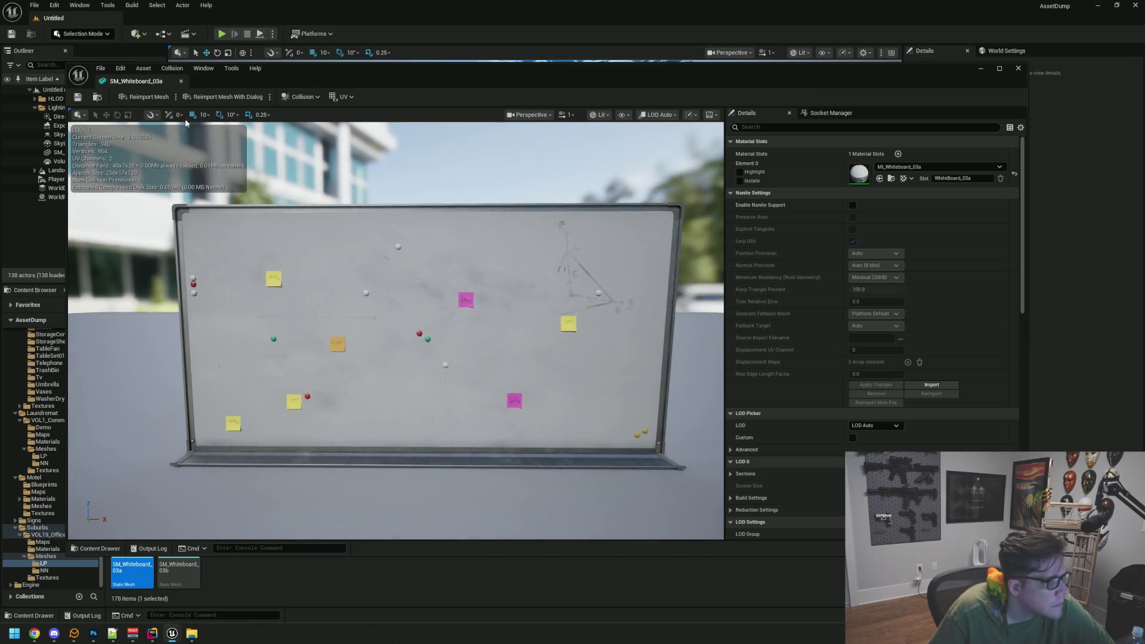
{"action": "left_click", "coordinate": [180, 81]}
{"action": "left_click", "coordinate": [178, 546]}
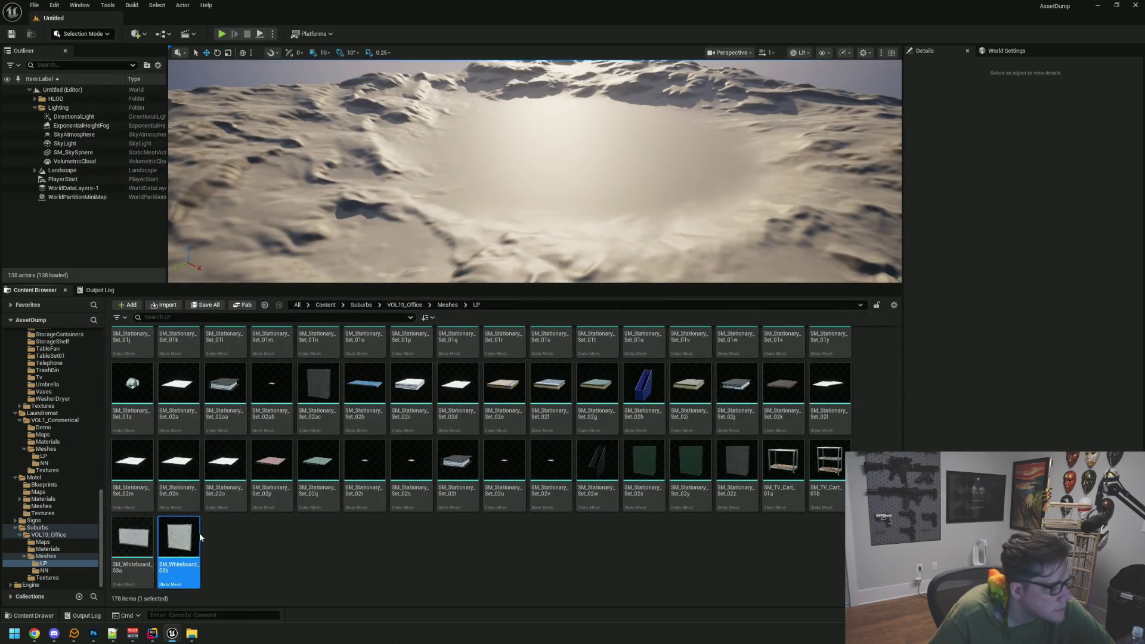
{"action": "key", "text": "Return"}
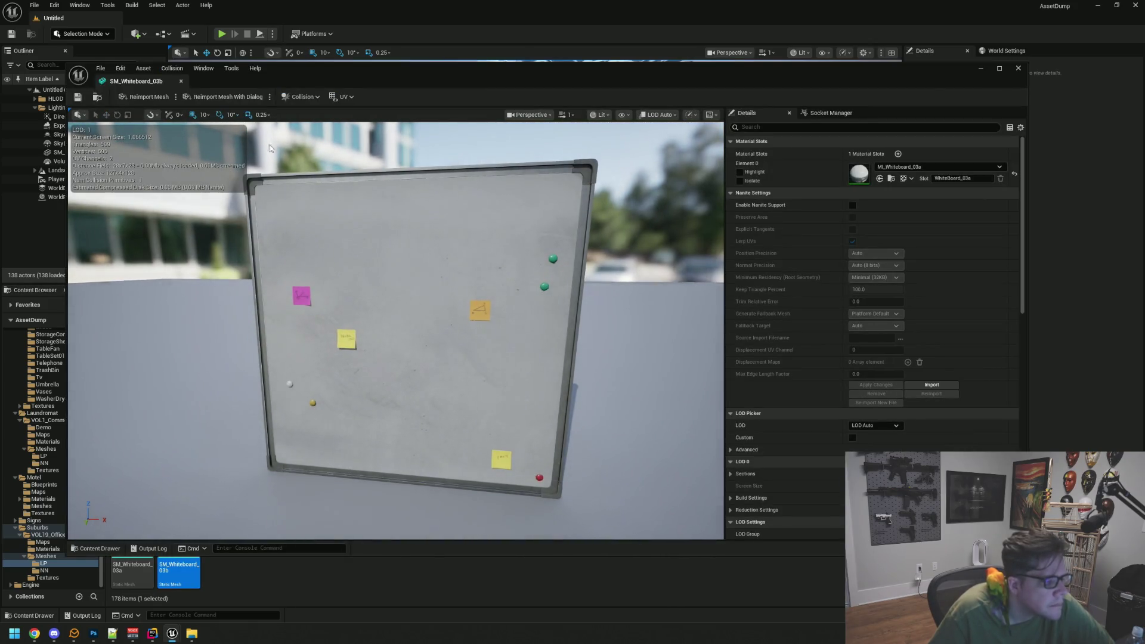
{"action": "left_click", "coordinate": [181, 81]}
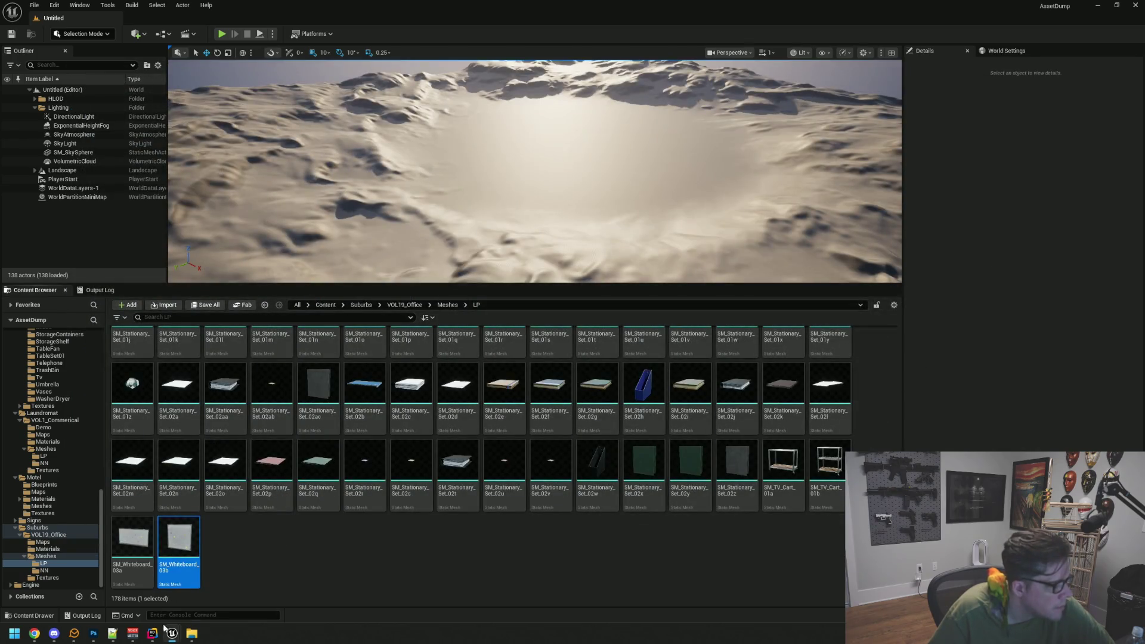
- In the Motel editor, fly from the break room past the reception desk into the office
{"action": "mouse_move", "coordinate": [167, 631]}
{"action": "left_click", "coordinate": [166, 588]}
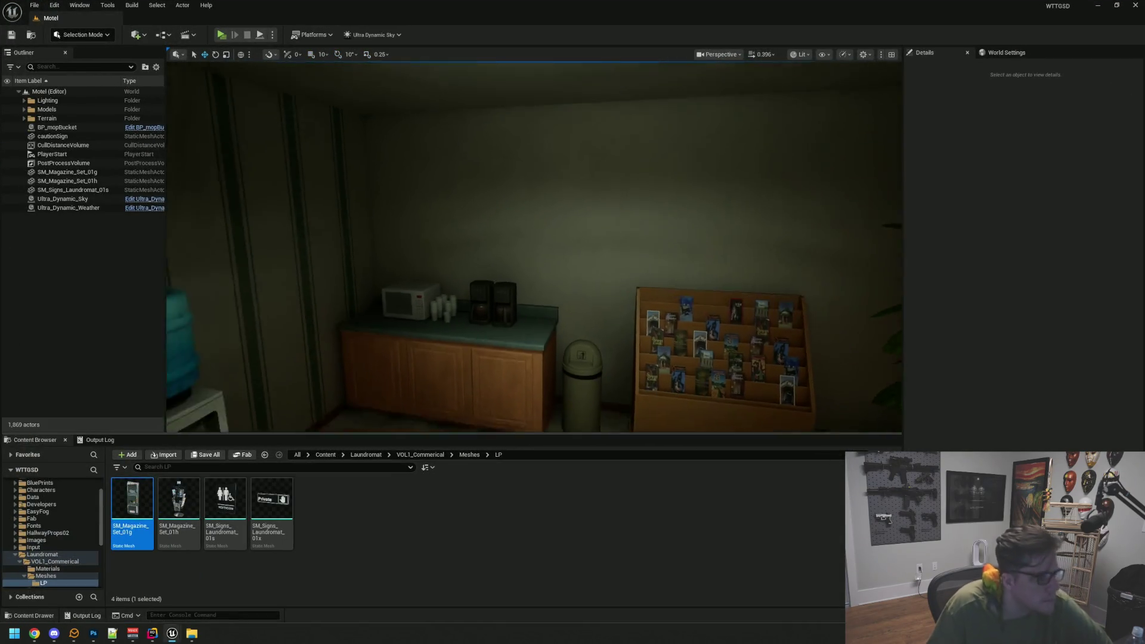
{"action": "key", "text": "w"}
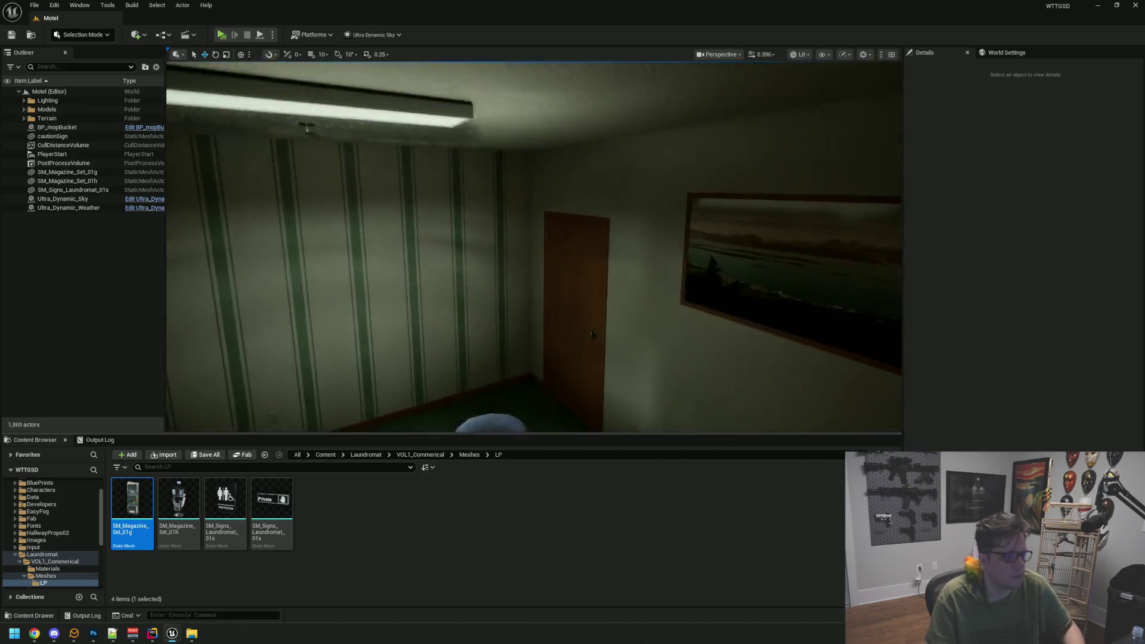
{"action": "key", "text": "w"}
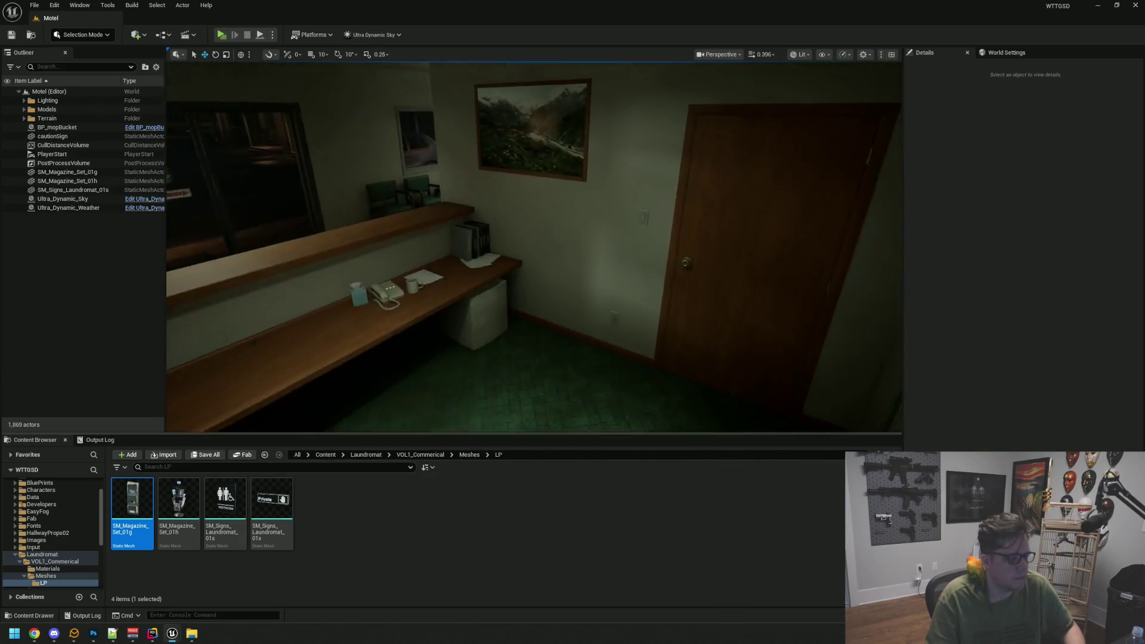
{"action": "key", "text": "w"}
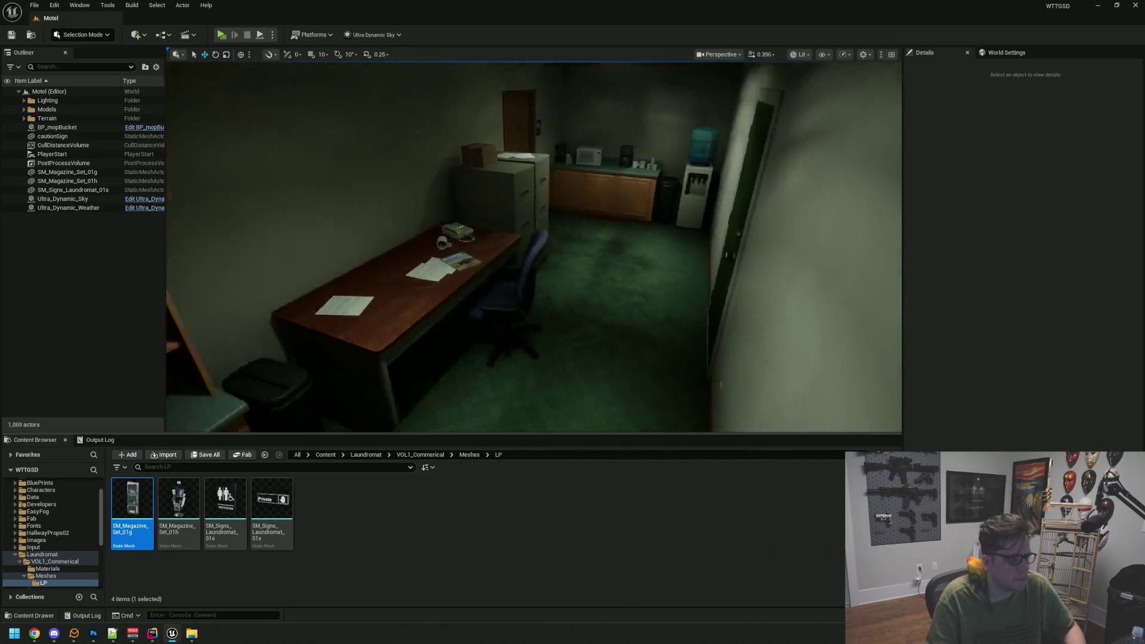
{"action": "key", "text": "w"}
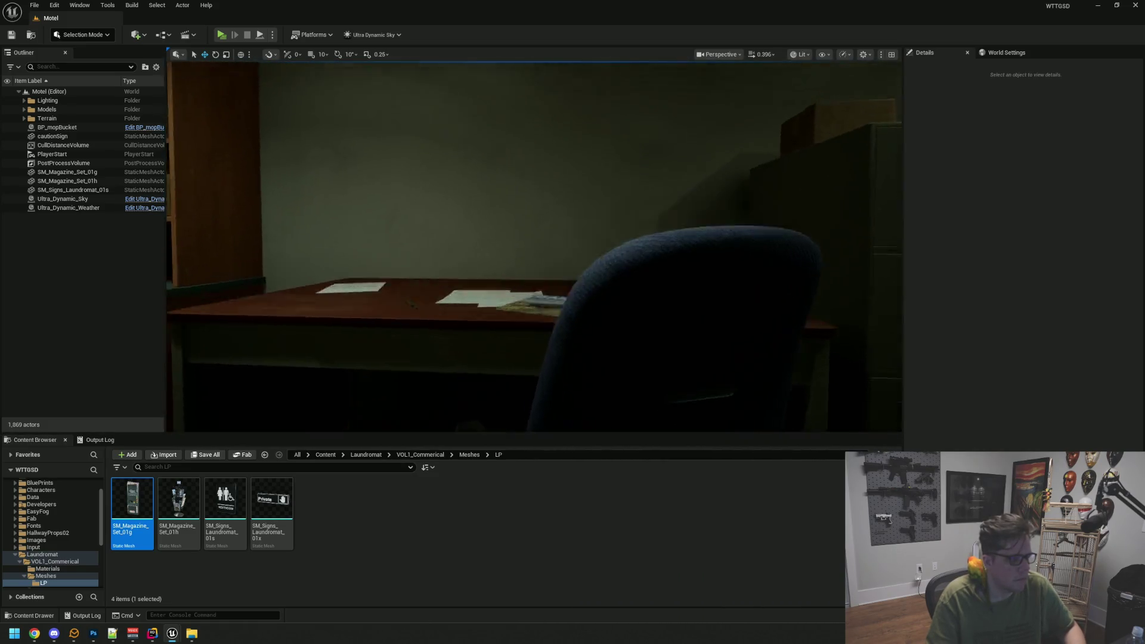
{"action": "key", "text": "s"}
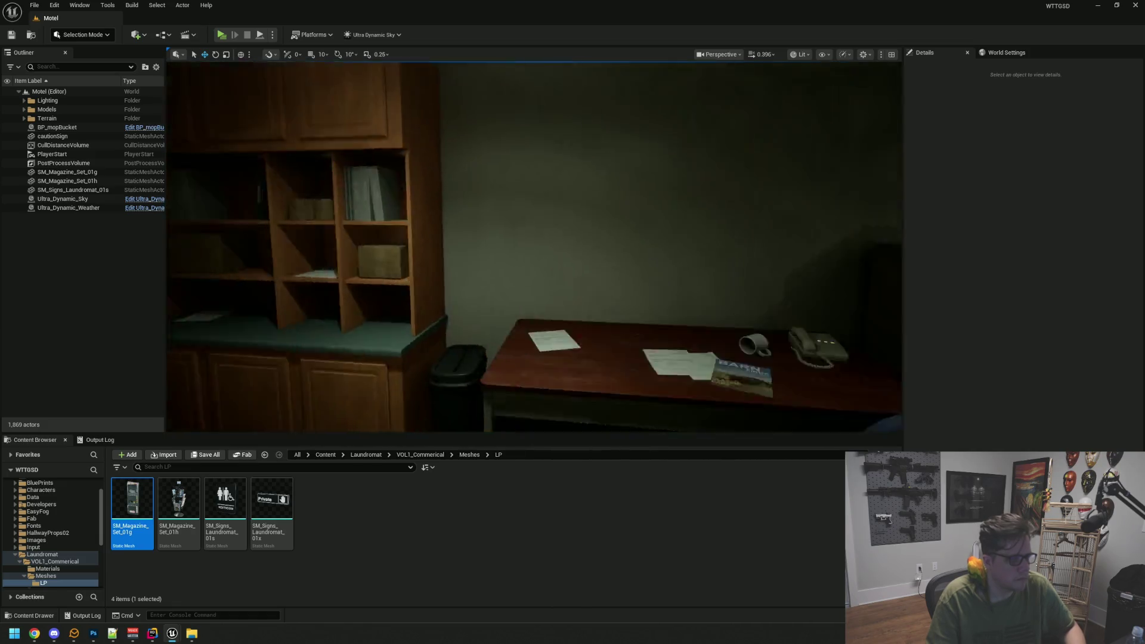
{"action": "key", "text": "w"}
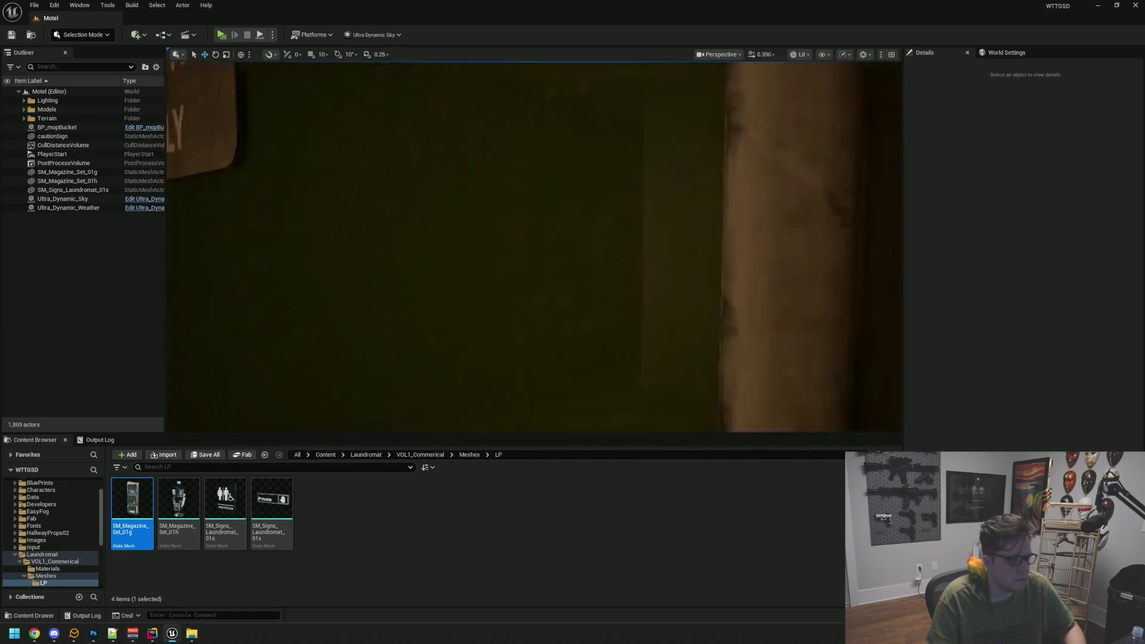
{"action": "key", "text": "s"}
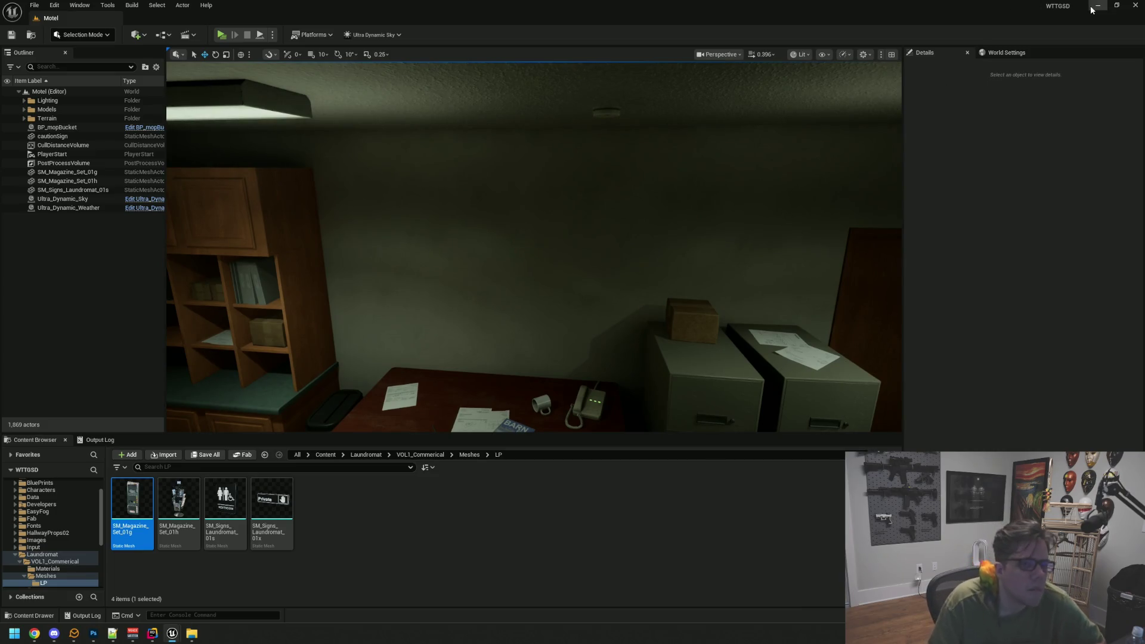
- Look across the office desk toward the bookshelf to scout a spot
{"action": "left_click", "coordinate": [1096, 6]}
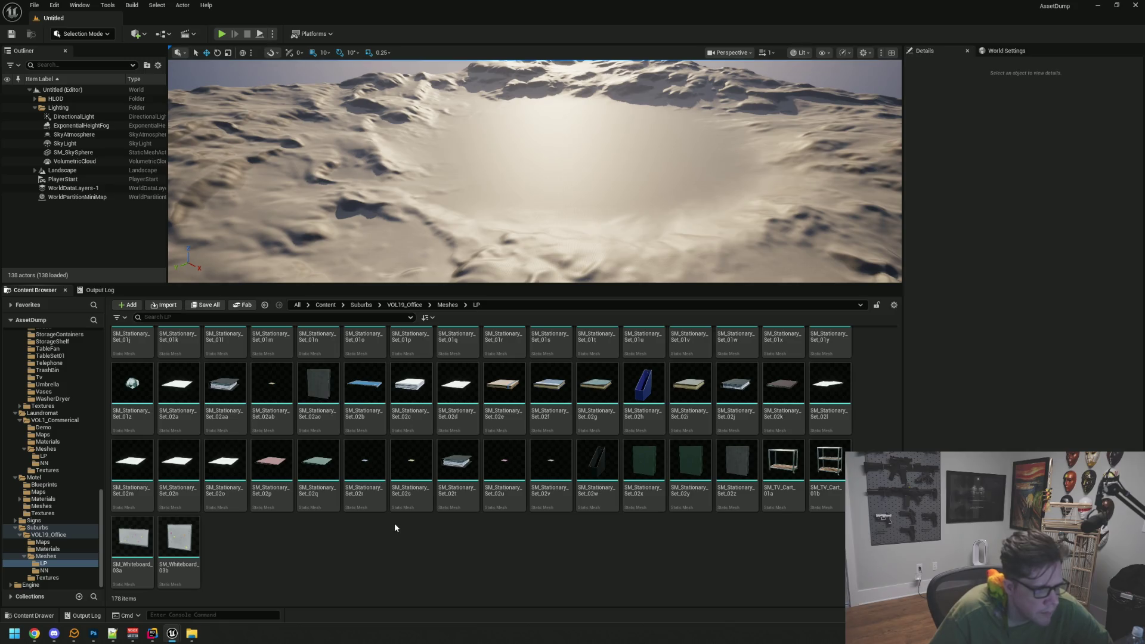
{"action": "mouse_move", "coordinate": [167, 636]}
{"action": "left_click", "coordinate": [122, 585]}
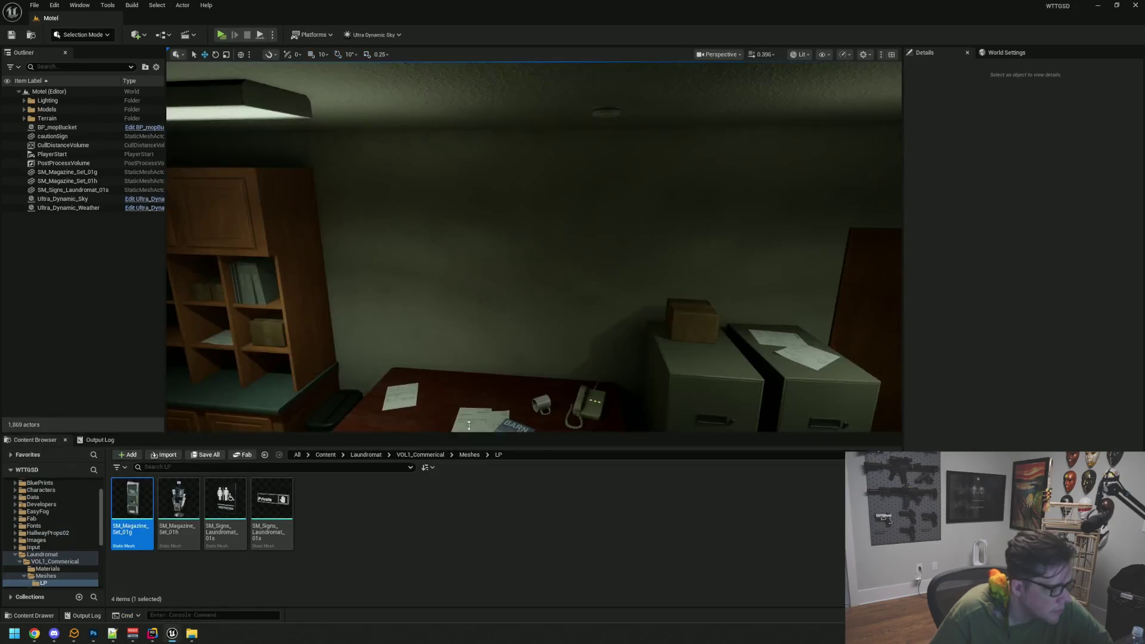
{"action": "mouse_move", "coordinate": [511, 354]}
{"action": "left_mouse_down"}
{"action": "mouse_move", "coordinate": [544, 337]}
{"action": "mouse_move", "coordinate": [478, 341]}
{"action": "left_mouse_up"}
{"action": "mouse_move", "coordinate": [529, 238]}
{"action": "left_mouse_down"}
{"action": "mouse_move", "coordinate": [501, 221]}
{"action": "mouse_move", "coordinate": [529, 238]}
{"action": "mouse_move", "coordinate": [608, 241]}
{"action": "mouse_move", "coordinate": [515, 242]}
{"action": "mouse_move", "coordinate": [573, 223]}
{"action": "mouse_move", "coordinate": [557, 195]}
{"action": "mouse_move", "coordinate": [477, 203]}
{"action": "mouse_move", "coordinate": [633, 111]}
{"action": "mouse_move", "coordinate": [625, 112]}
{"action": "left_mouse_up"}
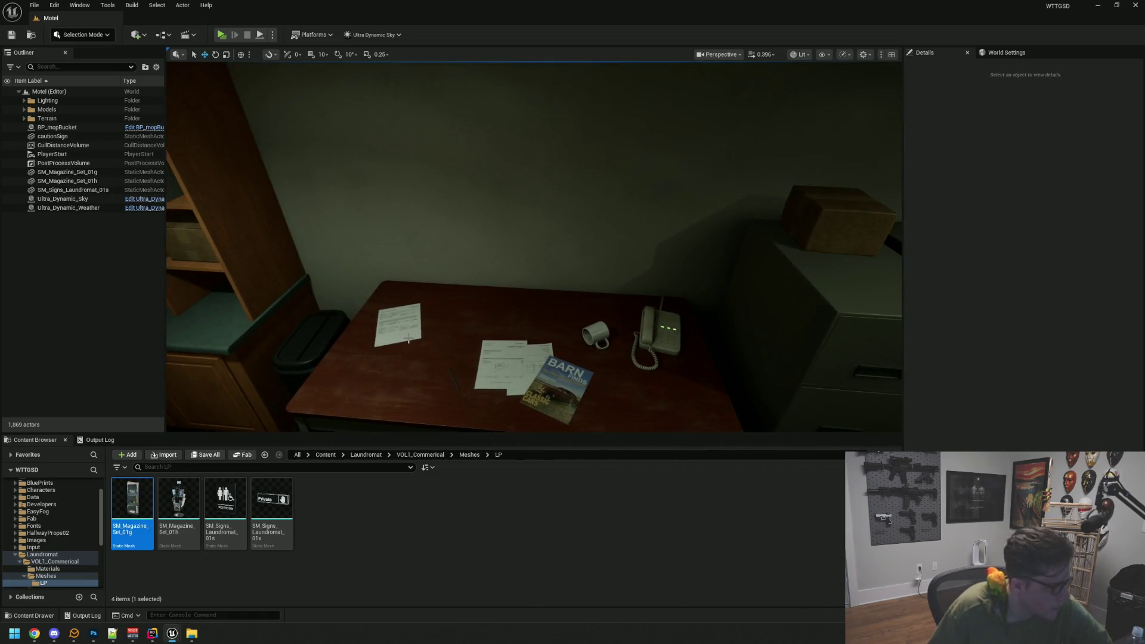
- Back in AssetDump, bring up the asset actions for SM_Whiteboard_03a
{"action": "mouse_move", "coordinate": [177, 636]}
{"action": "left_click", "coordinate": [202, 608]}
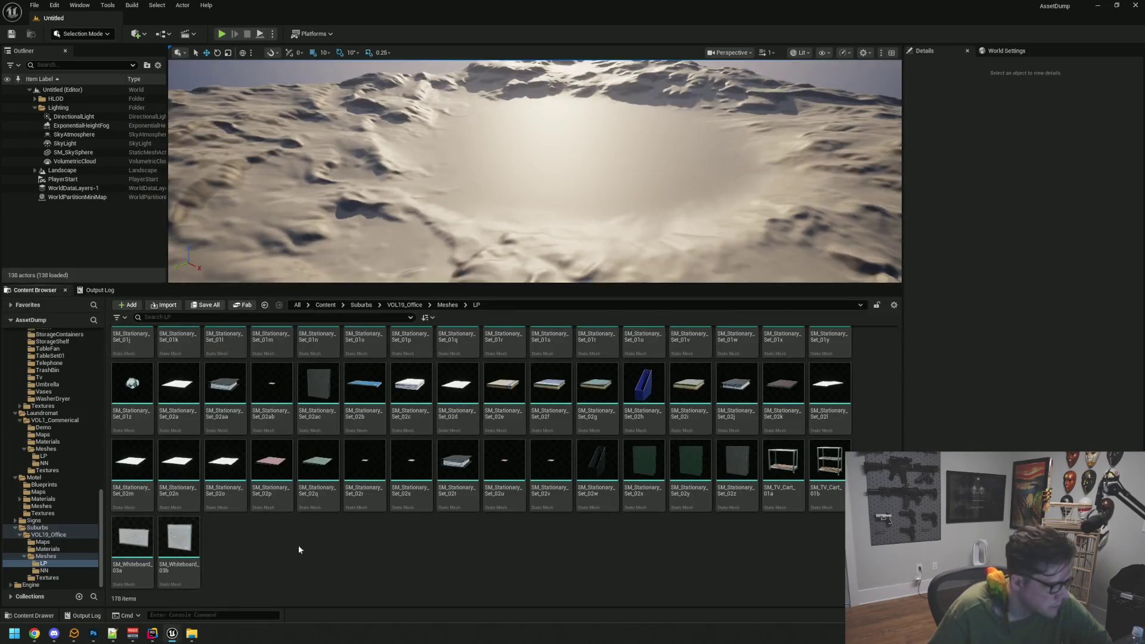
{"action": "left_click", "coordinate": [132, 537]}
{"action": "right_click", "coordinate": [133, 537]}
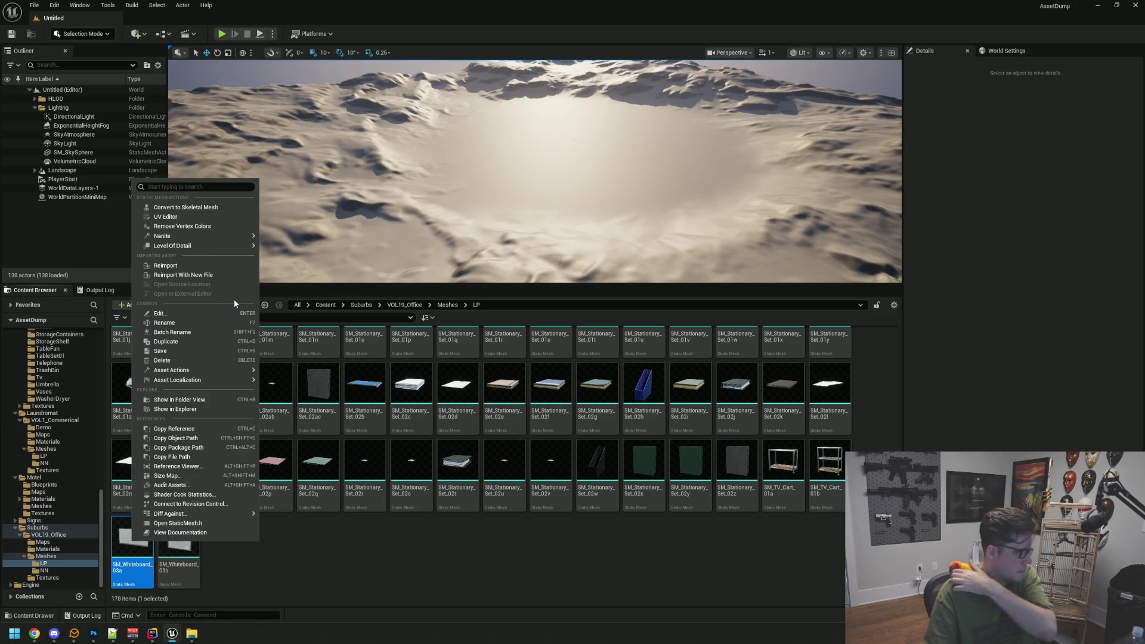
- Migrate SM_Whiteboard_03a and its dependent assets into the WTTGSD/Content folder
{"action": "mouse_move", "coordinate": [229, 380]}
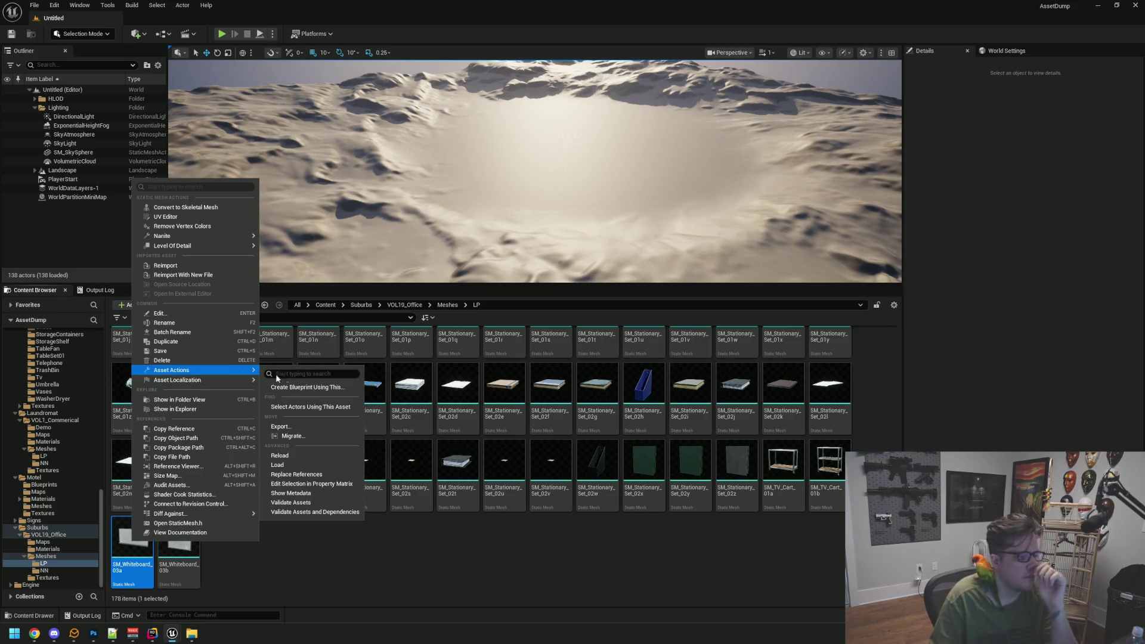
{"action": "left_click", "coordinate": [320, 437]}
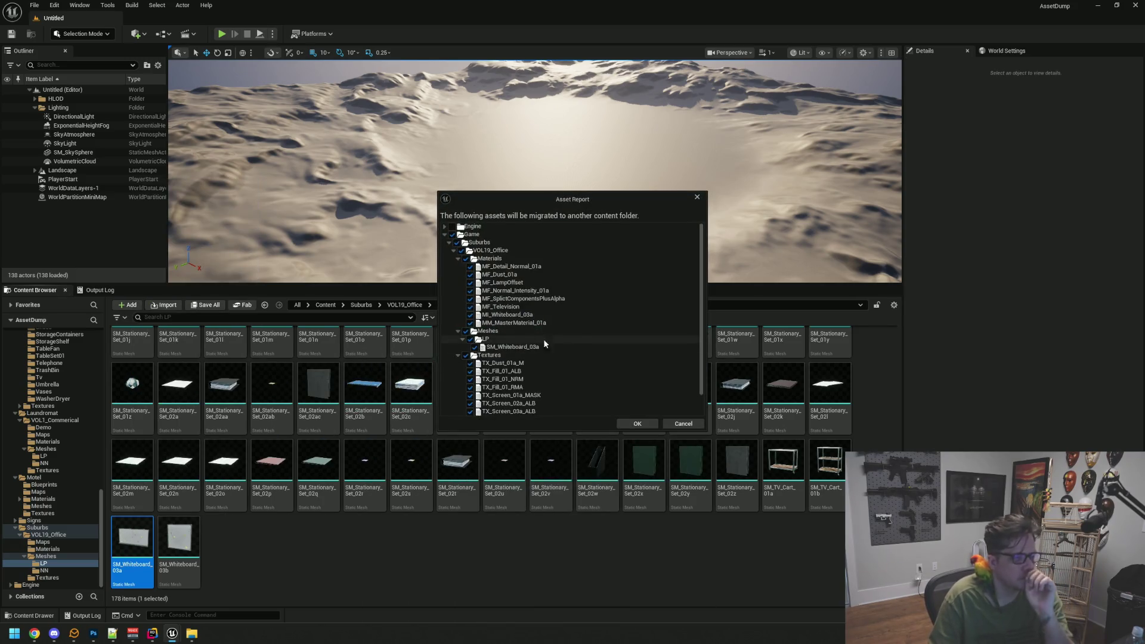
{"action": "left_click", "coordinate": [638, 424]}
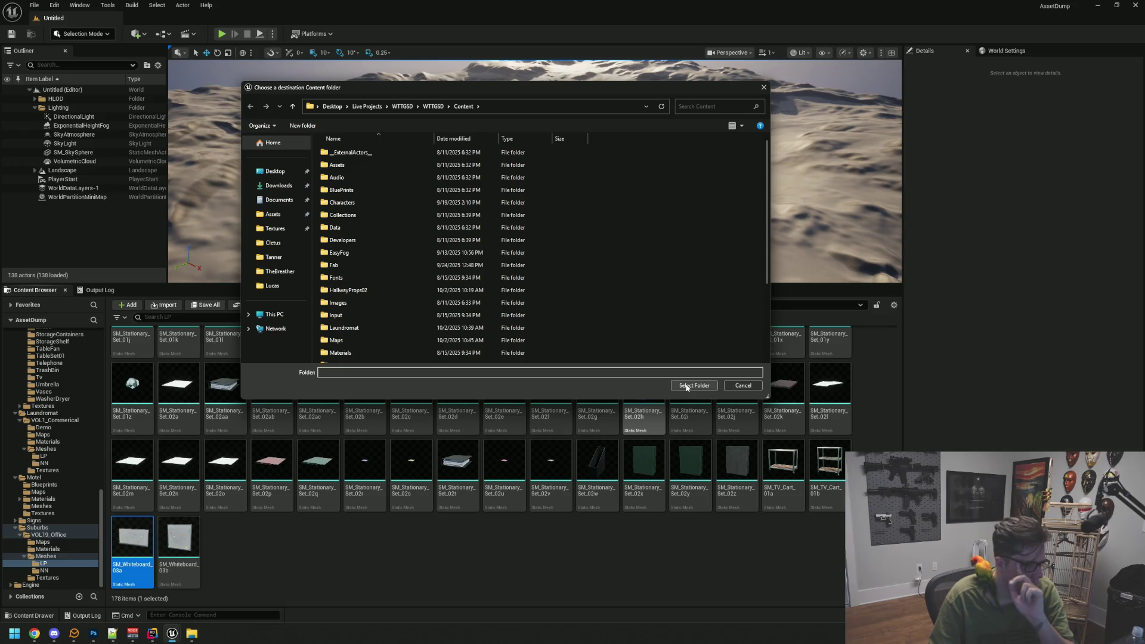
{"action": "left_click", "coordinate": [687, 386]}
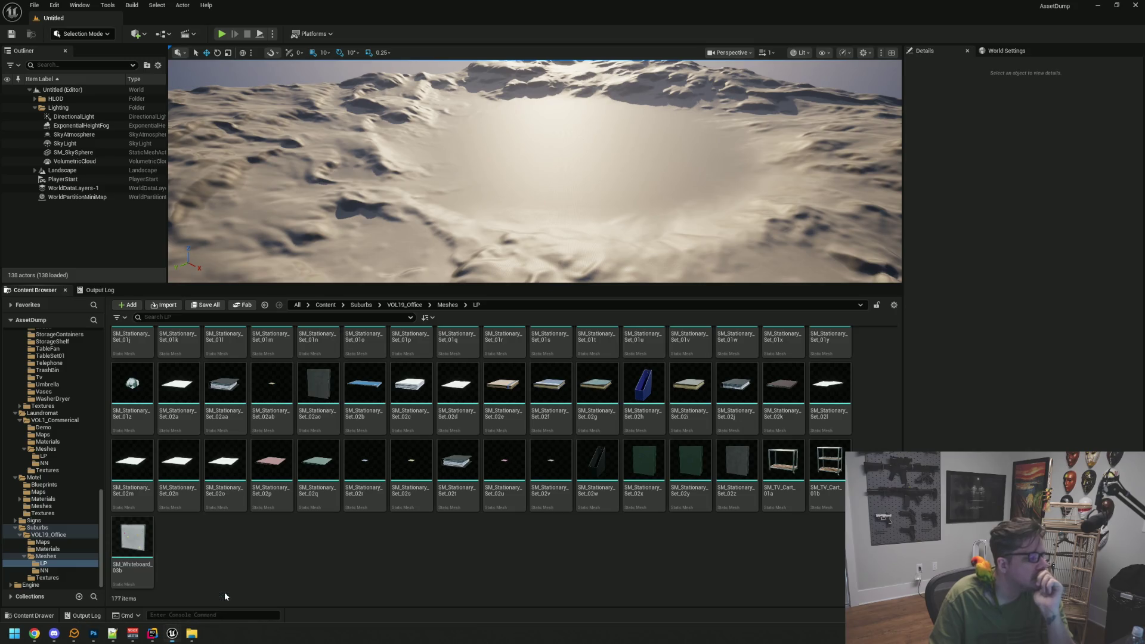
- In the Motel editor's Content Browser, select and scroll through the Laundromat folder
{"action": "mouse_move", "coordinate": [171, 631]}
{"action": "left_click", "coordinate": [106, 593]}
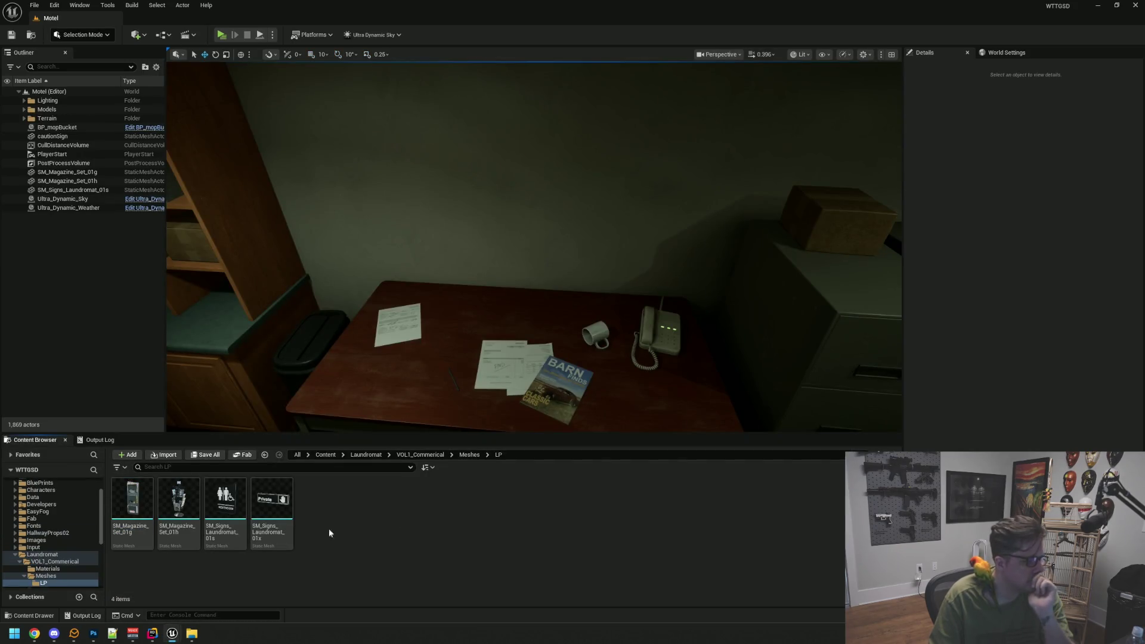
{"action": "left_click", "coordinate": [15, 555]}
{"action": "scroll", "coordinate": [75, 563], "scroll_direction": "down", "scroll_amount": 4}
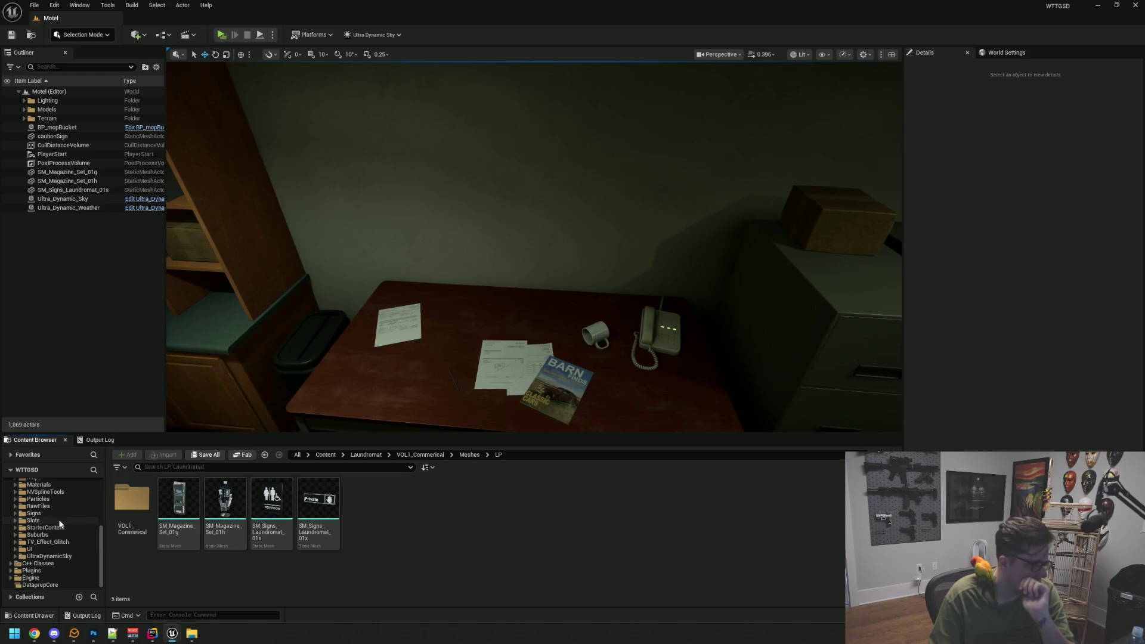
{"action": "scroll", "coordinate": [73, 557], "scroll_direction": "up", "scroll_amount": 3}
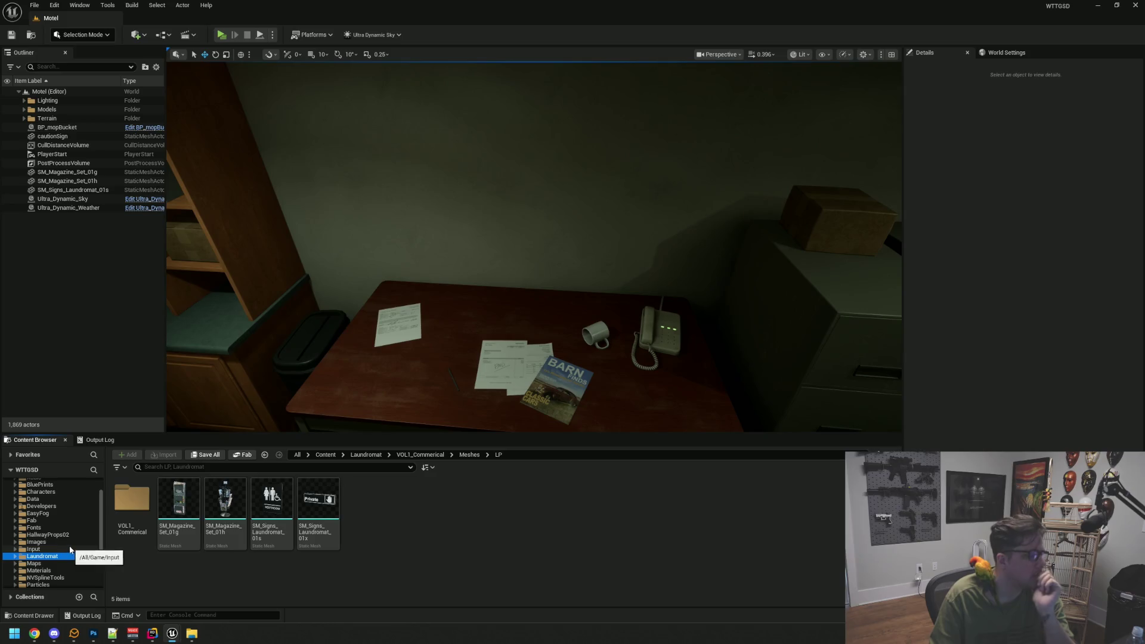
{"action": "scroll", "coordinate": [69, 544], "scroll_direction": "up", "scroll_amount": 3}
{"action": "scroll", "coordinate": [69, 517], "scroll_direction": "down", "scroll_amount": 1}
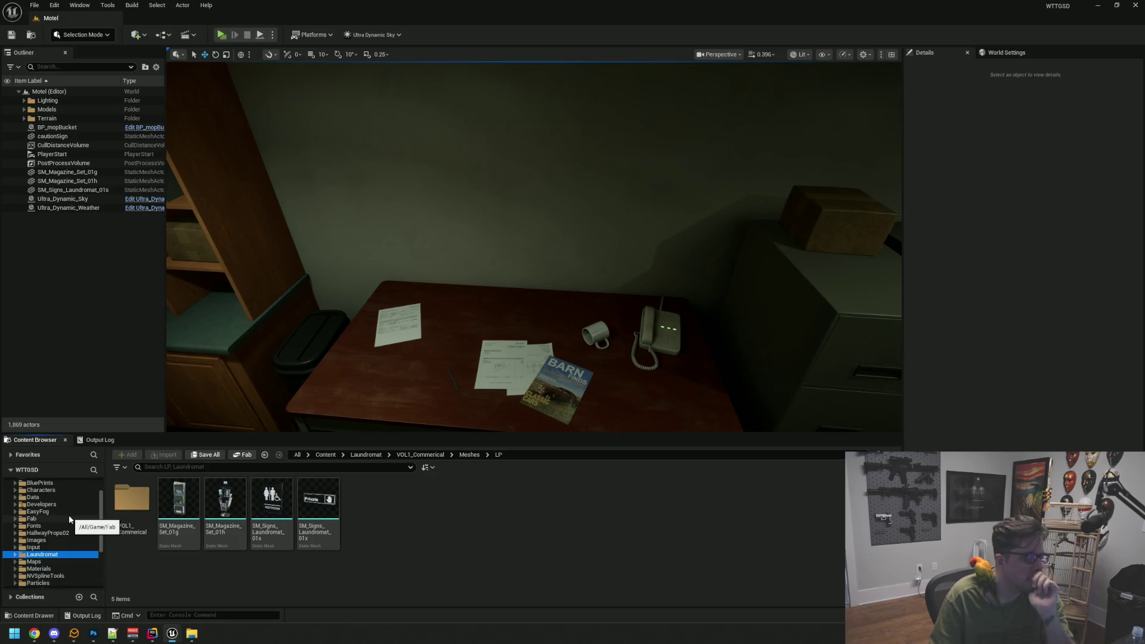
{"action": "scroll", "coordinate": [69, 519], "scroll_direction": "down", "scroll_amount": 2}
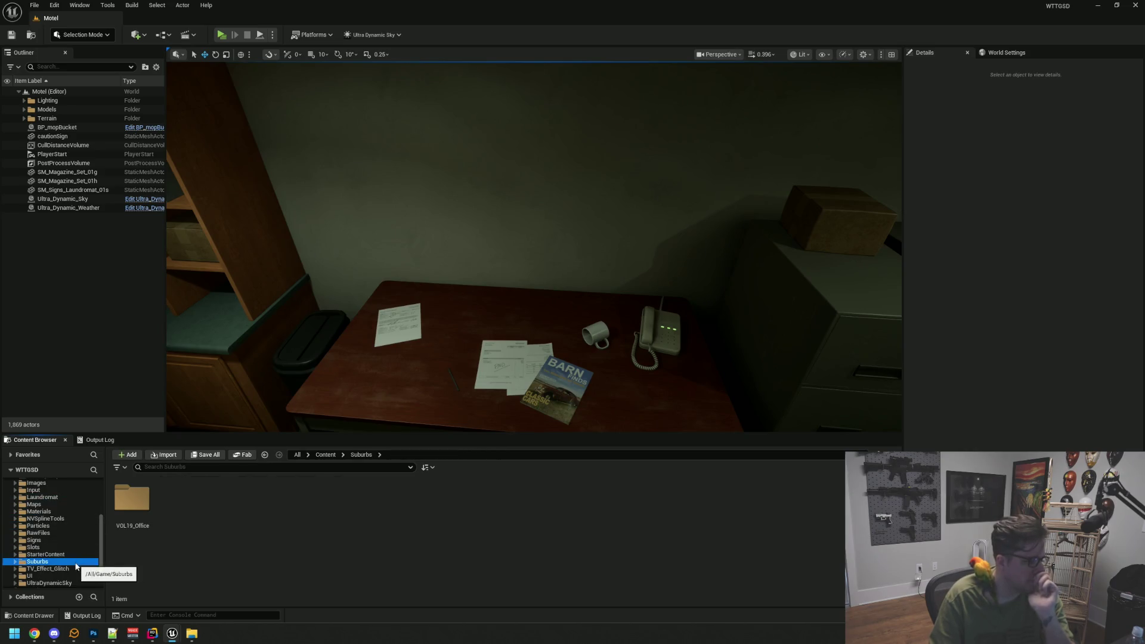
- Open Suburbs > VOL19_Office > Meshes > LP and drag SM_Whiteboard_03a into the office
{"action": "left_click", "coordinate": [74, 562]}
{"action": "double_click", "coordinate": [132, 498]}
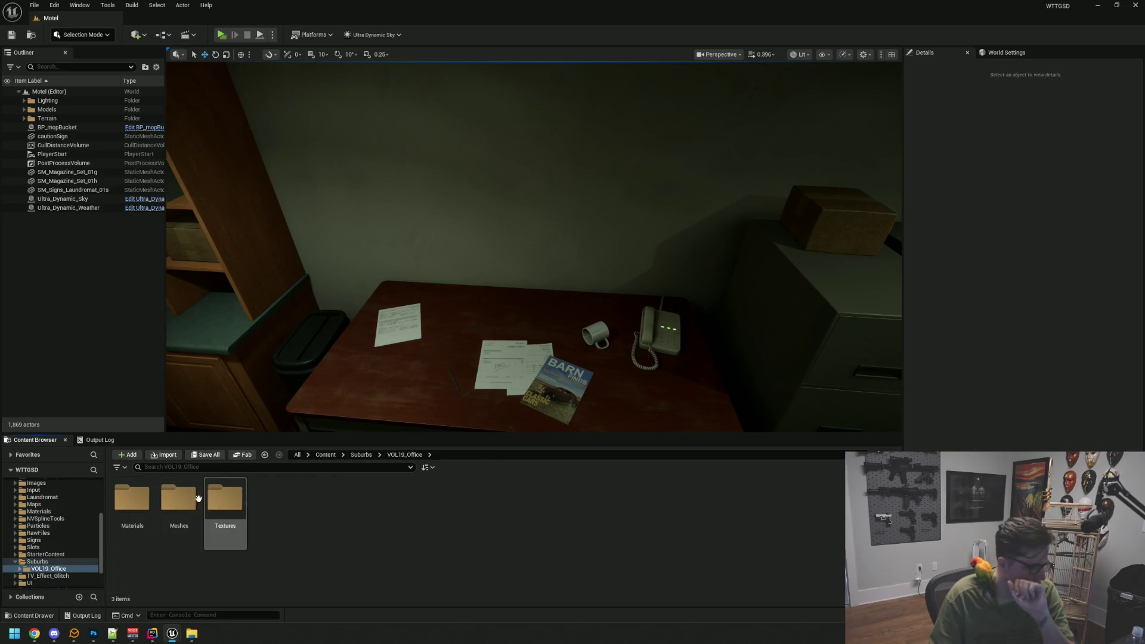
{"action": "double_click", "coordinate": [196, 499]}
{"action": "double_click", "coordinate": [132, 498]}
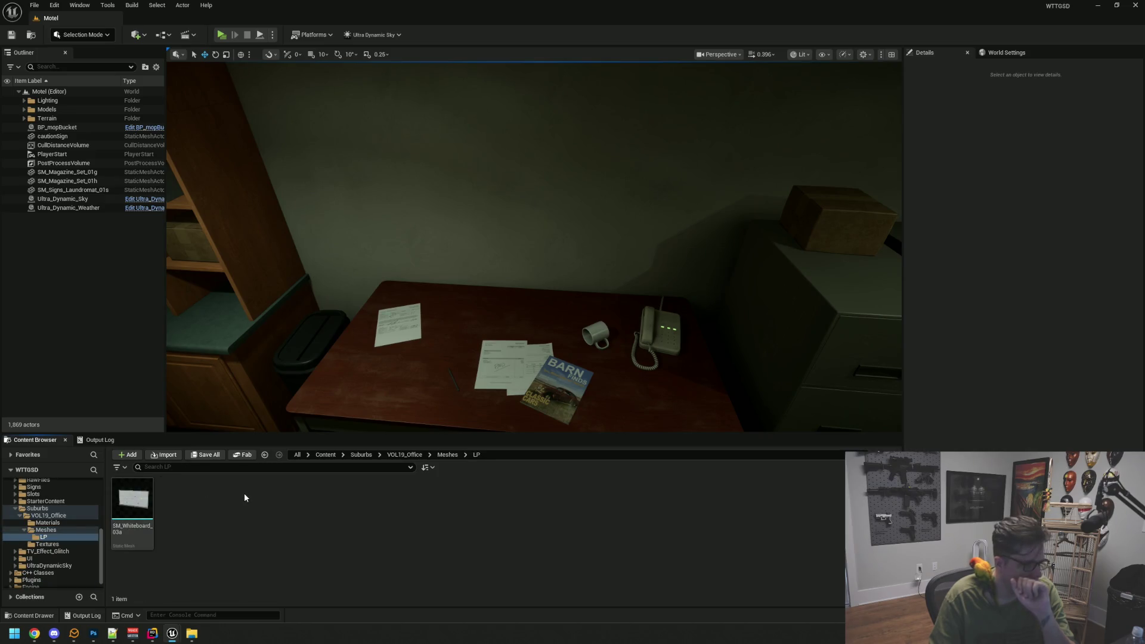
{"action": "mouse_move", "coordinate": [133, 501]}
{"action": "left_mouse_down"}
{"action": "mouse_move", "coordinate": [357, 400]}
{"action": "mouse_move", "coordinate": [501, 312]}
{"action": "mouse_move", "coordinate": [521, 189]}
{"action": "left_mouse_up"}
- Frame the whiteboard and rotate it to 180 degrees yaw to face the room
{"action": "scroll", "coordinate": [493, 314], "scroll_direction": "up", "scroll_amount": 3}
{"action": "scroll", "coordinate": [501, 298], "scroll_direction": "down", "scroll_amount": 5}
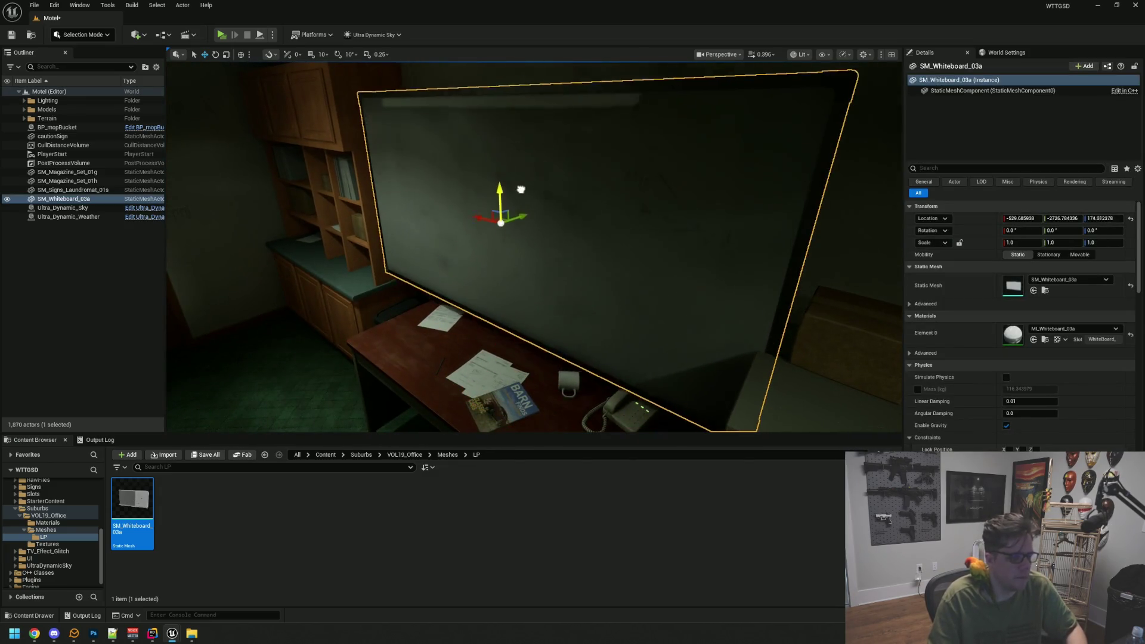
{"action": "key", "text": "f"}
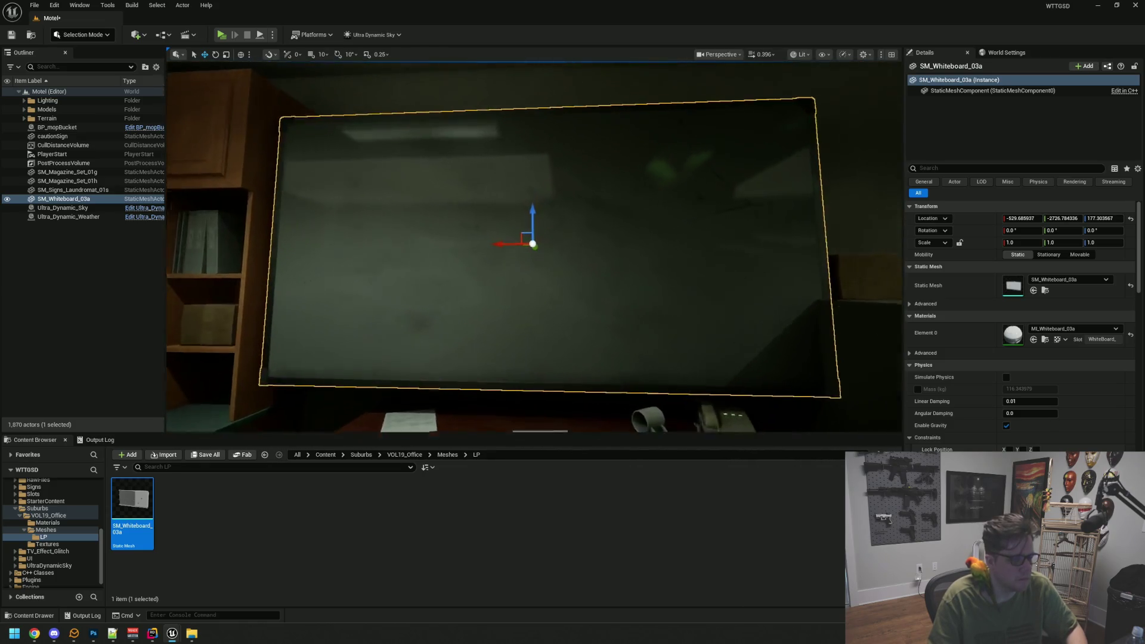
{"action": "mouse_move", "coordinate": [532, 244]}
{"action": "left_mouse_down"}
{"action": "mouse_move", "coordinate": [417, 246]}
{"action": "mouse_move", "coordinate": [489, 247]}
{"action": "mouse_move", "coordinate": [532, 275]}
{"action": "mouse_move", "coordinate": [608, 250]}
{"action": "left_mouse_up"}
{"action": "left_click", "coordinate": [1089, 229]}
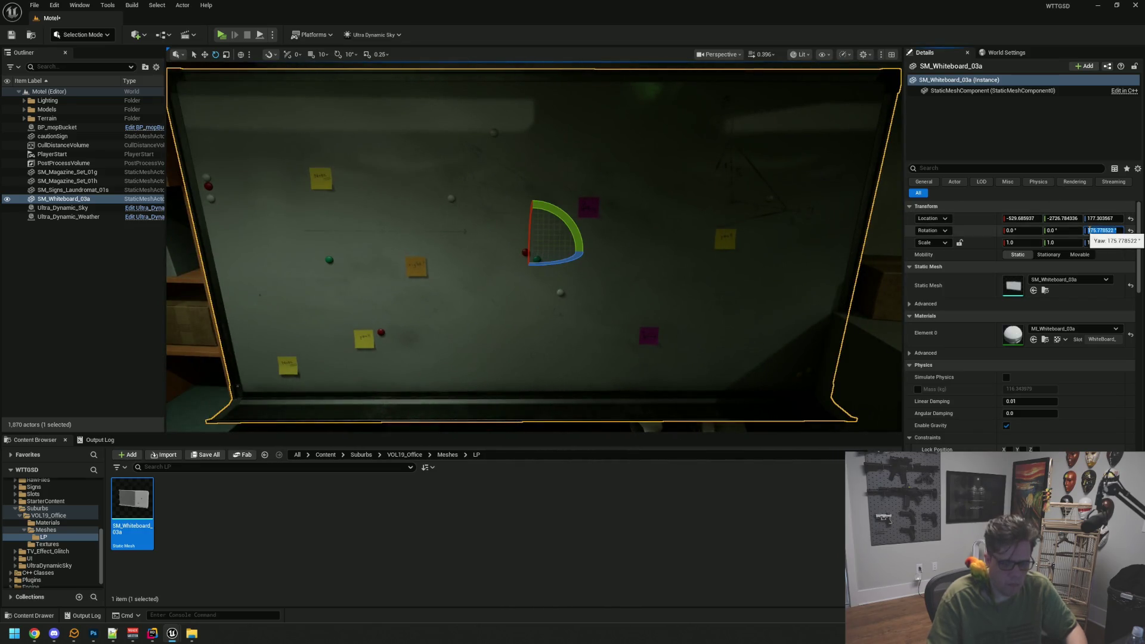
{"action": "key", "text": "Return"}
{"action": "key", "text": "f"}
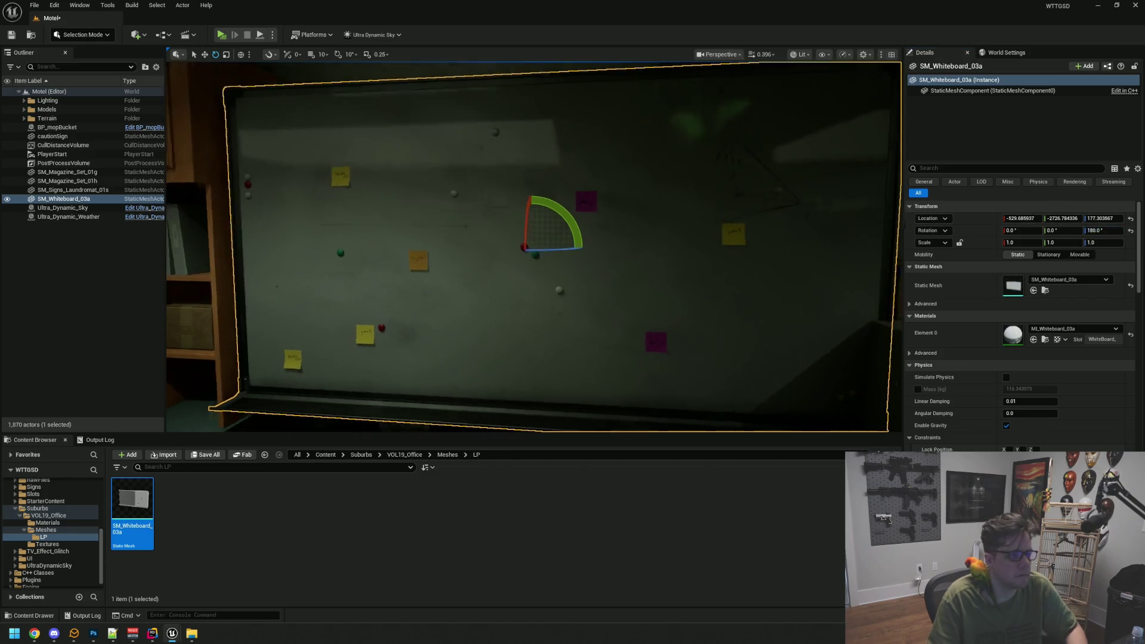
{"action": "key", "text": "w"}
{"action": "mouse_move", "coordinate": [577, 222]}
{"action": "left_mouse_down"}
{"action": "mouse_move", "coordinate": [541, 241]}
{"action": "mouse_move", "coordinate": [657, 242]}
{"action": "mouse_move", "coordinate": [493, 240]}
{"action": "mouse_move", "coordinate": [507, 242]}
{"action": "left_mouse_up"}
{"action": "key", "text": "w"}
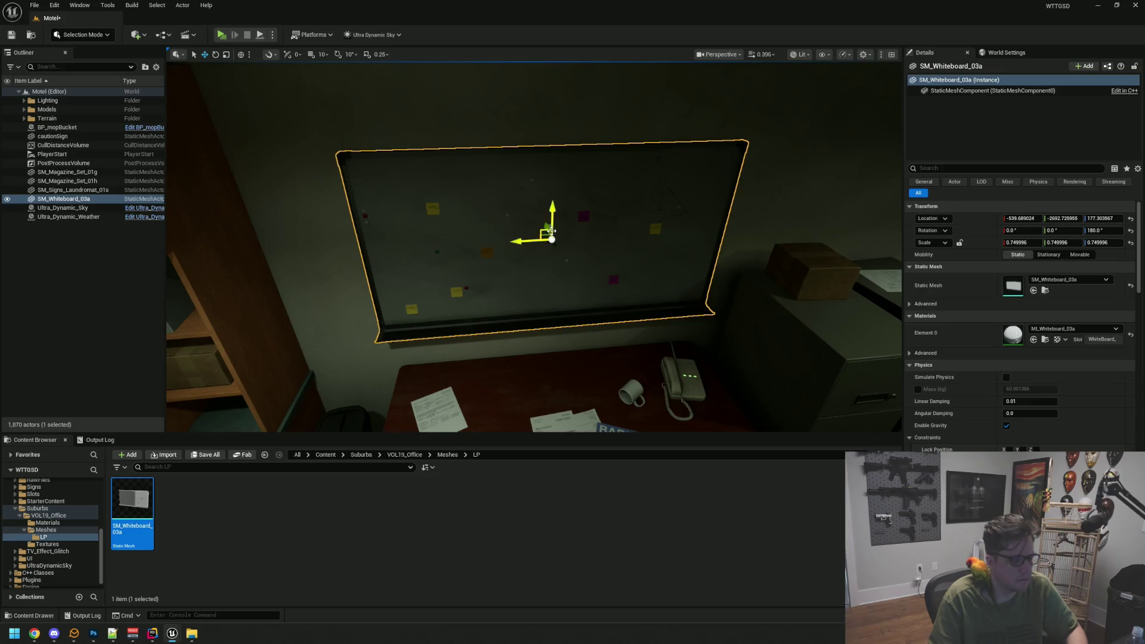
- Shrink the whiteboard slightly and shift it sideways along the wall
{"action": "mouse_move", "coordinate": [554, 238]}
{"action": "left_mouse_down"}
{"action": "mouse_move", "coordinate": [554, 251]}
{"action": "mouse_move", "coordinate": [551, 241]}
{"action": "left_mouse_up"}
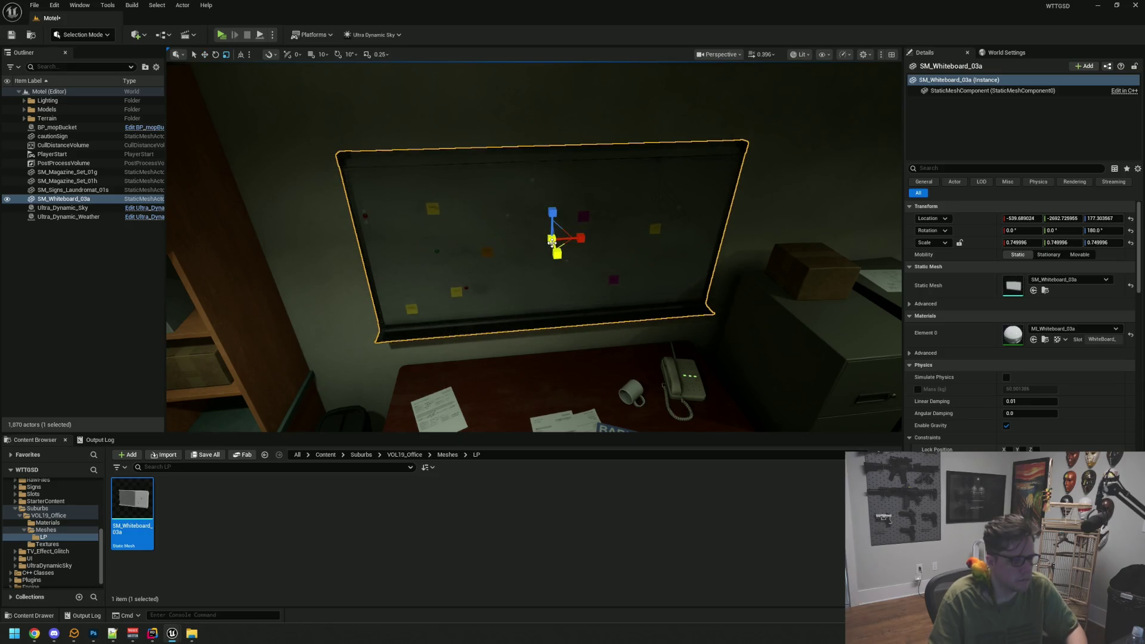
{"action": "left_click_drag", "start_coordinate": [605, 273], "coordinate": [555, 250]}
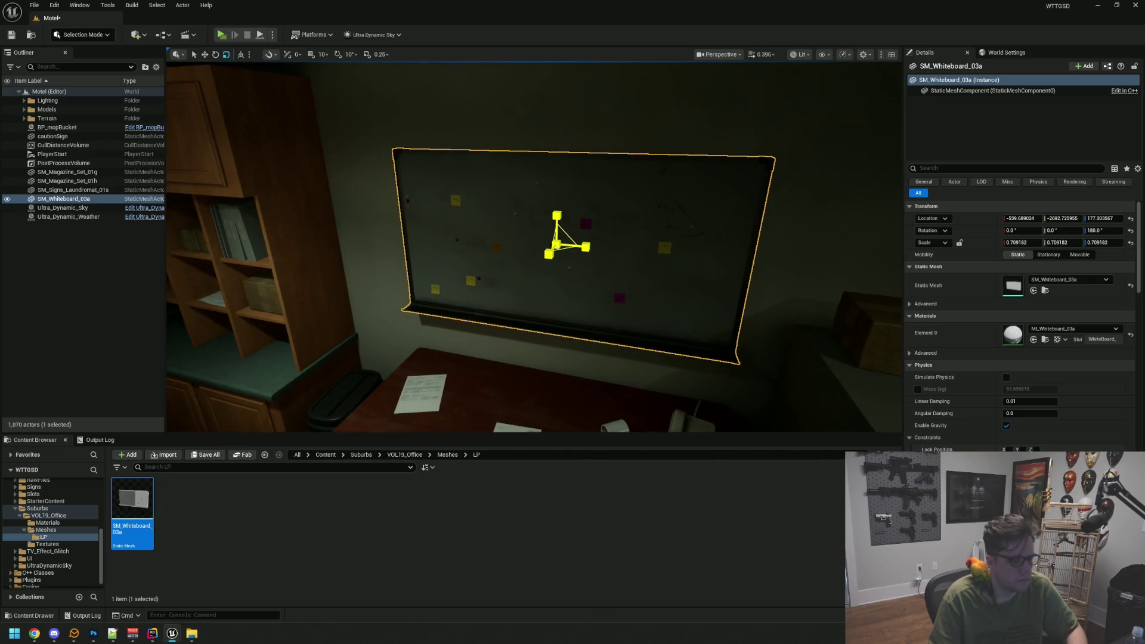
{"action": "key", "text": "w"}
{"action": "mouse_move", "coordinate": [510, 304]}
{"action": "left_mouse_down"}
{"action": "mouse_move", "coordinate": [506, 245]}
{"action": "mouse_move", "coordinate": [539, 175]}
{"action": "left_mouse_up"}
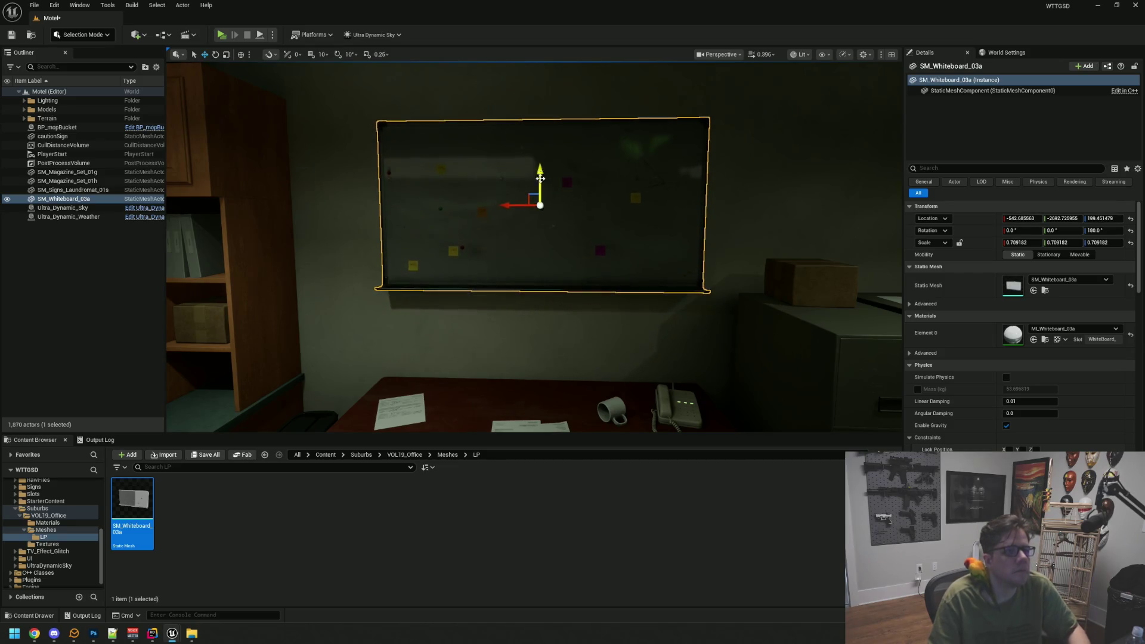
{"action": "key", "text": "Escape"}
- Lower the whiteboard on the wall above the desk and check it up close
{"action": "mouse_move", "coordinate": [491, 243]}
{"action": "left_mouse_down"}
{"action": "mouse_move", "coordinate": [334, 244]}
{"action": "mouse_move", "coordinate": [547, 184]}
{"action": "left_mouse_up"}
{"action": "left_click", "coordinate": [550, 187]}
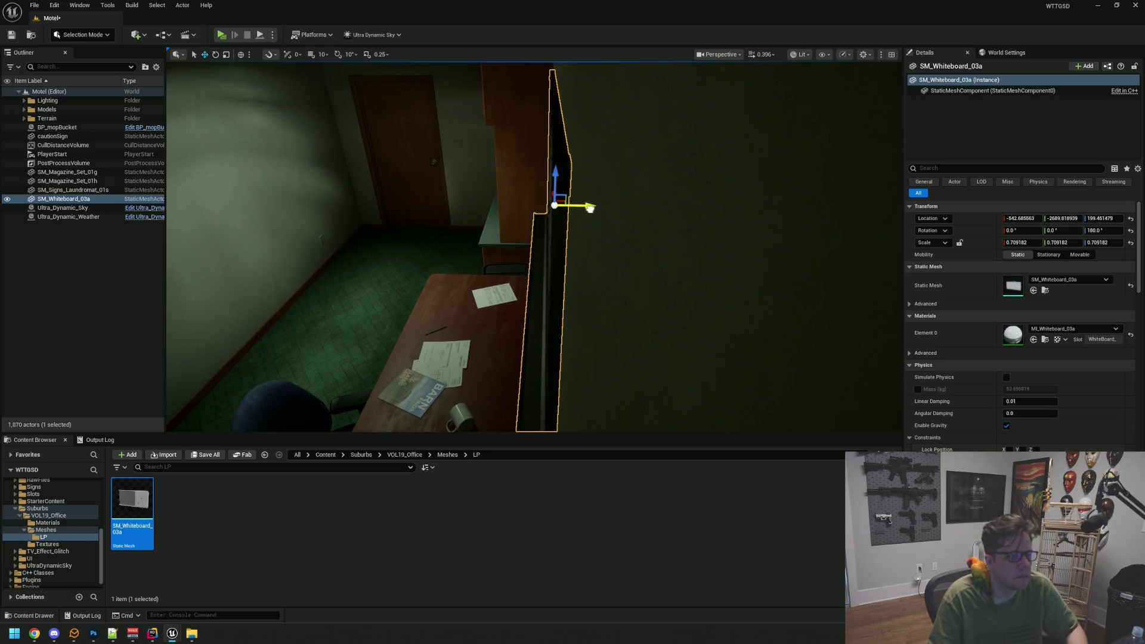
{"action": "key", "text": "Escape"}
{"action": "mouse_move", "coordinate": [485, 205]}
{"action": "left_mouse_down"}
{"action": "mouse_move", "coordinate": [429, 205]}
{"action": "mouse_move", "coordinate": [441, 194]}
{"action": "mouse_move", "coordinate": [486, 199]}
{"action": "left_mouse_up"}
{"action": "left_click", "coordinate": [500, 176]}
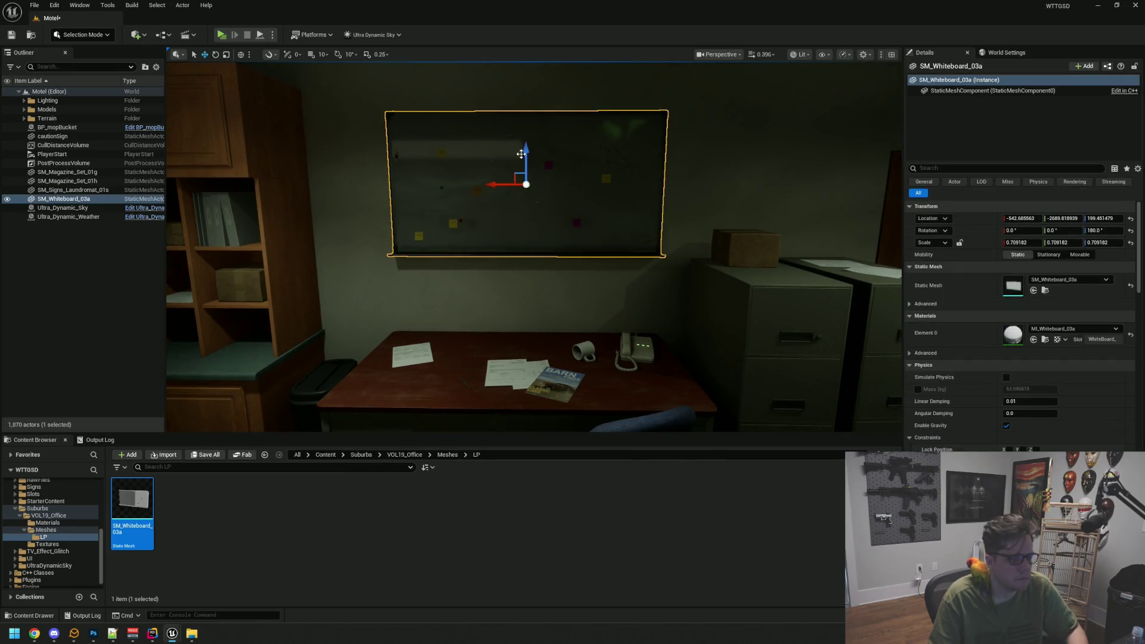
{"action": "left_click_drag", "start_coordinate": [521, 154], "coordinate": [520, 173]}
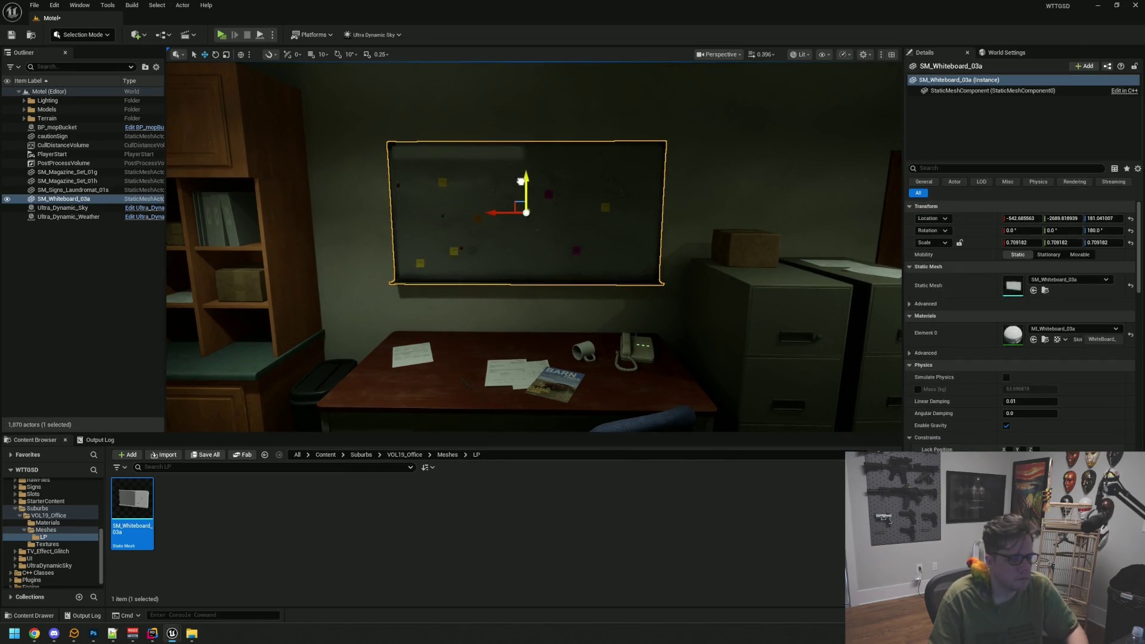
{"action": "key", "text": "Escape"}
{"action": "mouse_move", "coordinate": [506, 228]}
{"action": "left_mouse_down"}
{"action": "mouse_move", "coordinate": [507, 206]}
{"action": "mouse_move", "coordinate": [492, 269]}
{"action": "mouse_move", "coordinate": [509, 210]}
{"action": "left_mouse_up"}
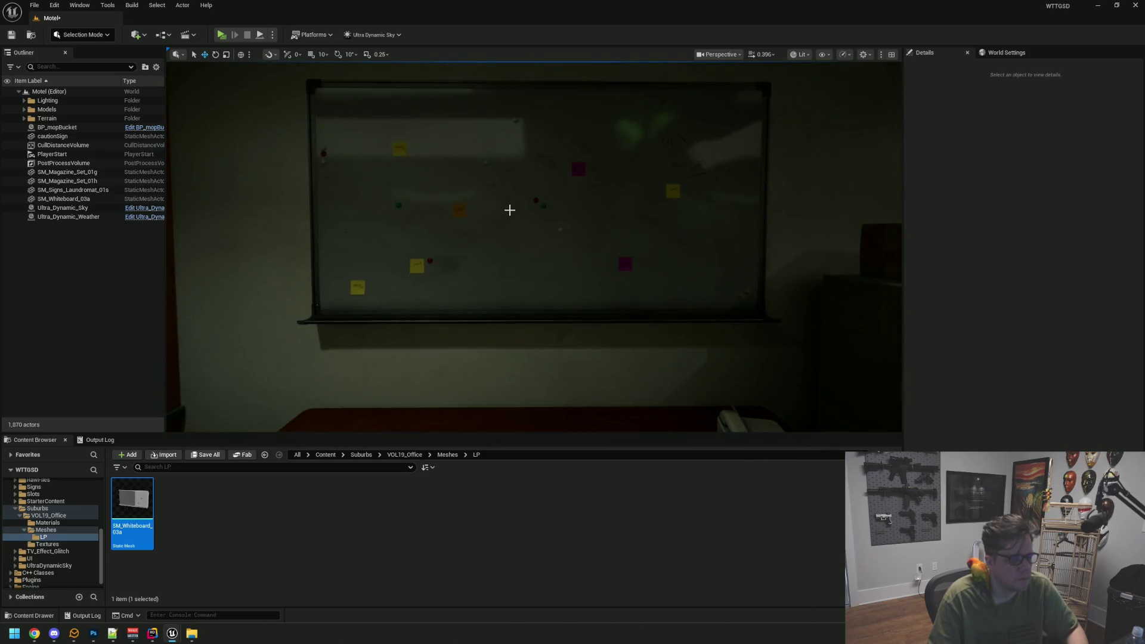
{"action": "scroll", "coordinate": [509, 210], "scroll_direction": "down", "scroll_amount": 3}
- Save the level, browse the office Materials folder, and reselect the whiteboard in the level
{"action": "key", "text": "ctrl+s"}
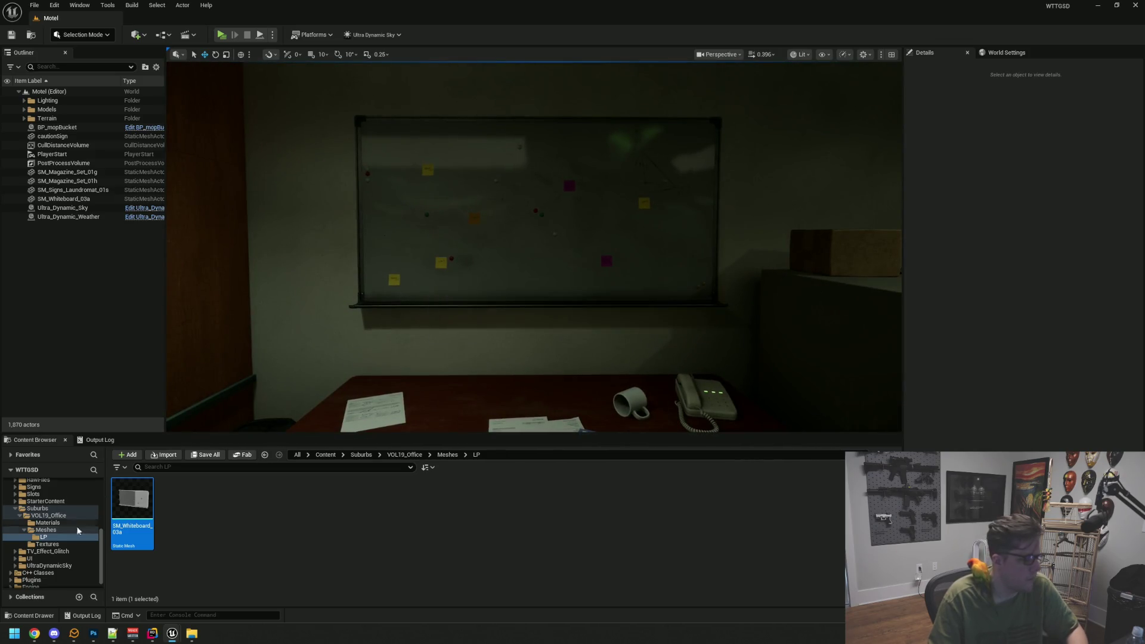
{"action": "mouse_move", "coordinate": [507, 238]}
{"action": "left_mouse_down"}
{"action": "mouse_move", "coordinate": [441, 242]}
{"action": "mouse_move", "coordinate": [444, 274]}
{"action": "left_mouse_up"}
{"action": "right_click", "coordinate": [133, 506]}
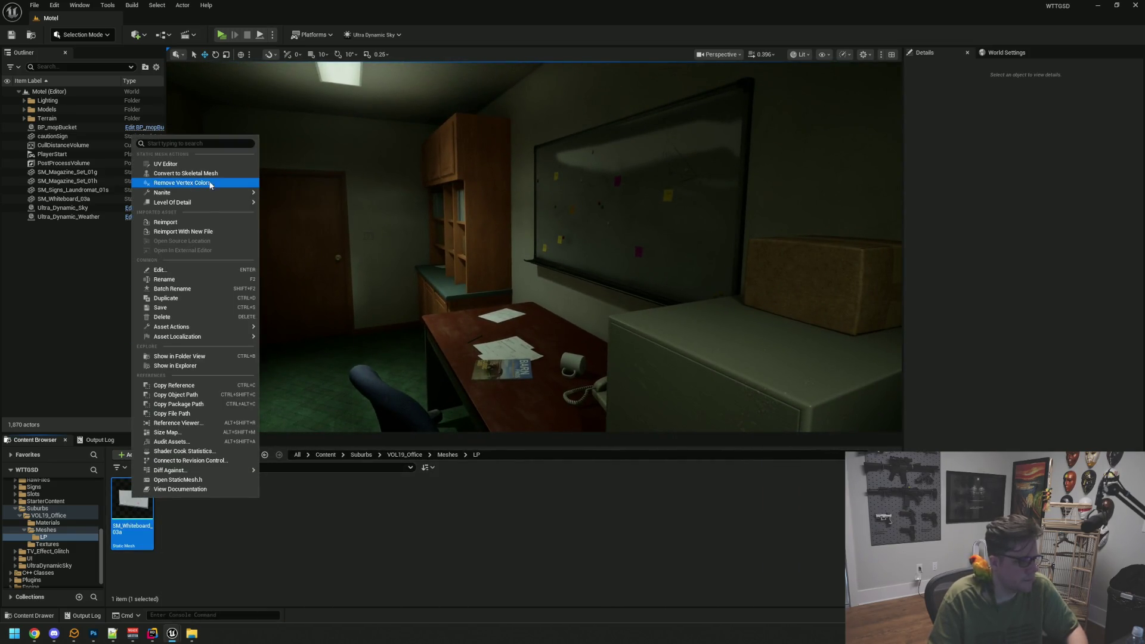
{"action": "left_click", "coordinate": [92, 372]}
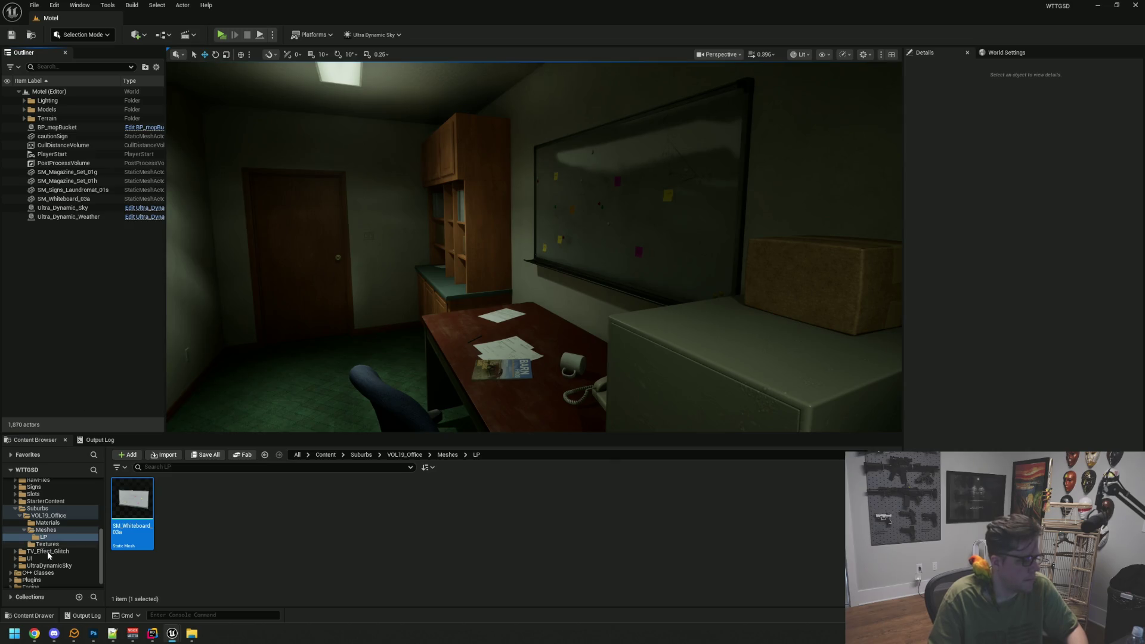
{"action": "left_click", "coordinate": [48, 523]}
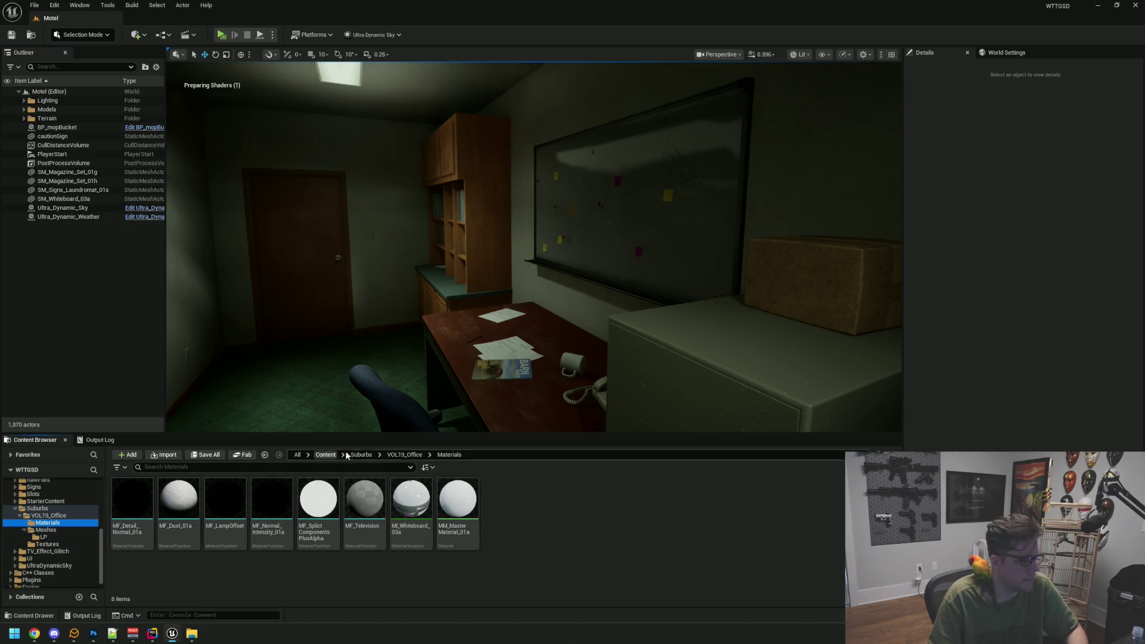
{"action": "left_click_drag", "start_coordinate": [625, 250], "coordinate": [491, 277]}
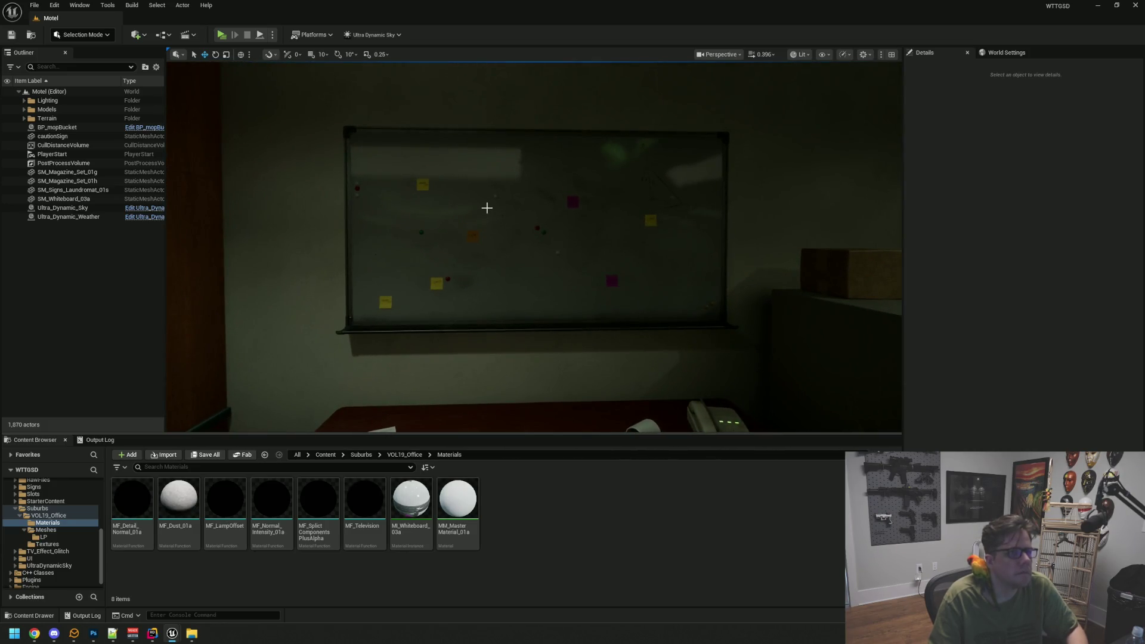
{"action": "left_click", "coordinate": [487, 208]}
{"action": "left_click_drag", "start_coordinate": [487, 208], "coordinate": [568, 205]}
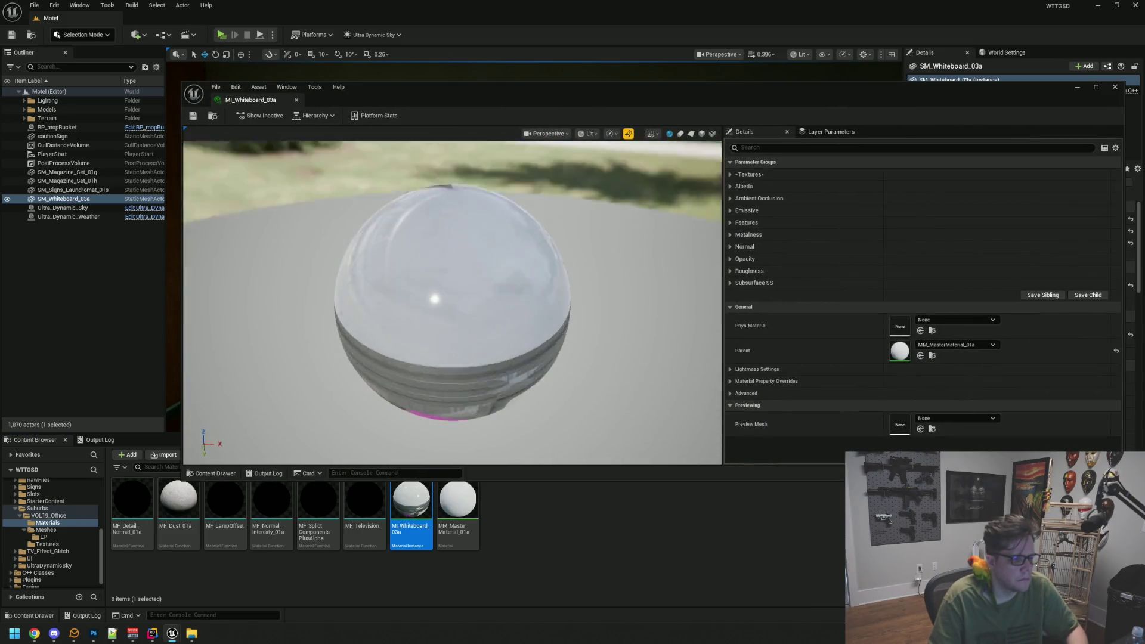
- Expand MI_Whiteboard_03a's parameter groups and switch off the Albedo 'Tint By Mask?' override
{"action": "left_click", "coordinate": [729, 174]}
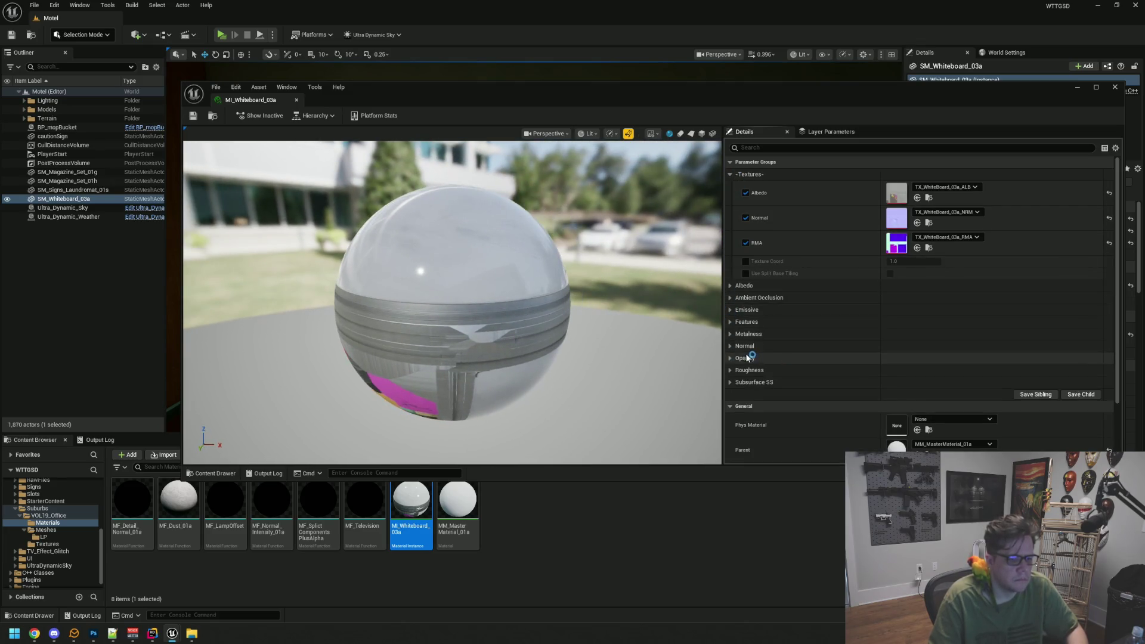
{"action": "left_click", "coordinate": [730, 334]}
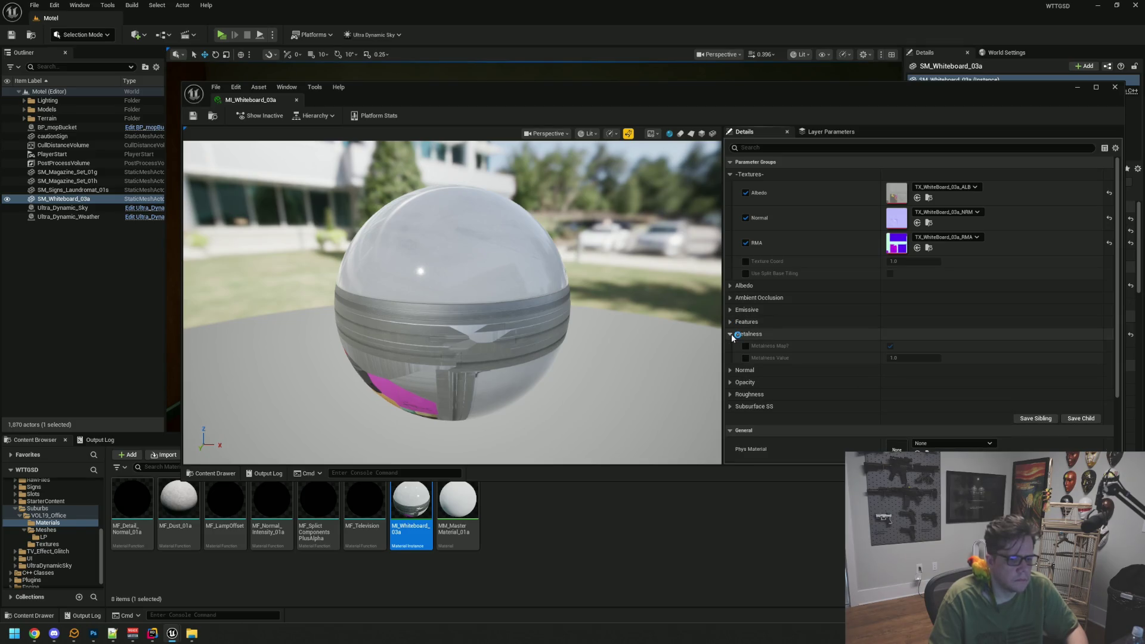
{"action": "left_click", "coordinate": [731, 322]}
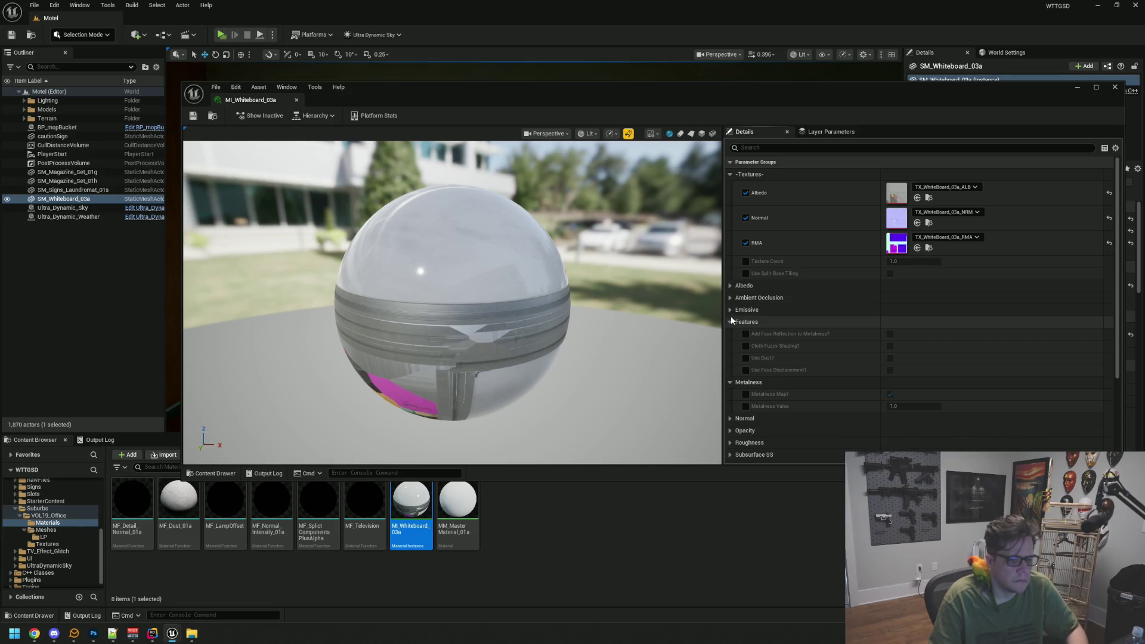
{"action": "left_click", "coordinate": [731, 298]}
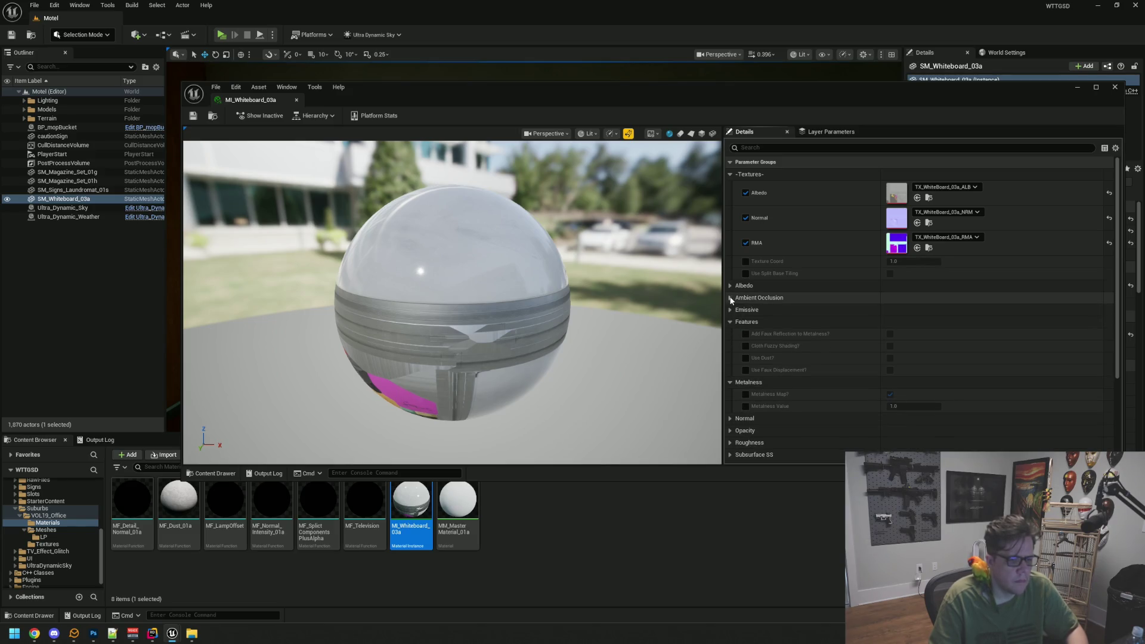
{"action": "left_click", "coordinate": [730, 287]}
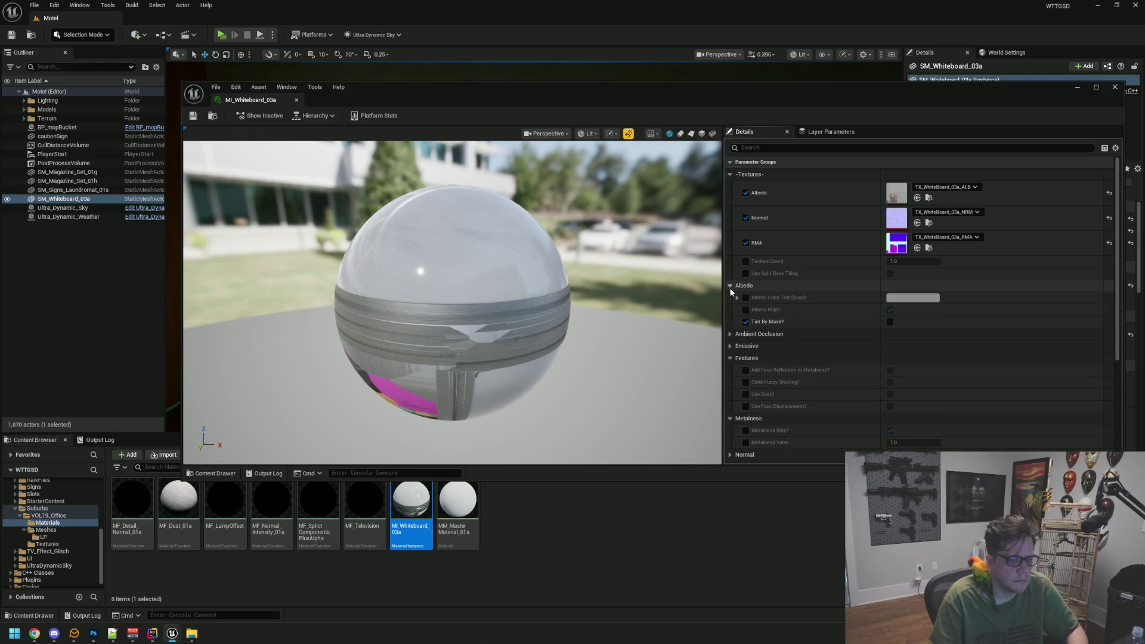
{"action": "left_click", "coordinate": [746, 322]}
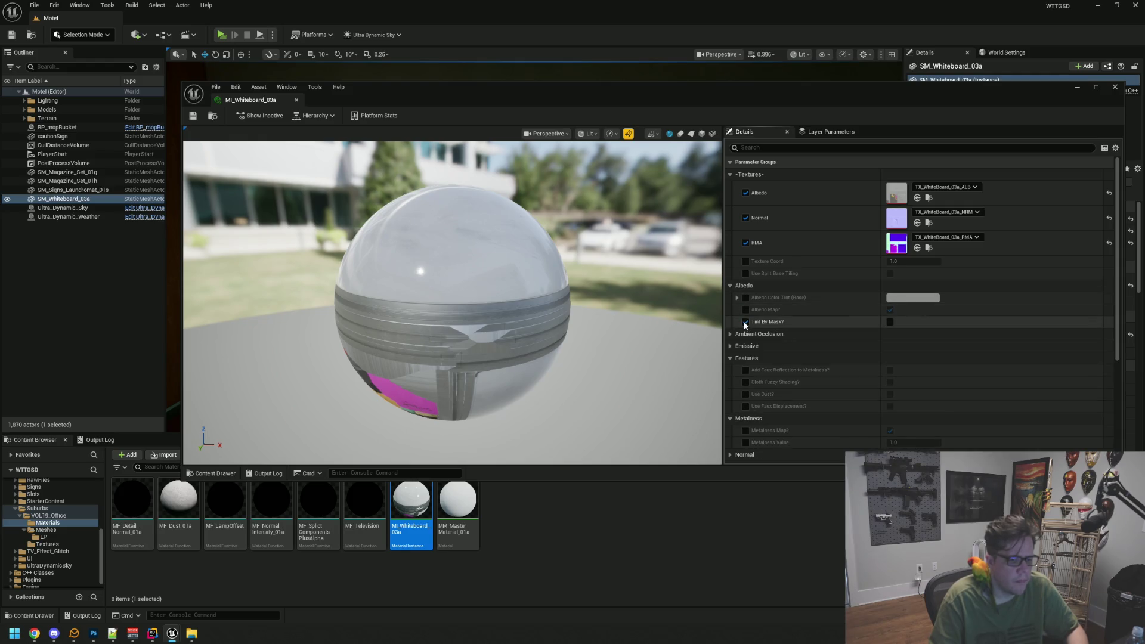
{"action": "left_click", "coordinate": [745, 322]}
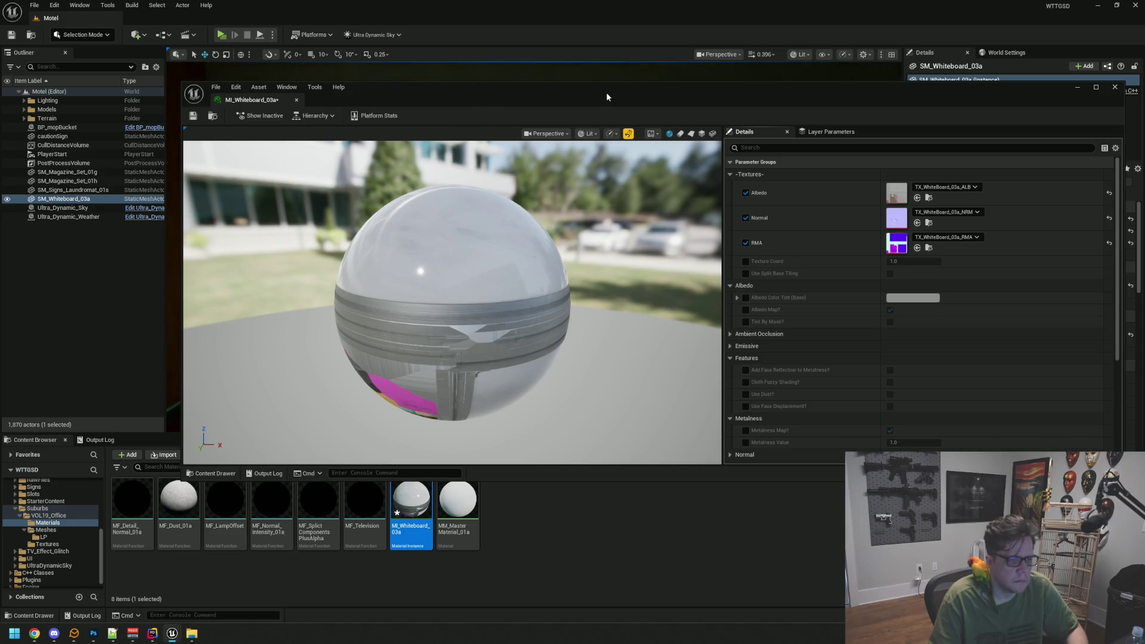
{"action": "left_click_drag", "start_coordinate": [606, 97], "coordinate": [554, 328]}
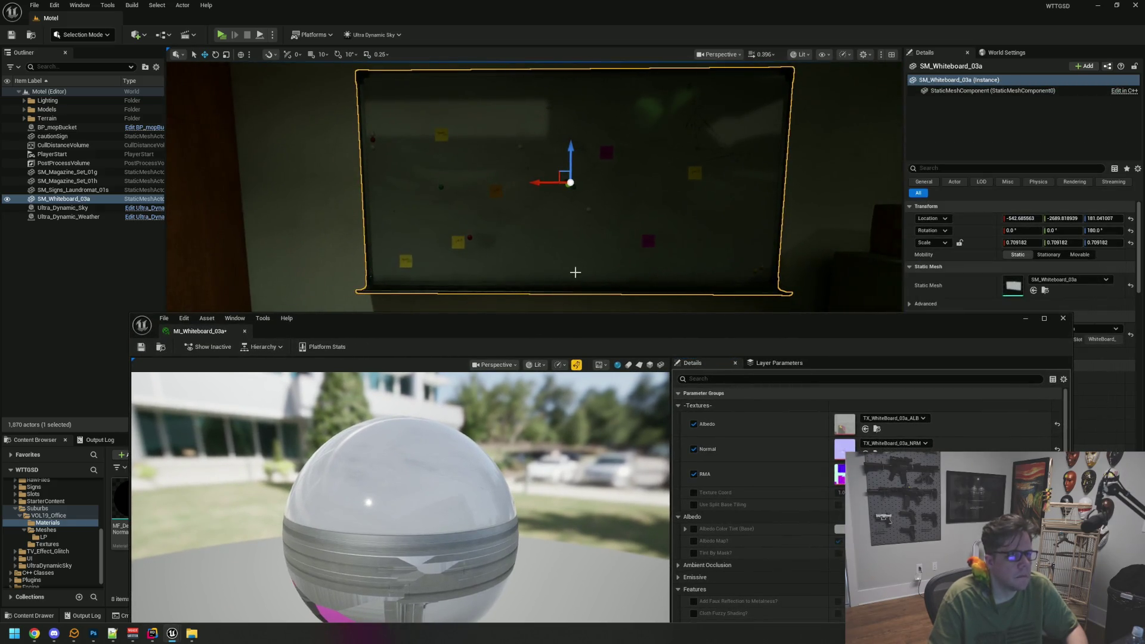
- Enable additional roughness controls on the whiteboard material instance, set Roughness Power to 0.3, and save
{"action": "scroll", "coordinate": [767, 473], "scroll_direction": "down", "scroll_amount": 2}
{"action": "scroll", "coordinate": [768, 473], "scroll_direction": "up", "scroll_amount": 2}
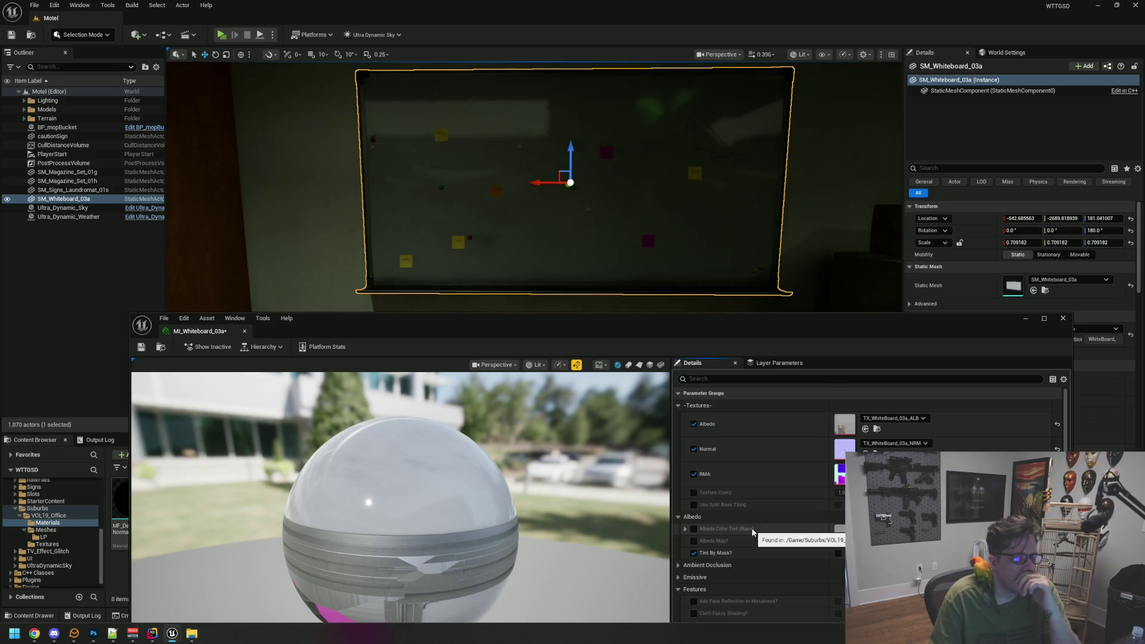
{"action": "scroll", "coordinate": [770, 463], "scroll_direction": "down", "scroll_amount": 3}
{"action": "scroll", "coordinate": [770, 463], "scroll_direction": "down", "scroll_amount": 2}
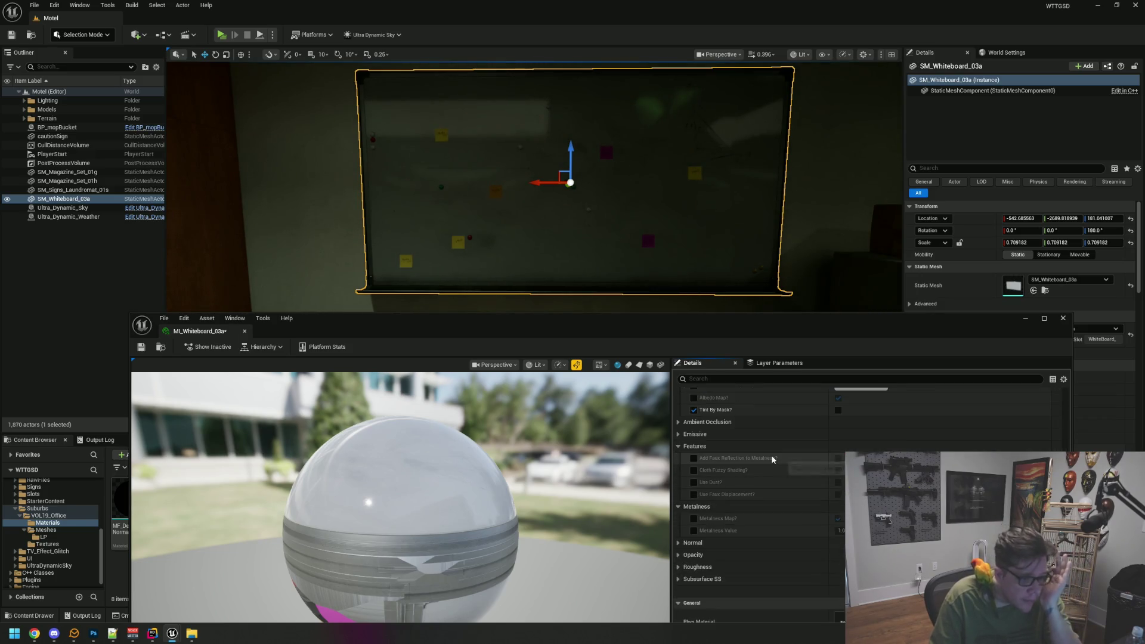
{"action": "scroll", "coordinate": [772, 460], "scroll_direction": "down", "scroll_amount": 1}
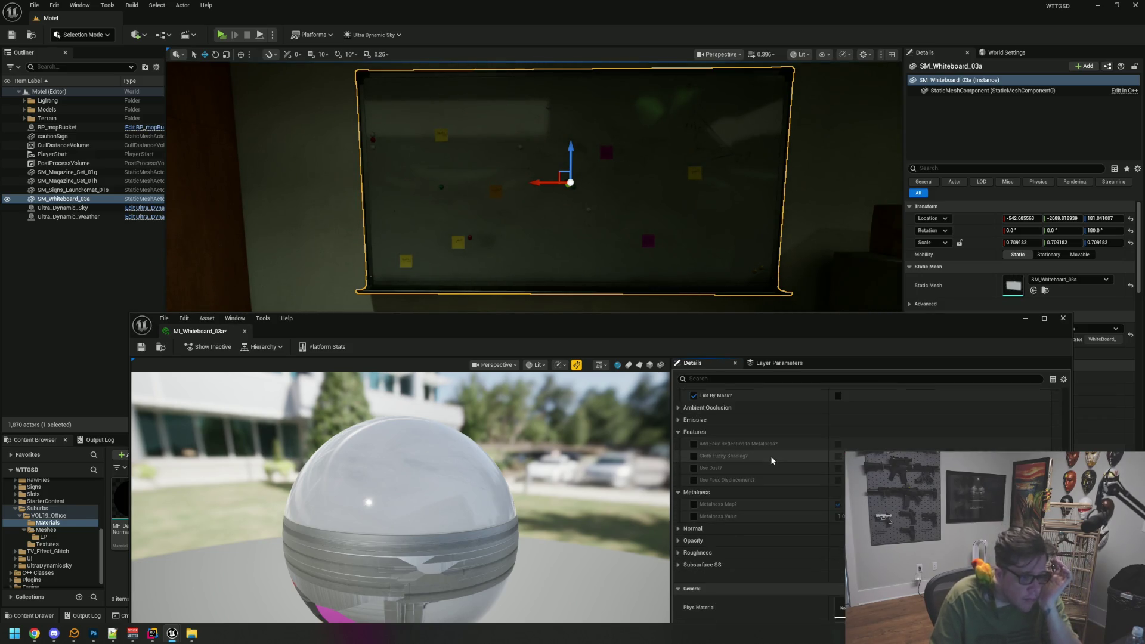
{"action": "left_click", "coordinate": [678, 553]}
{"action": "scroll", "coordinate": [686, 536], "scroll_direction": "down", "scroll_amount": 2}
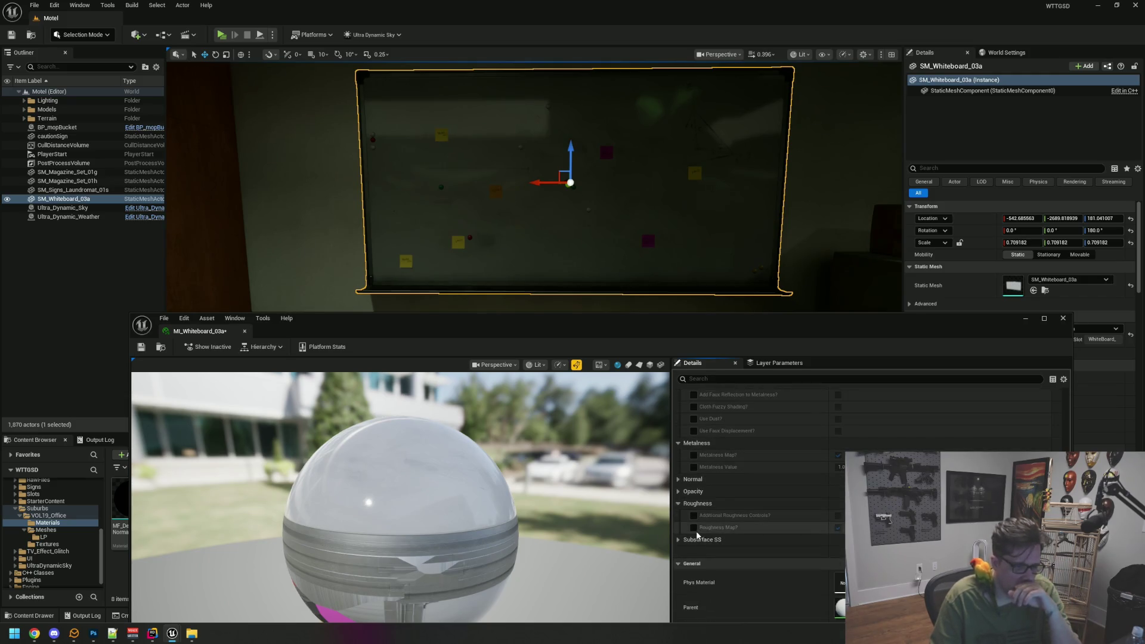
{"action": "left_click", "coordinate": [694, 516]}
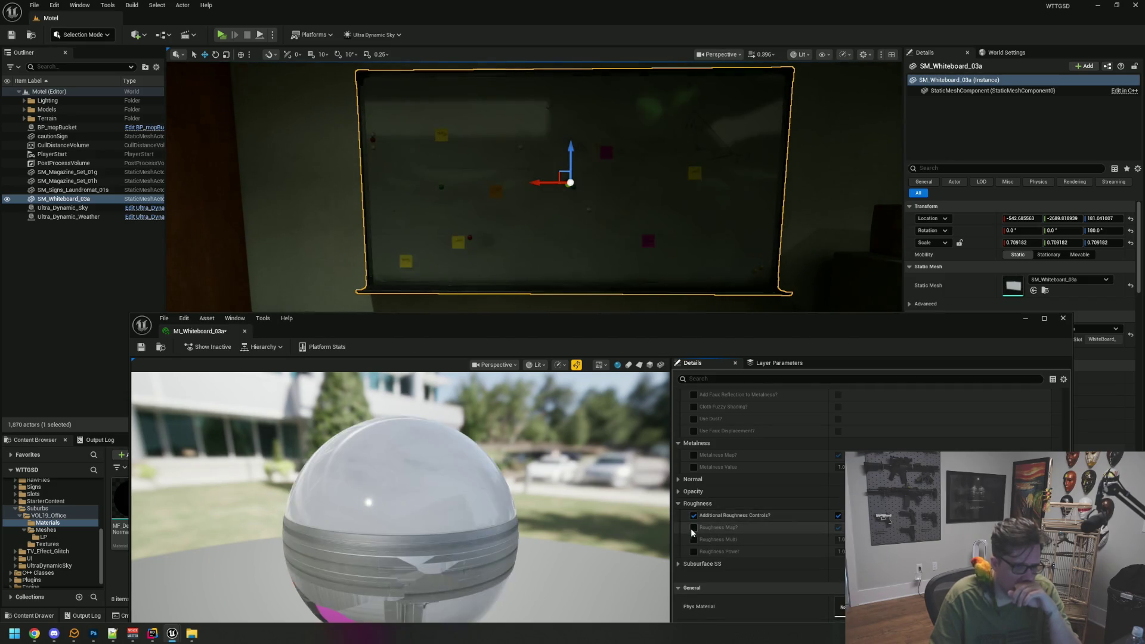
{"action": "left_click", "coordinate": [693, 539]}
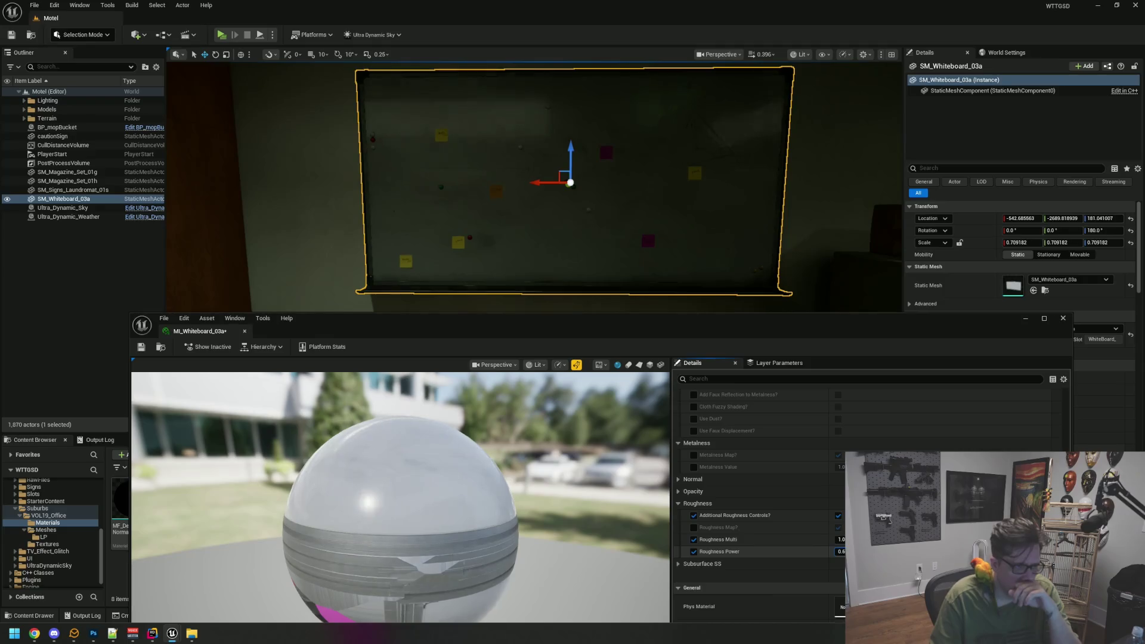
{"action": "type", "text": "0.3"}
{"action": "left_click", "coordinate": [141, 346]}
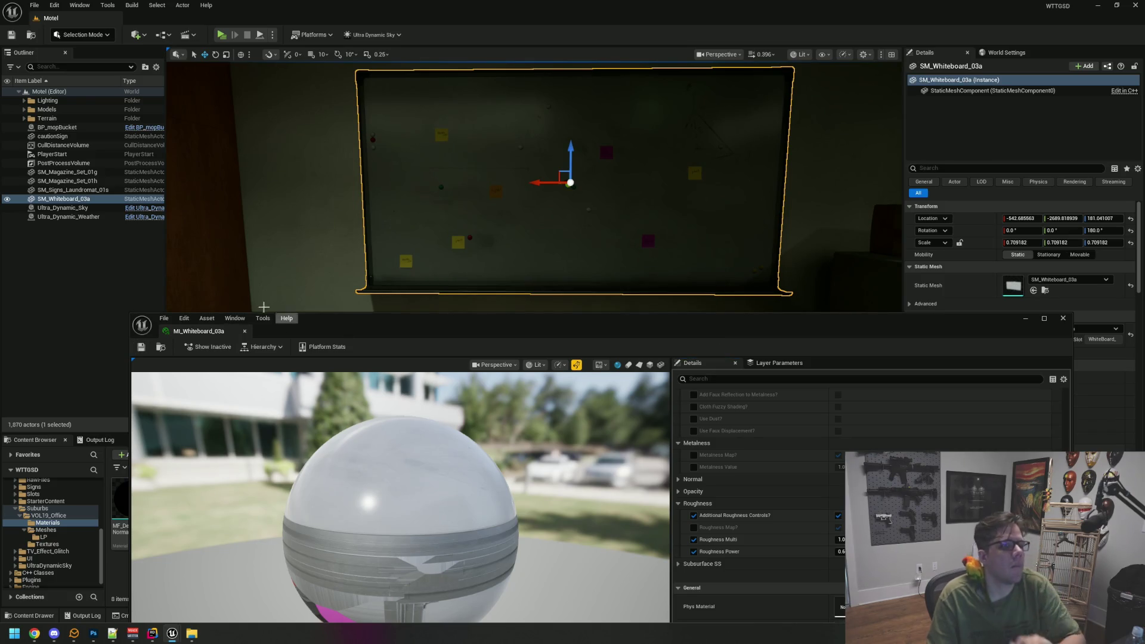
{"action": "left_click", "coordinate": [245, 331]}
- Check the whiteboard in the office view, then open the office Textures folder and select its textures
{"action": "mouse_move", "coordinate": [477, 268]}
{"action": "left_mouse_down"}
{"action": "mouse_move", "coordinate": [358, 263]}
{"action": "mouse_move", "coordinate": [478, 281]}
{"action": "mouse_move", "coordinate": [459, 272]}
{"action": "mouse_move", "coordinate": [483, 269]}
{"action": "mouse_move", "coordinate": [459, 277]}
{"action": "mouse_move", "coordinate": [430, 206]}
{"action": "mouse_move", "coordinate": [421, 230]}
{"action": "mouse_move", "coordinate": [325, 163]}
{"action": "left_mouse_up"}
{"action": "left_click", "coordinate": [319, 131]}
{"action": "mouse_move", "coordinate": [450, 153]}
{"action": "left_mouse_down"}
{"action": "mouse_move", "coordinate": [533, 171]}
{"action": "mouse_move", "coordinate": [551, 214]}
{"action": "mouse_move", "coordinate": [529, 221]}
{"action": "mouse_move", "coordinate": [537, 205]}
{"action": "mouse_move", "coordinate": [540, 220]}
{"action": "mouse_move", "coordinate": [603, 223]}
{"action": "mouse_move", "coordinate": [537, 218]}
{"action": "left_mouse_up"}
{"action": "left_click", "coordinate": [544, 230]}
{"action": "mouse_move", "coordinate": [522, 270]}
{"action": "left_mouse_down"}
{"action": "mouse_move", "coordinate": [532, 238]}
{"action": "mouse_move", "coordinate": [534, 256]}
{"action": "mouse_move", "coordinate": [501, 233]}
{"action": "mouse_move", "coordinate": [525, 244]}
{"action": "mouse_move", "coordinate": [513, 274]}
{"action": "mouse_move", "coordinate": [524, 262]}
{"action": "mouse_move", "coordinate": [483, 254]}
{"action": "mouse_move", "coordinate": [489, 239]}
{"action": "mouse_move", "coordinate": [507, 263]}
{"action": "mouse_move", "coordinate": [528, 247]}
{"action": "mouse_move", "coordinate": [509, 247]}
{"action": "mouse_move", "coordinate": [519, 269]}
{"action": "mouse_move", "coordinate": [510, 236]}
{"action": "mouse_move", "coordinate": [520, 265]}
{"action": "left_mouse_up"}
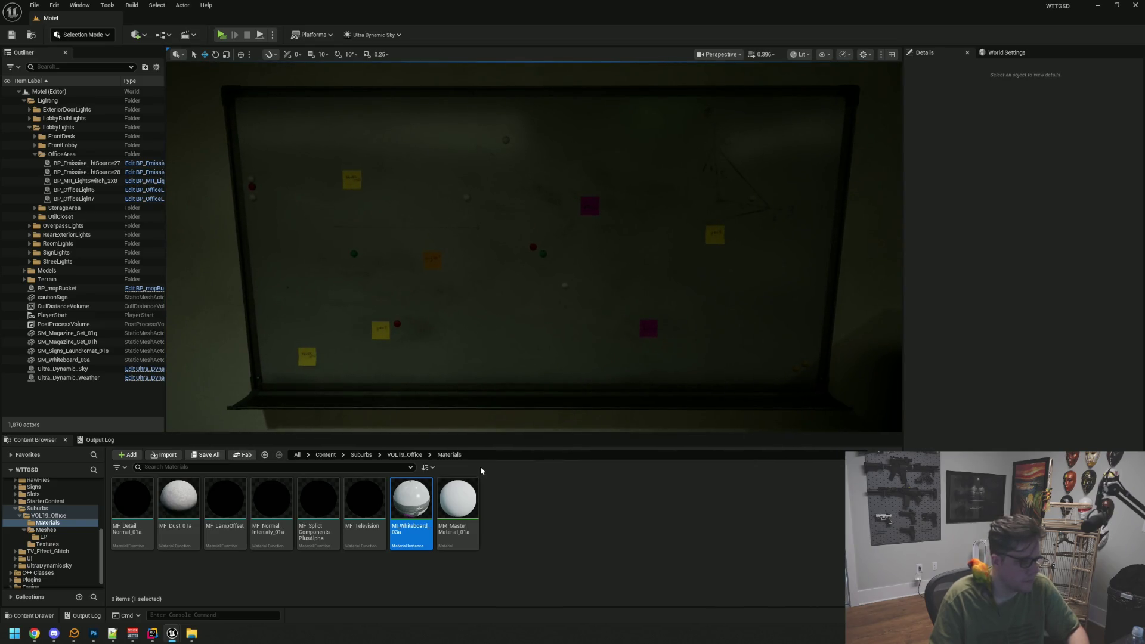
{"action": "left_click", "coordinate": [58, 545]}
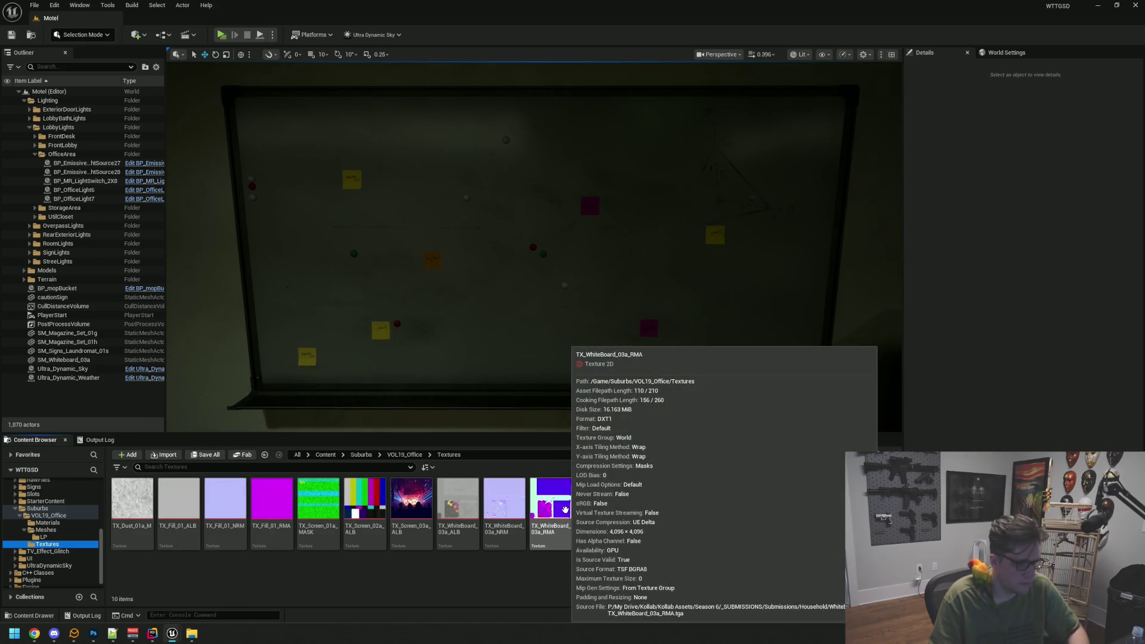
{"action": "left_click", "coordinate": [565, 510]}
- Set Maximum Texture Size to 2048 for all ten office textures in the Property Matrix and save
{"action": "left_click", "coordinate": [119, 496], "text": "shift"}
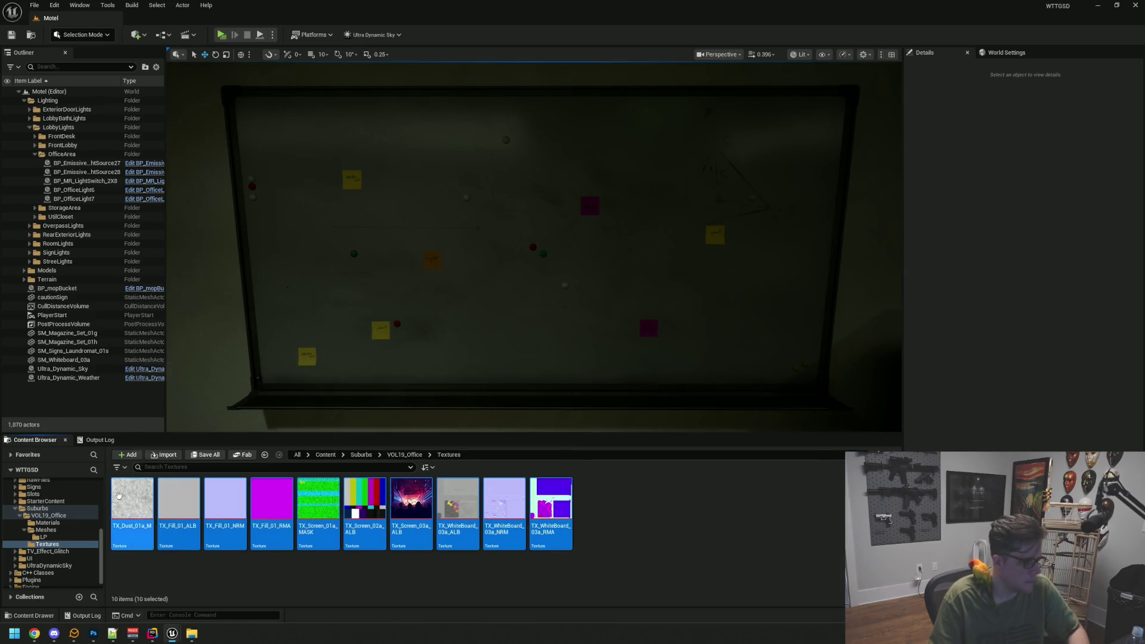
{"action": "right_click", "coordinate": [135, 493]}
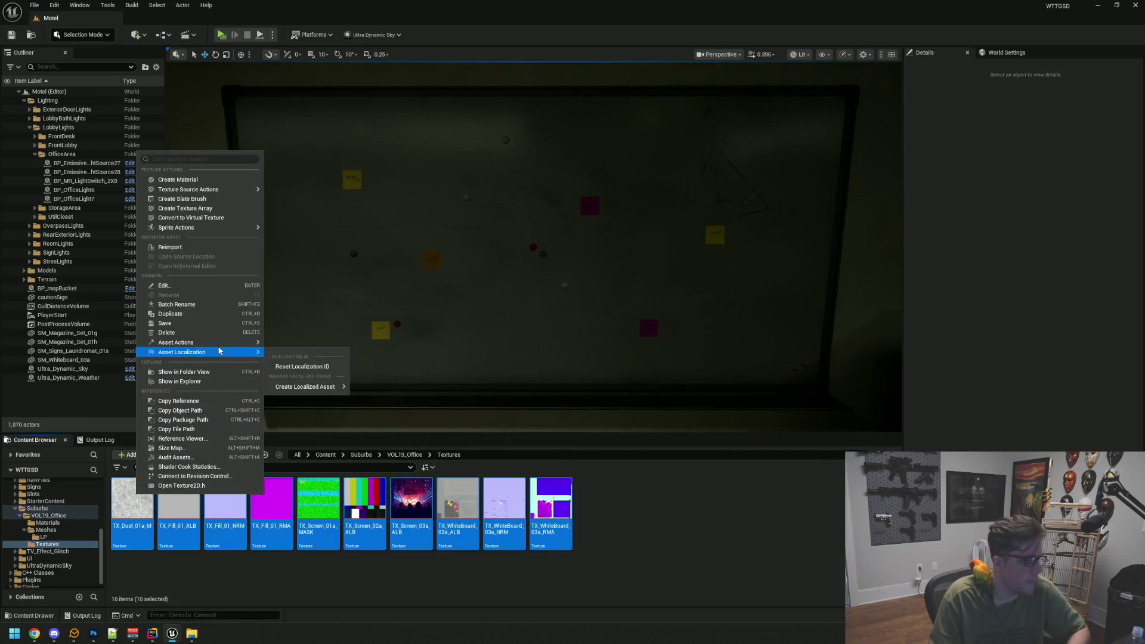
{"action": "mouse_move", "coordinate": [220, 344]}
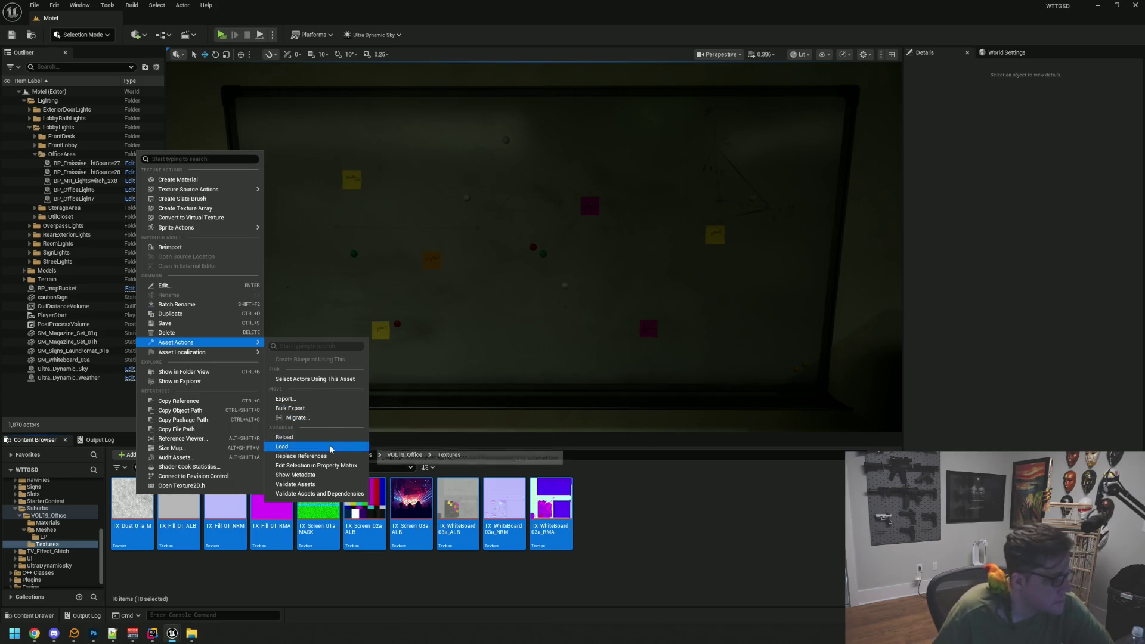
{"action": "left_click", "coordinate": [334, 466]}
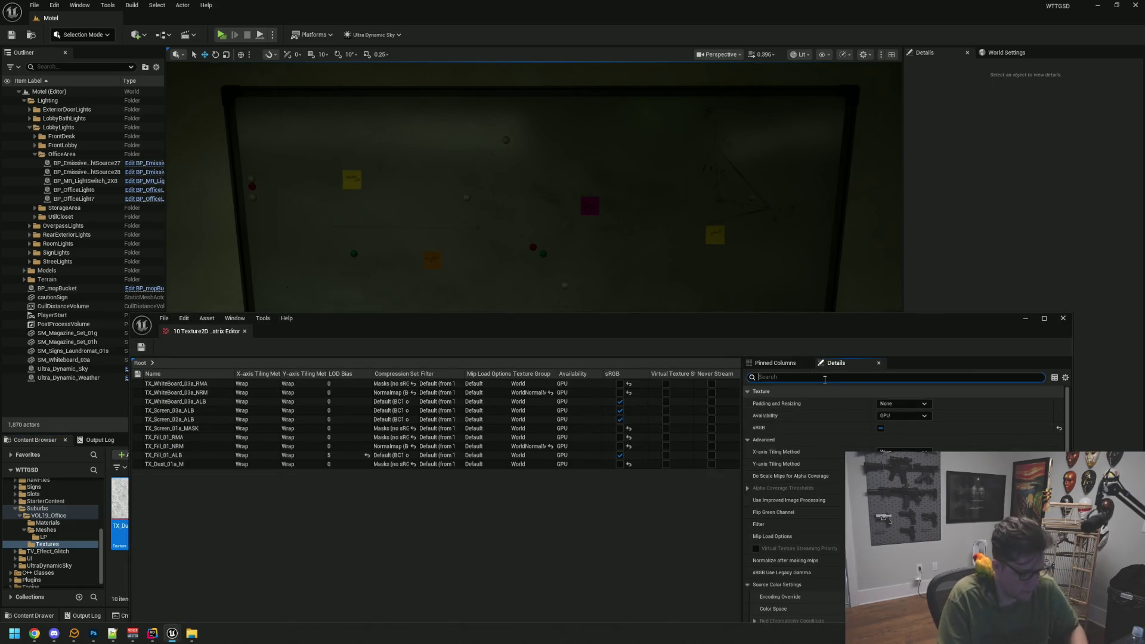
{"action": "type", "text": "max"}
{"action": "left_click", "coordinate": [901, 439]}
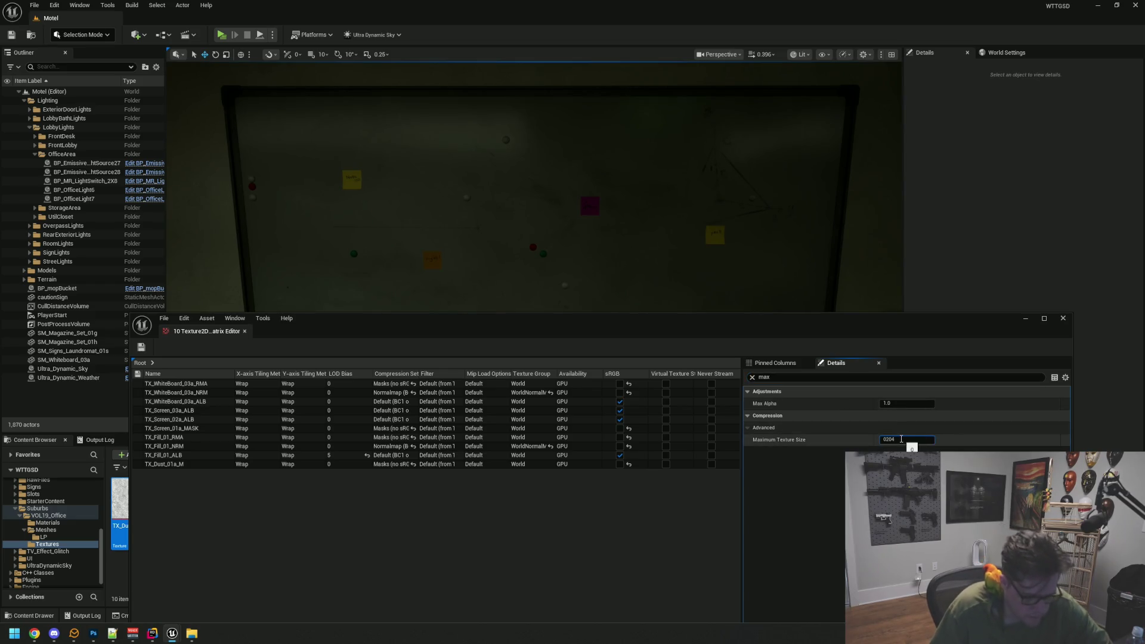
{"action": "key", "text": "Return"}
{"action": "left_click", "coordinate": [141, 347]}
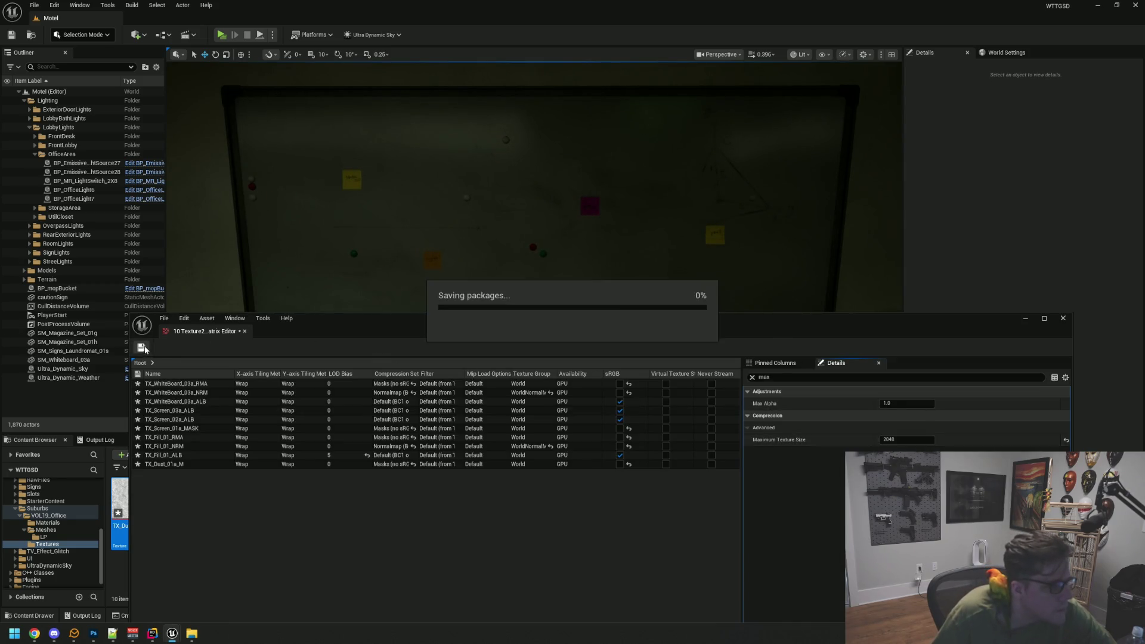
{"action": "left_click", "coordinate": [245, 331]}
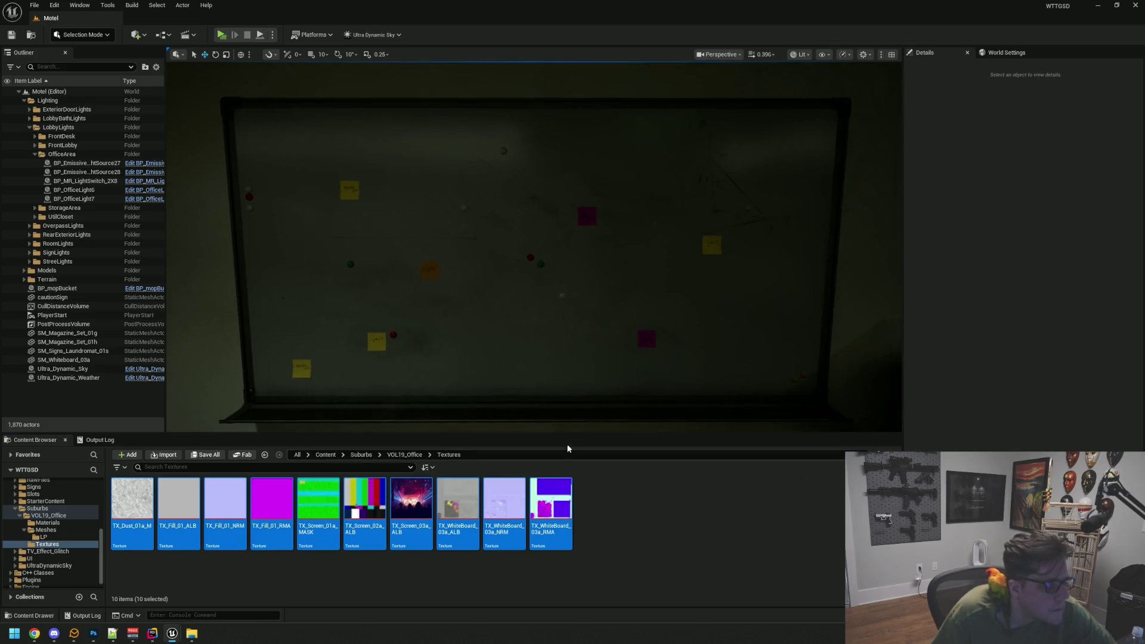
- Raise TX_WhiteBoard_03a_ALB brightness and check the whiter whiteboard from several office viewpoints
{"action": "left_click", "coordinate": [624, 524]}
{"action": "mouse_move", "coordinate": [492, 340]}
{"action": "left_mouse_down"}
{"action": "mouse_move", "coordinate": [483, 248]}
{"action": "mouse_move", "coordinate": [484, 289]}
{"action": "left_mouse_up"}
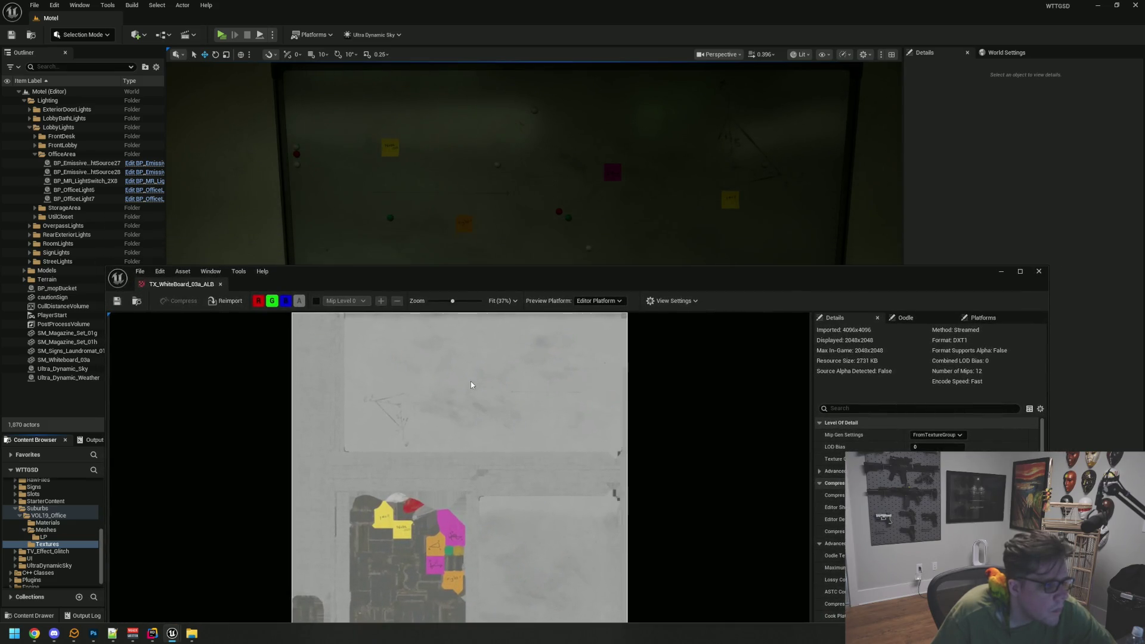
{"action": "scroll", "coordinate": [471, 385], "scroll_direction": "up", "scroll_amount": 1}
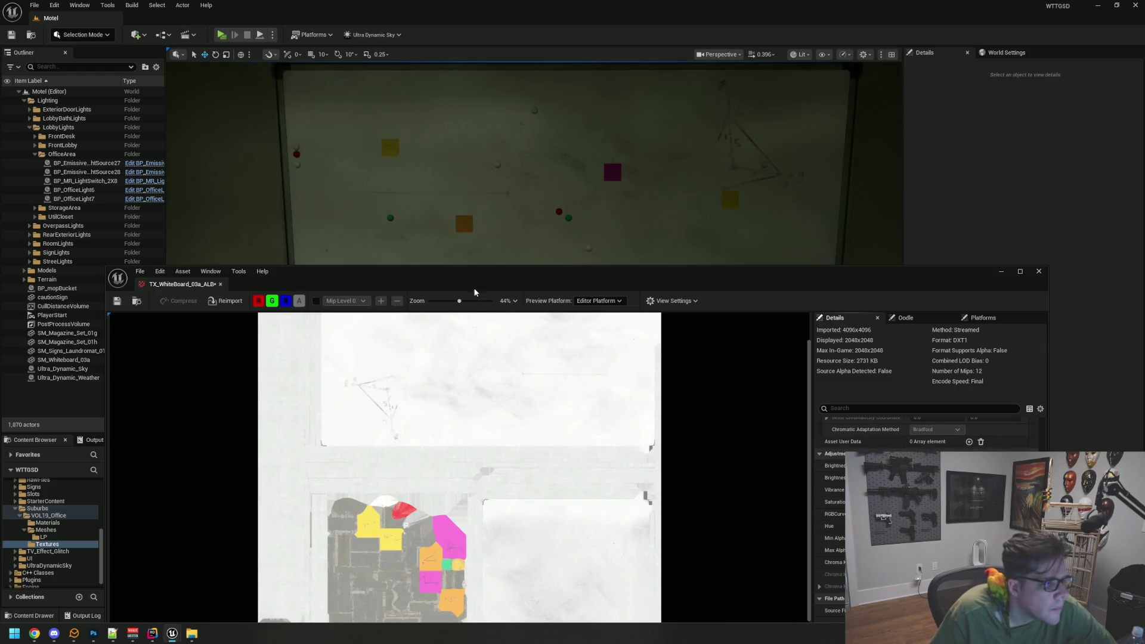
{"action": "left_click_drag", "start_coordinate": [476, 292], "coordinate": [500, 496]}
{"action": "mouse_move", "coordinate": [499, 360]}
{"action": "left_mouse_down"}
{"action": "mouse_move", "coordinate": [513, 365]}
{"action": "mouse_move", "coordinate": [489, 381]}
{"action": "left_mouse_up"}
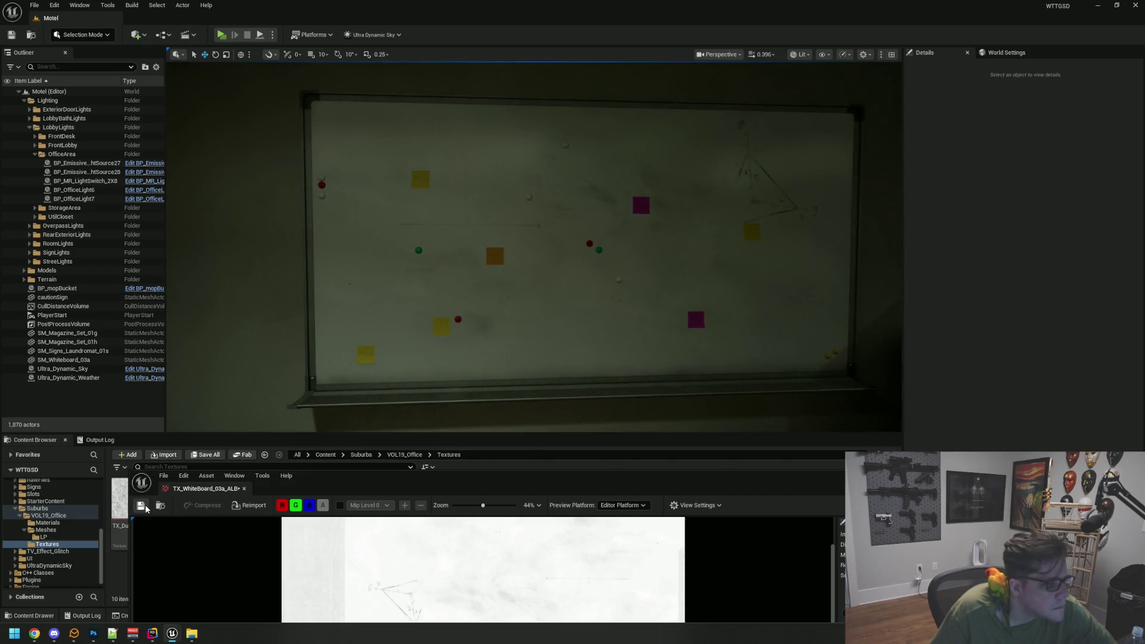
{"action": "mouse_move", "coordinate": [382, 262]}
{"action": "left_mouse_down"}
{"action": "mouse_move", "coordinate": [345, 284]}
{"action": "mouse_move", "coordinate": [359, 265]}
{"action": "mouse_move", "coordinate": [352, 274]}
{"action": "mouse_move", "coordinate": [364, 275]}
{"action": "mouse_move", "coordinate": [340, 259]}
{"action": "left_mouse_up"}
{"action": "left_click_drag", "start_coordinate": [457, 368], "coordinate": [456, 368]}
{"action": "left_click", "coordinate": [457, 221]}
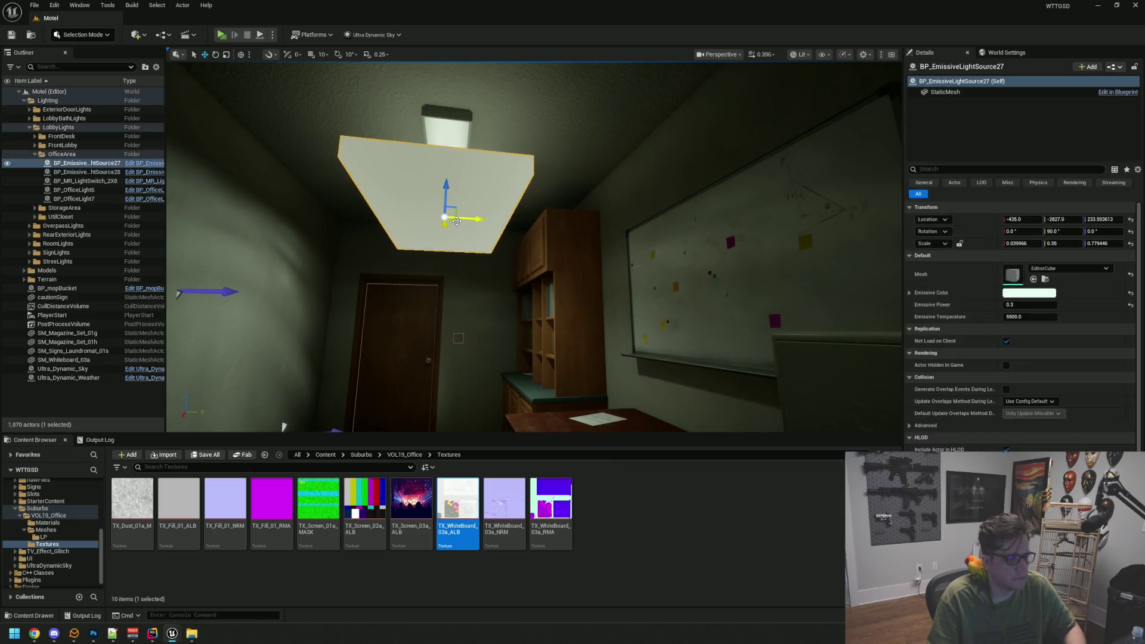
- Open the ceiling light's blueprint and search 'refl' to find Visible in Reflection Captures
{"action": "left_click", "coordinate": [157, 164]}
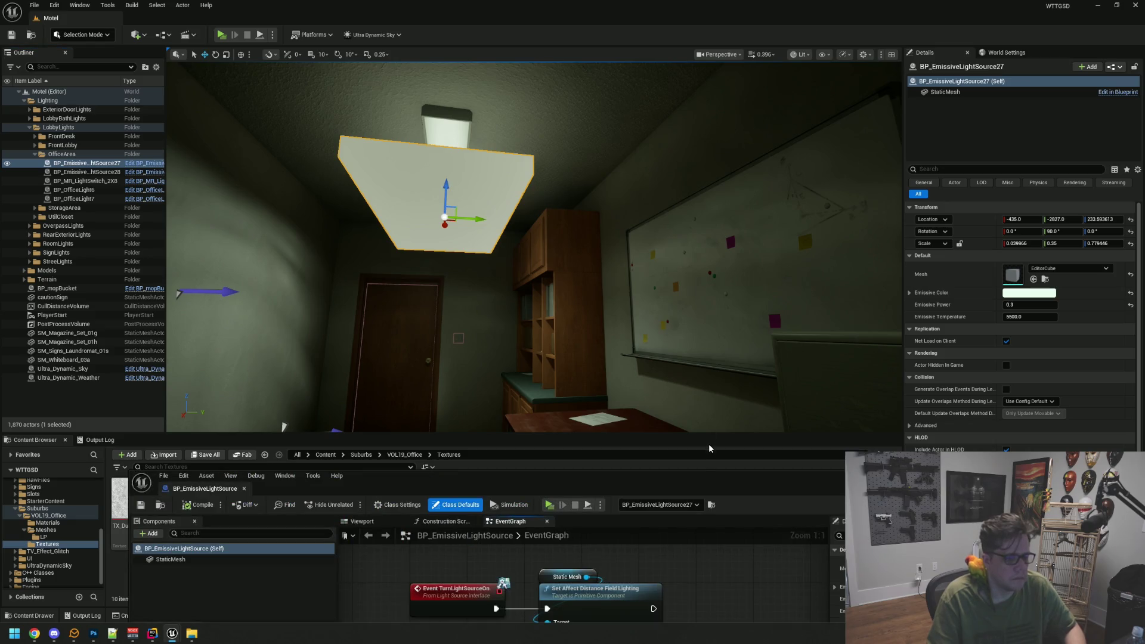
{"action": "left_click_drag", "start_coordinate": [692, 481], "coordinate": [513, 382]}
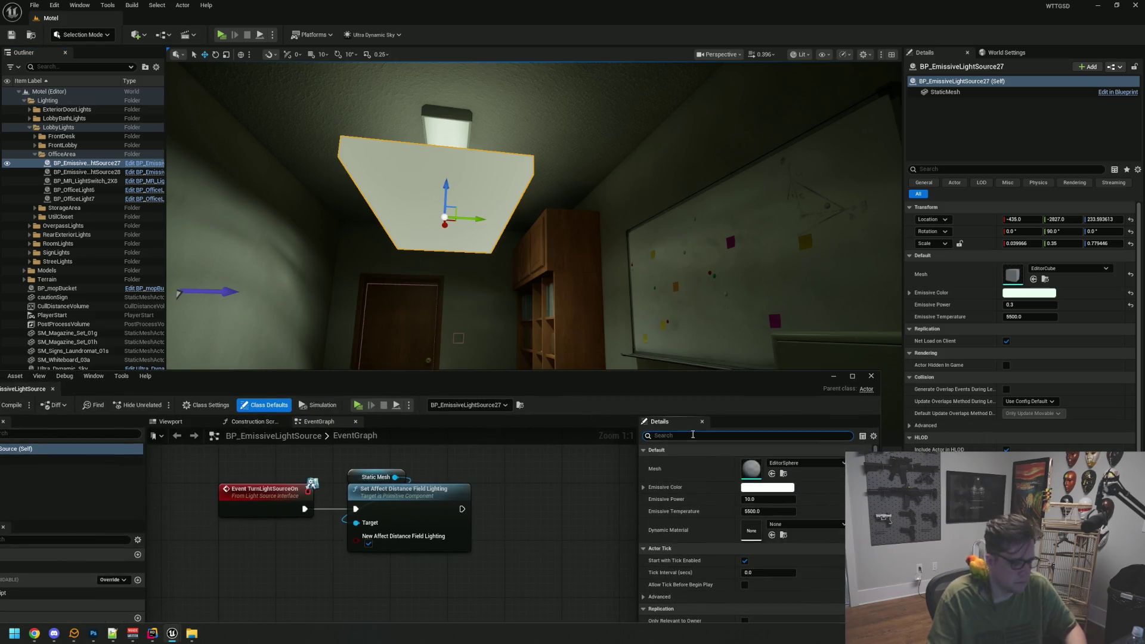
{"action": "type", "text": "refle"}
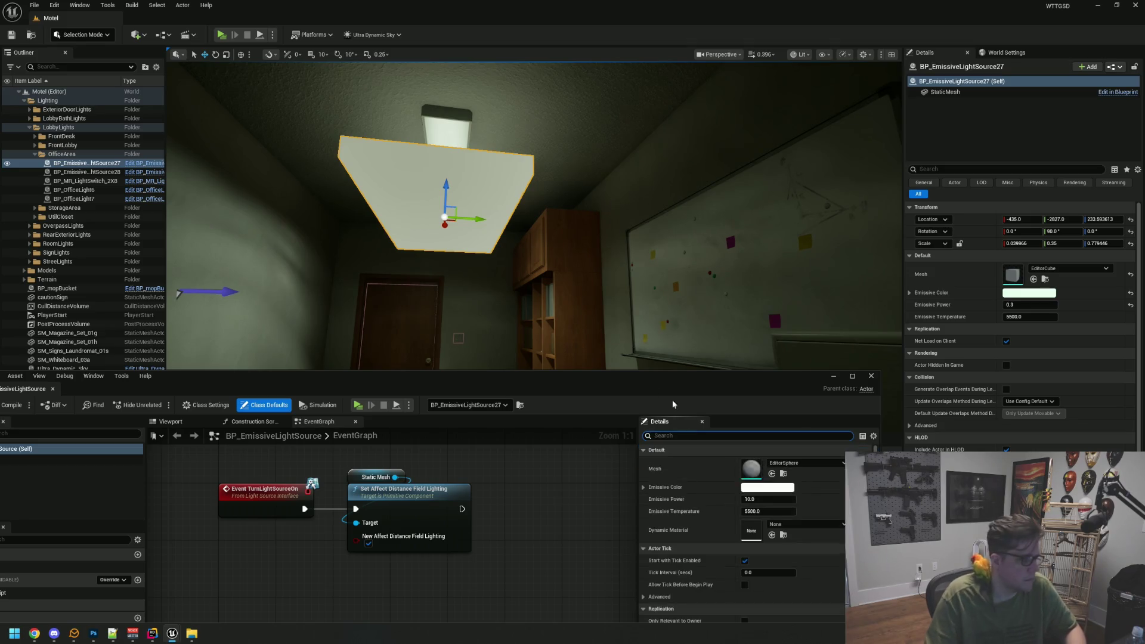
{"action": "type", "text": "refl"}
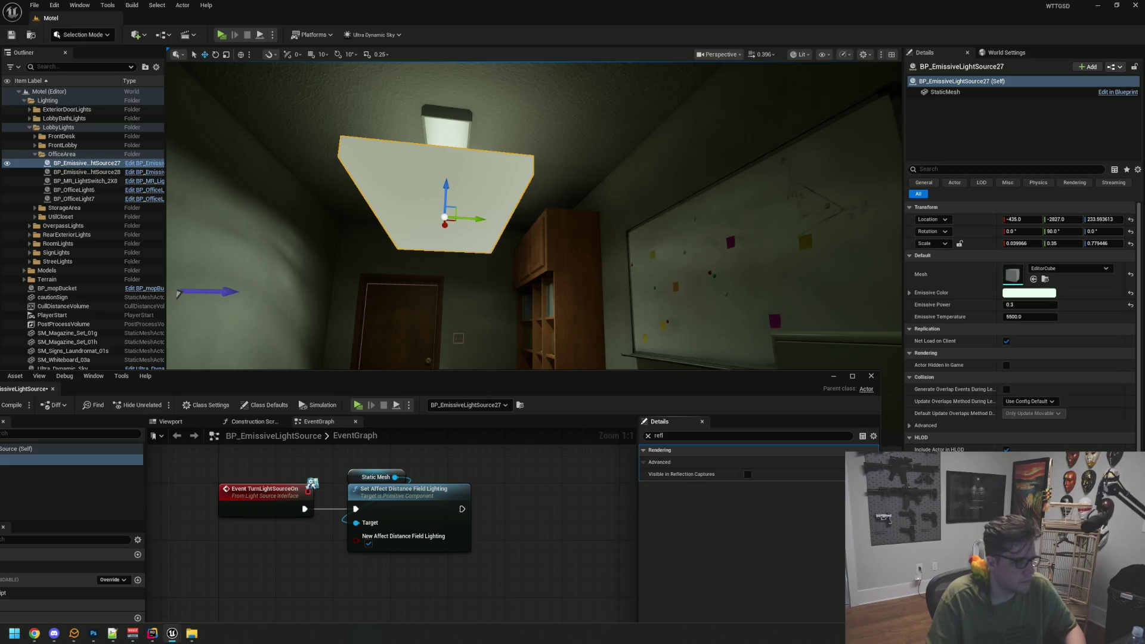
- Frame the whole office with the whiteboard in view and launch a standalone play test
{"action": "mouse_move", "coordinate": [416, 317]}
{"action": "left_mouse_down"}
{"action": "mouse_move", "coordinate": [549, 341]}
{"action": "mouse_move", "coordinate": [584, 322]}
{"action": "mouse_move", "coordinate": [637, 257]}
{"action": "mouse_move", "coordinate": [555, 239]}
{"action": "mouse_move", "coordinate": [525, 202]}
{"action": "mouse_move", "coordinate": [608, 206]}
{"action": "mouse_move", "coordinate": [536, 208]}
{"action": "mouse_move", "coordinate": [573, 205]}
{"action": "mouse_move", "coordinate": [561, 203]}
{"action": "mouse_move", "coordinate": [557, 290]}
{"action": "left_mouse_up"}
{"action": "key", "text": "Escape"}
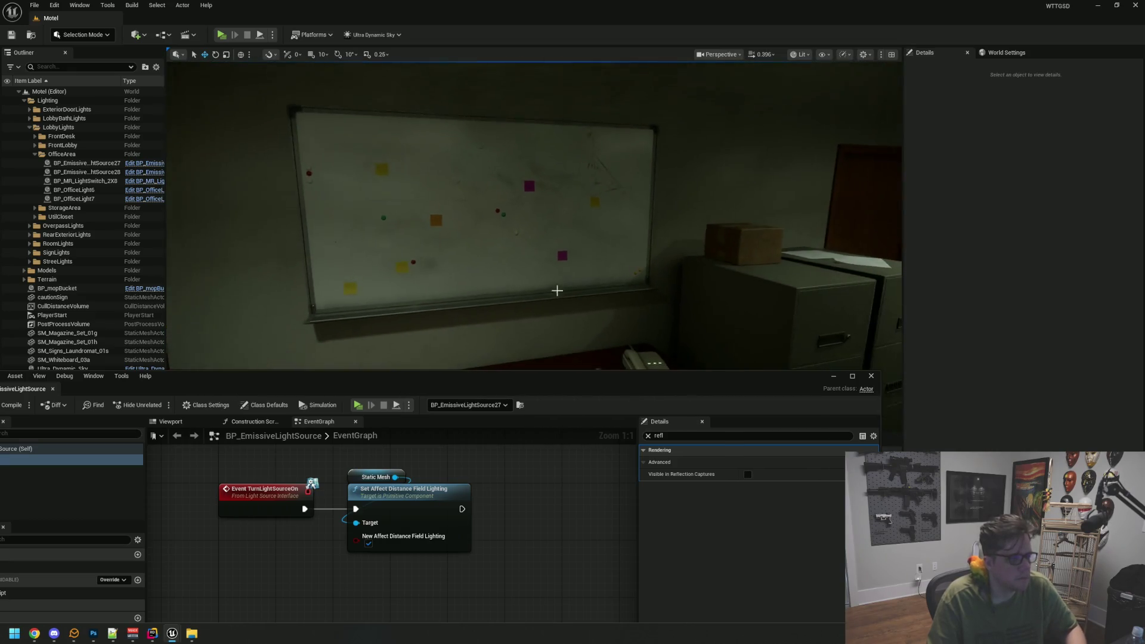
{"action": "left_click", "coordinate": [462, 281]}
{"action": "mouse_move", "coordinate": [462, 280]}
{"action": "left_mouse_down"}
{"action": "mouse_move", "coordinate": [525, 286]}
{"action": "mouse_move", "coordinate": [531, 265]}
{"action": "left_mouse_up"}
{"action": "mouse_move", "coordinate": [458, 261]}
{"action": "left_mouse_down"}
{"action": "mouse_move", "coordinate": [448, 271]}
{"action": "mouse_move", "coordinate": [458, 261]}
{"action": "left_mouse_up"}
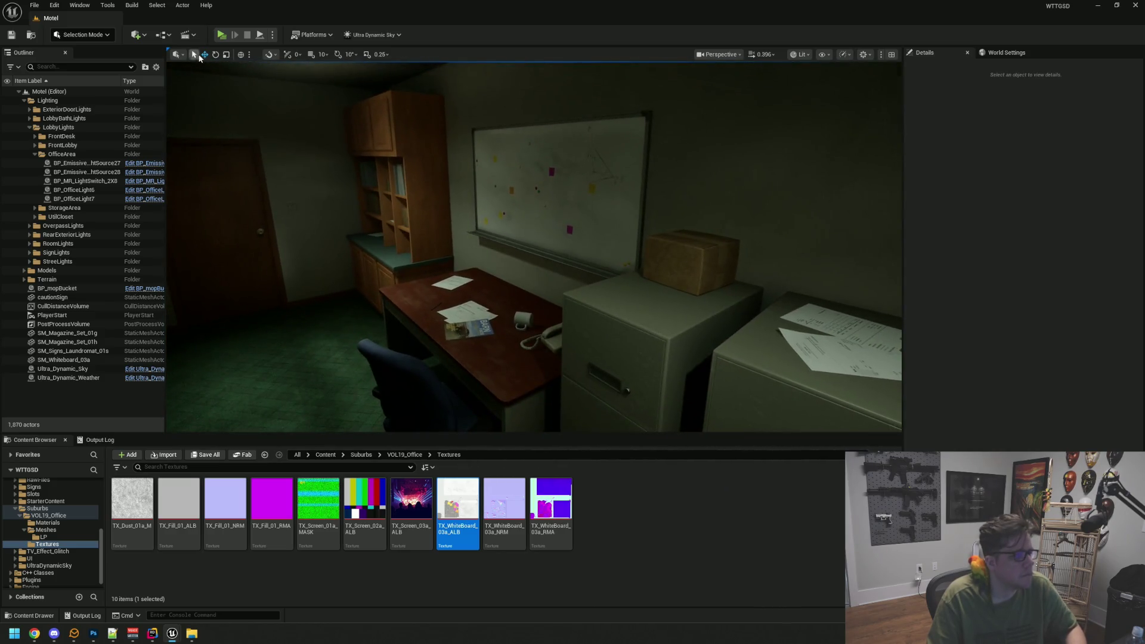
{"action": "left_click", "coordinate": [222, 38]}
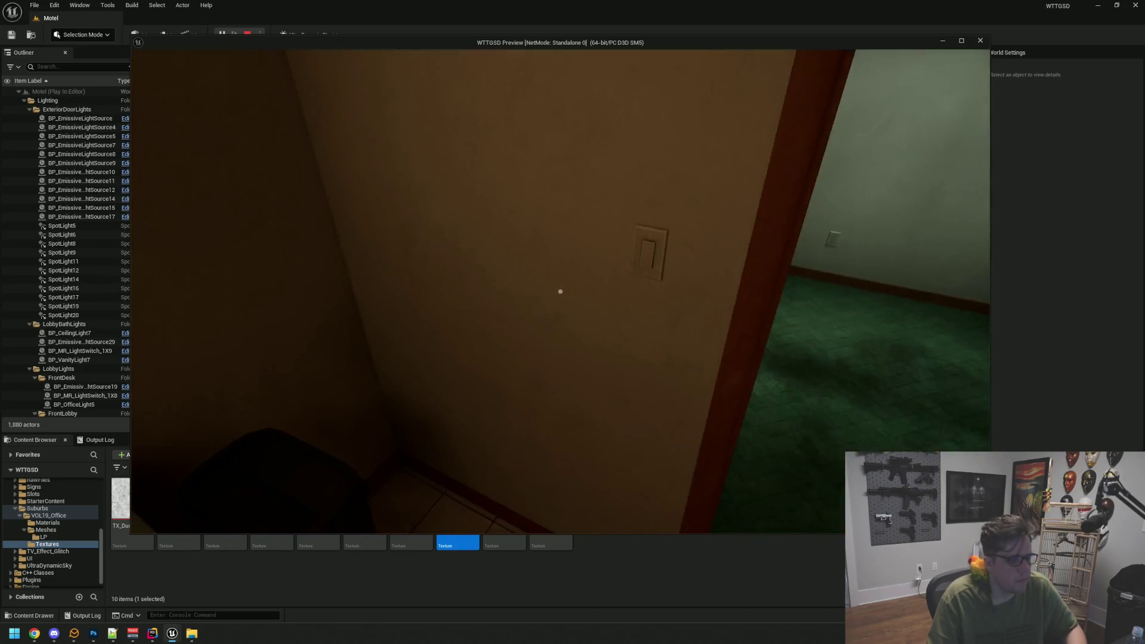
{"action": "key", "text": "e"}
{"action": "key", "text": "e"}
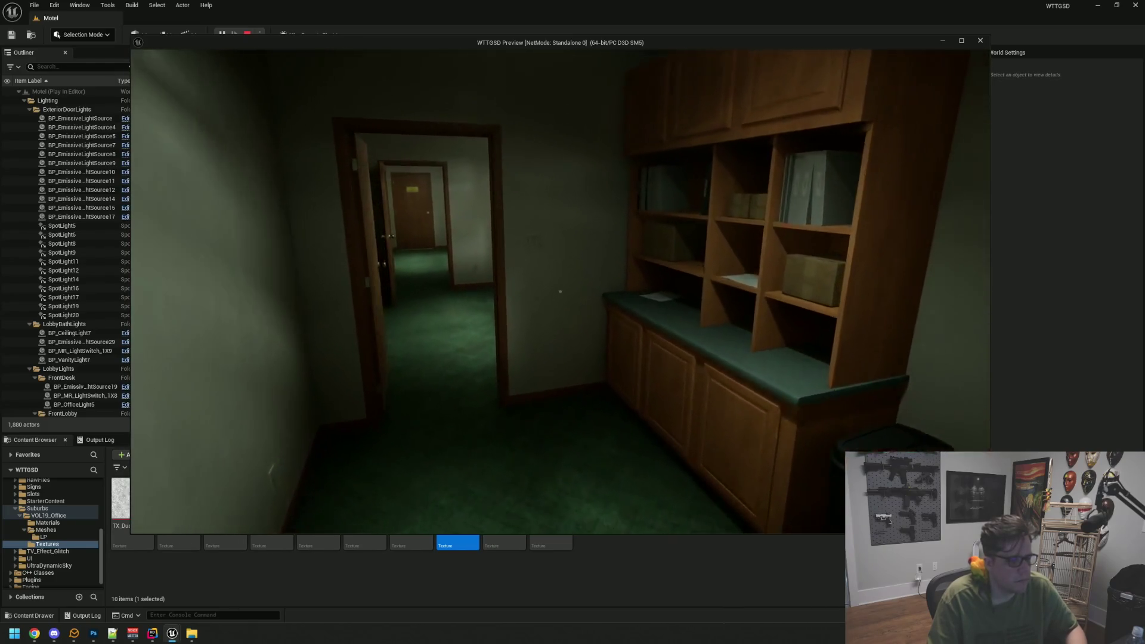
{"action": "left_click", "coordinate": [560, 291]}
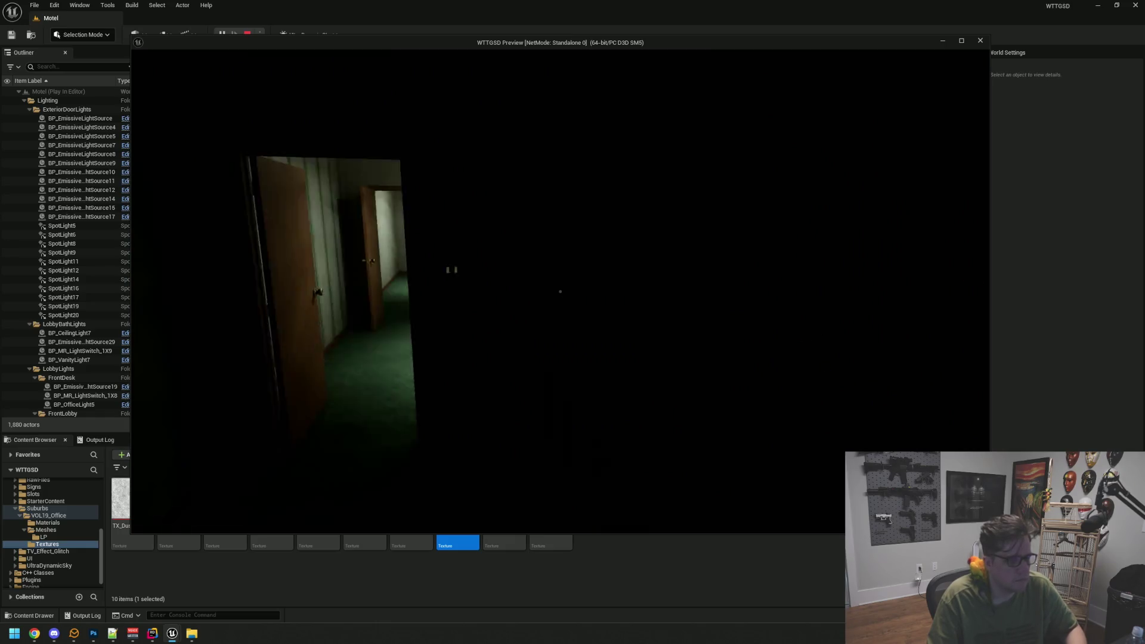
{"action": "left_click", "coordinate": [560, 292]}
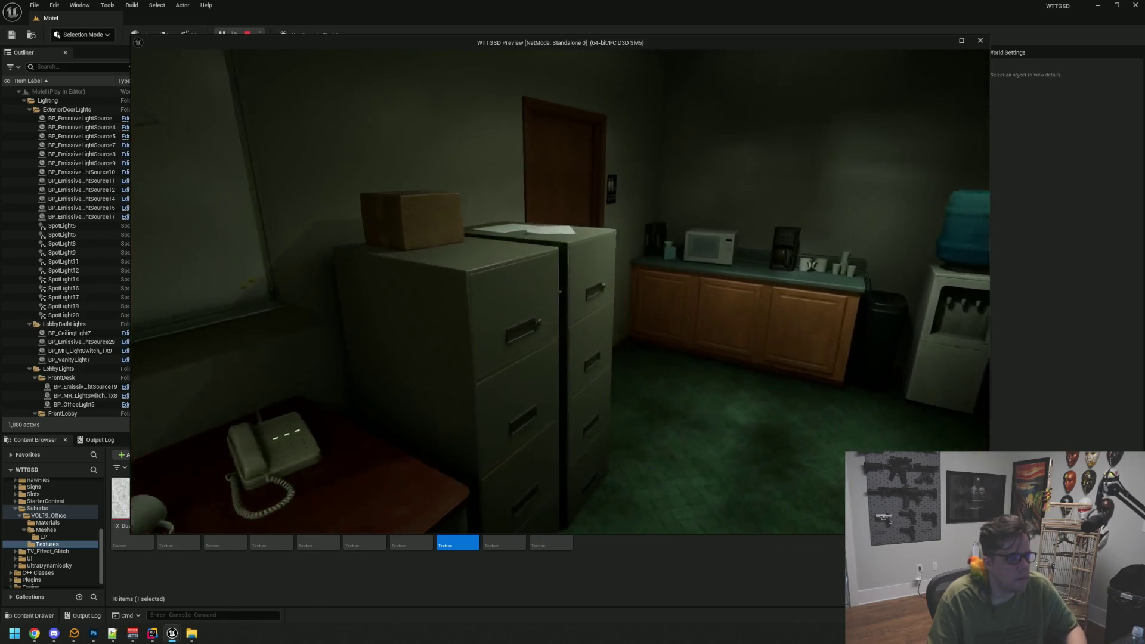
{"action": "key", "text": "s"}
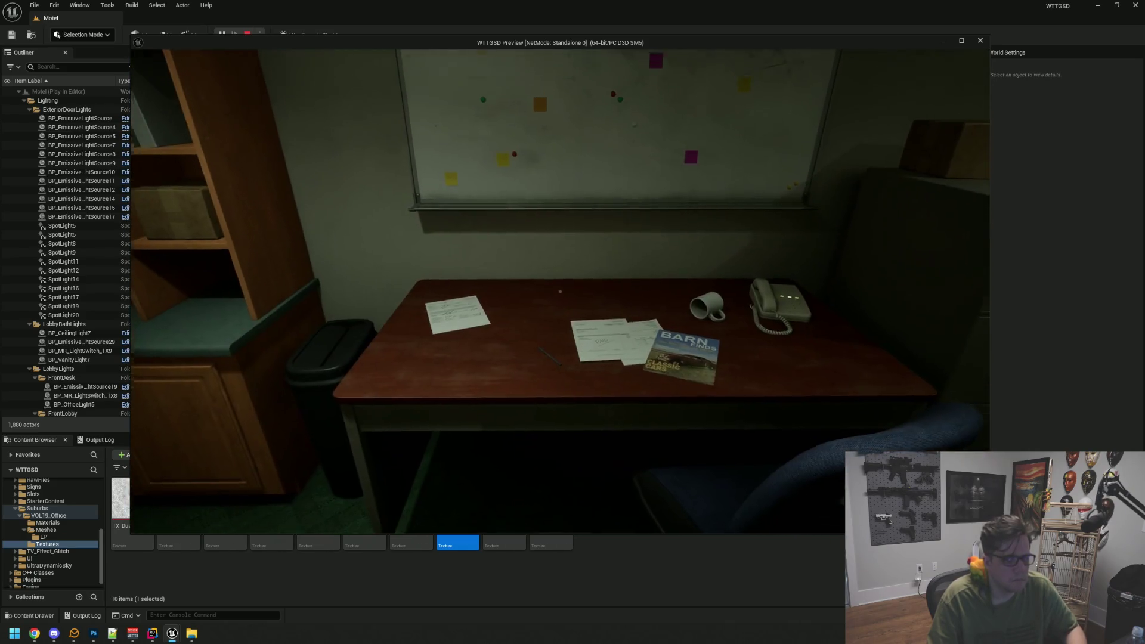
{"action": "key", "text": "w"}
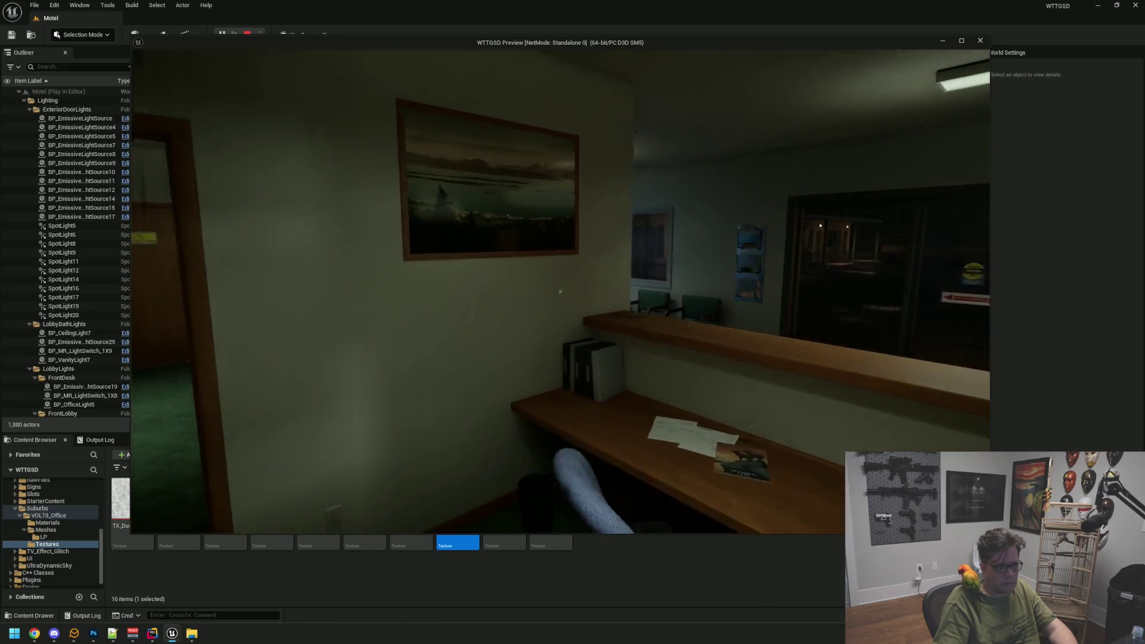
{"action": "key", "text": "Escape"}
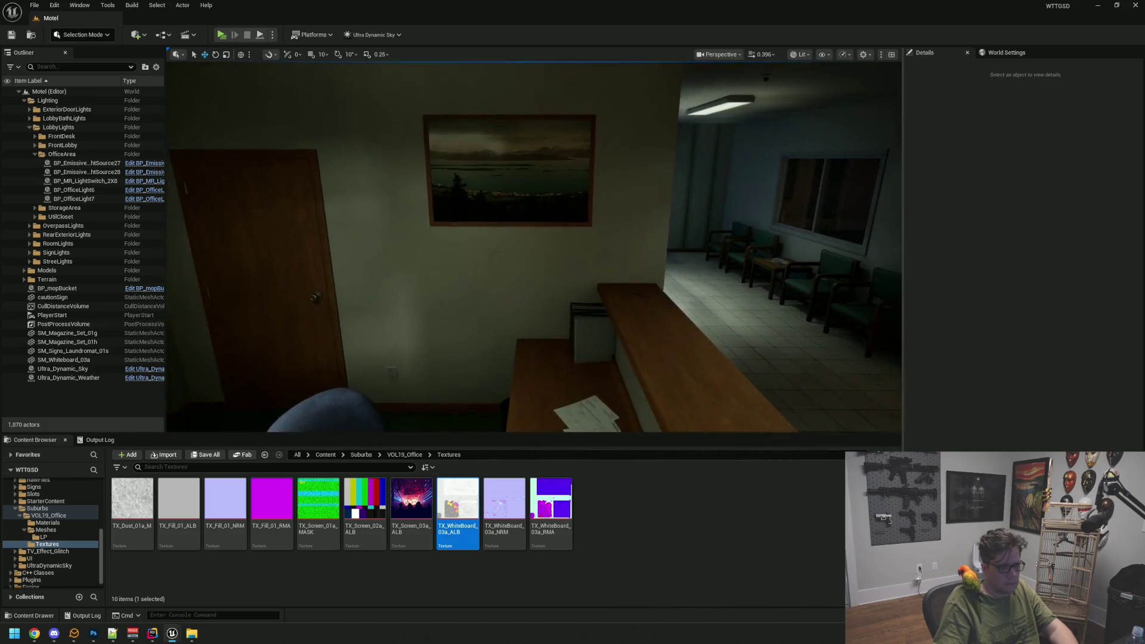
{"action": "left_click", "coordinate": [529, 215]}
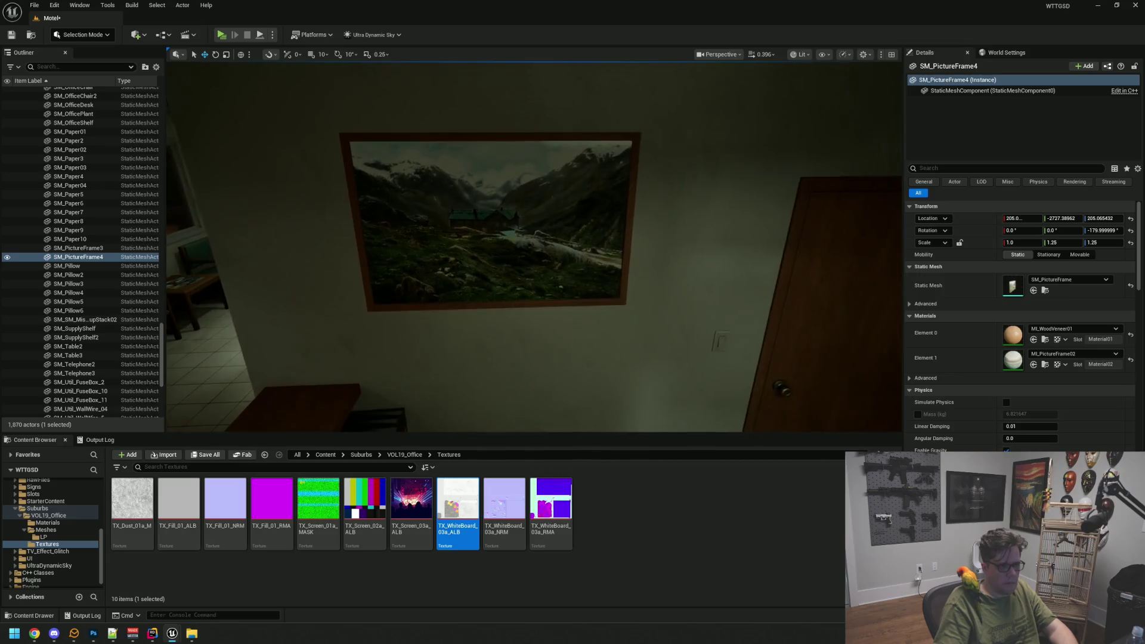
- Inspect the SM_PictureFrame3 picture frame, then close the SM_Desk_Set_01h wastebasket mesh preview
{"action": "left_click", "coordinate": [614, 238]}
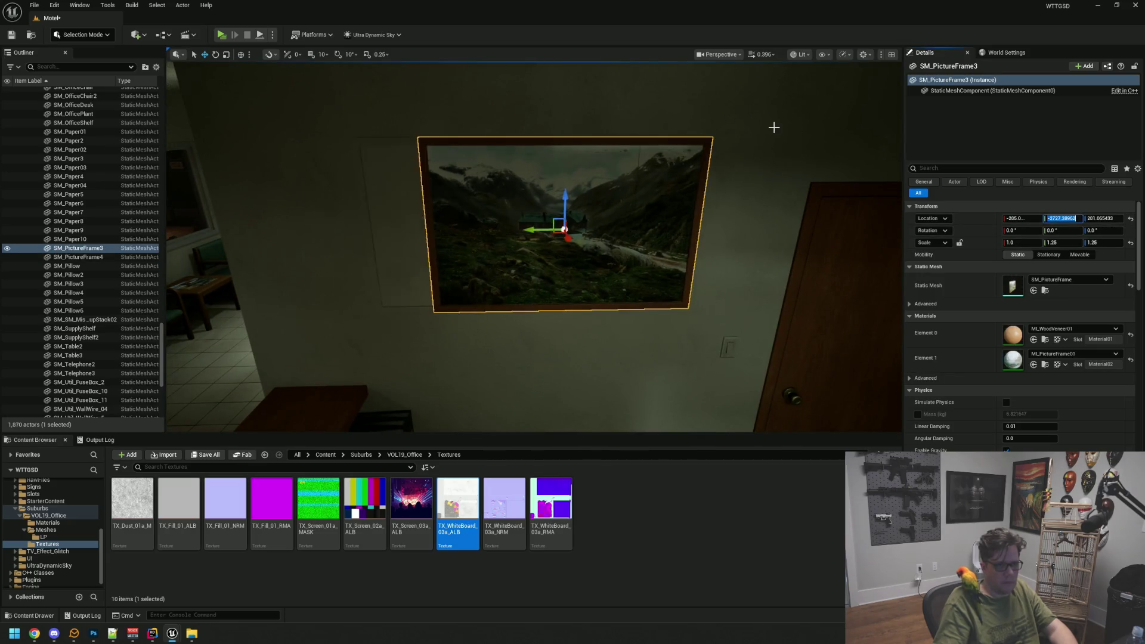
{"action": "key", "text": "Escape"}
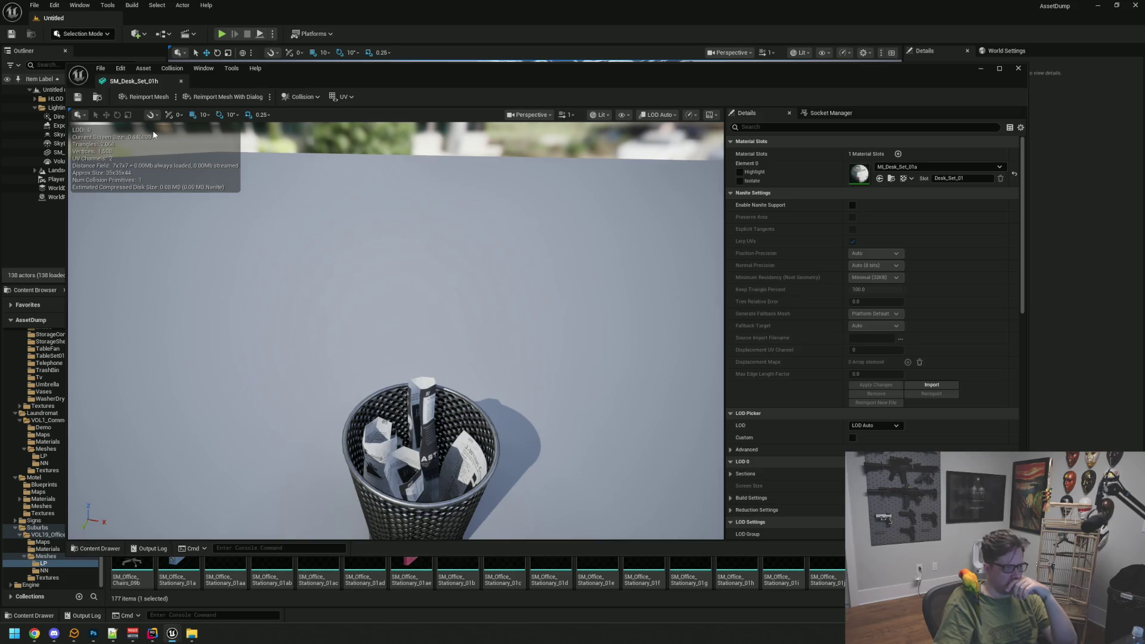
{"action": "left_click", "coordinate": [181, 81]}
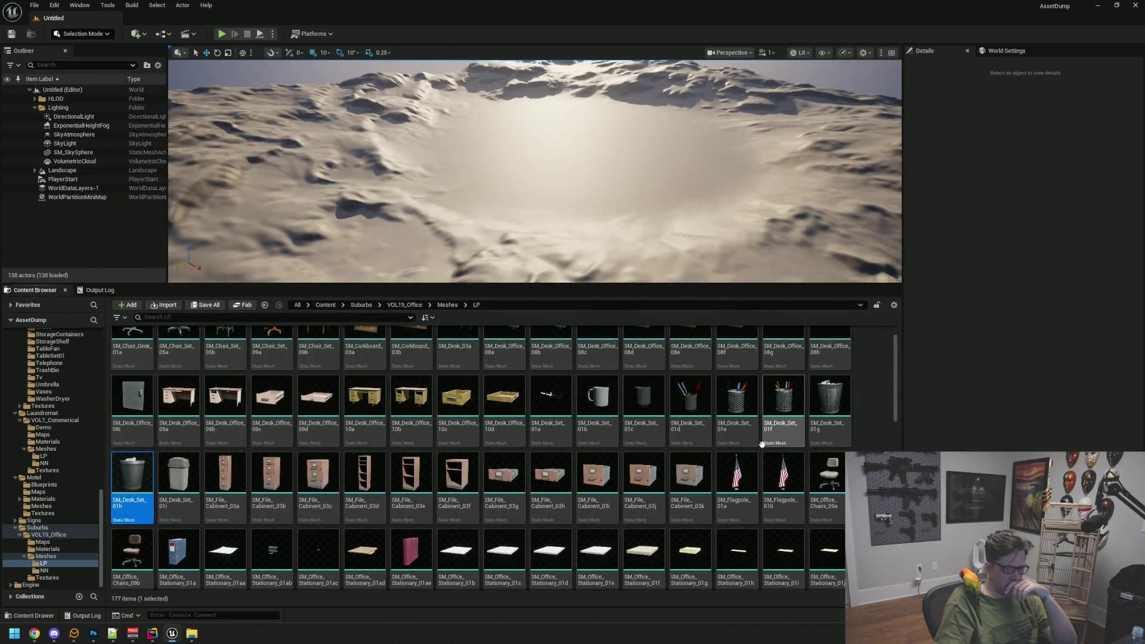
- Preview the SM_Desk_Set_01d and SM_Desk_Set_01f pencil cup meshes, closing each afterwards
{"action": "double_click", "coordinate": [690, 397]}
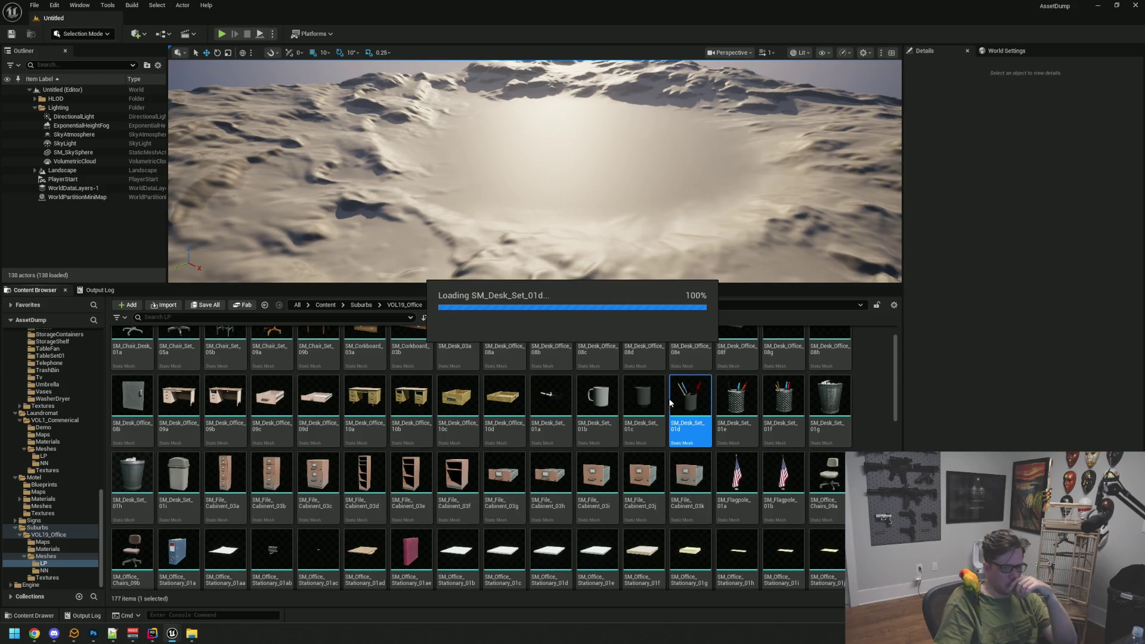
{"action": "scroll", "coordinate": [421, 358], "scroll_direction": "up", "scroll_amount": 6}
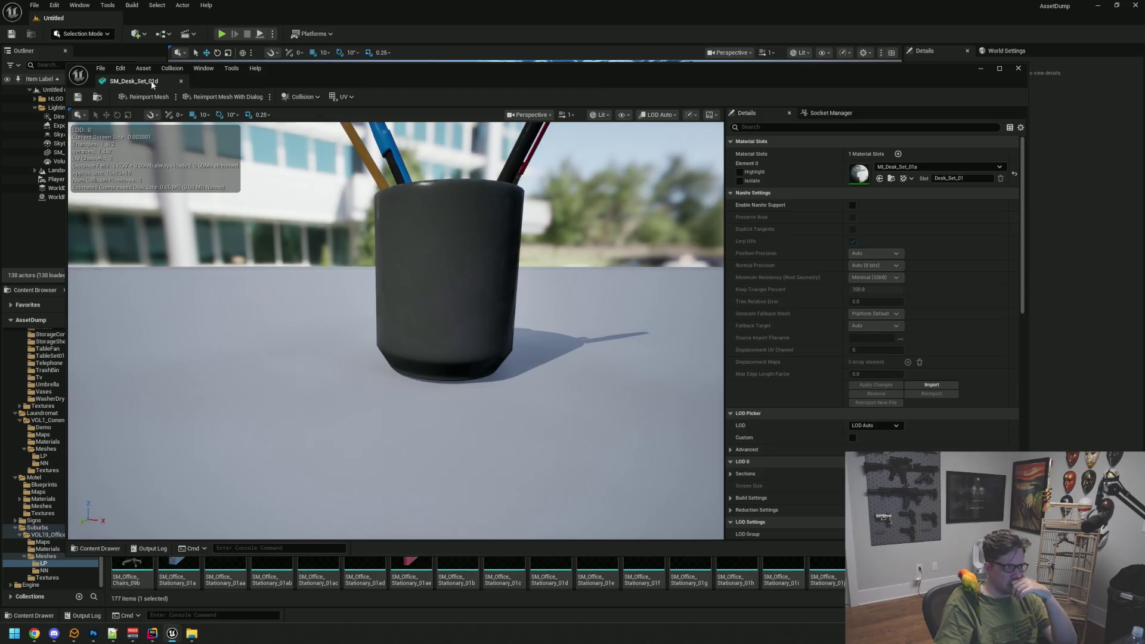
{"action": "left_click", "coordinate": [180, 81]}
{"action": "double_click", "coordinate": [784, 406]}
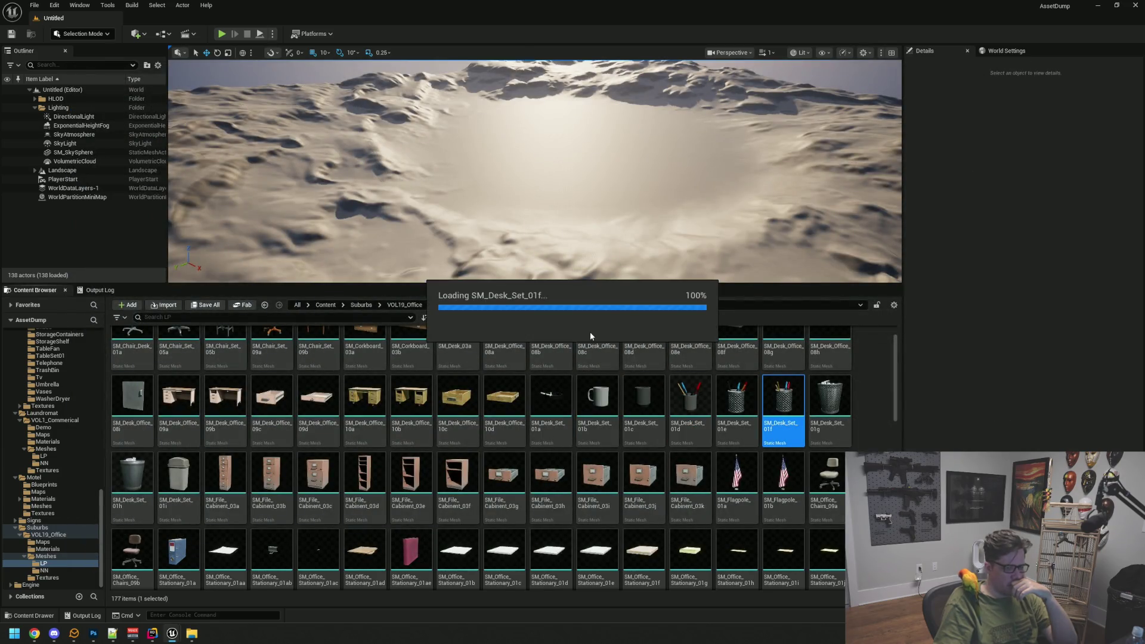
{"action": "scroll", "coordinate": [455, 326], "scroll_direction": "up", "scroll_amount": 10}
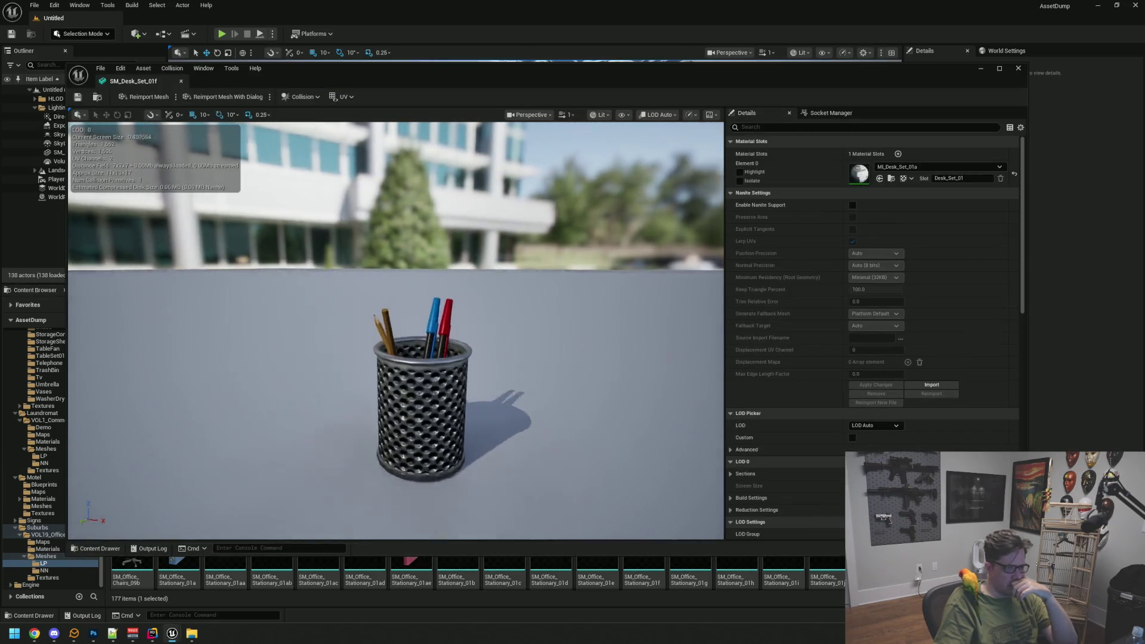
{"action": "scroll", "coordinate": [409, 311], "scroll_direction": "down", "scroll_amount": 6}
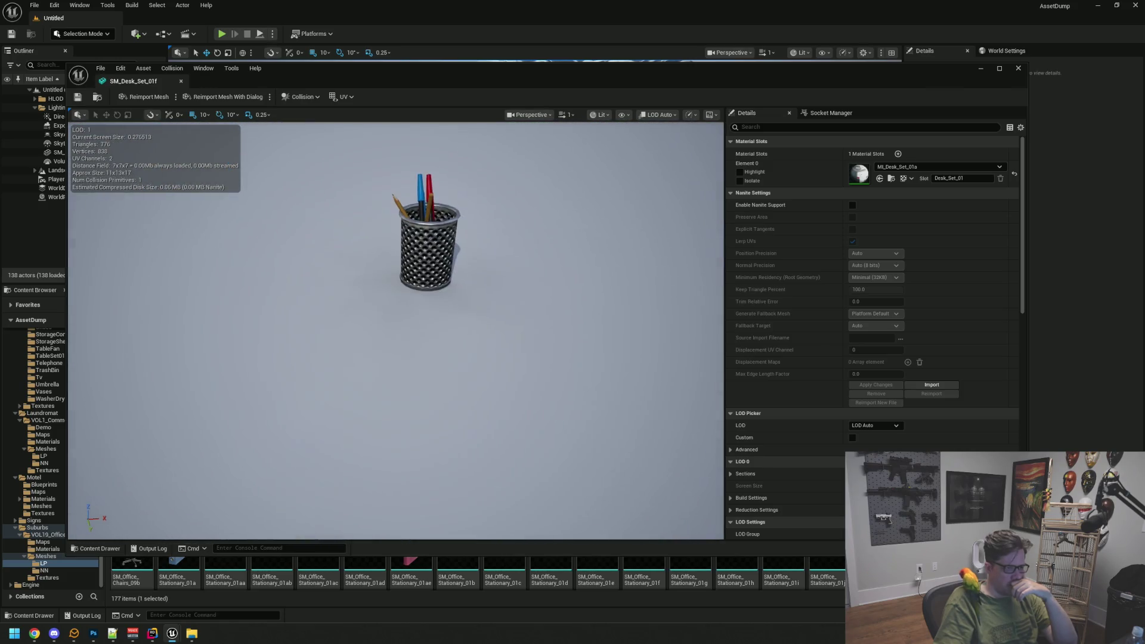
{"action": "scroll", "coordinate": [411, 300], "scroll_direction": "down", "scroll_amount": 2}
{"action": "key", "text": "alt+F4"}
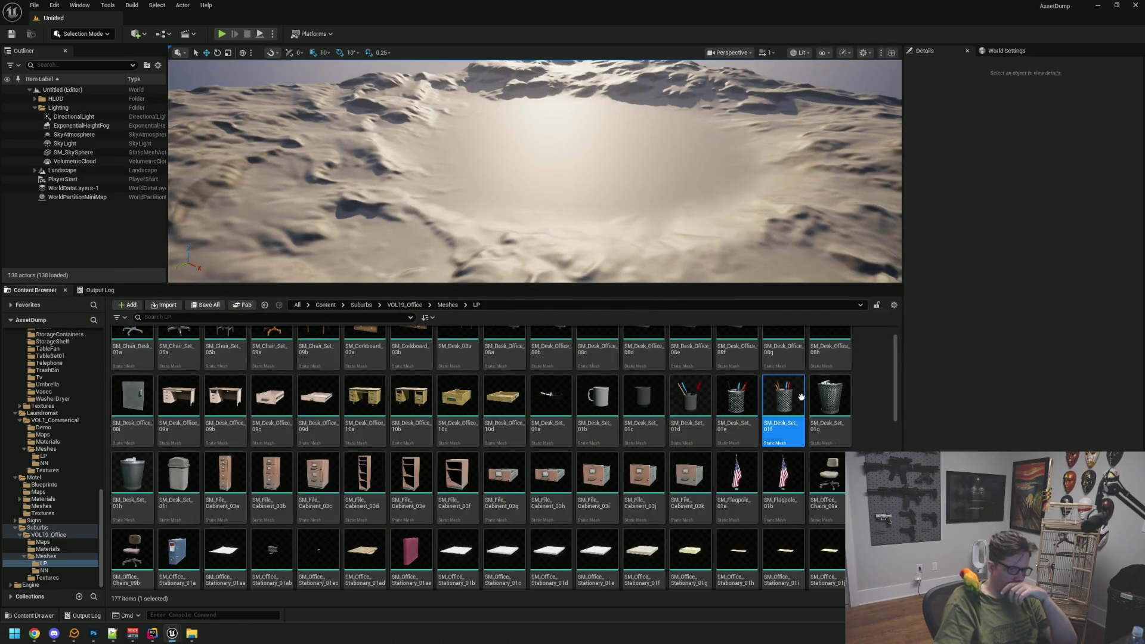
{"action": "scroll", "coordinate": [755, 388], "scroll_direction": "up", "scroll_amount": 1}
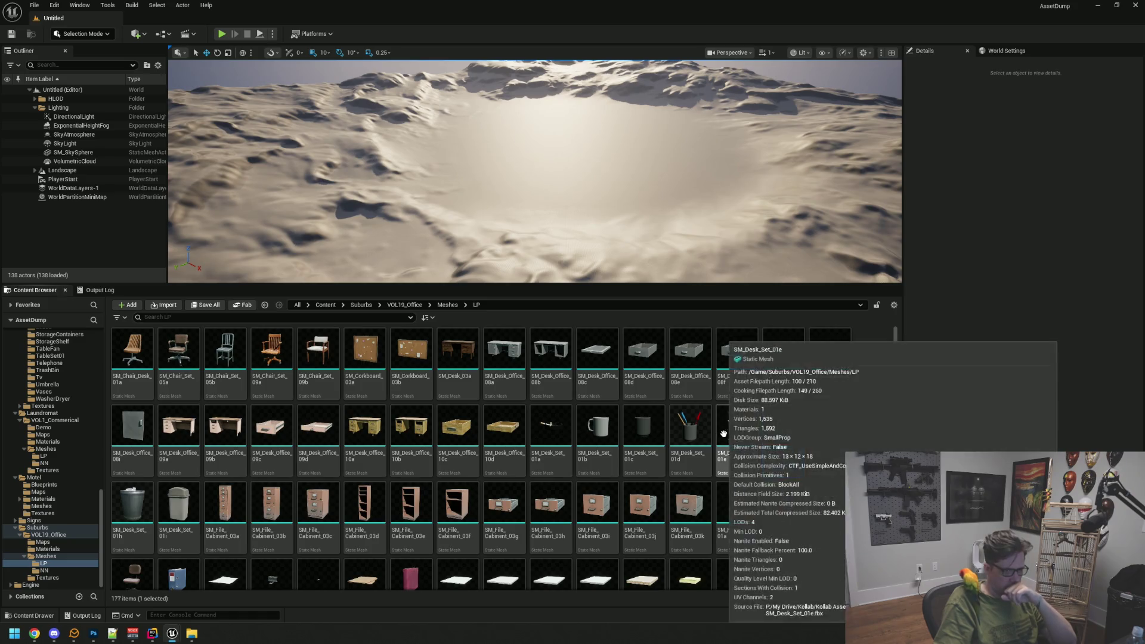
- Preview and close the SM_Desk_Set_01a ashtray, then pick the SM_Desk_Set_01d pencil cup
{"action": "double_click", "coordinate": [552, 425]}
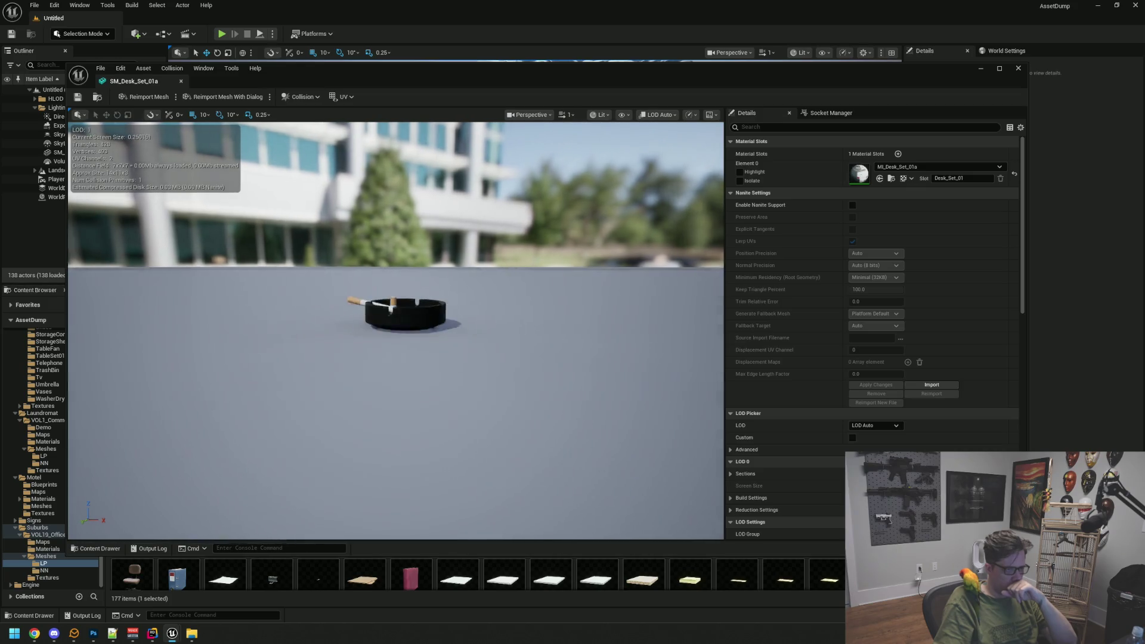
{"action": "left_click_drag", "start_coordinate": [428, 332], "coordinate": [427, 417]}
{"action": "middle_click", "coordinate": [154, 78]}
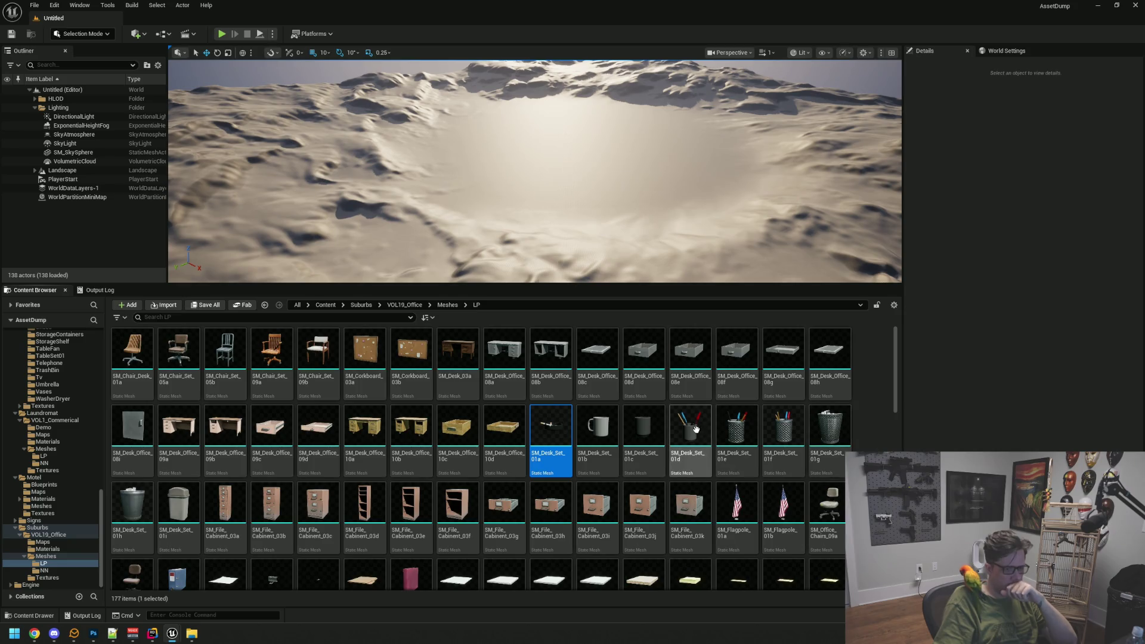
{"action": "left_click", "coordinate": [694, 431]}
{"action": "right_click", "coordinate": [695, 431]}
- Migrate SM_Desk_Set_01d into WTTGSD's Content folder, answering No to All overwrites, then switch to WTTGSD
{"action": "mouse_move", "coordinate": [762, 263]}
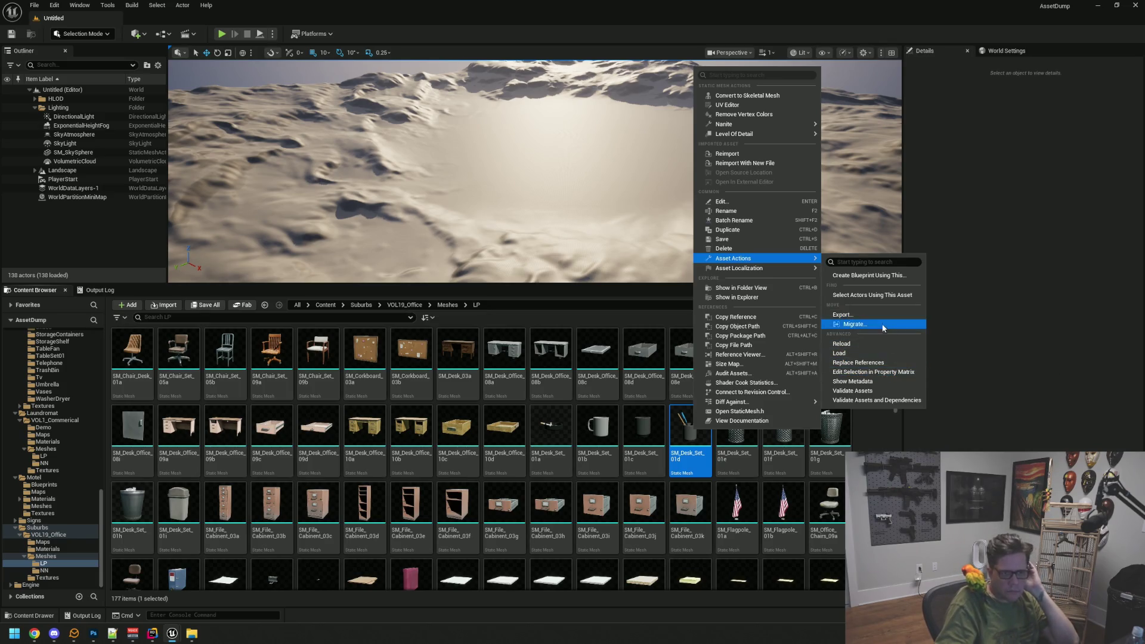
{"action": "left_click", "coordinate": [881, 323]}
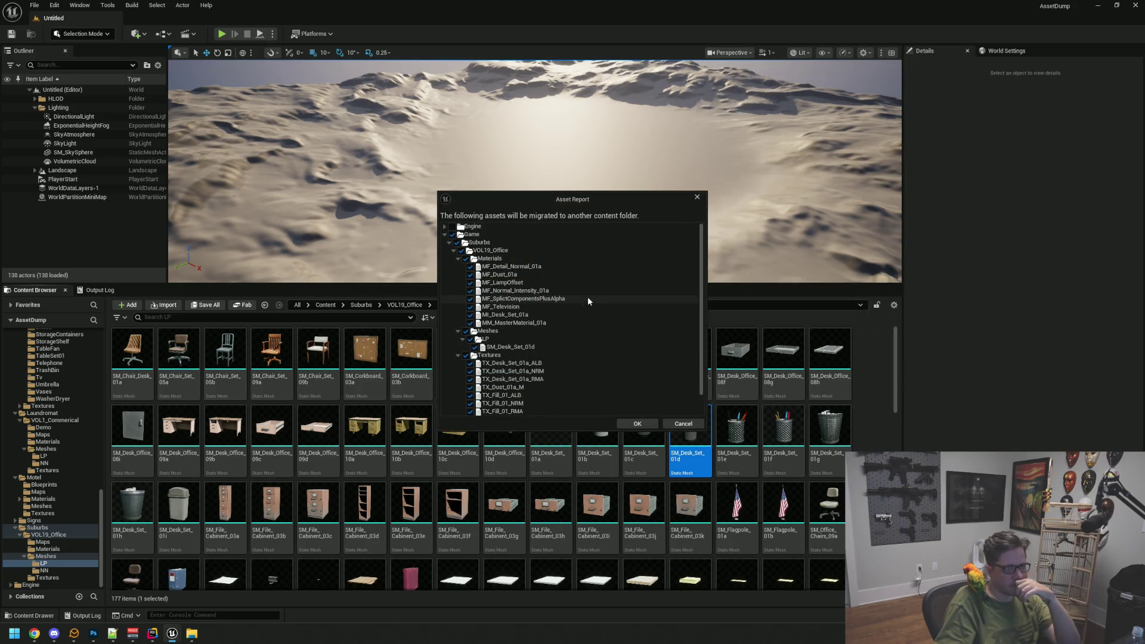
{"action": "left_click", "coordinate": [637, 424]}
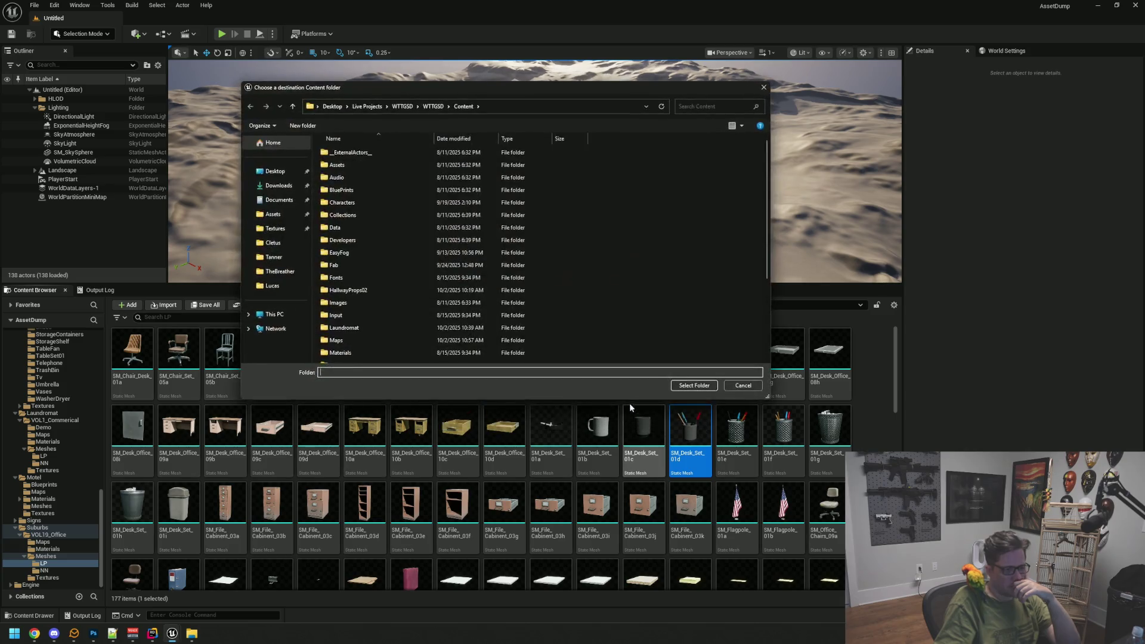
{"action": "left_click", "coordinate": [678, 386]}
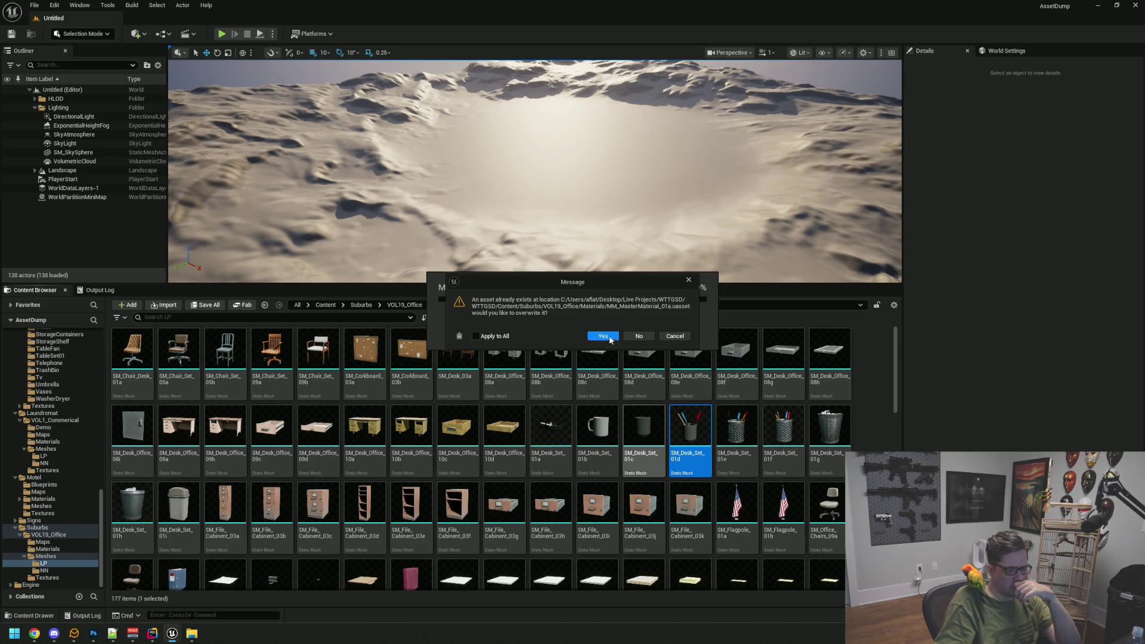
{"action": "left_click", "coordinate": [636, 337]}
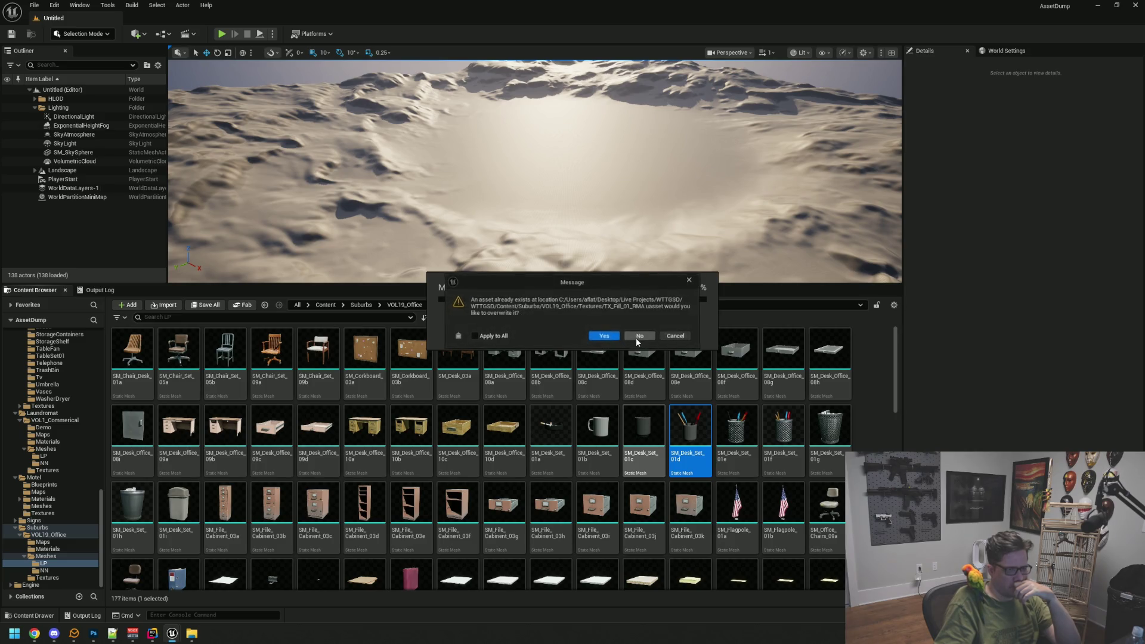
{"action": "left_click", "coordinate": [508, 336]}
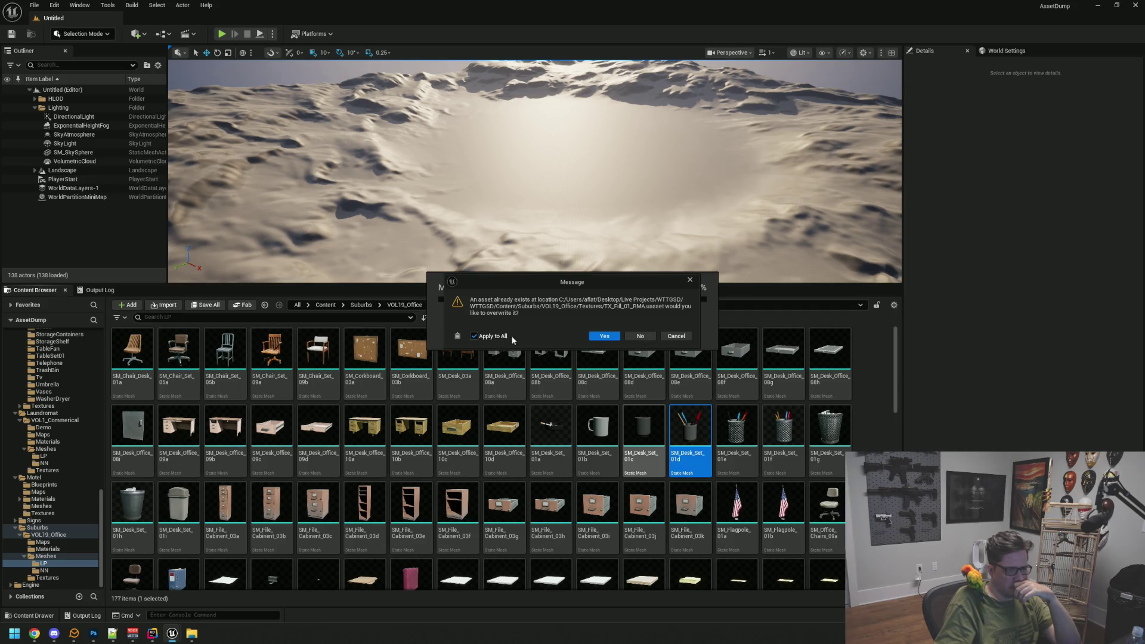
{"action": "left_click", "coordinate": [644, 336]}
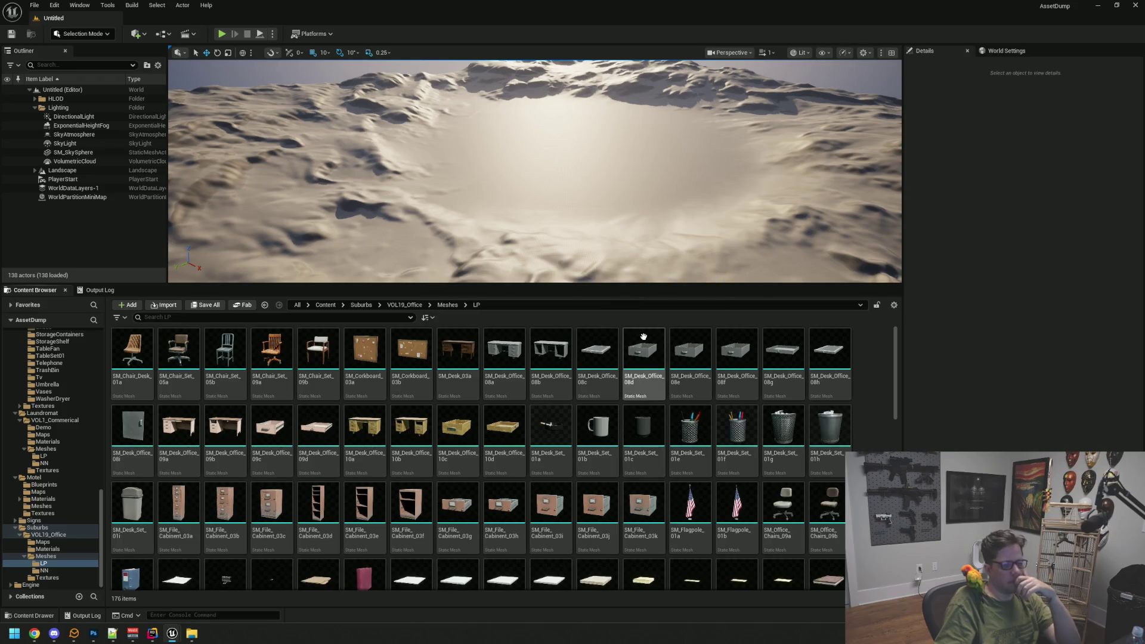
{"action": "mouse_move", "coordinate": [172, 638]}
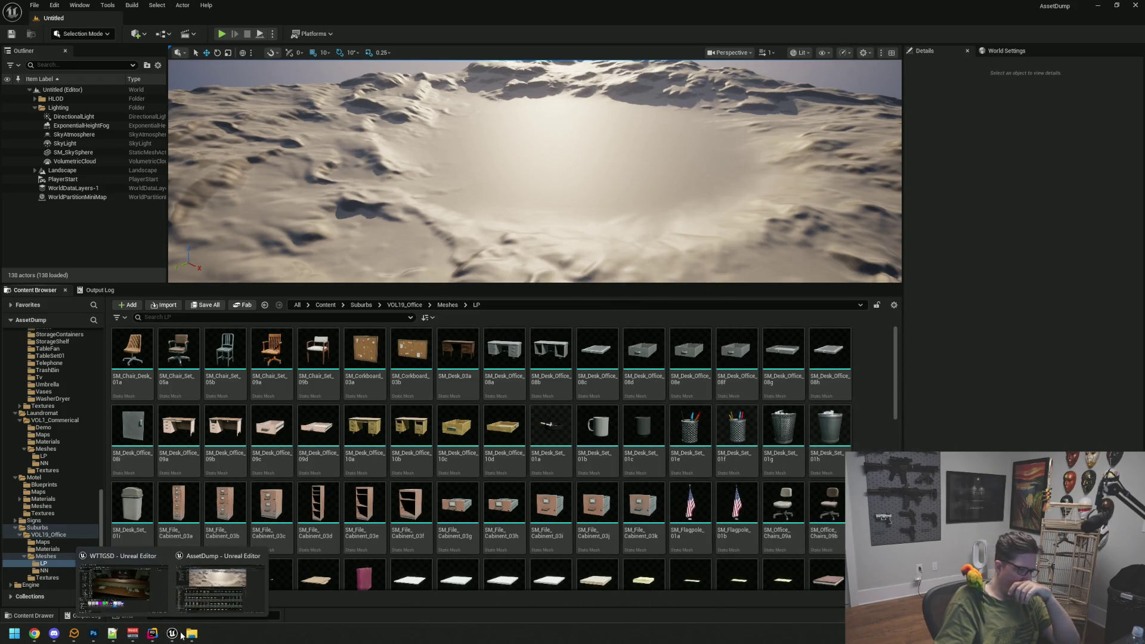
{"action": "left_click", "coordinate": [125, 614]}
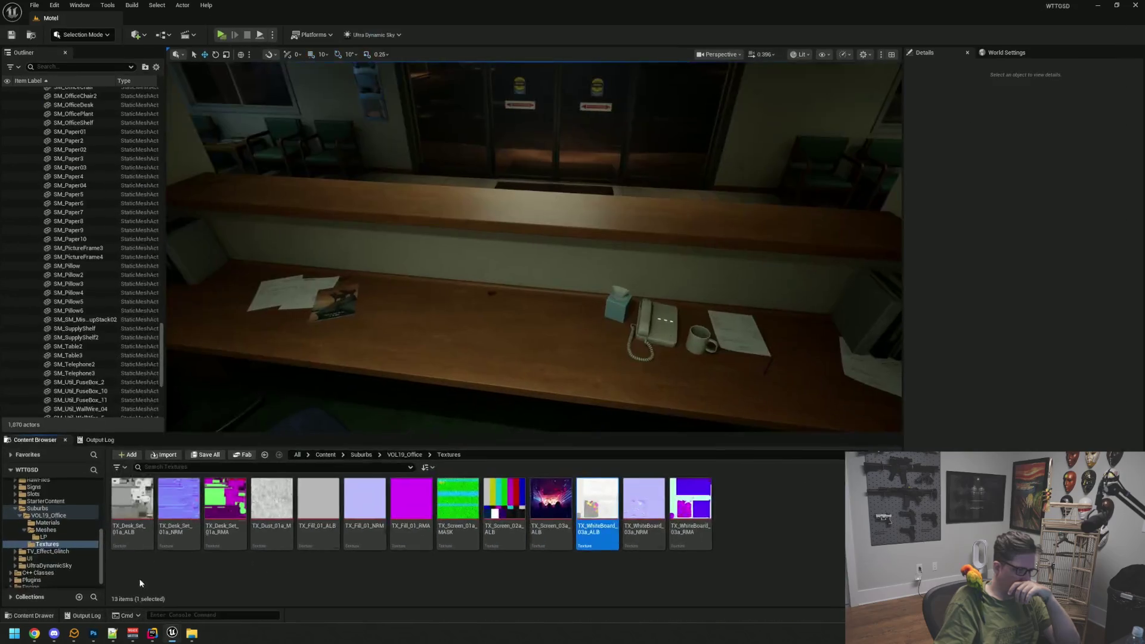
- Place the SM_Desk_Set_01d pencil cup on the motel front counter beside the phone
{"action": "left_click", "coordinate": [64, 537]}
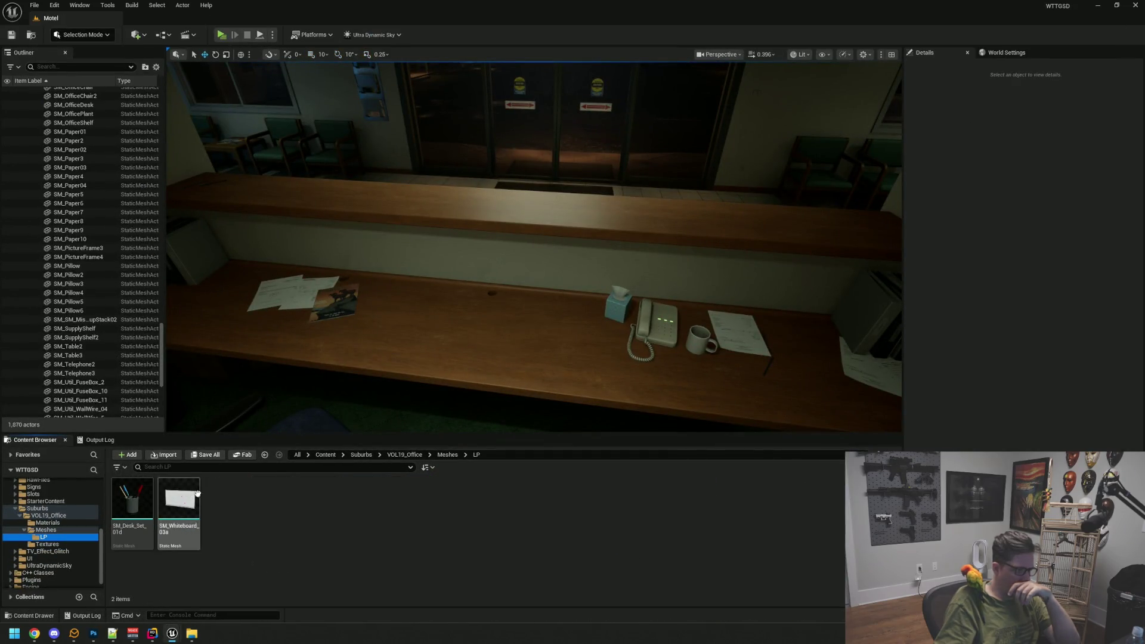
{"action": "key", "text": "w"}
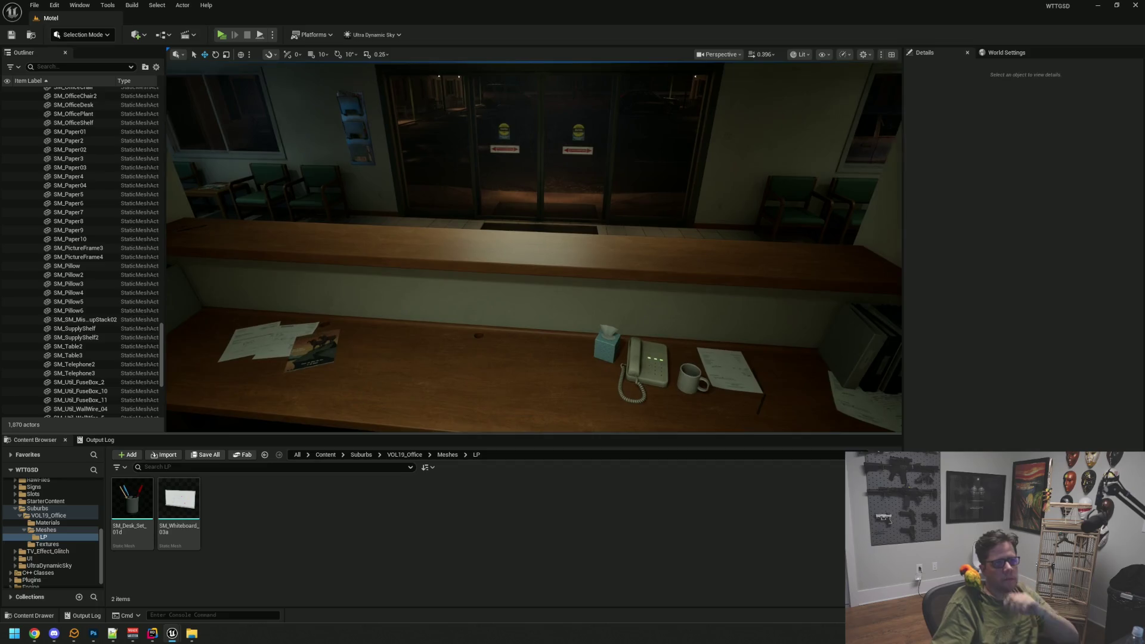
{"action": "key", "text": "w"}
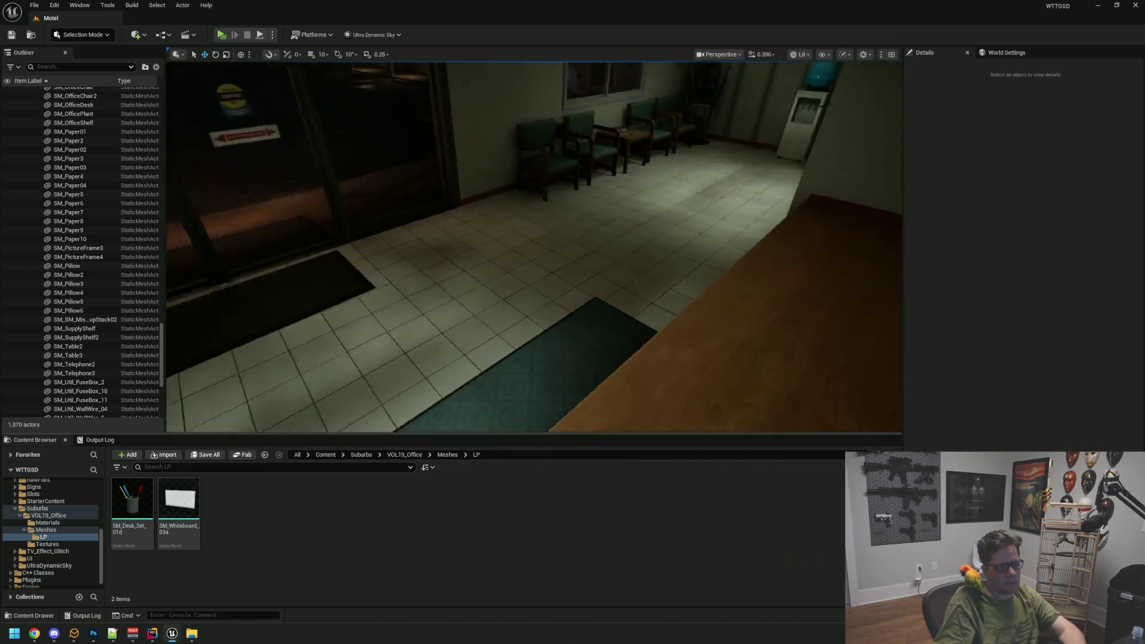
{"action": "key", "text": "w"}
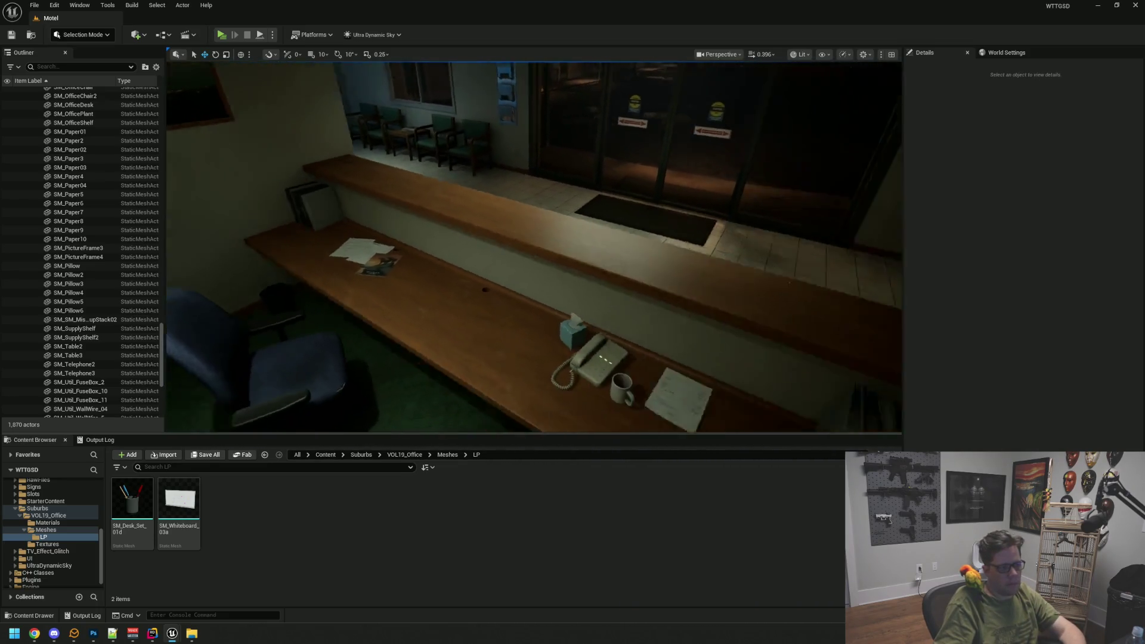
{"action": "left_click_drag", "start_coordinate": [132, 499], "coordinate": [570, 228]}
{"action": "key", "text": "w"}
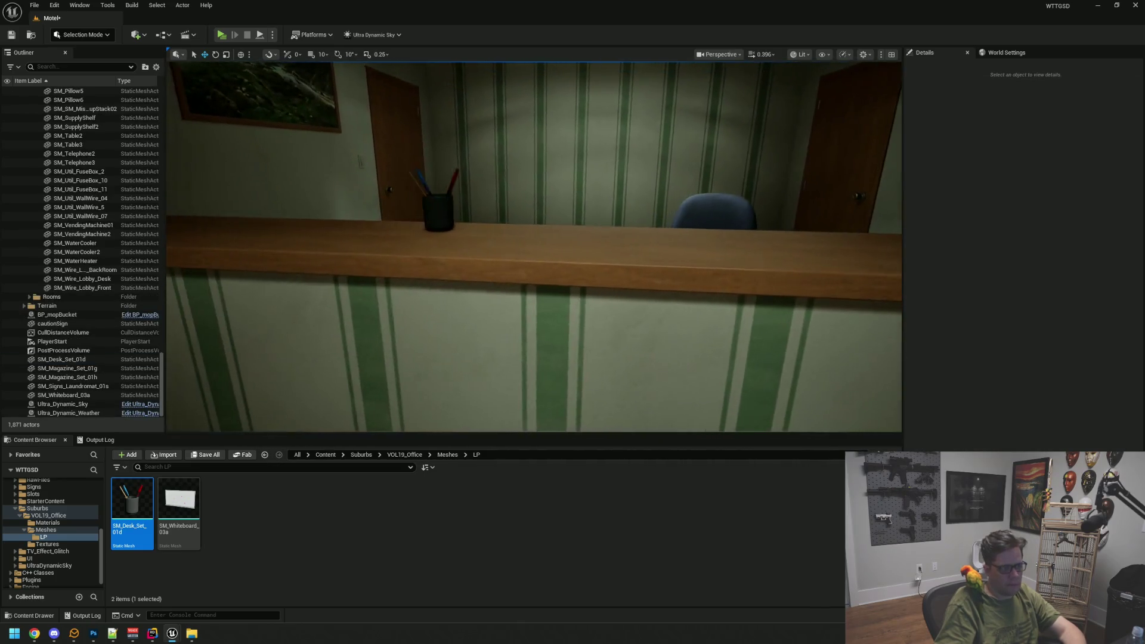
{"action": "left_click", "coordinate": [451, 214]}
{"action": "key", "text": "f"}
{"action": "mouse_move", "coordinate": [553, 249]}
{"action": "left_mouse_down"}
{"action": "mouse_move", "coordinate": [495, 286]}
{"action": "mouse_move", "coordinate": [517, 250]}
{"action": "mouse_move", "coordinate": [519, 289]}
{"action": "mouse_move", "coordinate": [559, 266]}
{"action": "mouse_move", "coordinate": [564, 280]}
{"action": "mouse_move", "coordinate": [552, 283]}
{"action": "mouse_move", "coordinate": [584, 280]}
{"action": "mouse_move", "coordinate": [581, 292]}
{"action": "mouse_move", "coordinate": [529, 279]}
{"action": "left_mouse_up"}
{"action": "key", "text": "Escape"}
- Save the Motel level and return to AssetDump to pick the SM_Desk_Set_01h wastebasket
{"action": "key", "text": "ctrl+s"}
{"action": "left_click", "coordinate": [535, 278]}
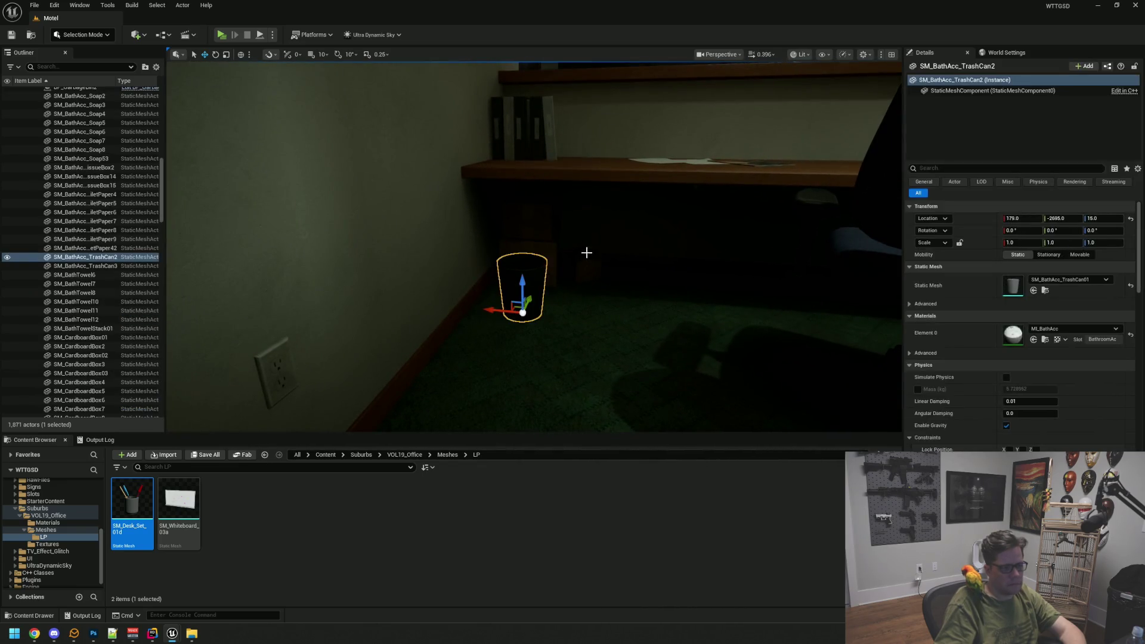
{"action": "left_click_drag", "start_coordinate": [588, 250], "coordinate": [389, 357]}
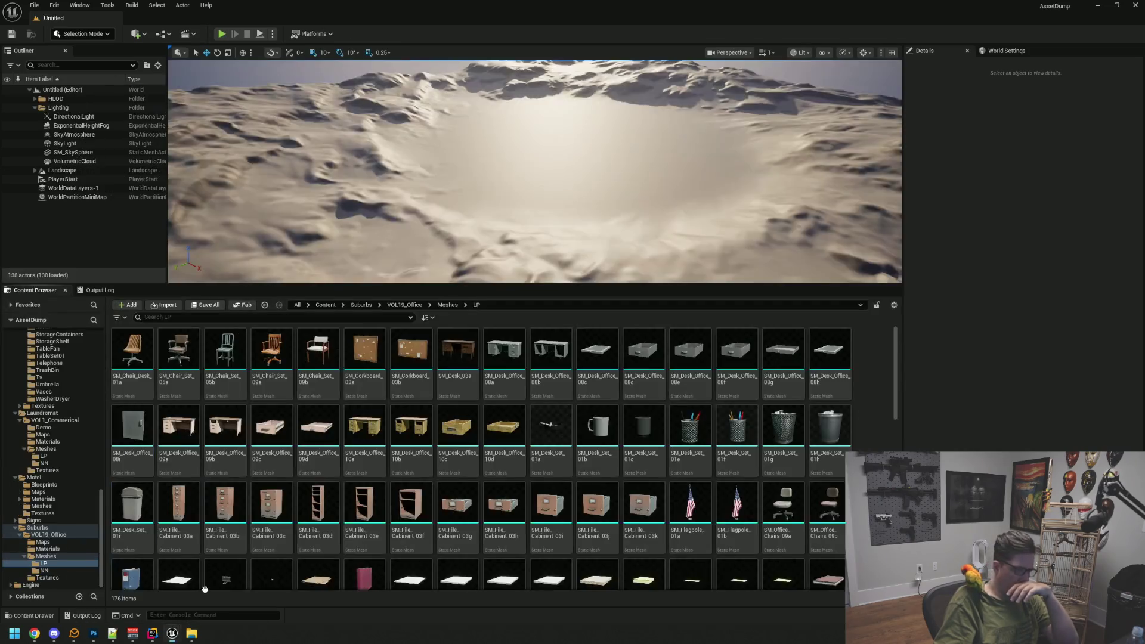
{"action": "left_click", "coordinate": [229, 575]}
{"action": "left_click", "coordinate": [833, 433]}
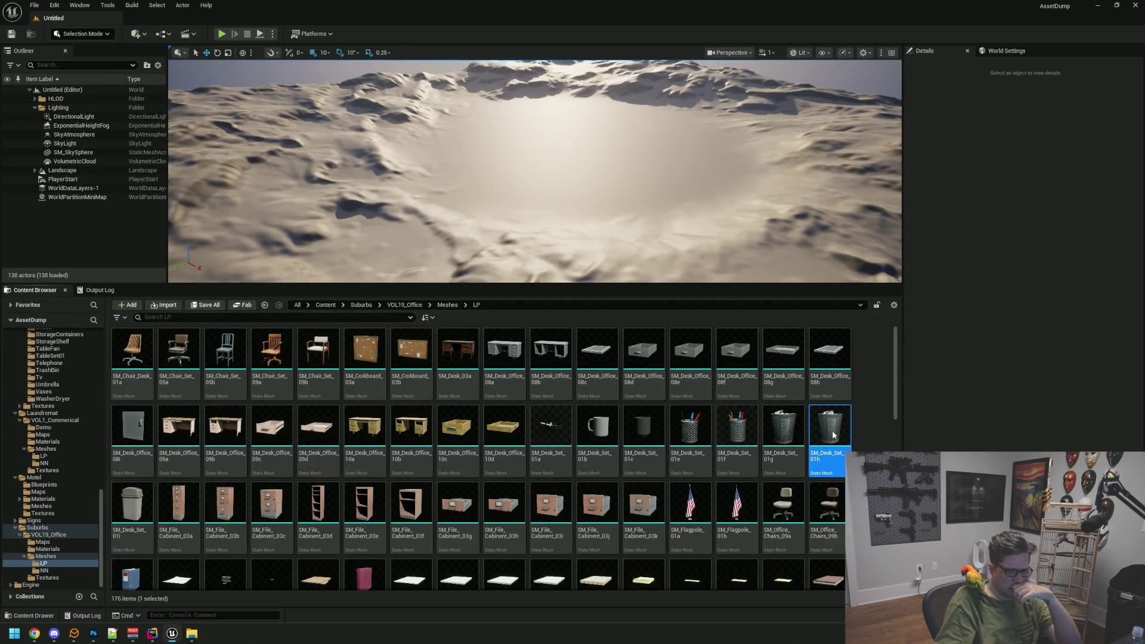
{"action": "double_click", "coordinate": [826, 411]}
{"action": "scroll", "coordinate": [376, 311], "scroll_direction": "up", "scroll_amount": 5}
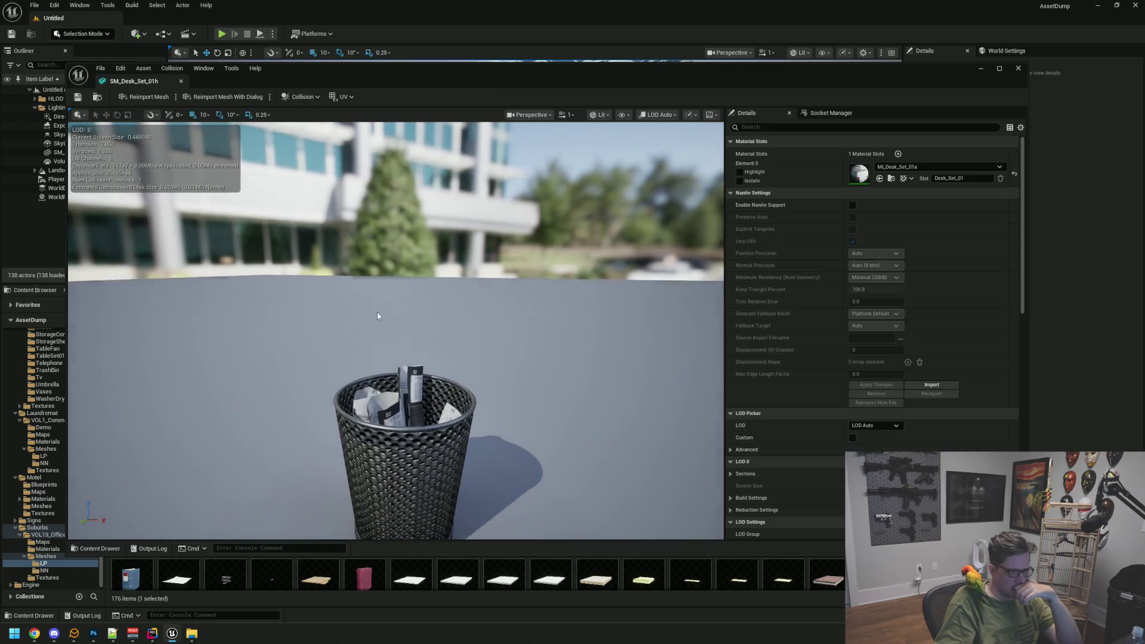
{"action": "left_click_drag", "start_coordinate": [410, 337], "coordinate": [413, 327]}
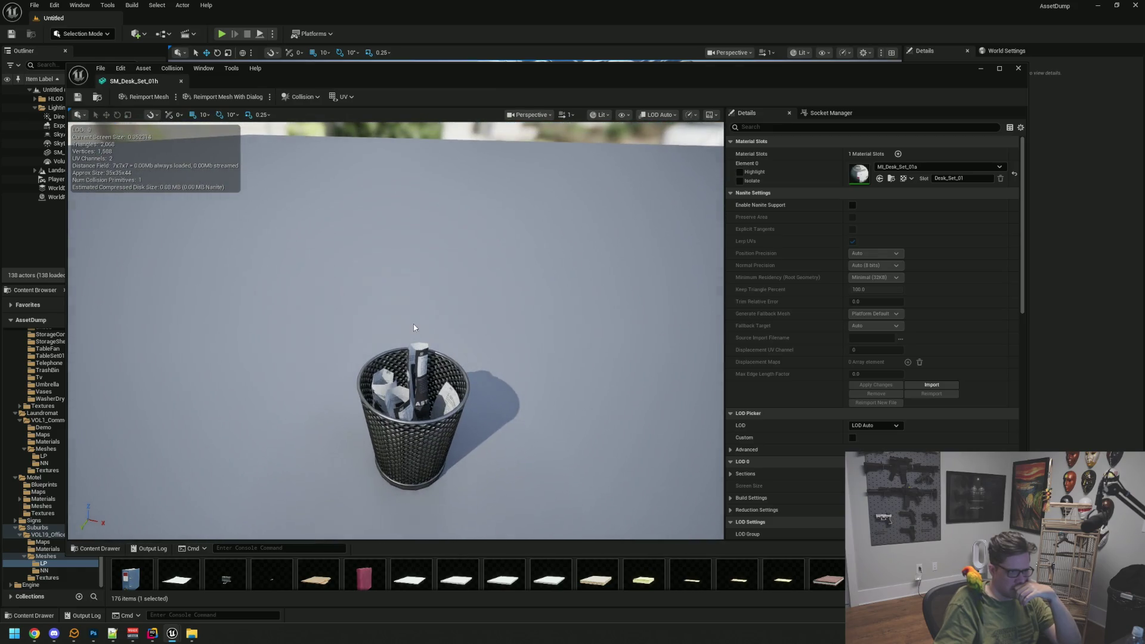
{"action": "left_click", "coordinate": [180, 81]}
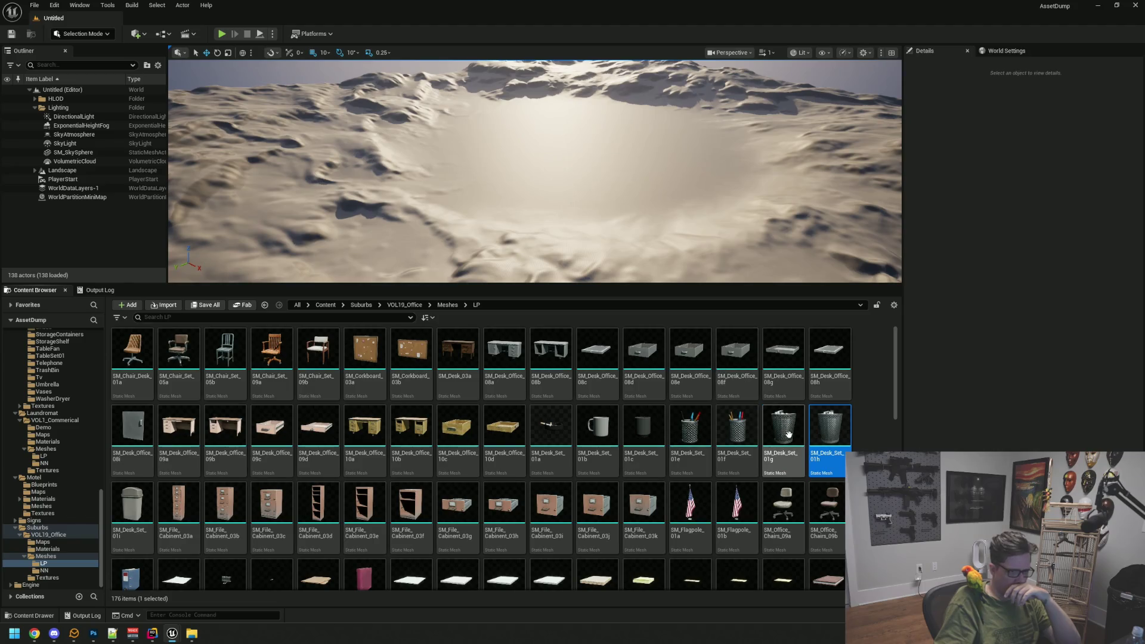
{"action": "double_click", "coordinate": [782, 433]}
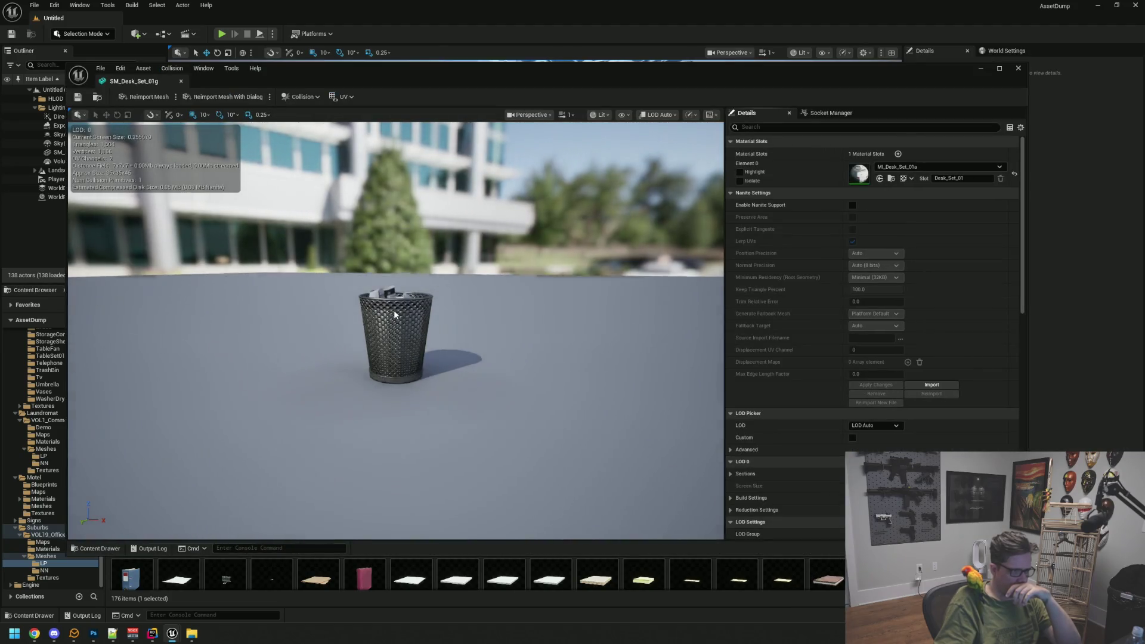
{"action": "left_click_drag", "start_coordinate": [395, 315], "coordinate": [408, 272]}
{"action": "scroll", "coordinate": [408, 276], "scroll_direction": "down", "scroll_amount": 5}
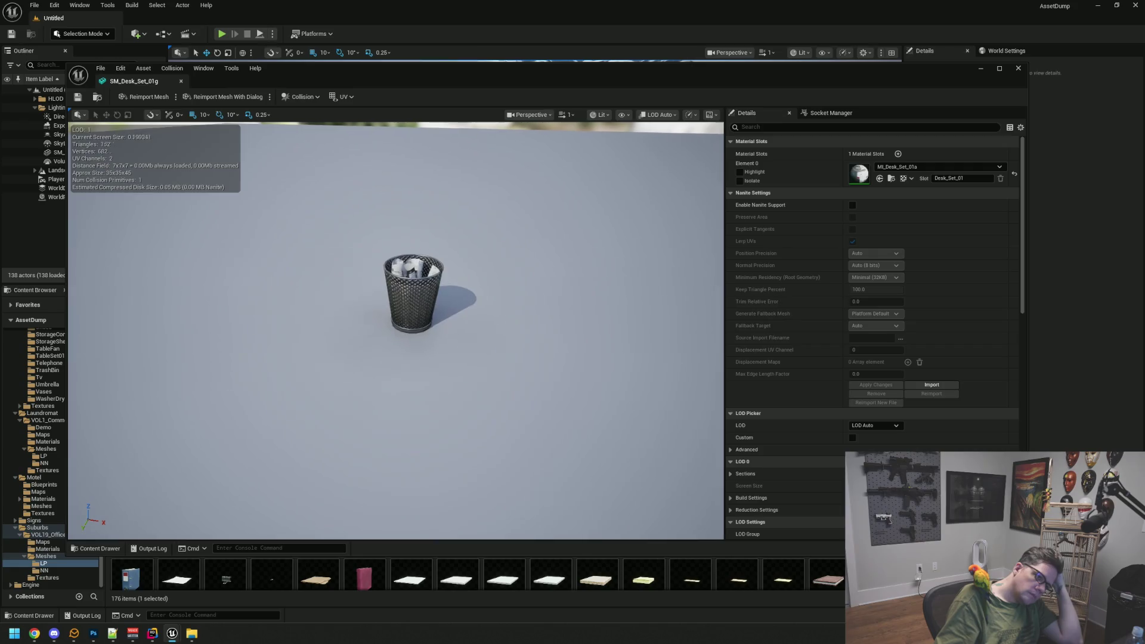
{"action": "middle_click", "coordinate": [120, 80]}
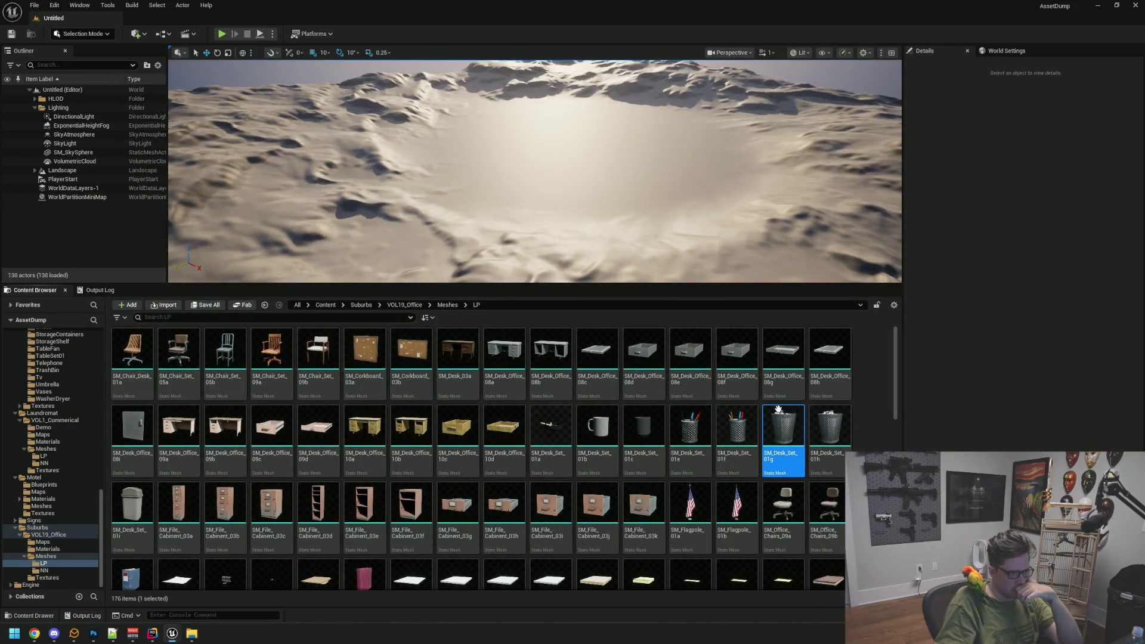
{"action": "scroll", "coordinate": [785, 417], "scroll_direction": "down", "scroll_amount": 1}
{"action": "scroll", "coordinate": [842, 451], "scroll_direction": "down", "scroll_amount": 1}
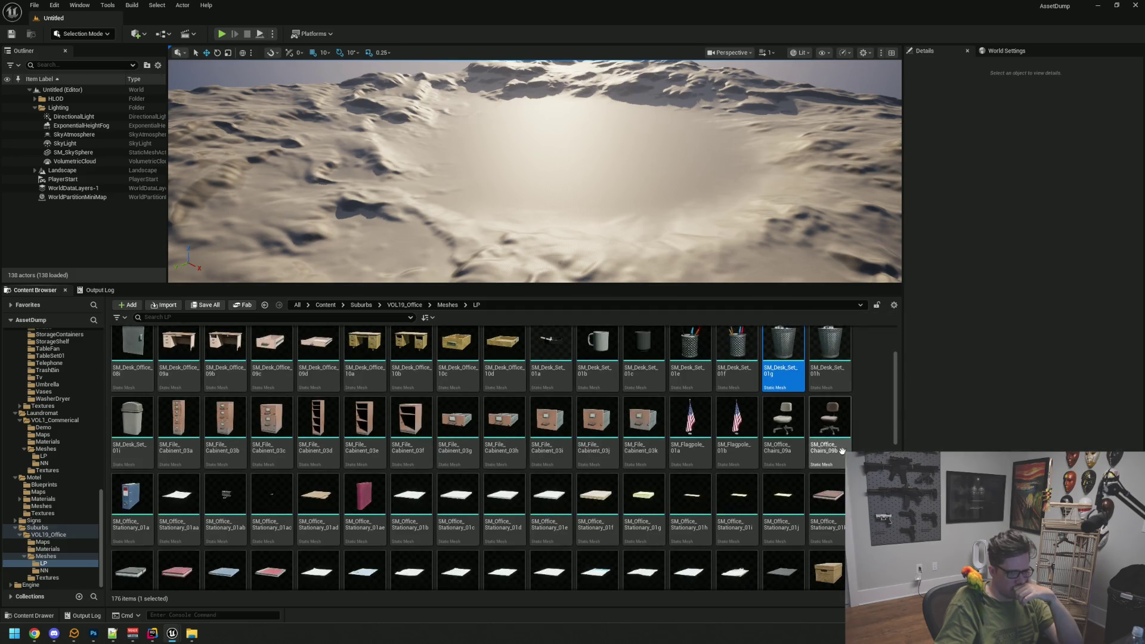
{"action": "scroll", "coordinate": [481, 457], "scroll_direction": "down", "scroll_amount": 5}
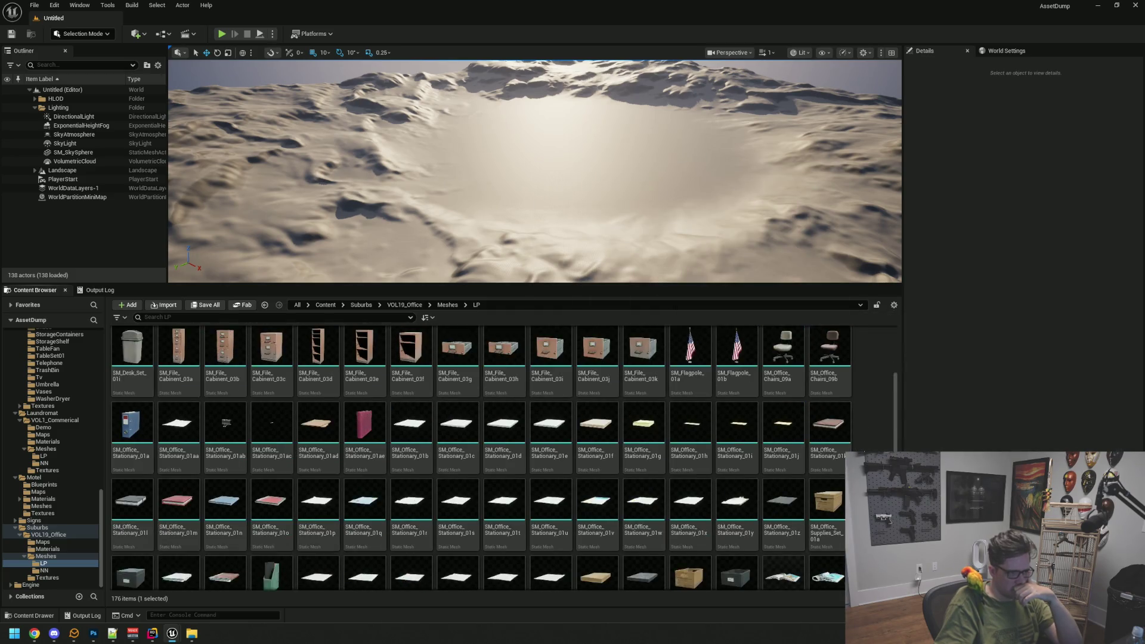
{"action": "scroll", "coordinate": [863, 448], "scroll_direction": "down", "scroll_amount": 10}
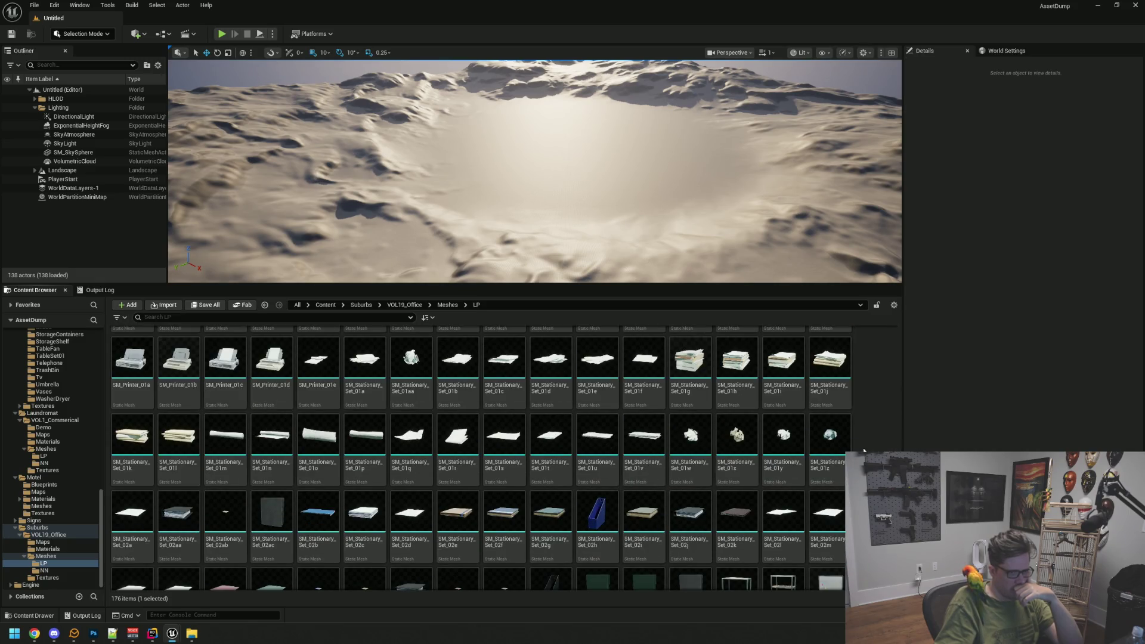
{"action": "scroll", "coordinate": [863, 451], "scroll_direction": "down", "scroll_amount": 2}
{"action": "scroll", "coordinate": [863, 449], "scroll_direction": "up", "scroll_amount": 10}
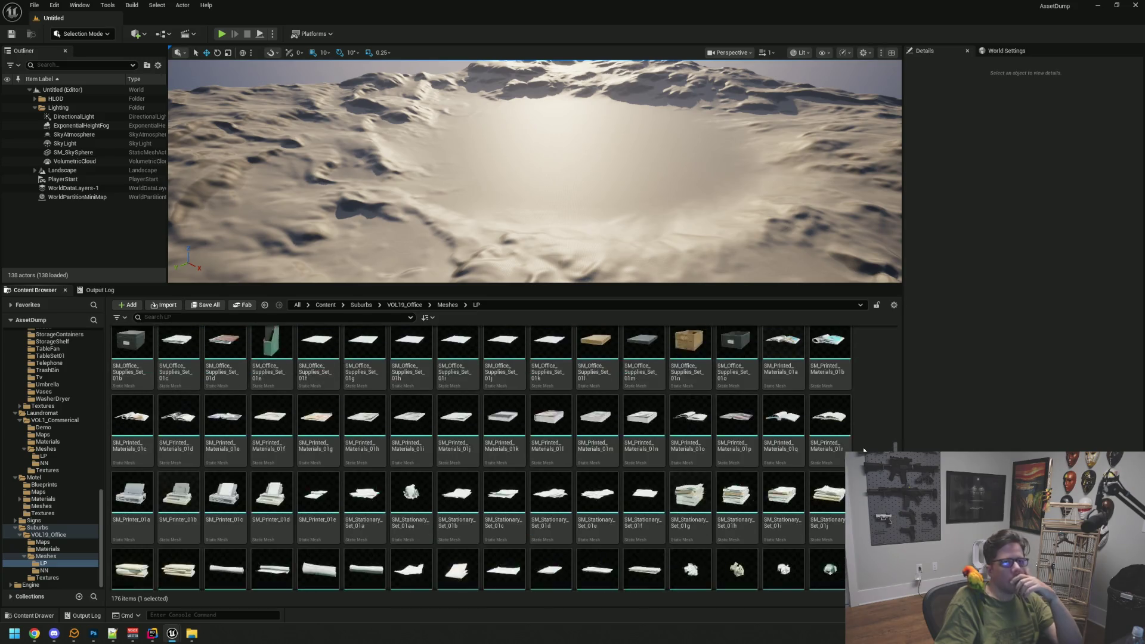
{"action": "scroll", "coordinate": [864, 449], "scroll_direction": "up", "scroll_amount": 2}
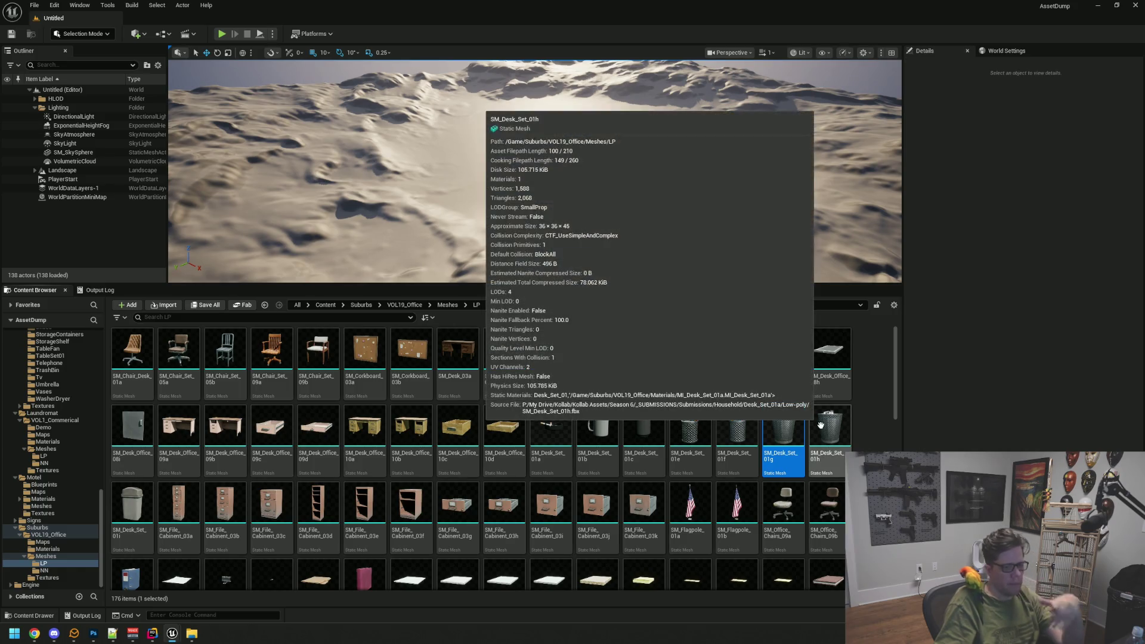
- Migrate the SM_Desk_Set_01g and SM_Desk_Set_01h trash cans into WTTGSD's Content folder, overwriting existing copies
{"action": "left_click", "coordinate": [821, 425], "text": "ctrl"}
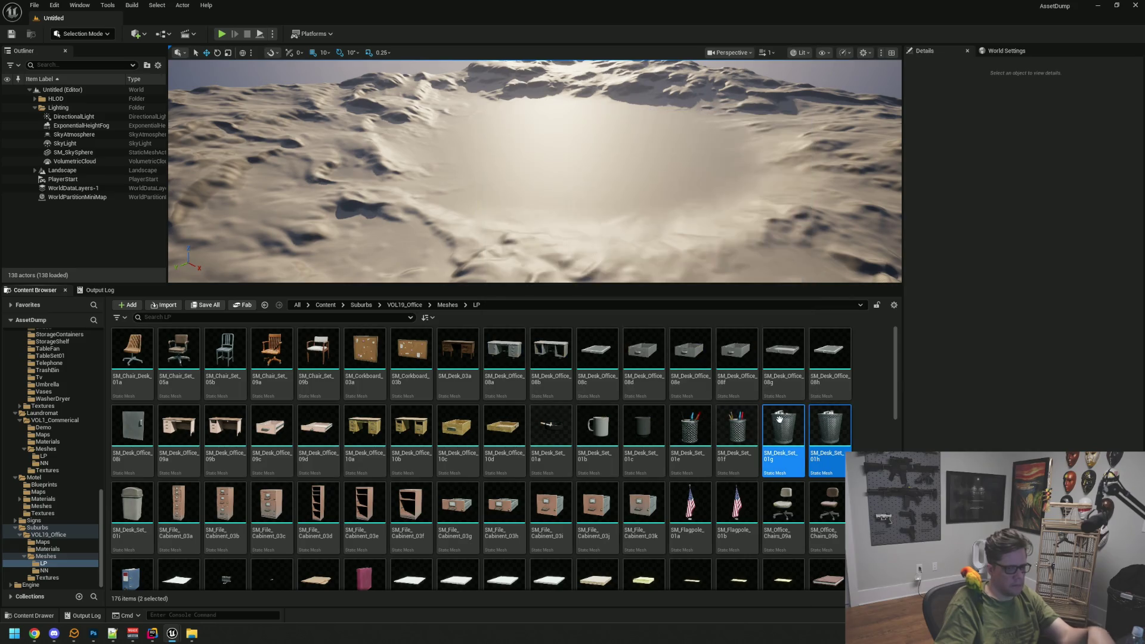
{"action": "right_click", "coordinate": [792, 424]}
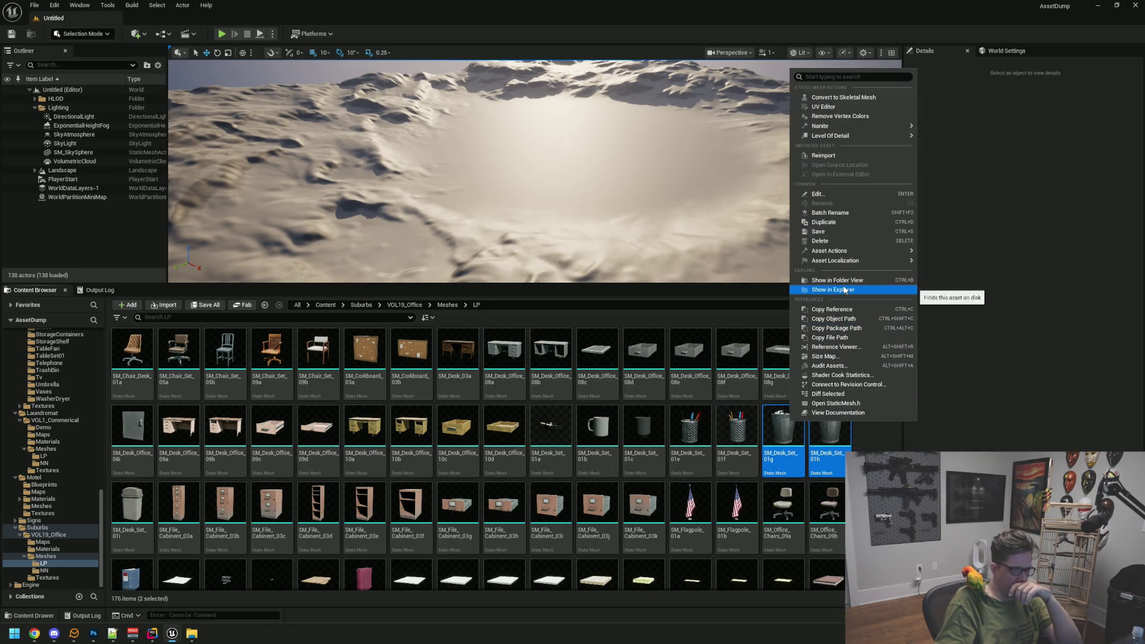
{"action": "mouse_move", "coordinate": [853, 252]}
{"action": "left_click", "coordinate": [948, 326]}
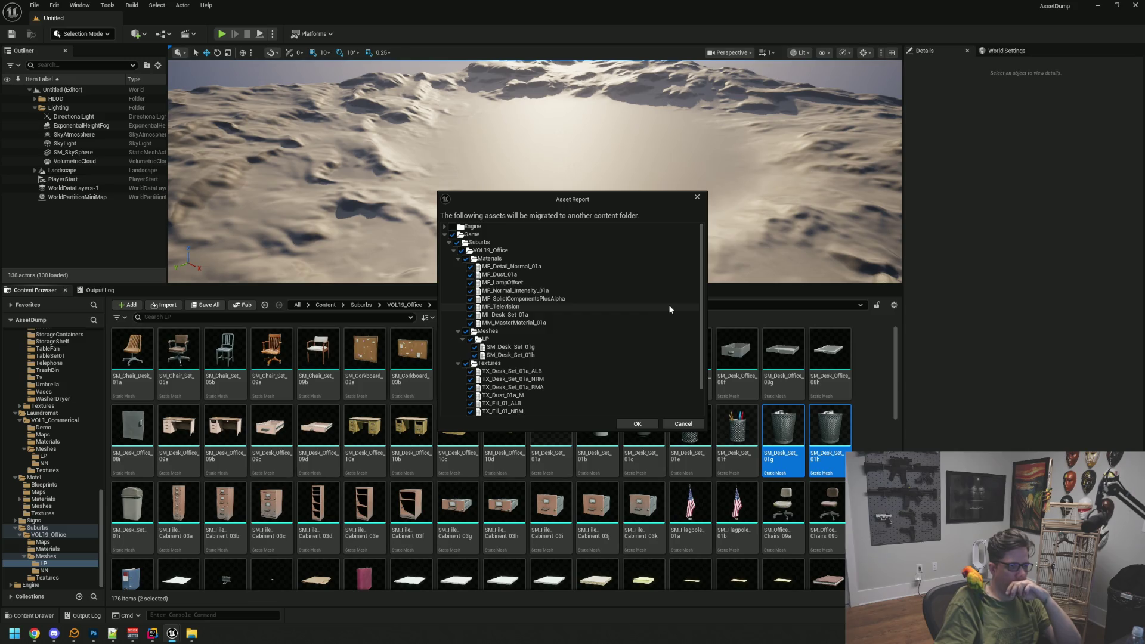
{"action": "left_click", "coordinate": [633, 424]}
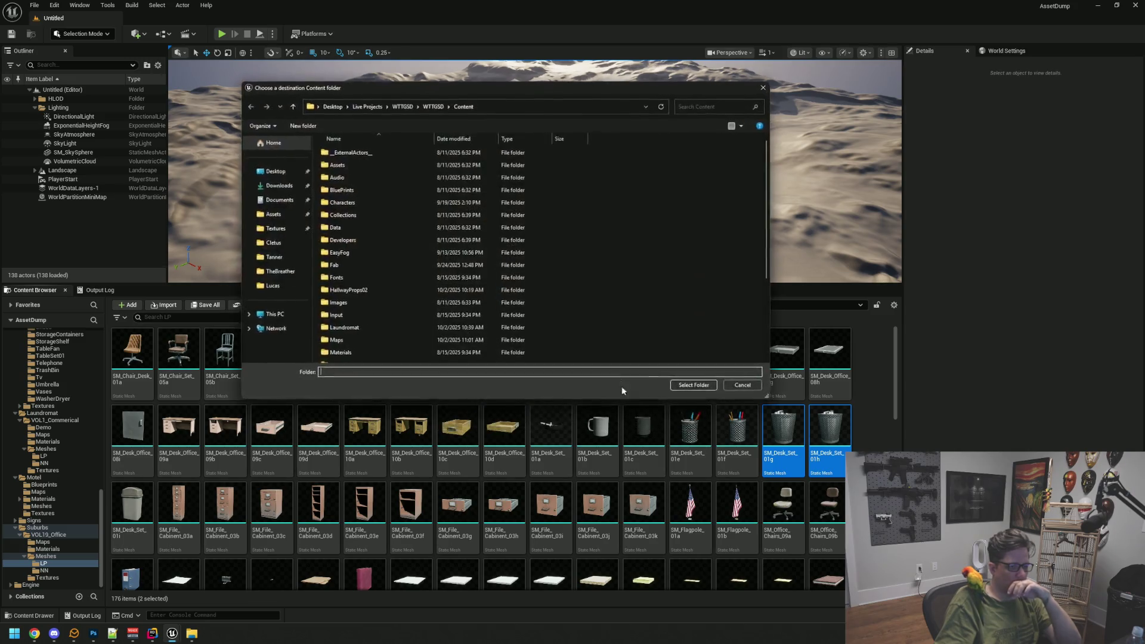
{"action": "left_click", "coordinate": [695, 386]}
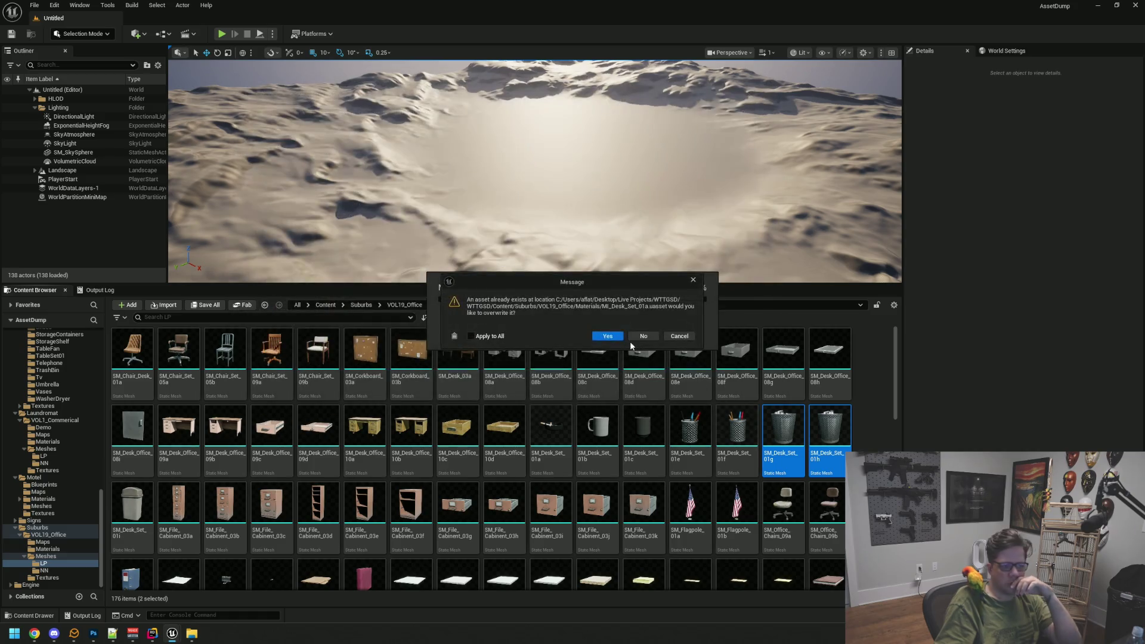
{"action": "left_click", "coordinate": [644, 337]}
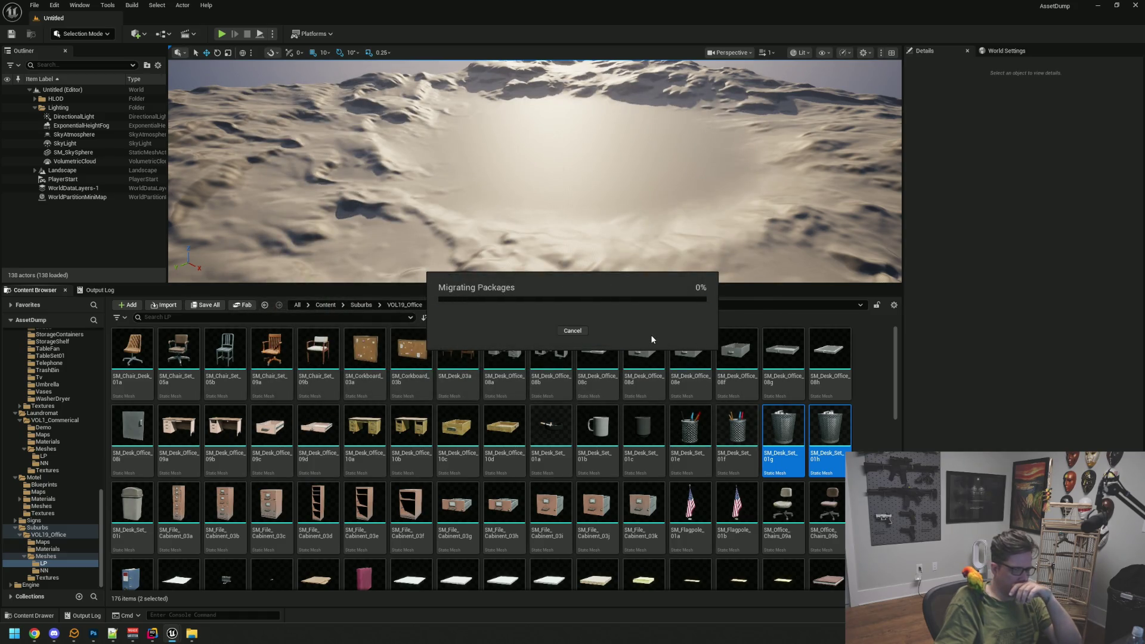
{"action": "mouse_move", "coordinate": [175, 639]}
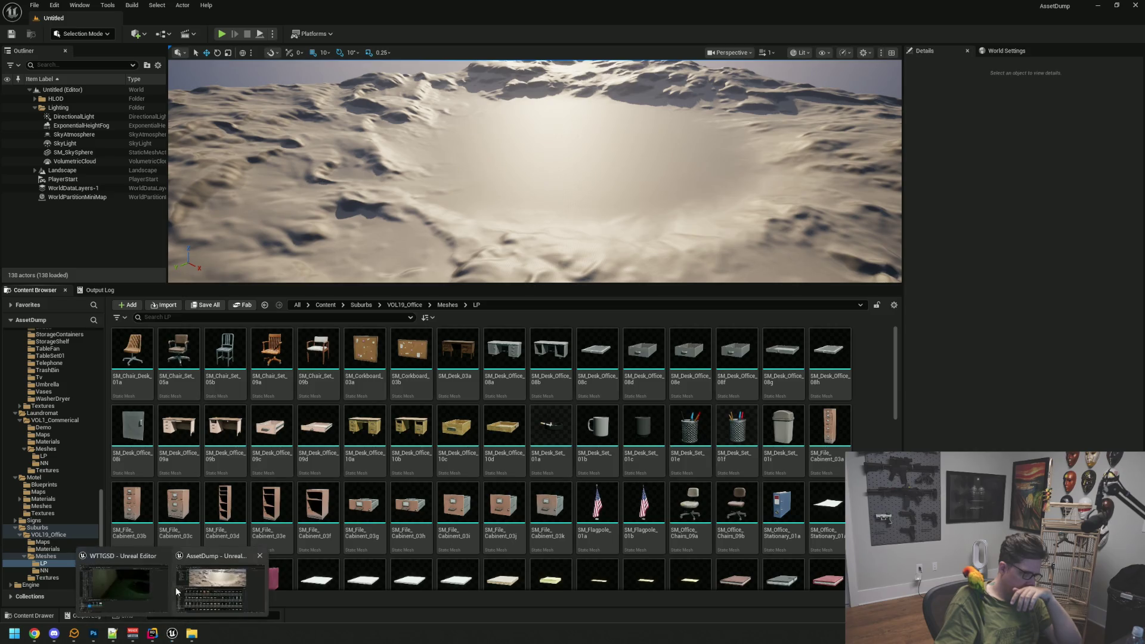
{"action": "left_click", "coordinate": [227, 588]}
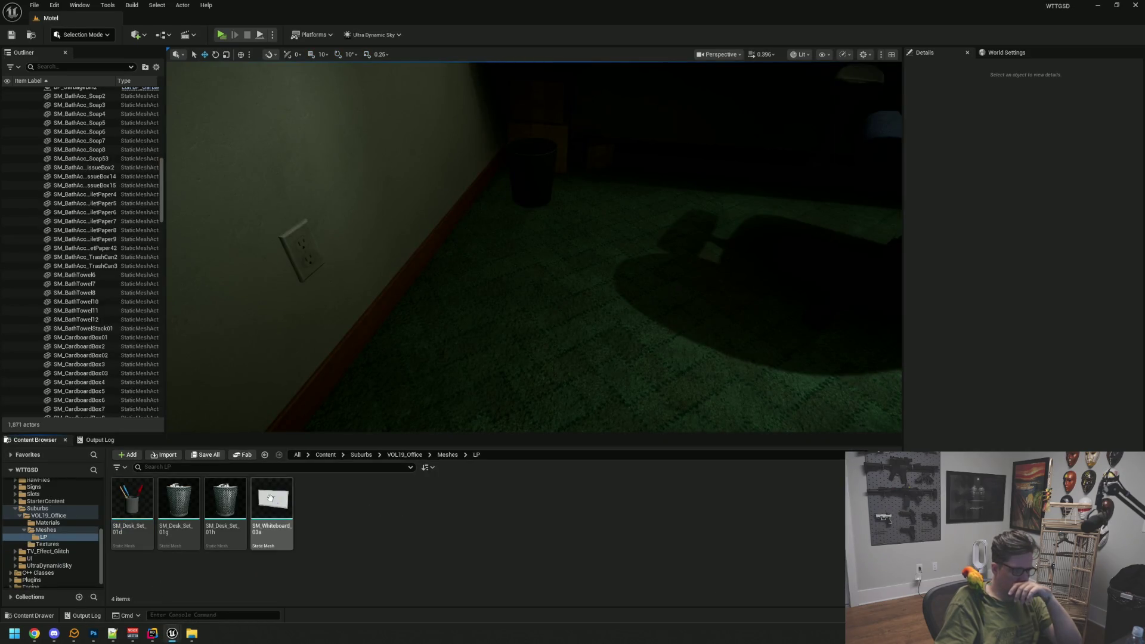
- Replace SM_BathAcc_TrashCan2 with the SM_Desk_Set_01h wastebasket, moved into place by the office desk
{"action": "mouse_move", "coordinate": [231, 505]}
{"action": "mouse_move", "coordinate": [232, 505]}
{"action": "left_mouse_down"}
{"action": "mouse_move", "coordinate": [409, 421]}
{"action": "mouse_move", "coordinate": [567, 273]}
{"action": "mouse_move", "coordinate": [606, 202]}
{"action": "left_mouse_up"}
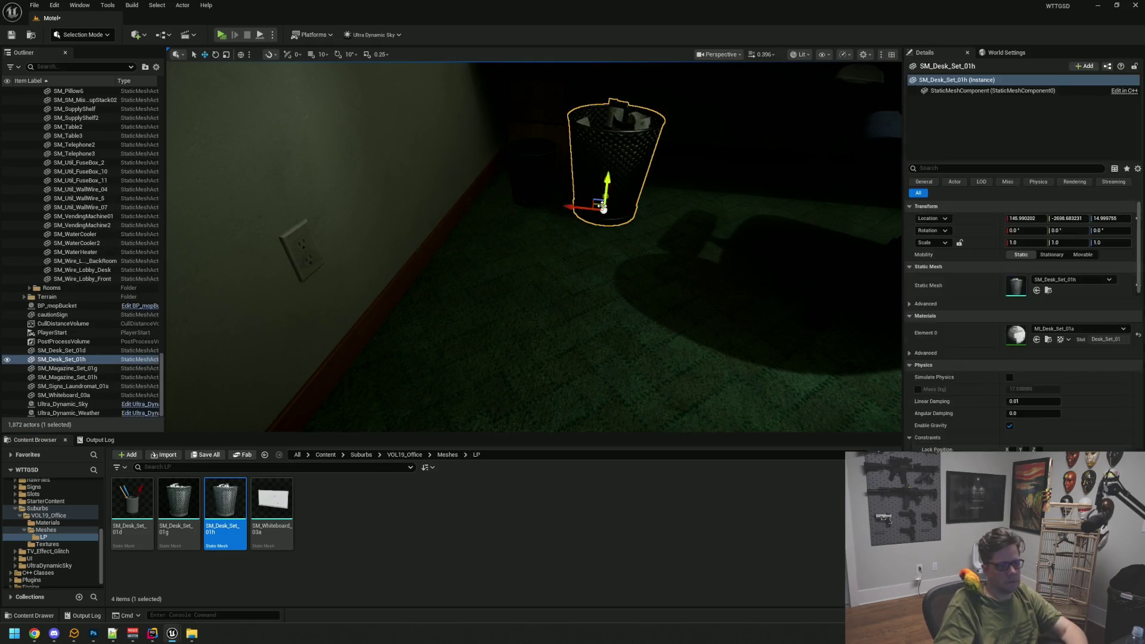
{"action": "left_click", "coordinate": [524, 185]}
{"action": "key", "text": "Delete"}
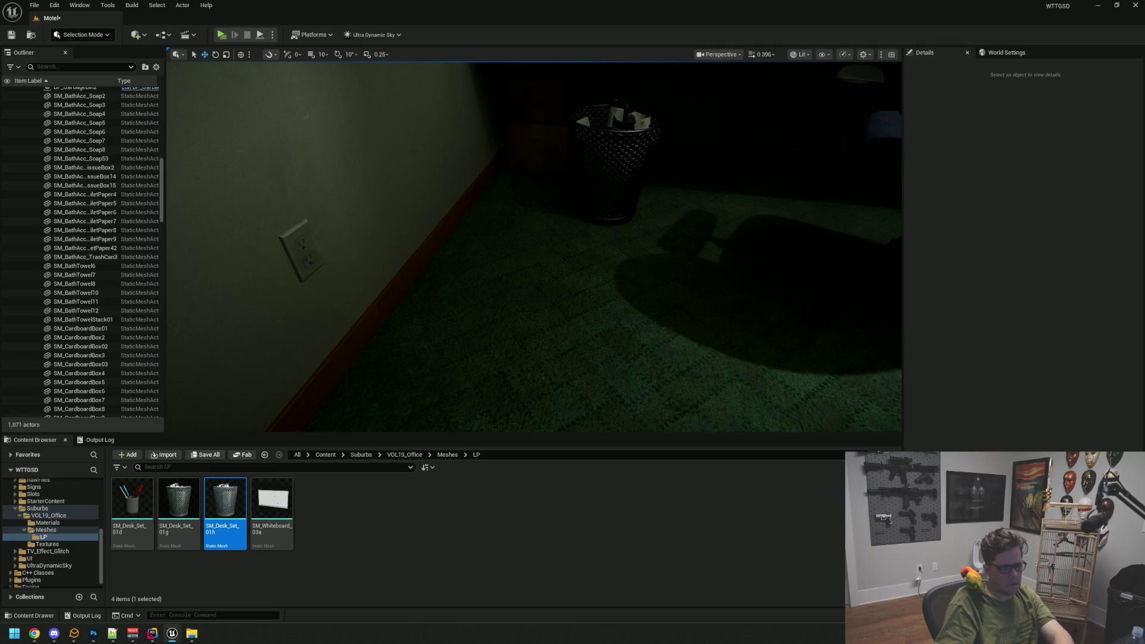
{"action": "left_click", "coordinate": [605, 194]}
{"action": "left_click_drag", "start_coordinate": [581, 199], "coordinate": [531, 195]}
{"action": "scroll", "coordinate": [511, 187], "scroll_direction": "up", "scroll_amount": 3}
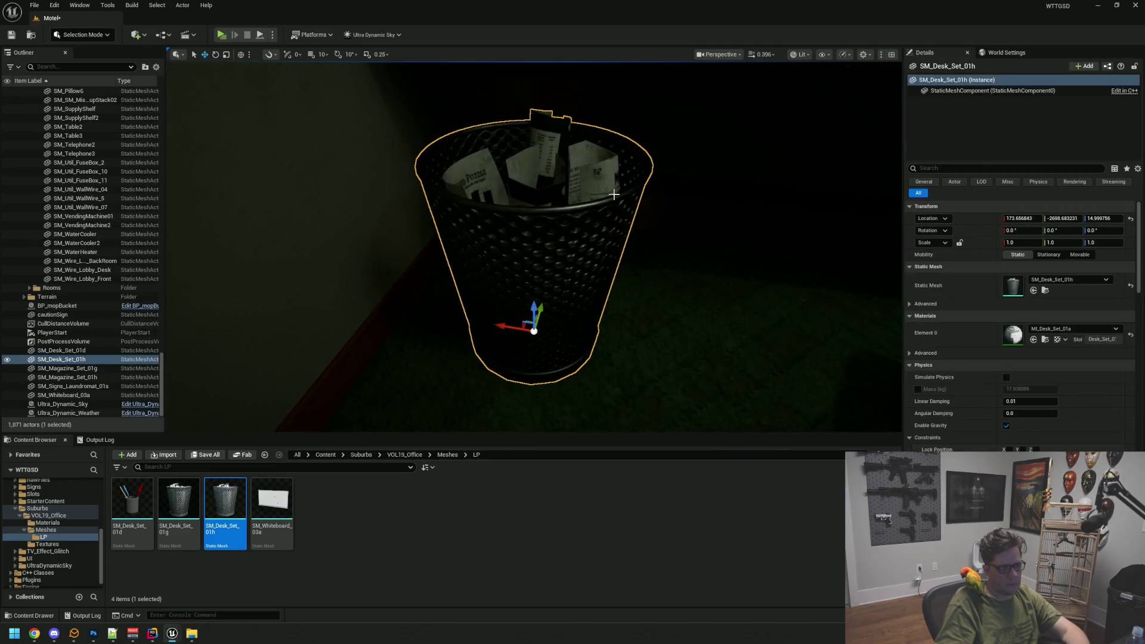
{"action": "key", "text": "Escape"}
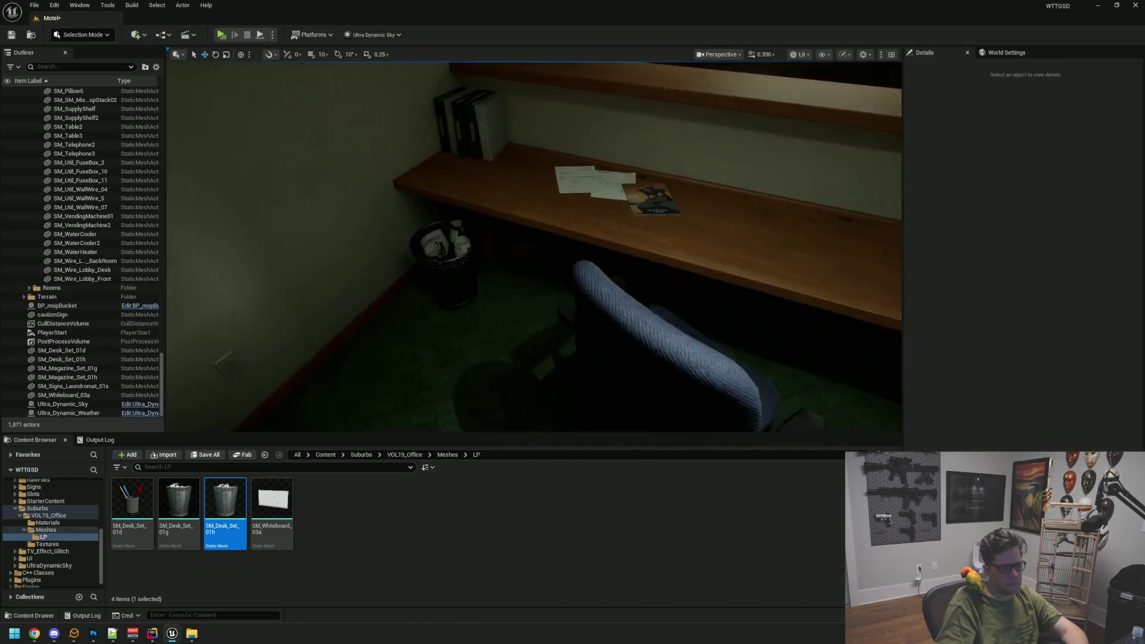
{"action": "mouse_move", "coordinate": [663, 195]}
{"action": "left_mouse_down"}
{"action": "mouse_move", "coordinate": [650, 146]}
{"action": "mouse_move", "coordinate": [663, 195]}
{"action": "mouse_move", "coordinate": [627, 158]}
{"action": "left_mouse_up"}
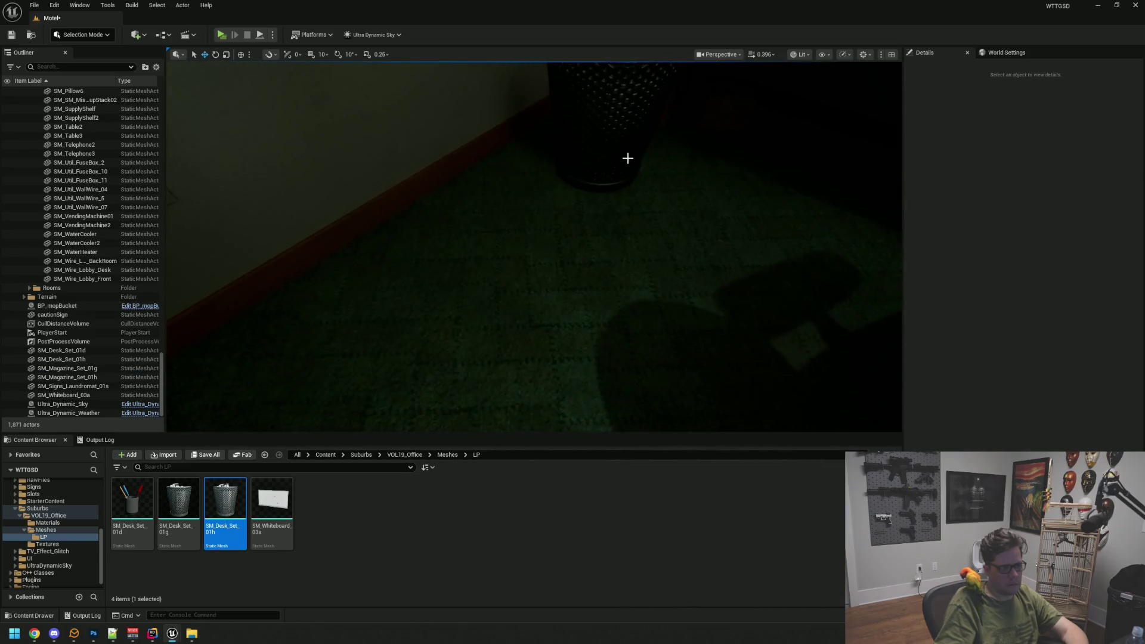
- Shrink the new wastebasket to about 0.83 scale and save the Motel level
{"action": "left_click", "coordinate": [596, 78]}
{"action": "key", "text": "f"}
{"action": "left_click_drag", "start_coordinate": [534, 327], "coordinate": [527, 358]}
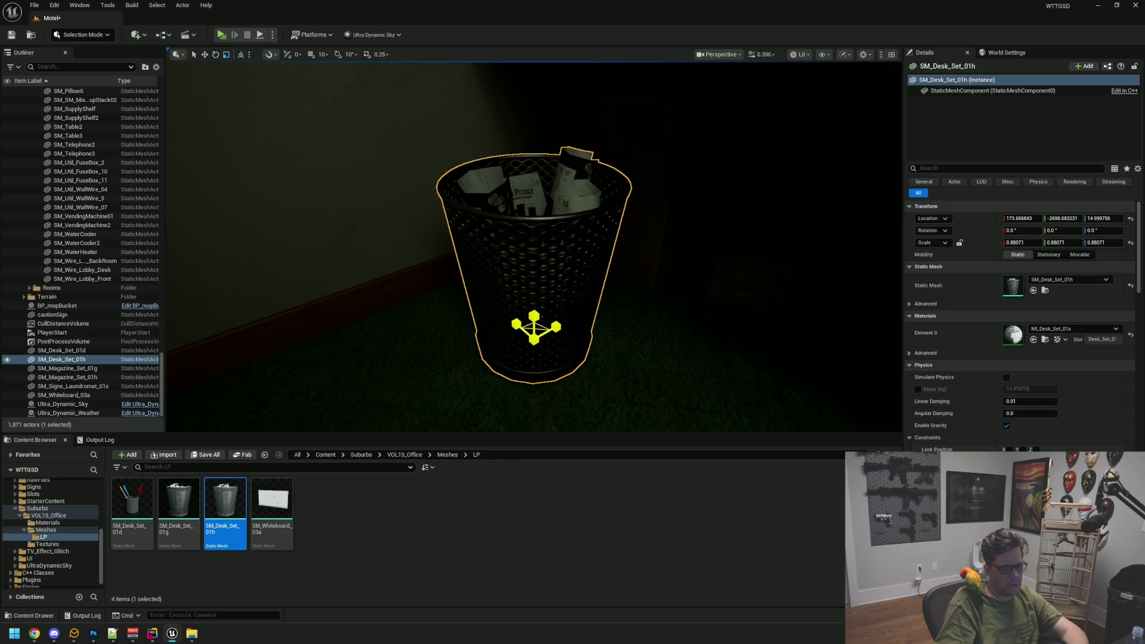
{"action": "scroll", "coordinate": [535, 343], "scroll_direction": "down", "scroll_amount": 10}
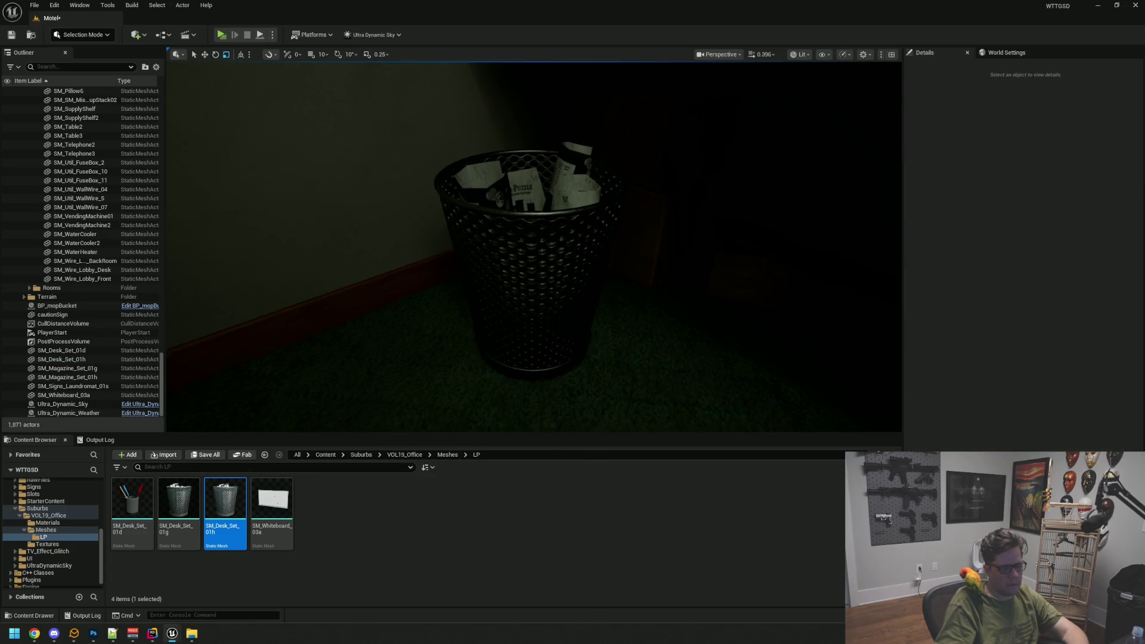
{"action": "key", "text": "w"}
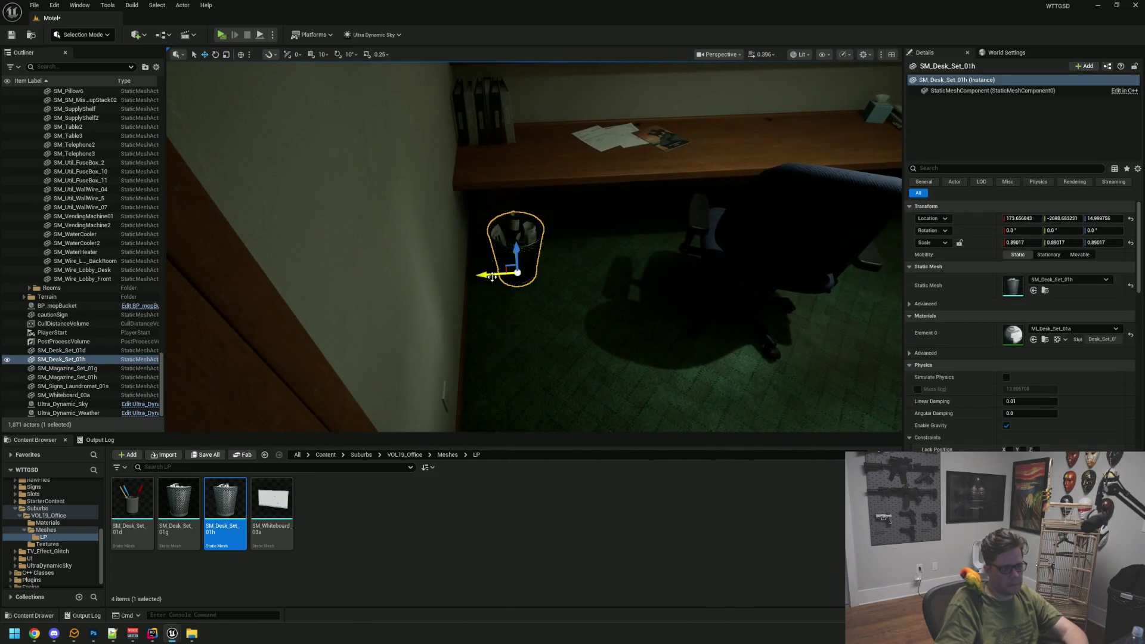
{"action": "key", "text": "Escape"}
{"action": "left_click_drag", "start_coordinate": [476, 275], "coordinate": [412, 251]}
{"action": "mouse_move", "coordinate": [600, 298]}
{"action": "left_mouse_down"}
{"action": "mouse_move", "coordinate": [567, 275]}
{"action": "mouse_move", "coordinate": [417, 278]}
{"action": "mouse_move", "coordinate": [477, 278]}
{"action": "mouse_move", "coordinate": [430, 279]}
{"action": "mouse_move", "coordinate": [465, 292]}
{"action": "mouse_move", "coordinate": [429, 280]}
{"action": "mouse_move", "coordinate": [557, 231]}
{"action": "left_mouse_up"}
{"action": "key", "text": "ctrl+s"}
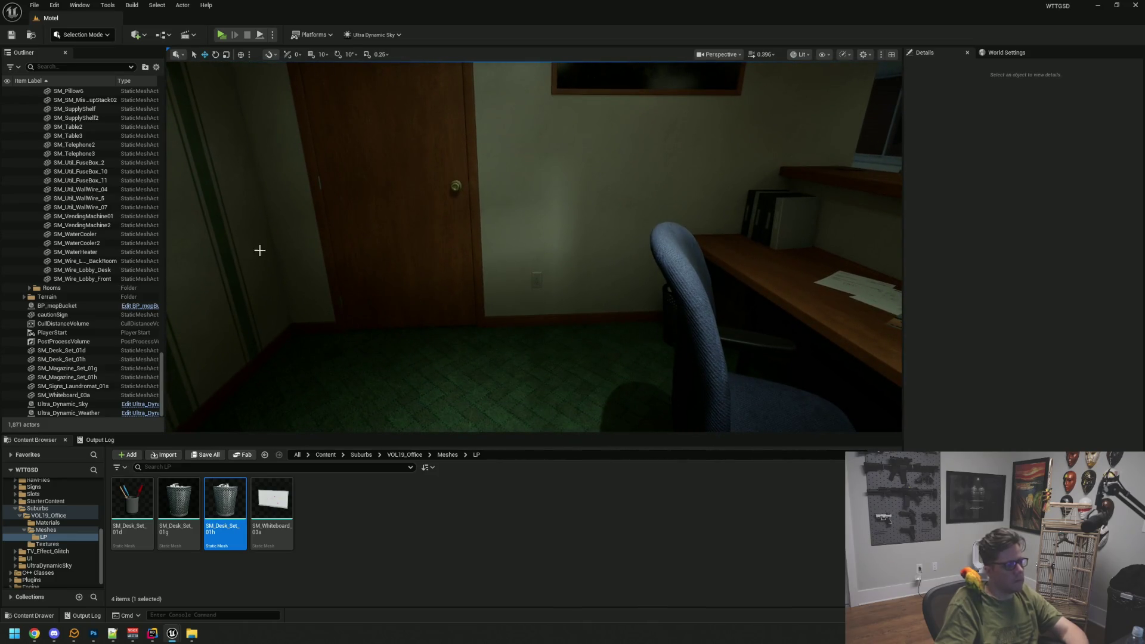
- Collapse the LobbyLights, Lighting and Models folders in the Outliner
{"action": "scroll", "coordinate": [143, 298], "scroll_direction": "up", "scroll_amount": 20}
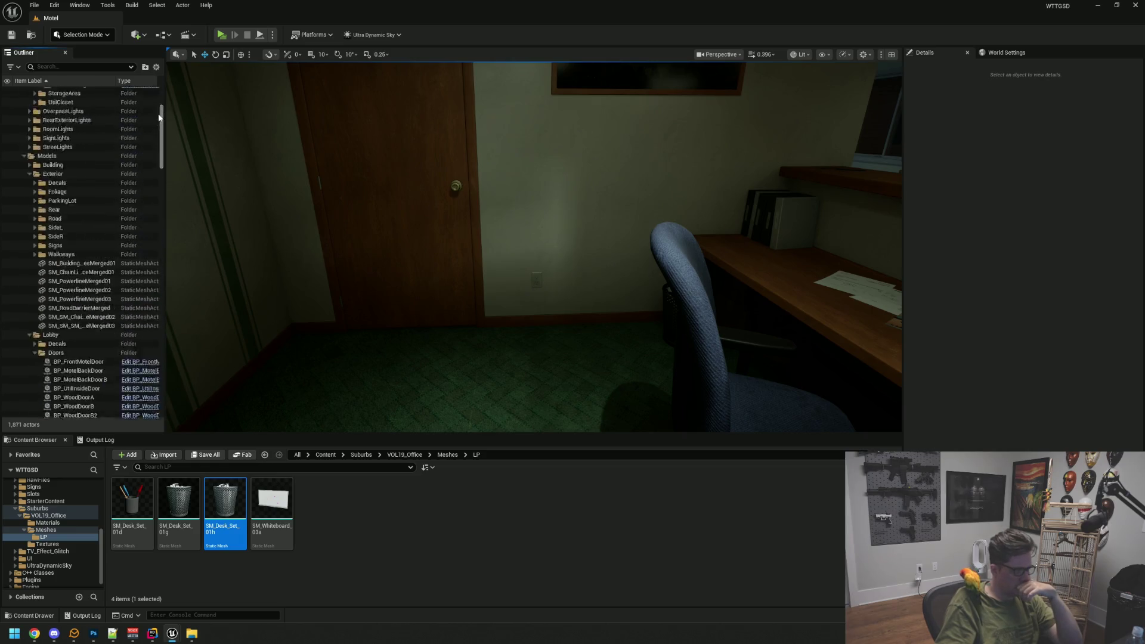
{"action": "left_click", "coordinate": [30, 128]}
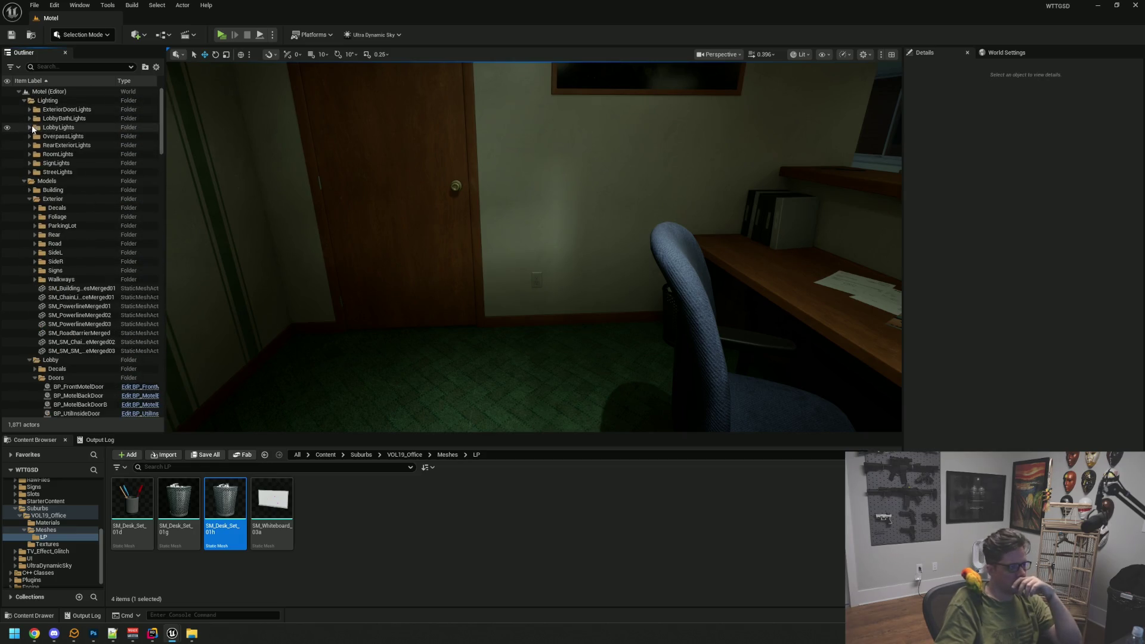
{"action": "left_click", "coordinate": [24, 100]}
{"action": "left_click", "coordinate": [24, 109]}
- Fly around the lobby to view the desk, chair, wastebasket and counter
{"action": "left_click_drag", "start_coordinate": [364, 282], "coordinate": [496, 255]}
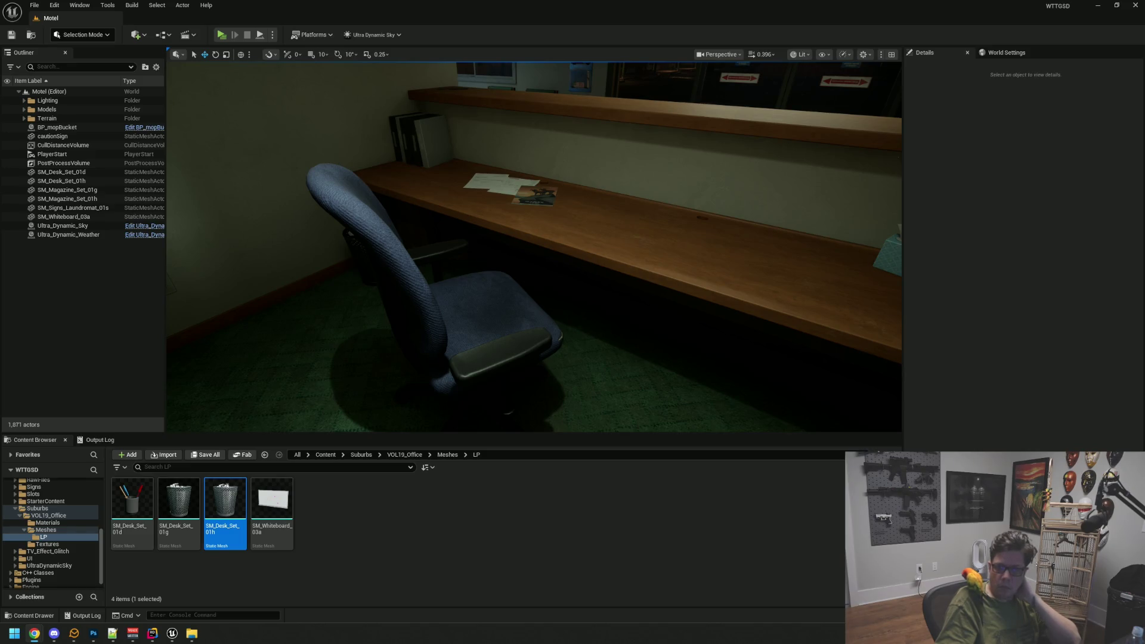
{"action": "mouse_move", "coordinate": [626, 178]}
{"action": "left_mouse_down"}
{"action": "mouse_move", "coordinate": [585, 182]}
{"action": "mouse_move", "coordinate": [625, 163]}
{"action": "mouse_move", "coordinate": [602, 201]}
{"action": "mouse_move", "coordinate": [555, 204]}
{"action": "mouse_move", "coordinate": [626, 199]}
{"action": "mouse_move", "coordinate": [401, 248]}
{"action": "mouse_move", "coordinate": [522, 266]}
{"action": "mouse_move", "coordinate": [514, 272]}
{"action": "mouse_move", "coordinate": [411, 262]}
{"action": "left_mouse_up"}
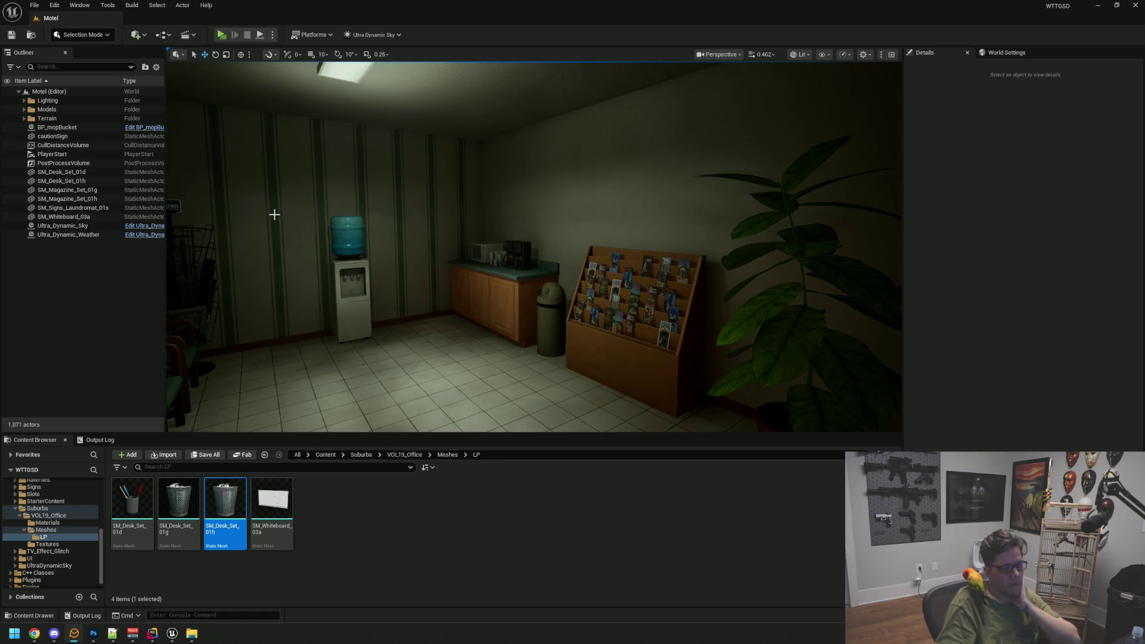
{"action": "mouse_move", "coordinate": [508, 272]}
{"action": "left_mouse_down"}
{"action": "mouse_move", "coordinate": [560, 251]}
{"action": "mouse_move", "coordinate": [638, 249]}
{"action": "left_mouse_up"}
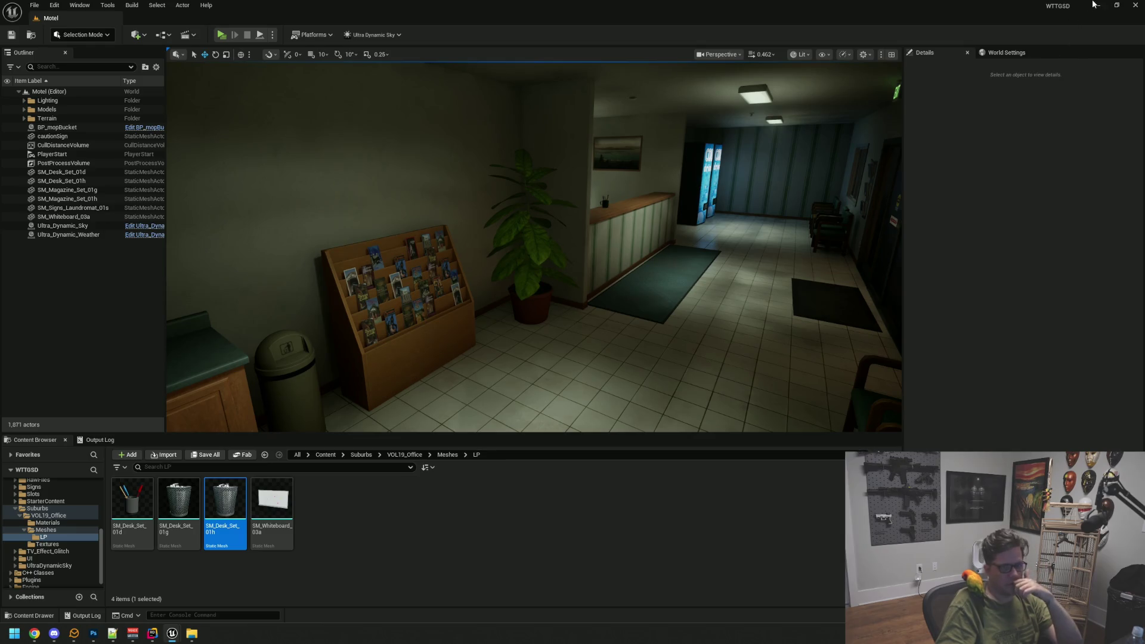
- Switch back to the AssetDump project editor and scroll its content browser
{"action": "left_click", "coordinate": [1096, 5]}
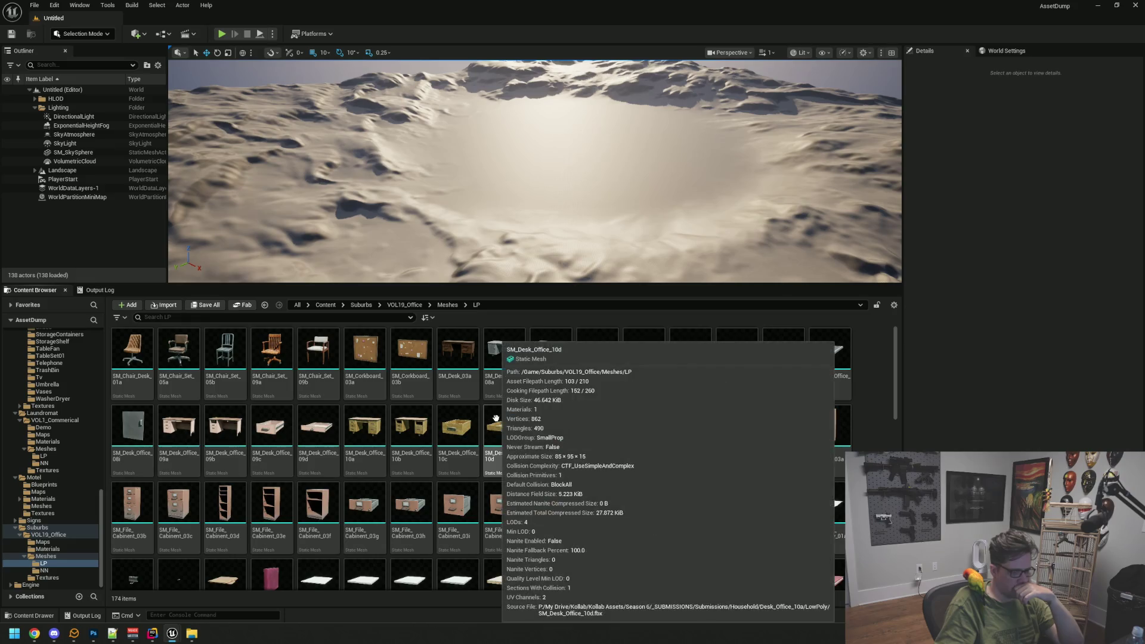
{"action": "scroll", "coordinate": [534, 442], "scroll_direction": "down", "scroll_amount": 1}
{"action": "scroll", "coordinate": [534, 442], "scroll_direction": "down", "scroll_amount": 9}
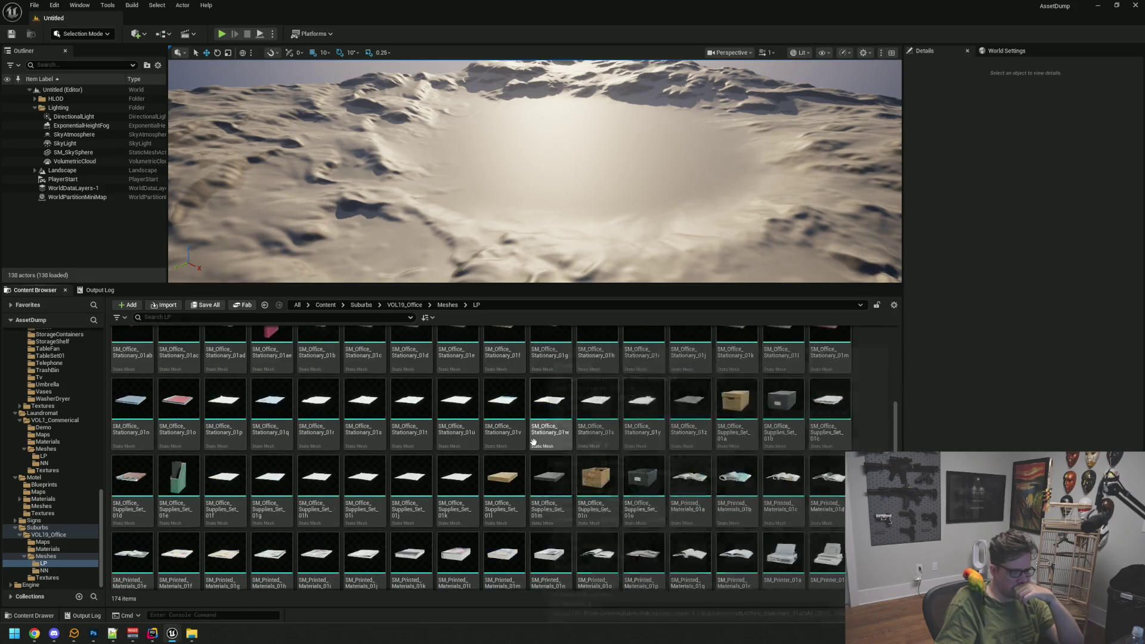
- Open the Motel Meshes folder in the AssetDump content browser
{"action": "scroll", "coordinate": [531, 440], "scroll_direction": "down", "scroll_amount": 9}
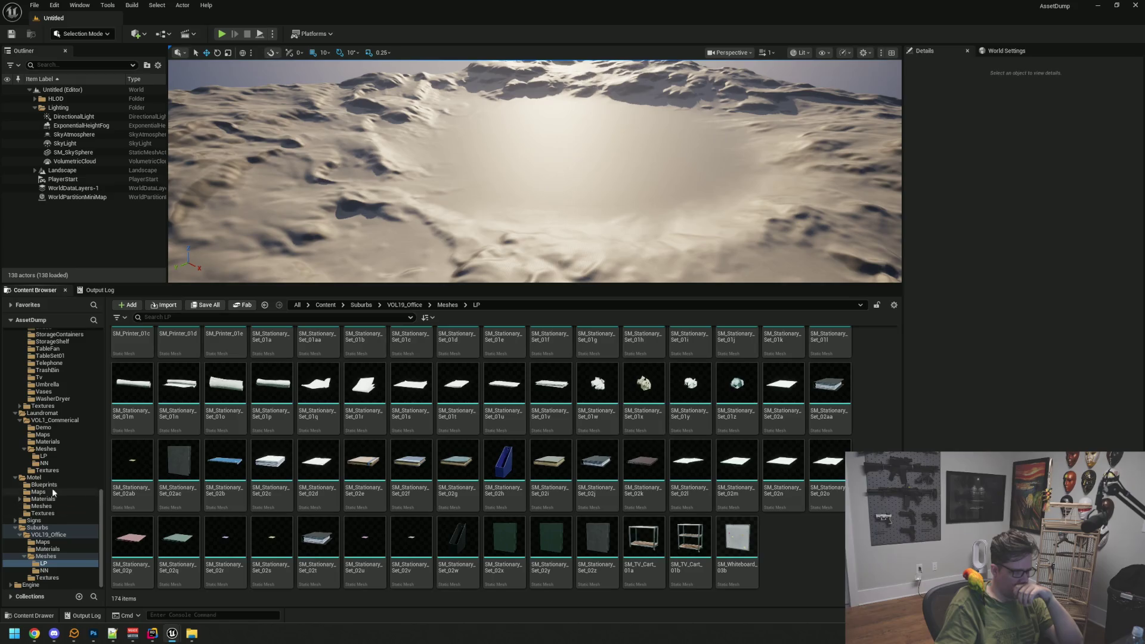
{"action": "left_click", "coordinate": [41, 506]}
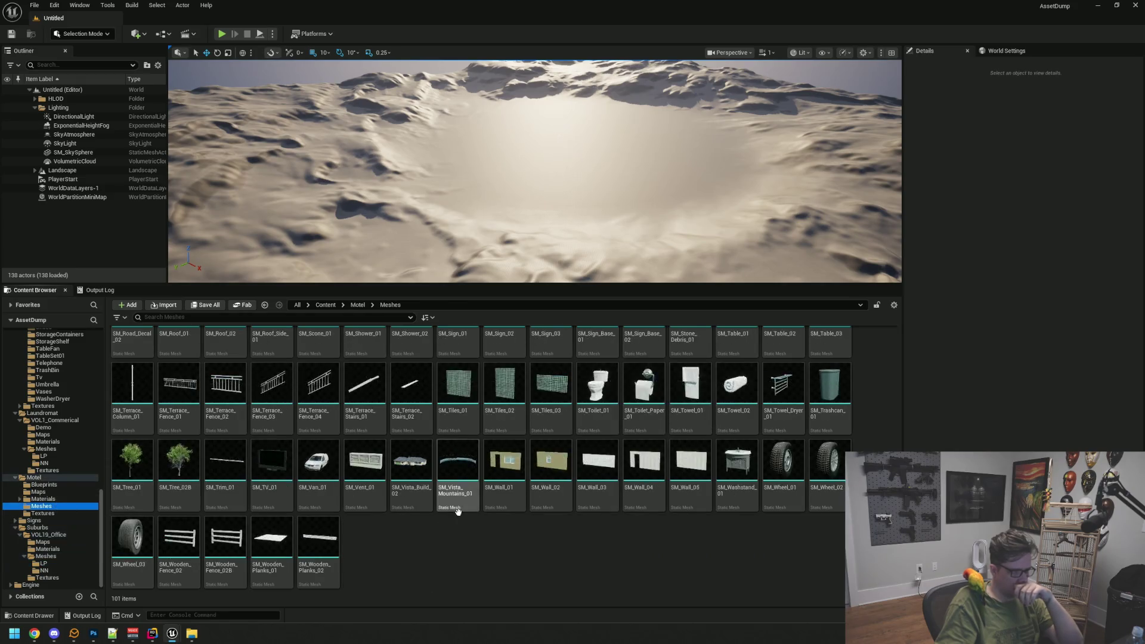
{"action": "scroll", "coordinate": [498, 540], "scroll_direction": "up", "scroll_amount": 5}
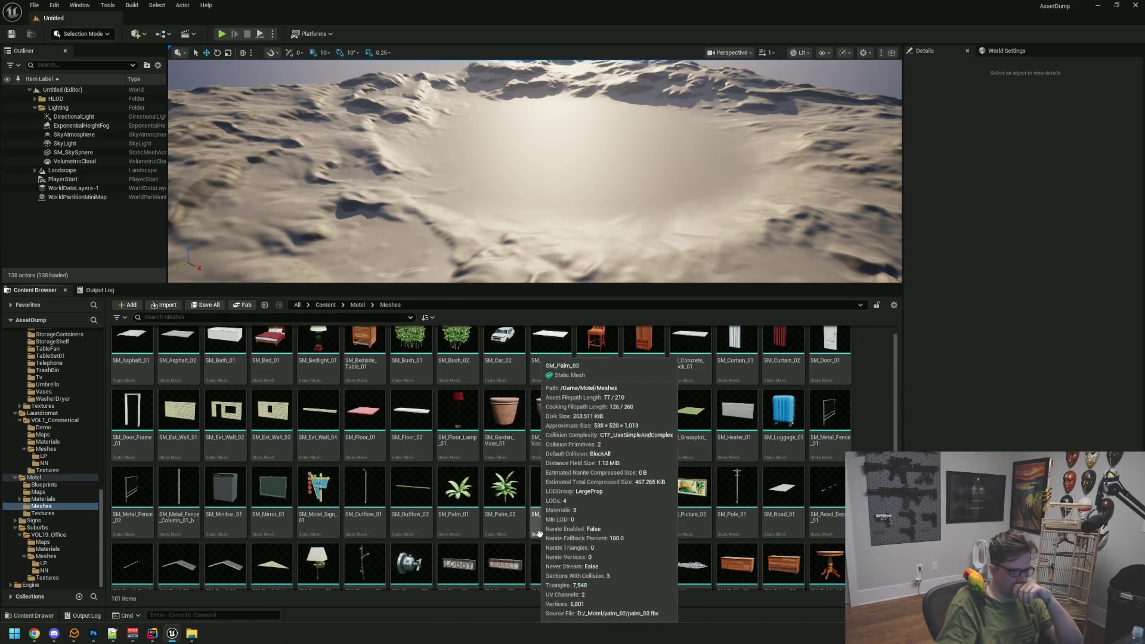
- Preview the SM_Picture_02 framed painting mesh up close, then close its editor
{"action": "double_click", "coordinate": [691, 501]}
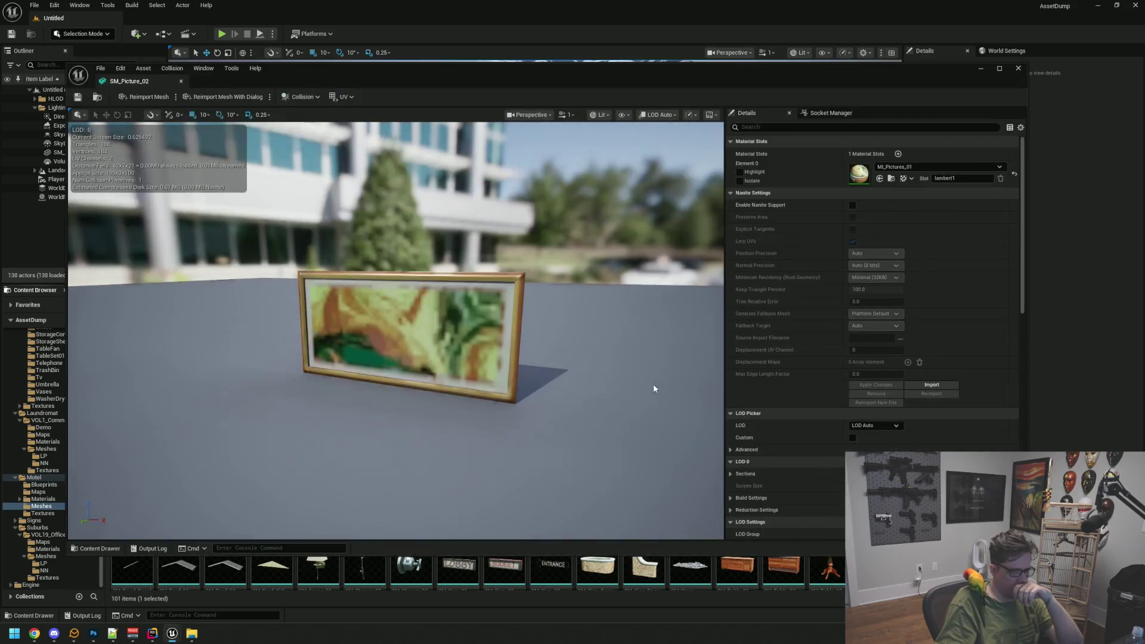
{"action": "left_click_drag", "start_coordinate": [453, 342], "coordinate": [454, 343]}
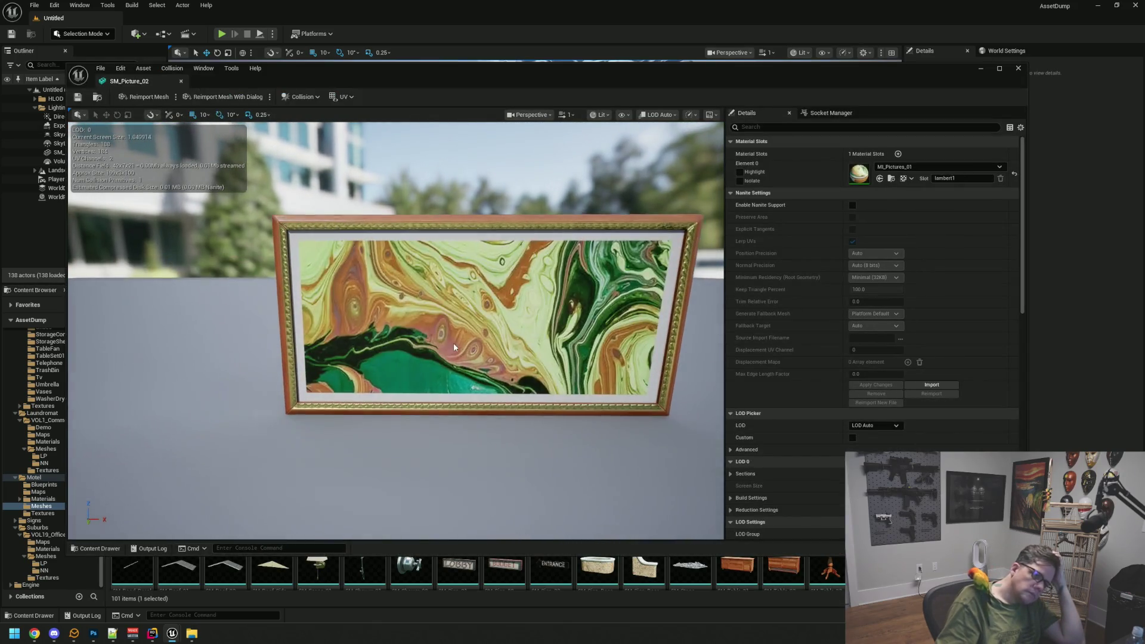
{"action": "scroll", "coordinate": [453, 342], "scroll_direction": "up", "scroll_amount": 5}
{"action": "scroll", "coordinate": [501, 436], "scroll_direction": "down", "scroll_amount": 5}
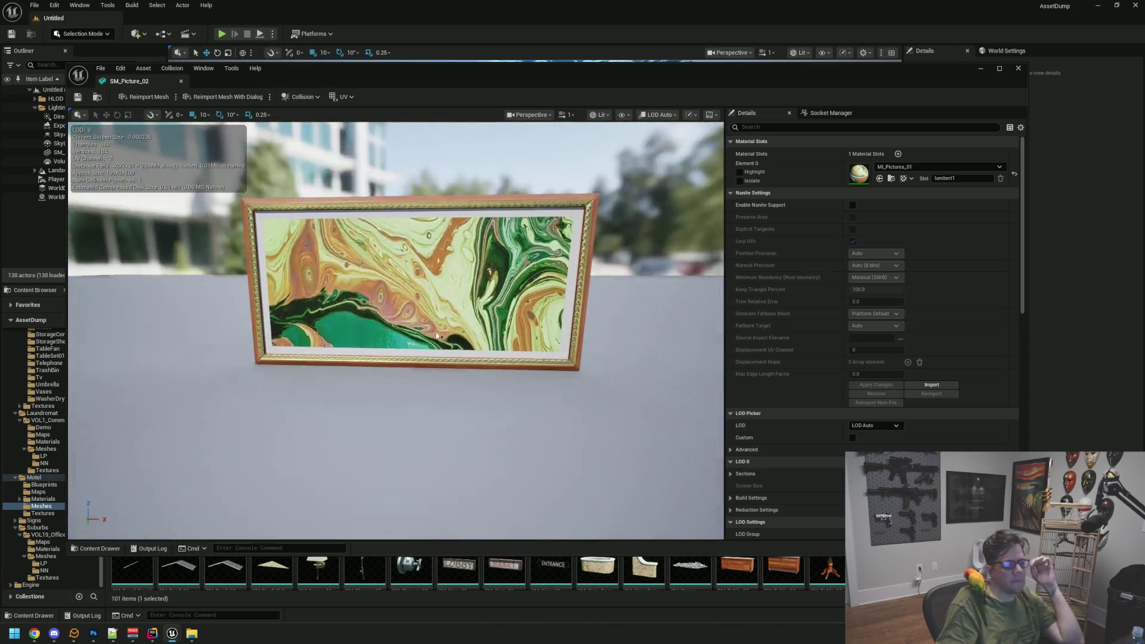
{"action": "left_click", "coordinate": [181, 81]}
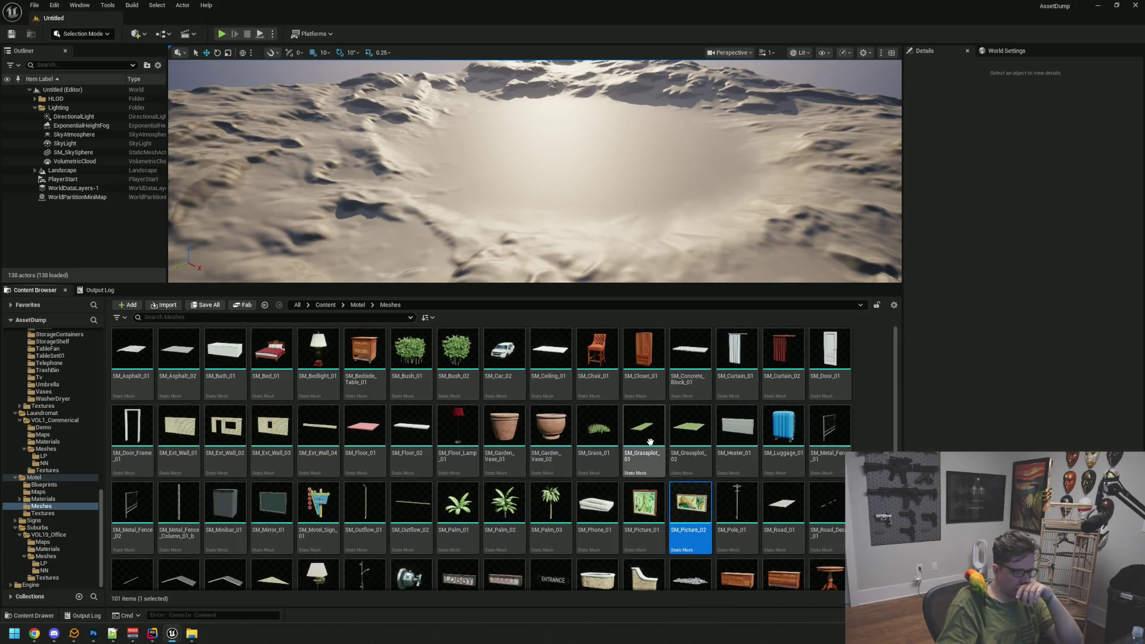
{"action": "scroll", "coordinate": [650, 442], "scroll_direction": "down", "scroll_amount": 2}
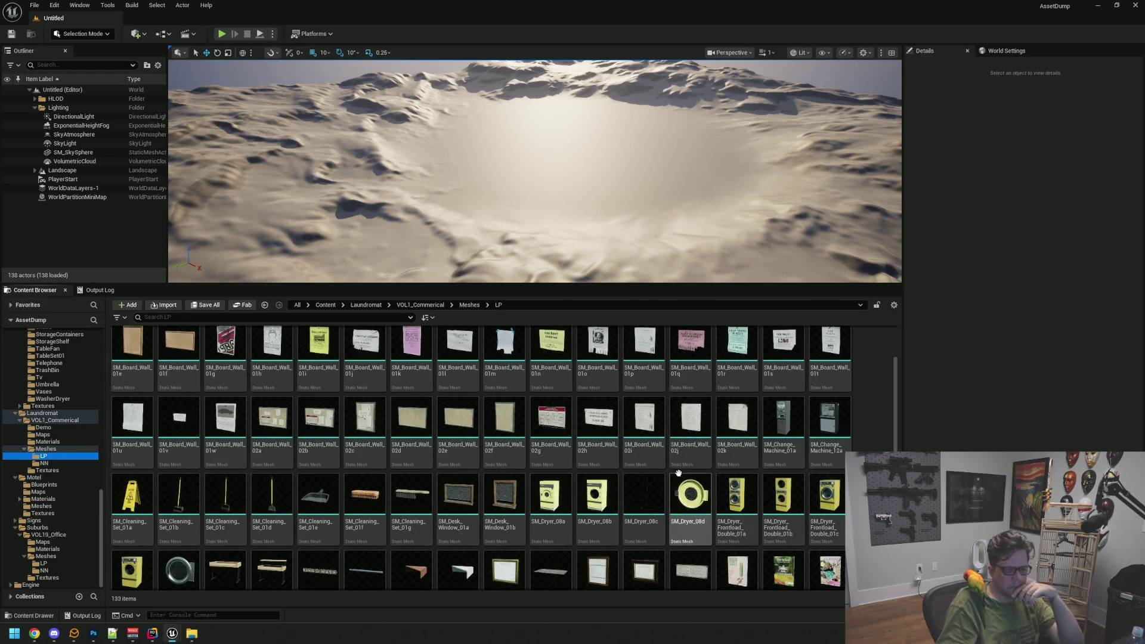
{"action": "left_click", "coordinate": [600, 346]}
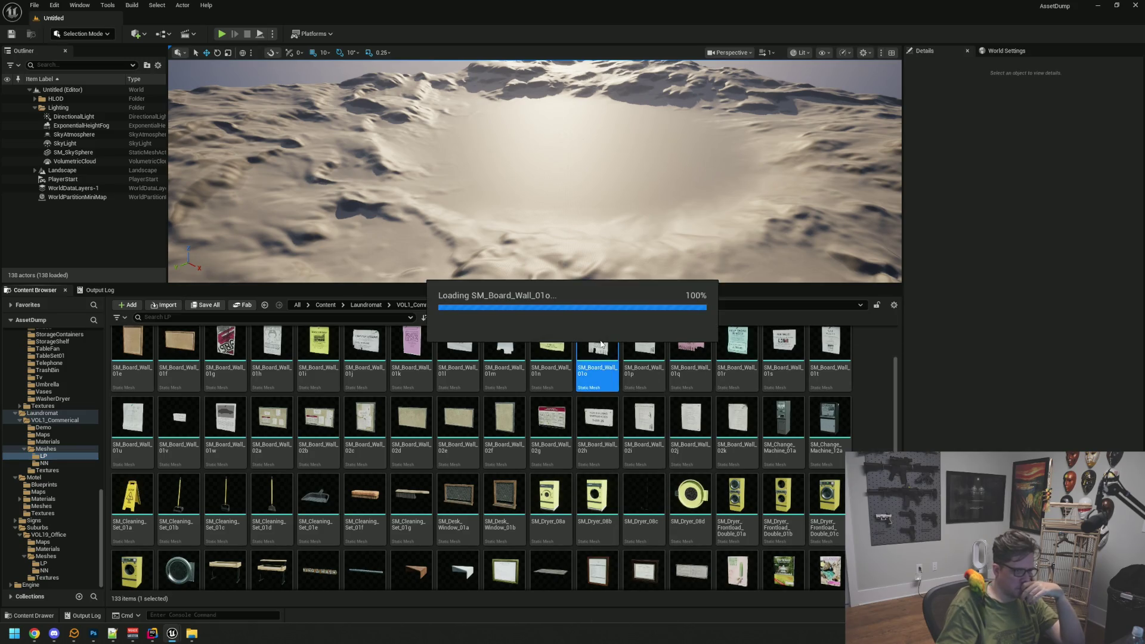
{"action": "double_click", "coordinate": [601, 344]}
{"action": "left_click_drag", "start_coordinate": [387, 335], "coordinate": [395, 265]}
{"action": "mouse_move", "coordinate": [417, 364]}
{"action": "left_mouse_down"}
{"action": "mouse_move", "coordinate": [411, 382]}
{"action": "mouse_move", "coordinate": [425, 389]}
{"action": "mouse_move", "coordinate": [434, 374]}
{"action": "left_mouse_up"}
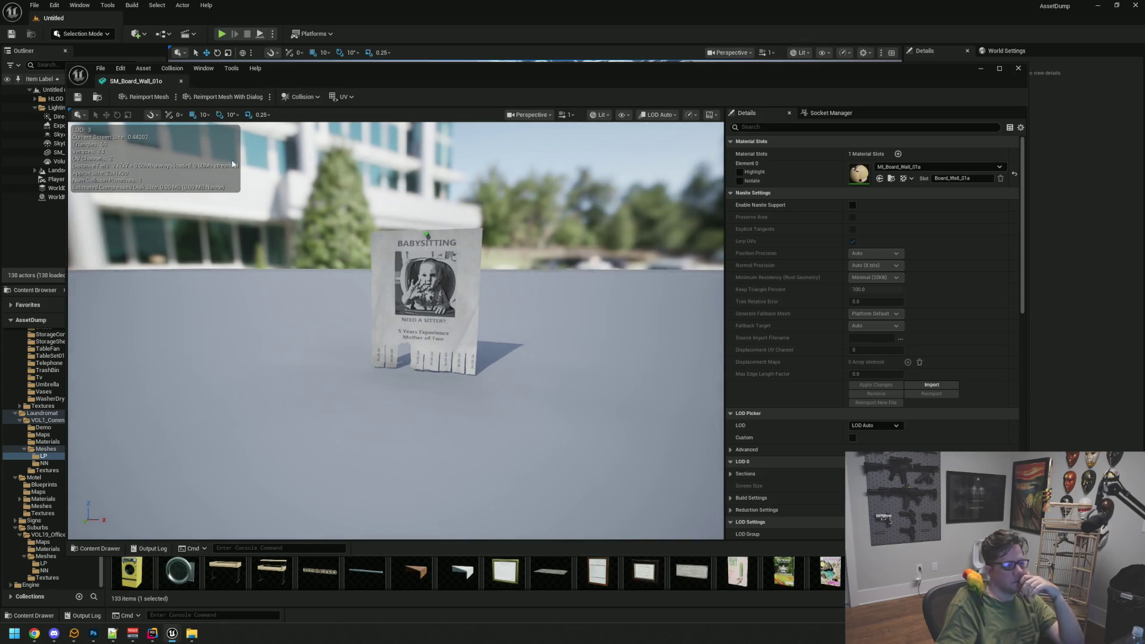
{"action": "left_click", "coordinate": [181, 81]}
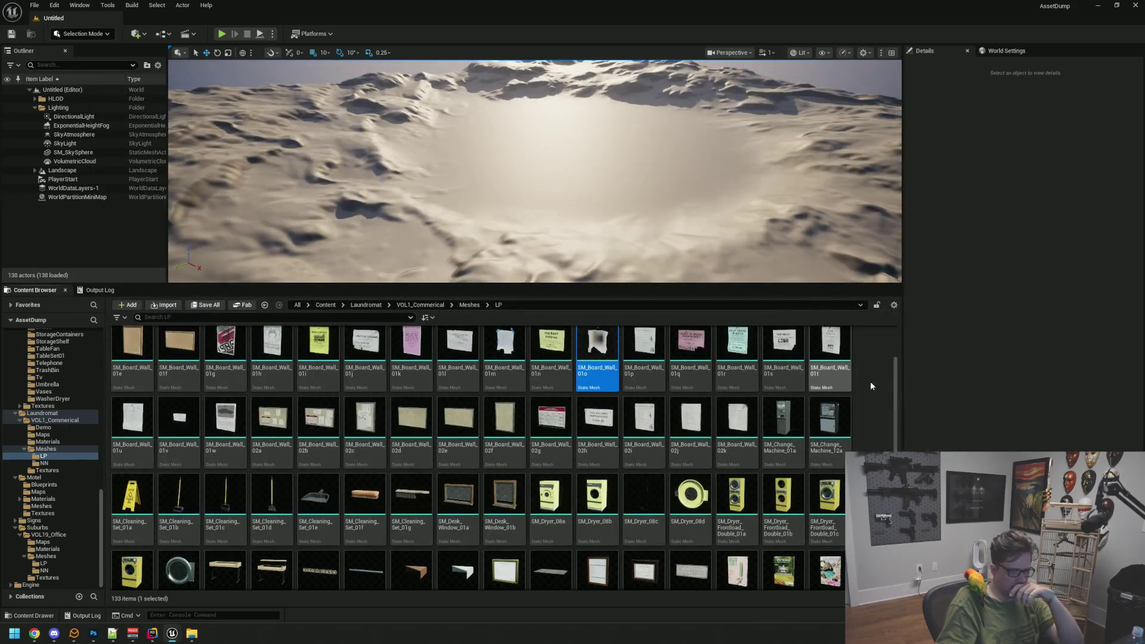
{"action": "left_click", "coordinate": [791, 358]}
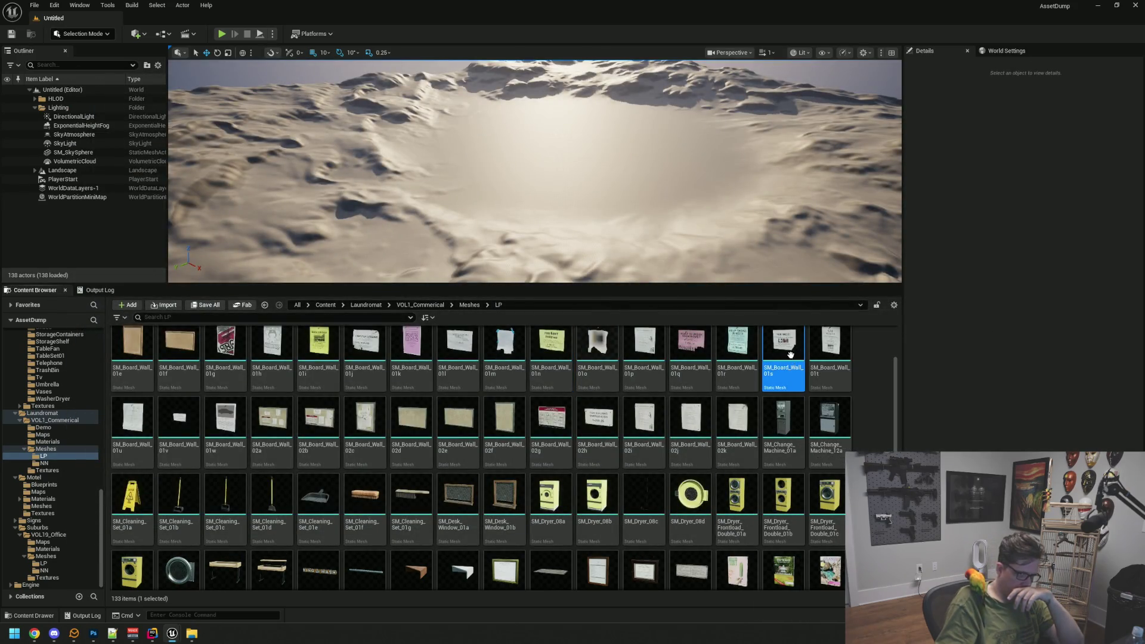
{"action": "double_click", "coordinate": [791, 355]}
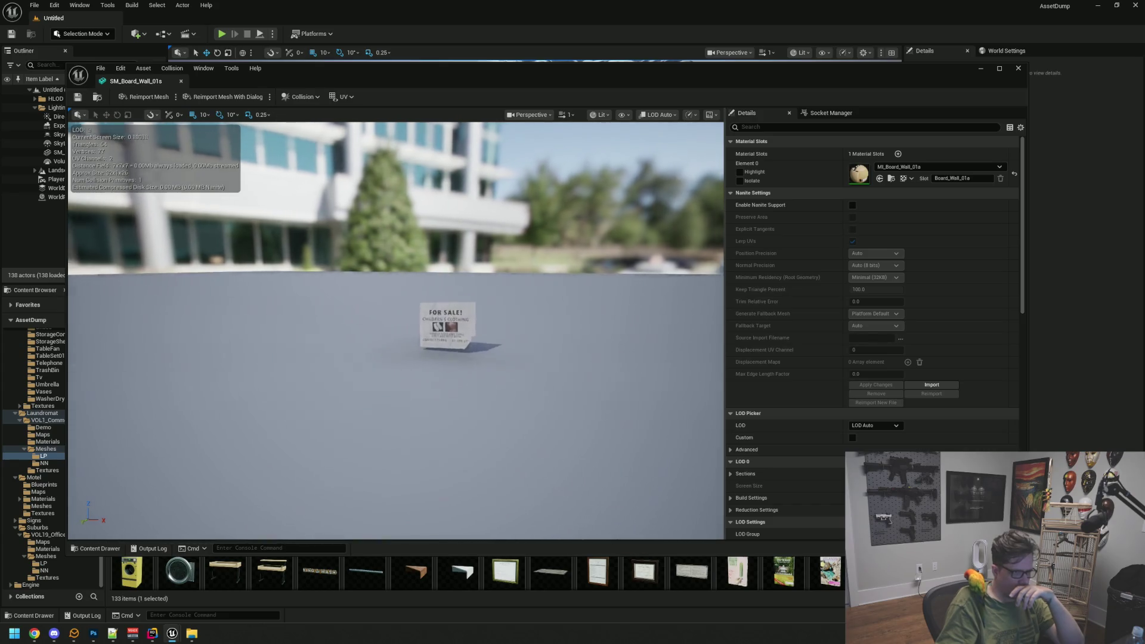
{"action": "scroll", "coordinate": [463, 355], "scroll_direction": "up", "scroll_amount": 10}
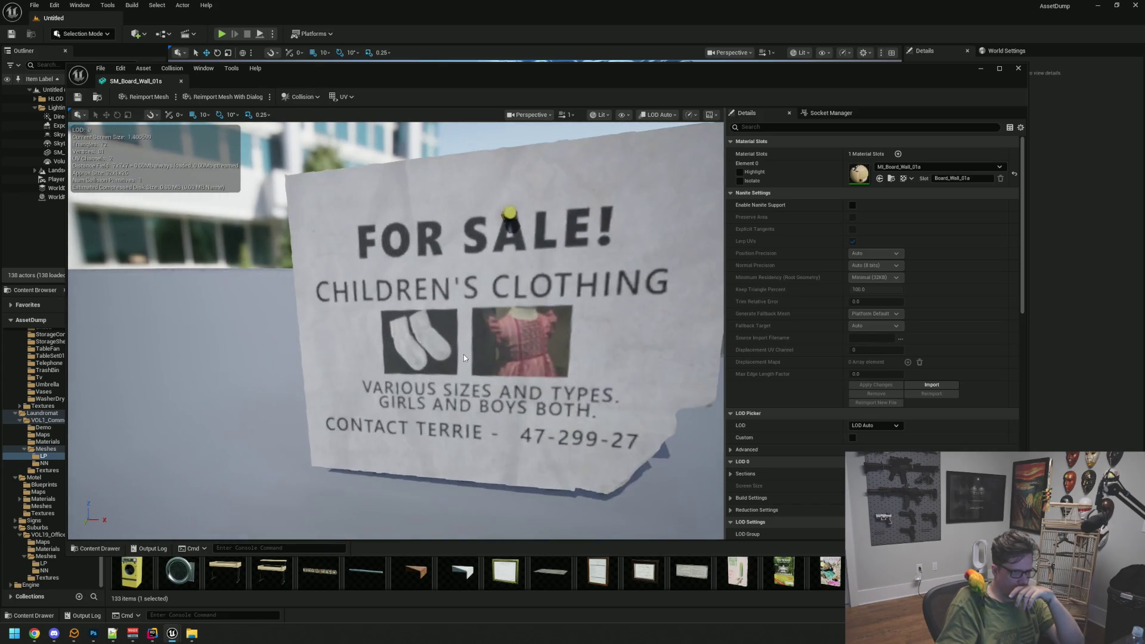
{"action": "scroll", "coordinate": [464, 355], "scroll_direction": "down", "scroll_amount": 10}
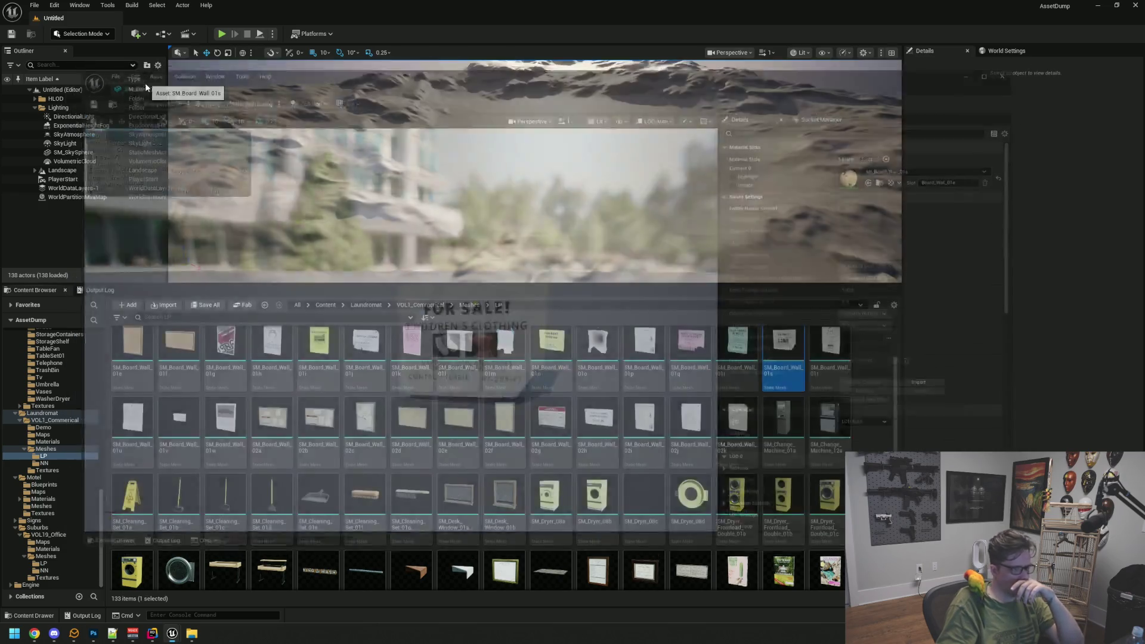
{"action": "middle_click", "coordinate": [145, 83]}
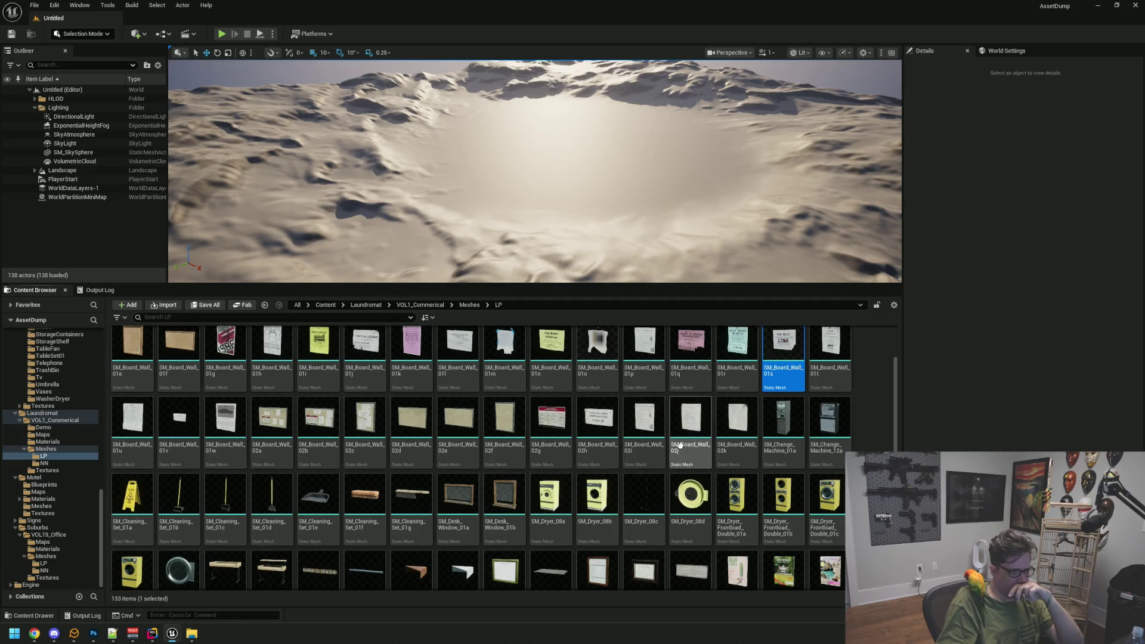
{"action": "double_click", "coordinate": [310, 412]}
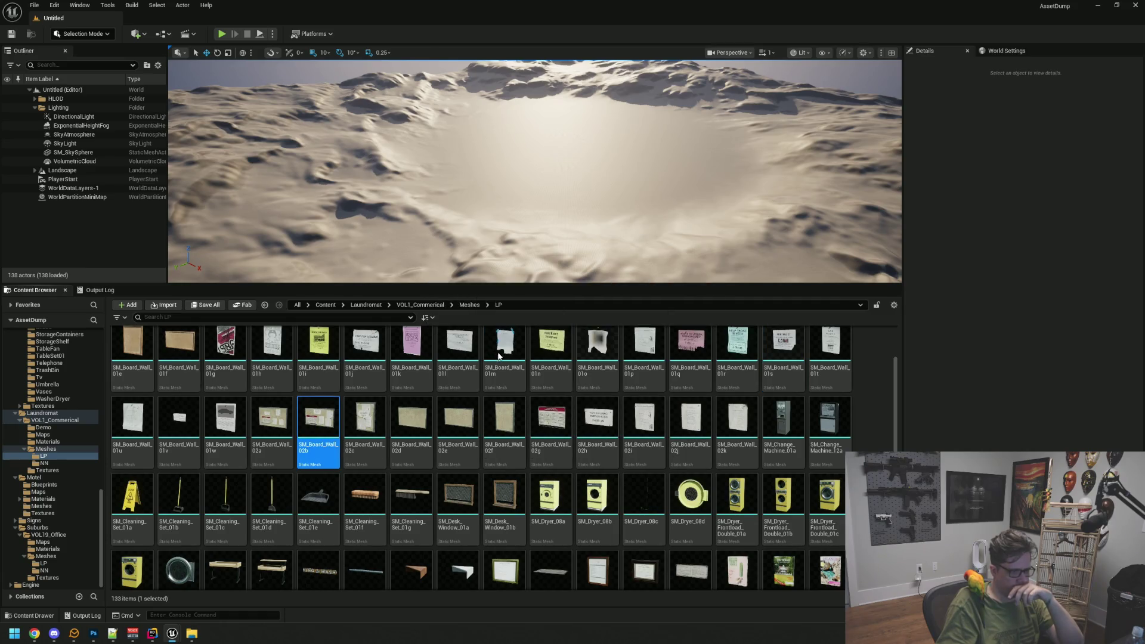
{"action": "scroll", "coordinate": [445, 348], "scroll_direction": "up", "scroll_amount": 6}
{"action": "scroll", "coordinate": [467, 348], "scroll_direction": "down", "scroll_amount": 6}
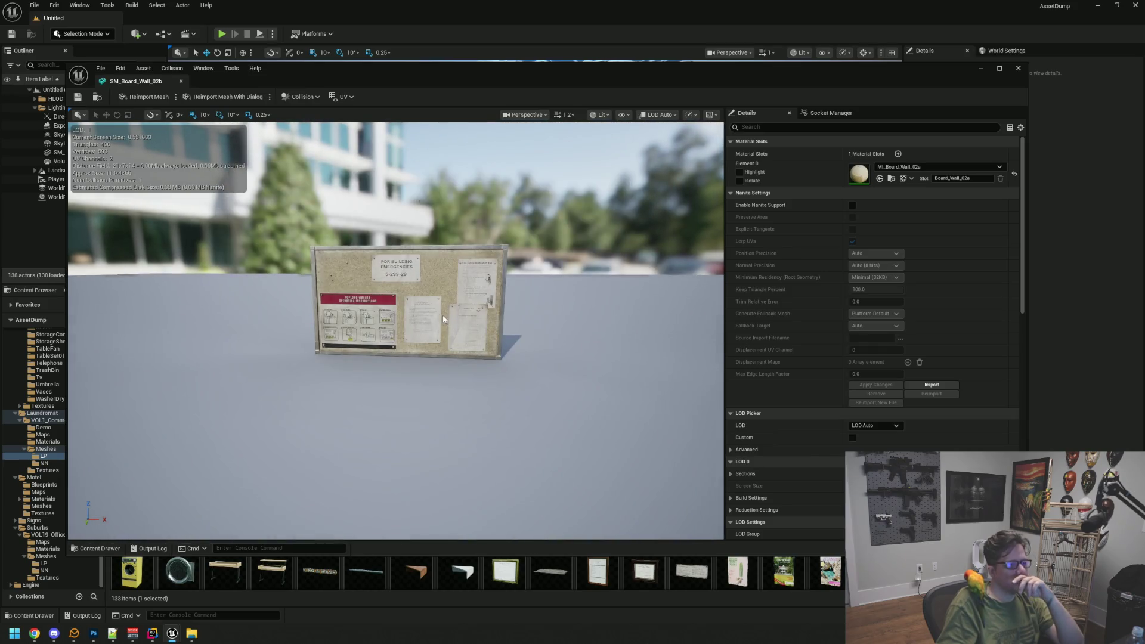
{"action": "left_click_drag", "start_coordinate": [431, 309], "coordinate": [431, 313]}
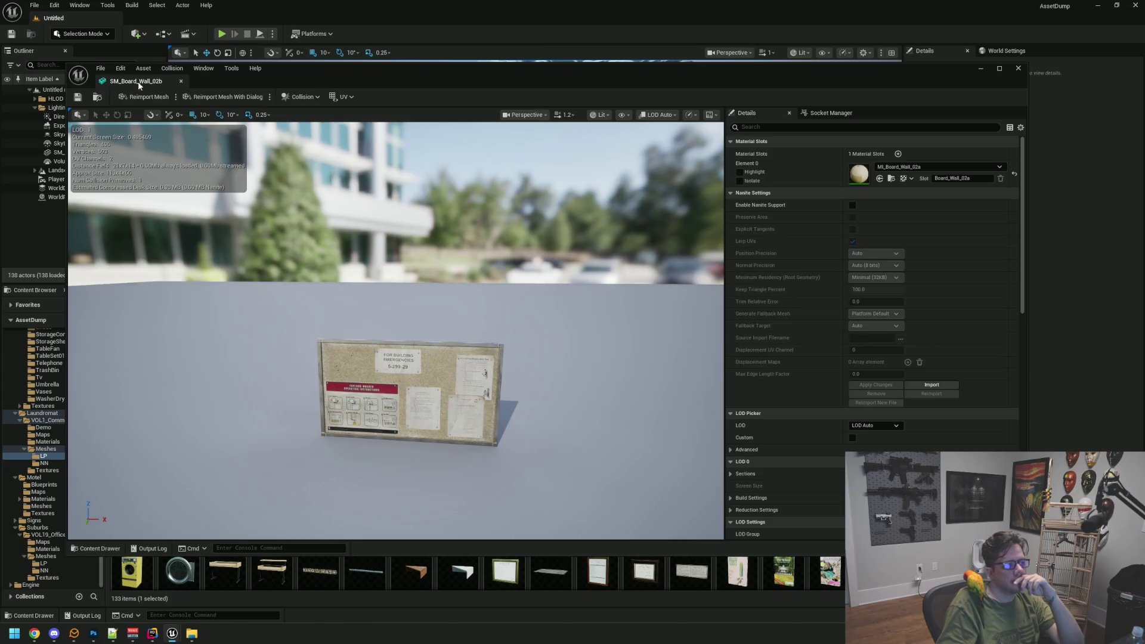
{"action": "left_click", "coordinate": [181, 81]}
{"action": "scroll", "coordinate": [872, 422], "scroll_direction": "down", "scroll_amount": 2}
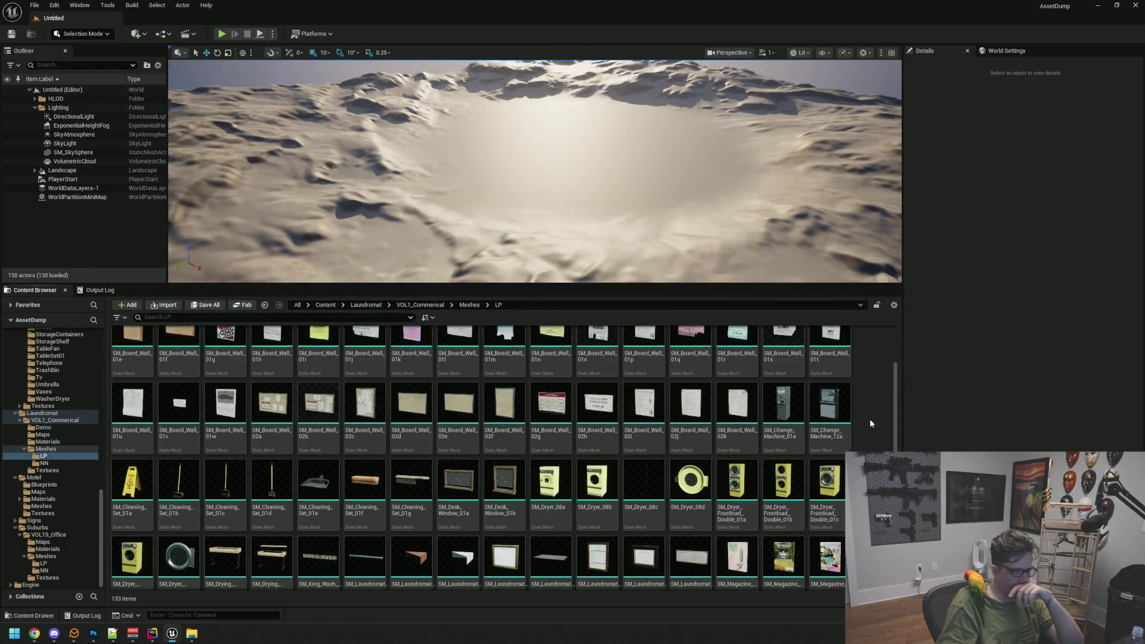
{"action": "scroll", "coordinate": [869, 424], "scroll_direction": "down", "scroll_amount": 5}
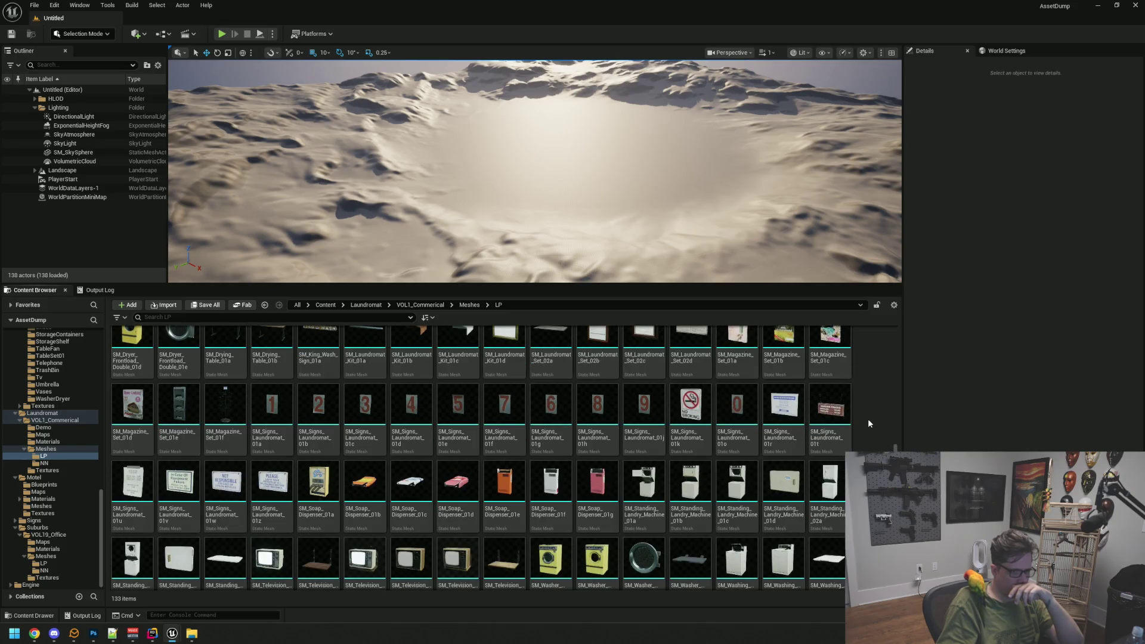
{"action": "scroll", "coordinate": [868, 423], "scroll_direction": "down", "scroll_amount": 1}
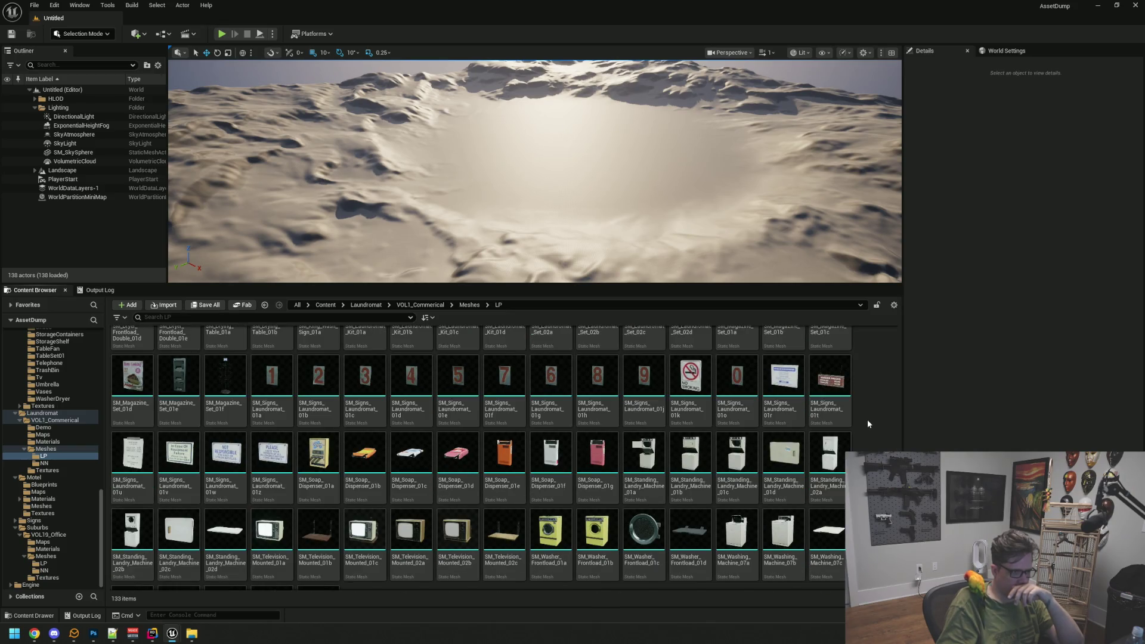
{"action": "scroll", "coordinate": [868, 424], "scroll_direction": "down", "scroll_amount": 3}
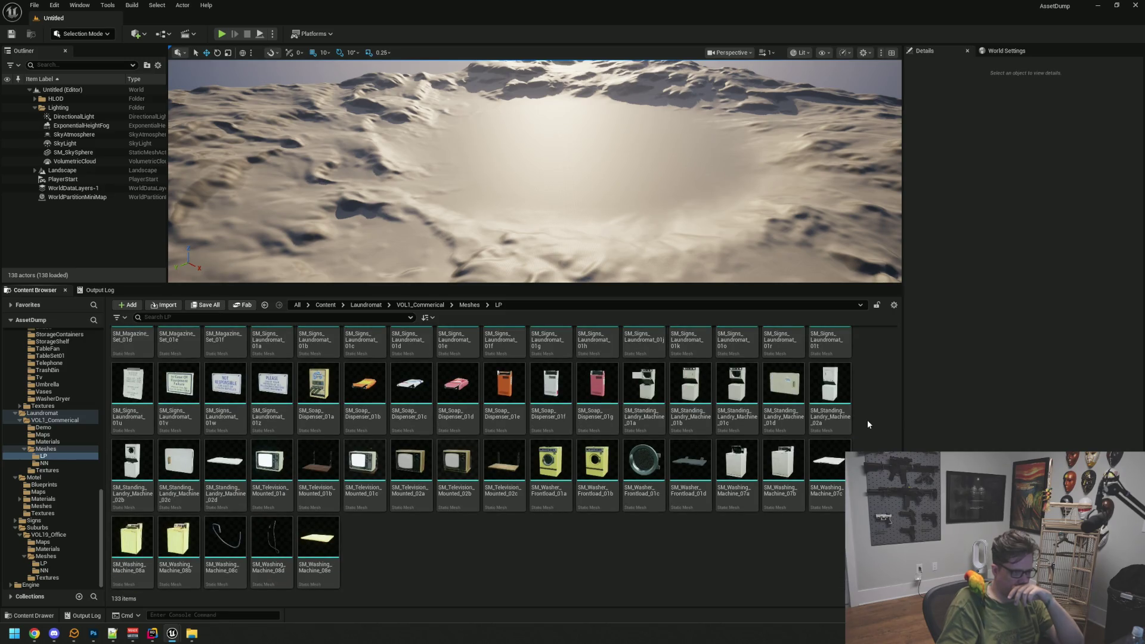
{"action": "mouse_move", "coordinate": [172, 634]}
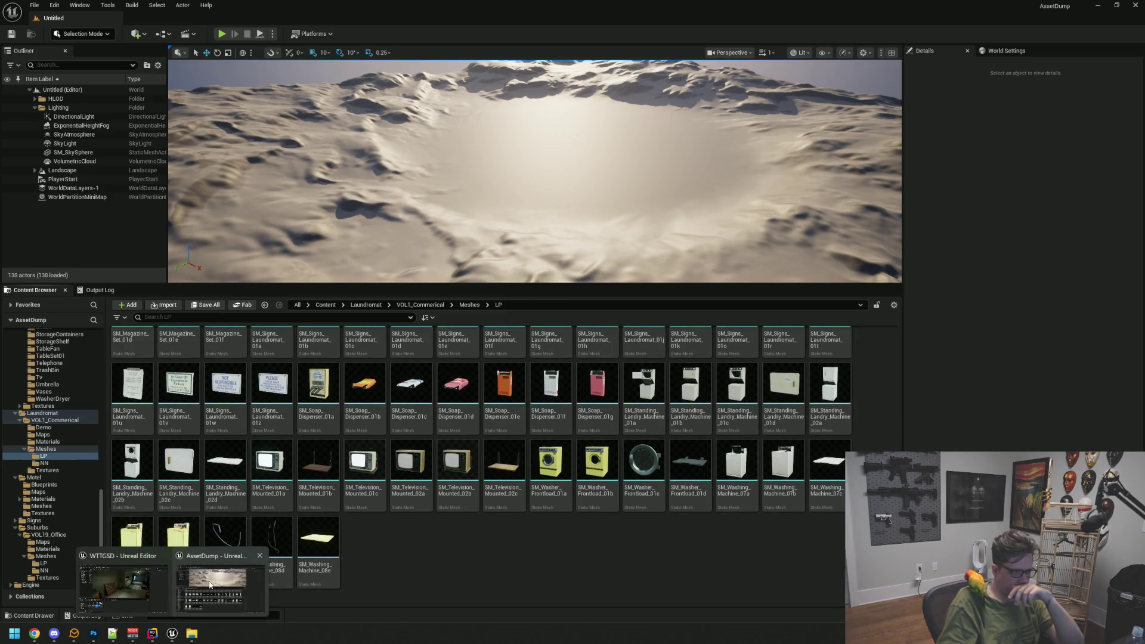
{"action": "left_click", "coordinate": [227, 581]}
{"action": "left_click_drag", "start_coordinate": [534, 328], "coordinate": [536, 332]}
{"action": "mouse_move", "coordinate": [603, 288]}
{"action": "left_mouse_down"}
{"action": "mouse_move", "coordinate": [596, 276]}
{"action": "mouse_move", "coordinate": [618, 269]}
{"action": "mouse_move", "coordinate": [569, 276]}
{"action": "left_mouse_up"}
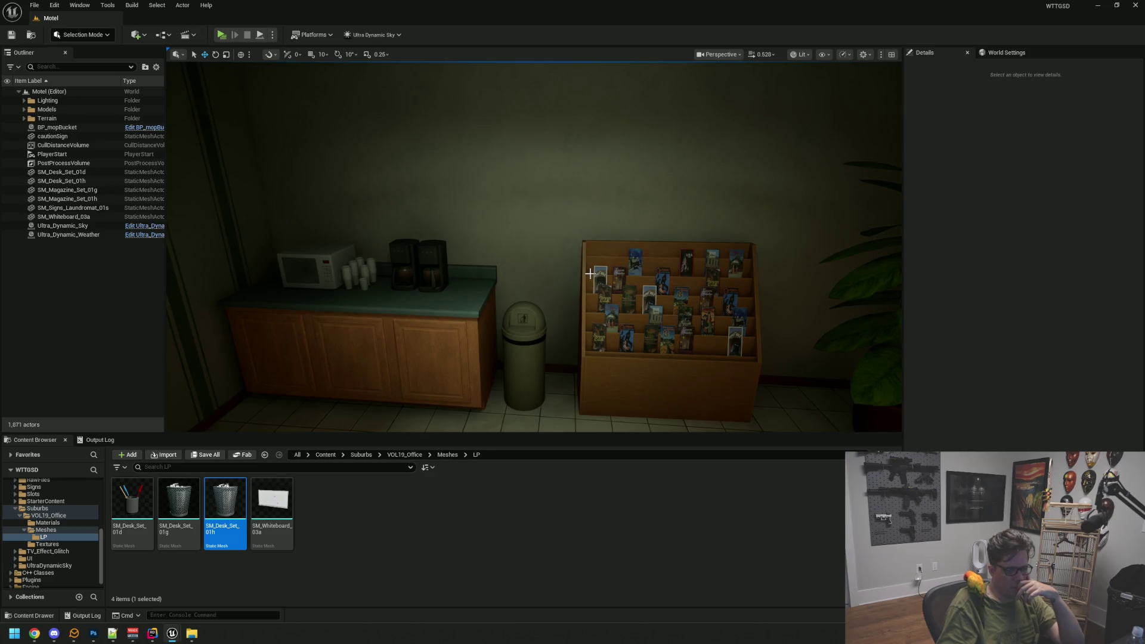
{"action": "left_click_drag", "start_coordinate": [590, 273], "coordinate": [611, 265]}
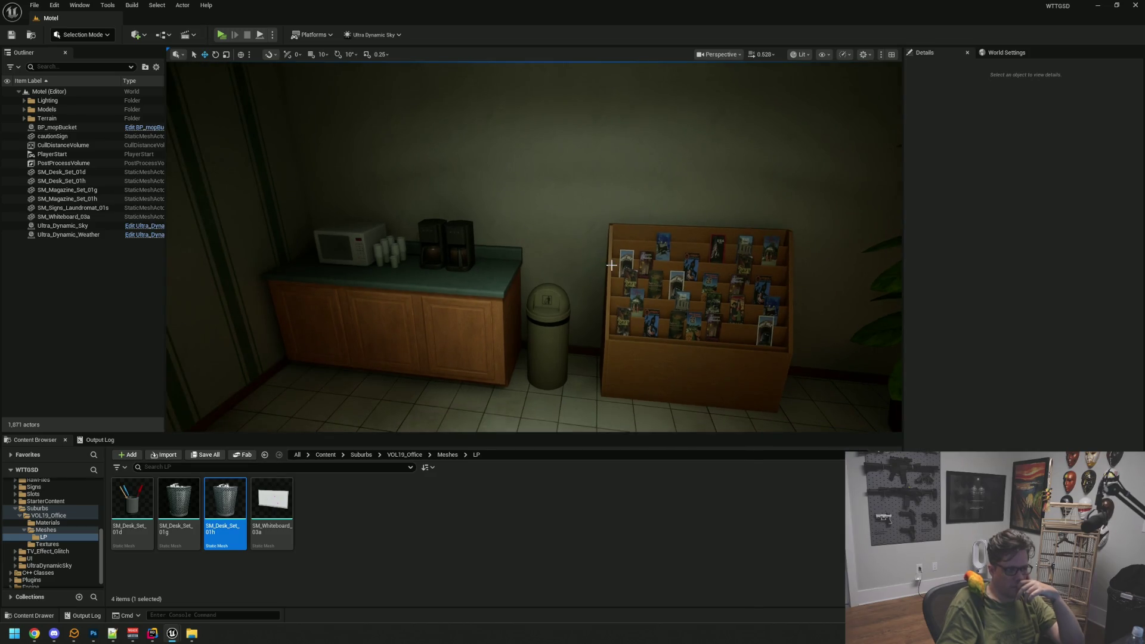
{"action": "left_click", "coordinate": [1095, 4]}
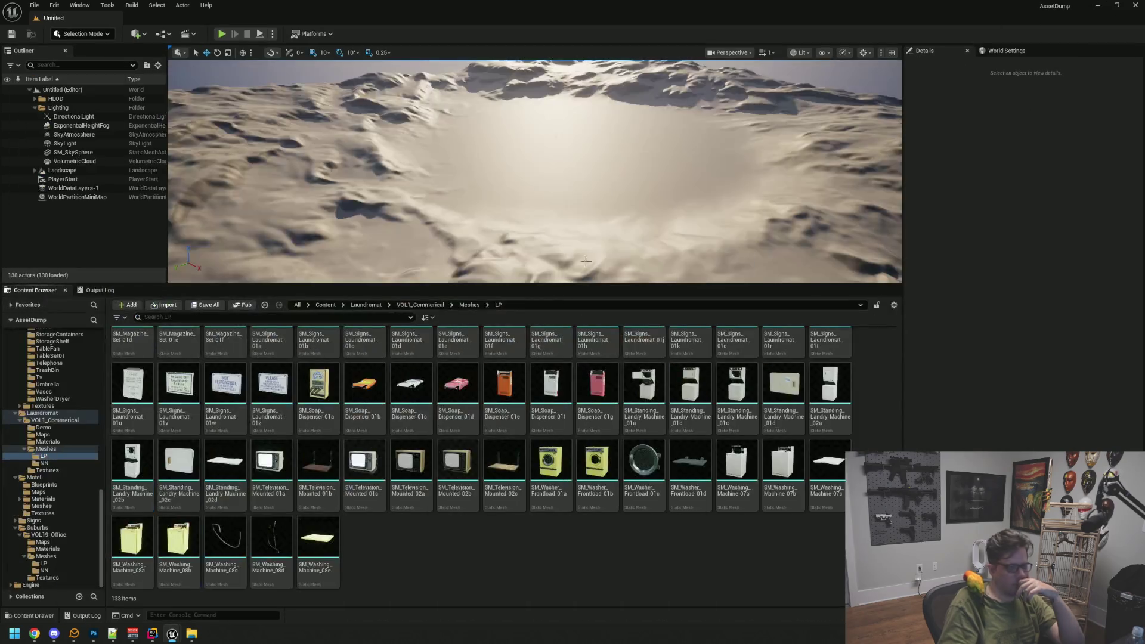
- Open the household Carpets folder and preview the SM_Carpet_Runner_01 mesh
{"action": "scroll", "coordinate": [80, 423], "scroll_direction": "up", "scroll_amount": 15}
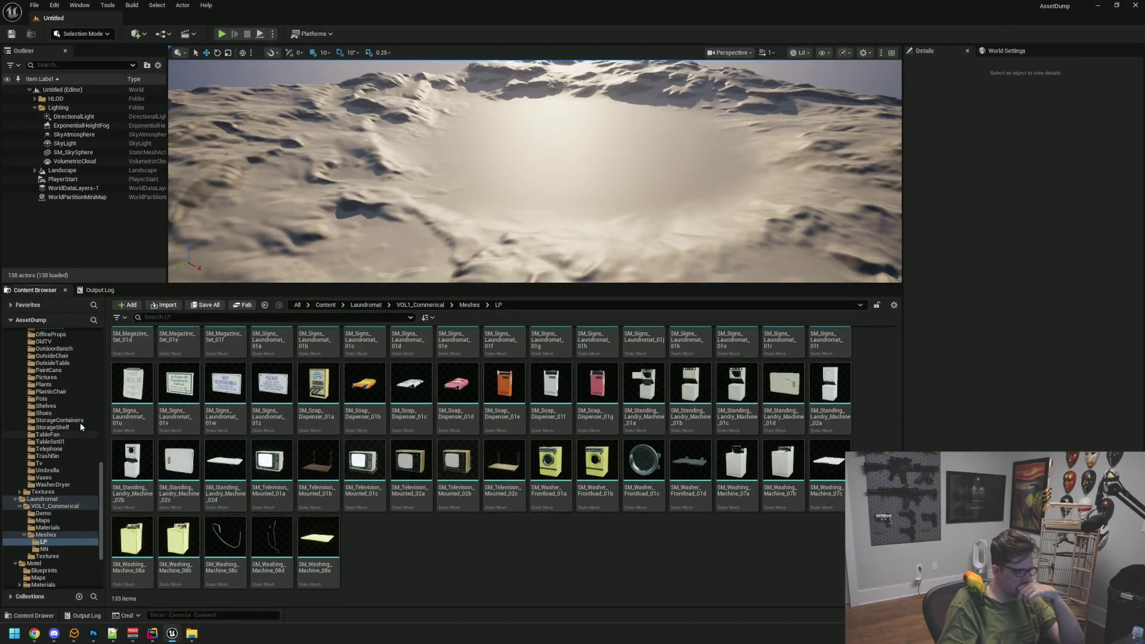
{"action": "scroll", "coordinate": [80, 422], "scroll_direction": "up", "scroll_amount": 5}
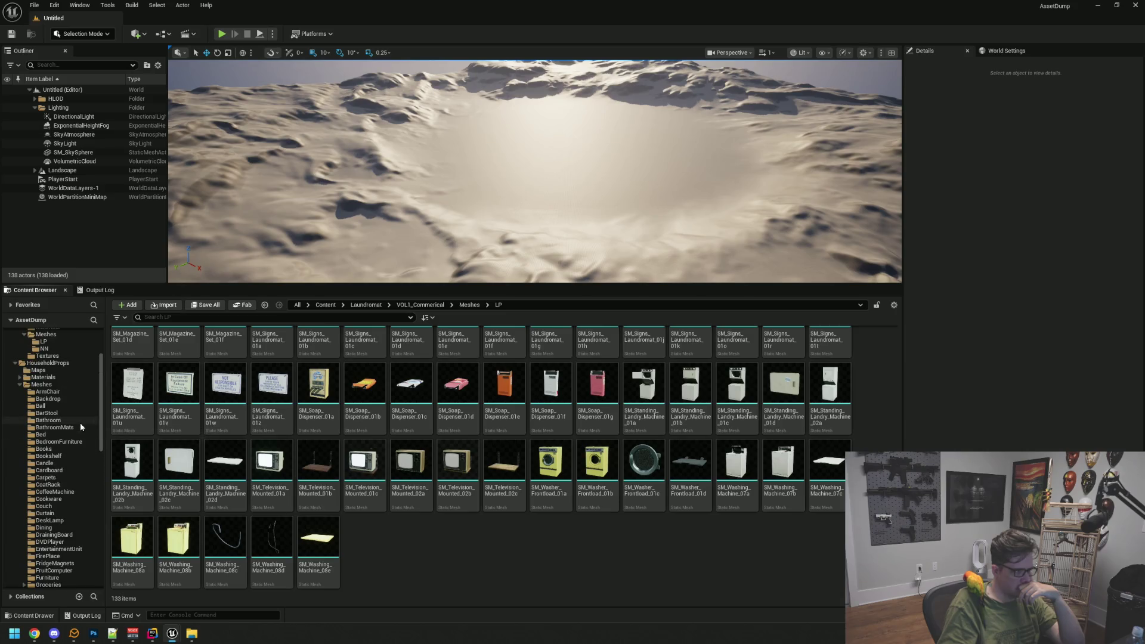
{"action": "left_click", "coordinate": [67, 477]}
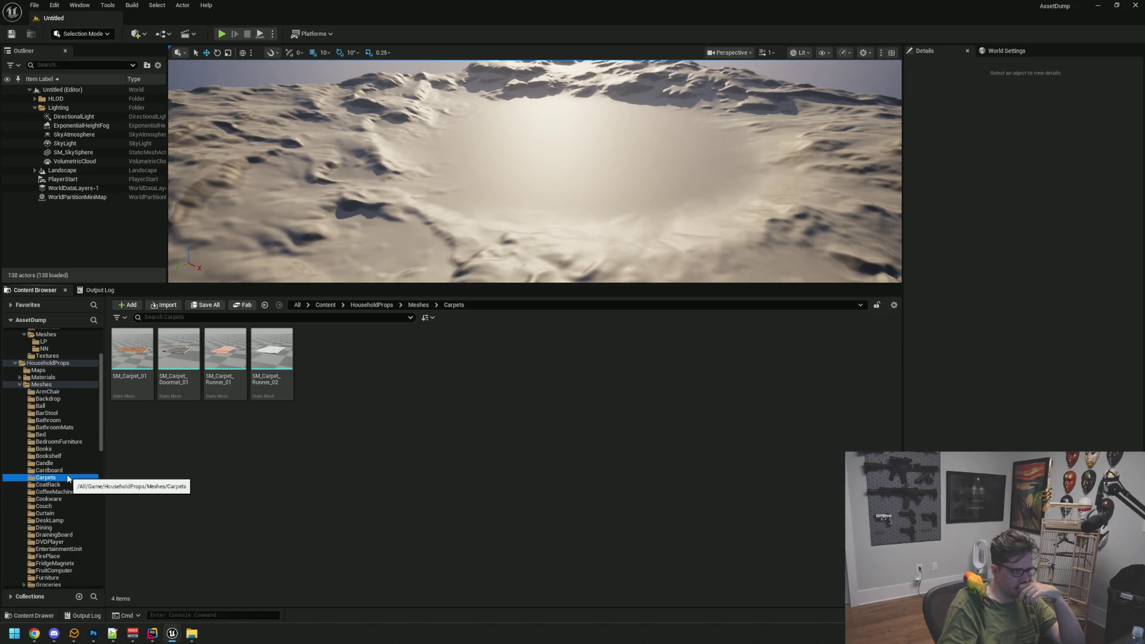
{"action": "left_click", "coordinate": [70, 477]}
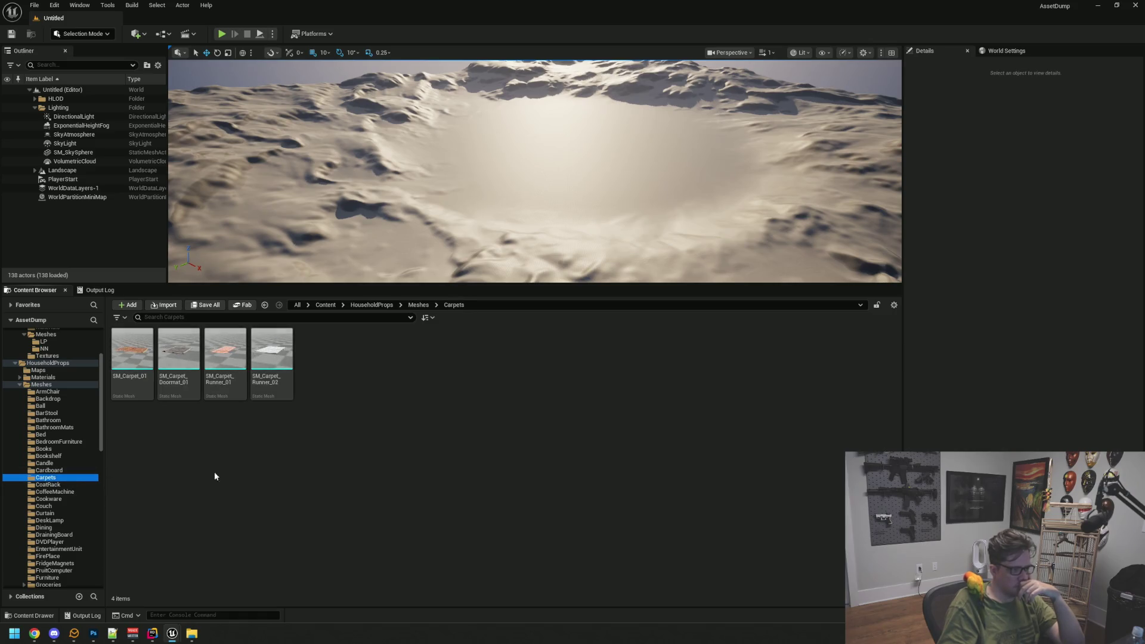
{"action": "double_click", "coordinate": [225, 347]}
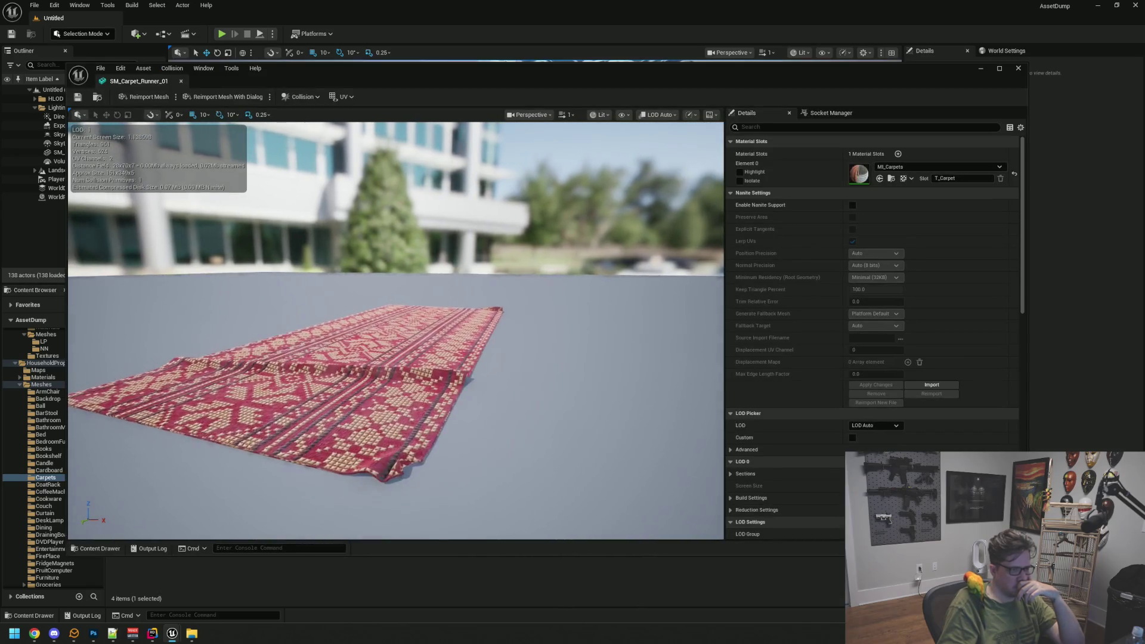
{"action": "left_click_drag", "start_coordinate": [415, 333], "coordinate": [435, 334]}
{"action": "left_click", "coordinate": [180, 82]}
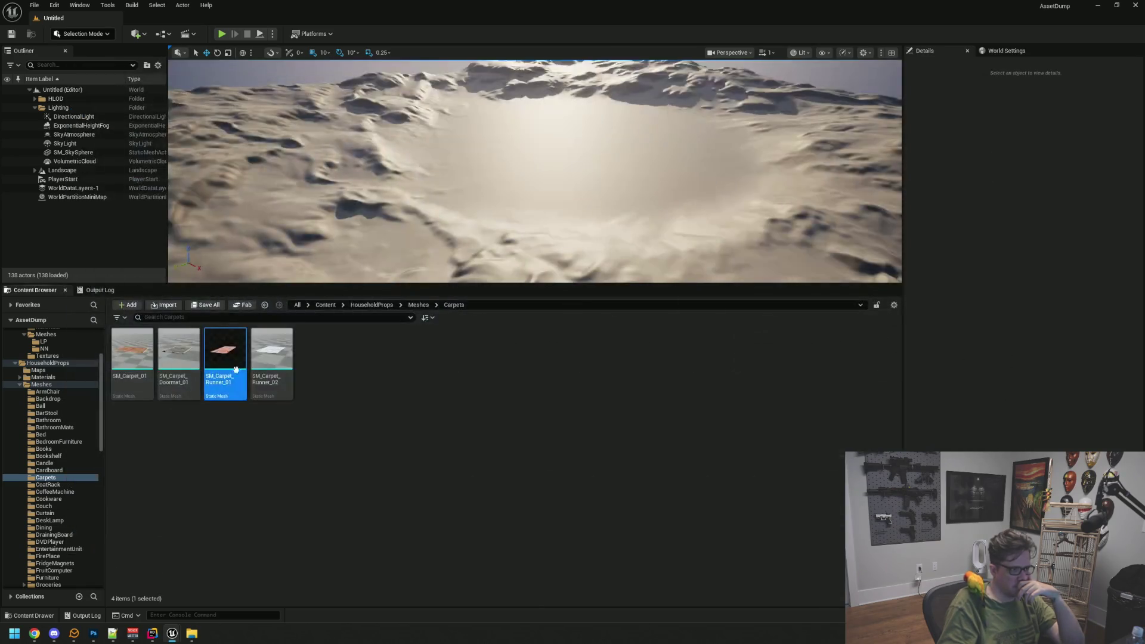
- Preview SM_Carpet_Doormat_01, then browse to Books and the wall-decor LP folder
{"action": "double_click", "coordinate": [182, 353]}
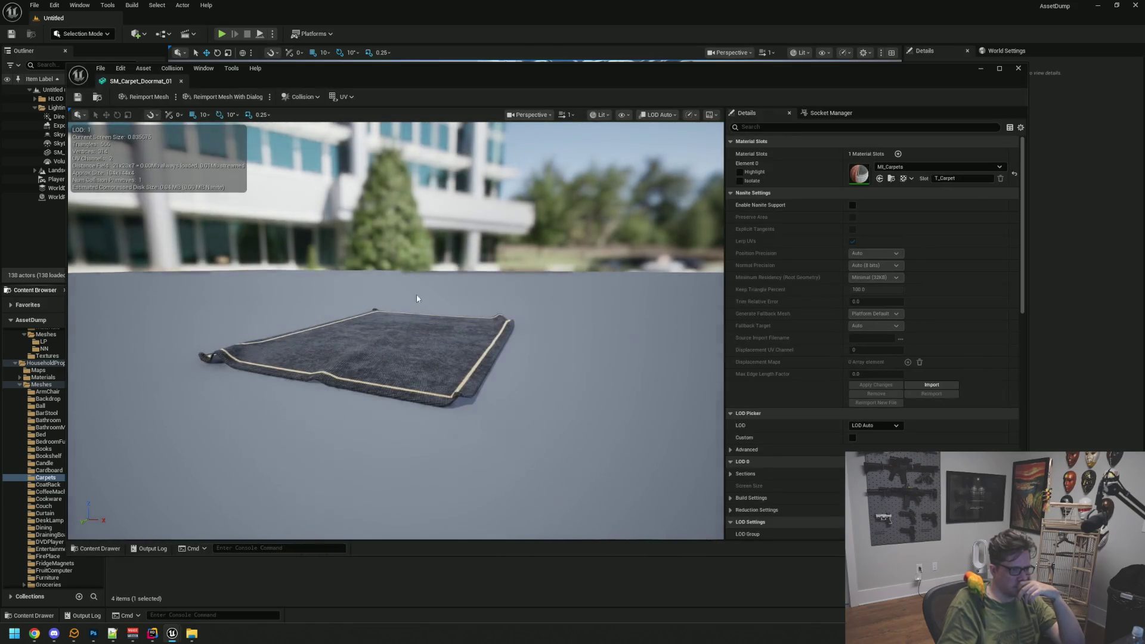
{"action": "left_click", "coordinate": [180, 81]}
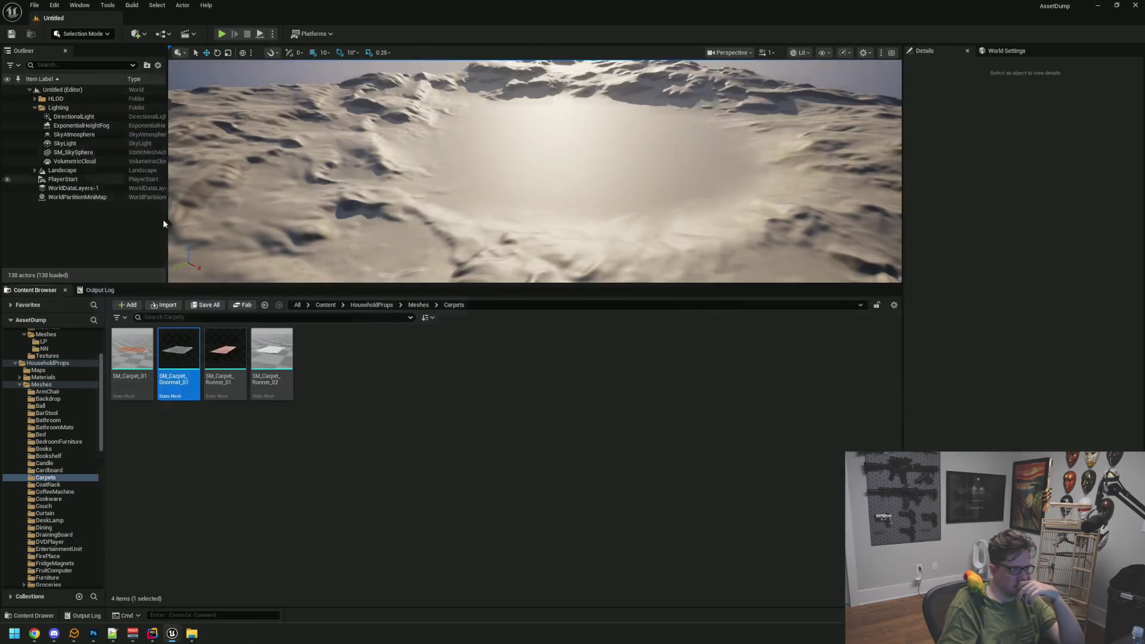
{"action": "left_click", "coordinate": [69, 448]}
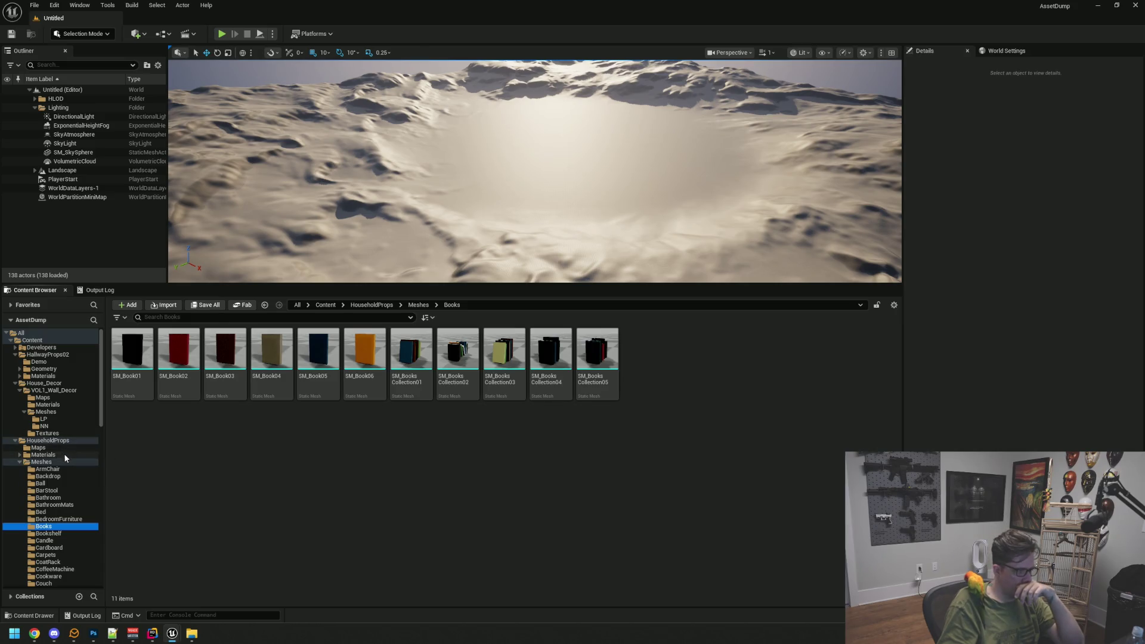
{"action": "left_click", "coordinate": [60, 420]}
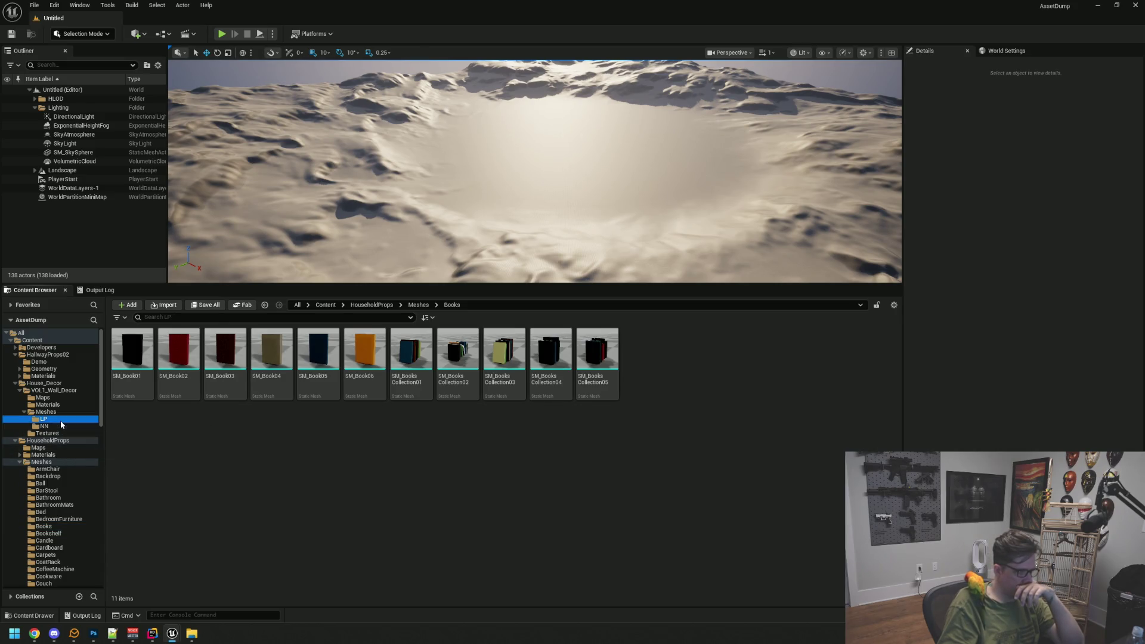
- Preview the SM_Wall_Frames_16c framed picture from the front
{"action": "scroll", "coordinate": [561, 440], "scroll_direction": "down", "scroll_amount": 5}
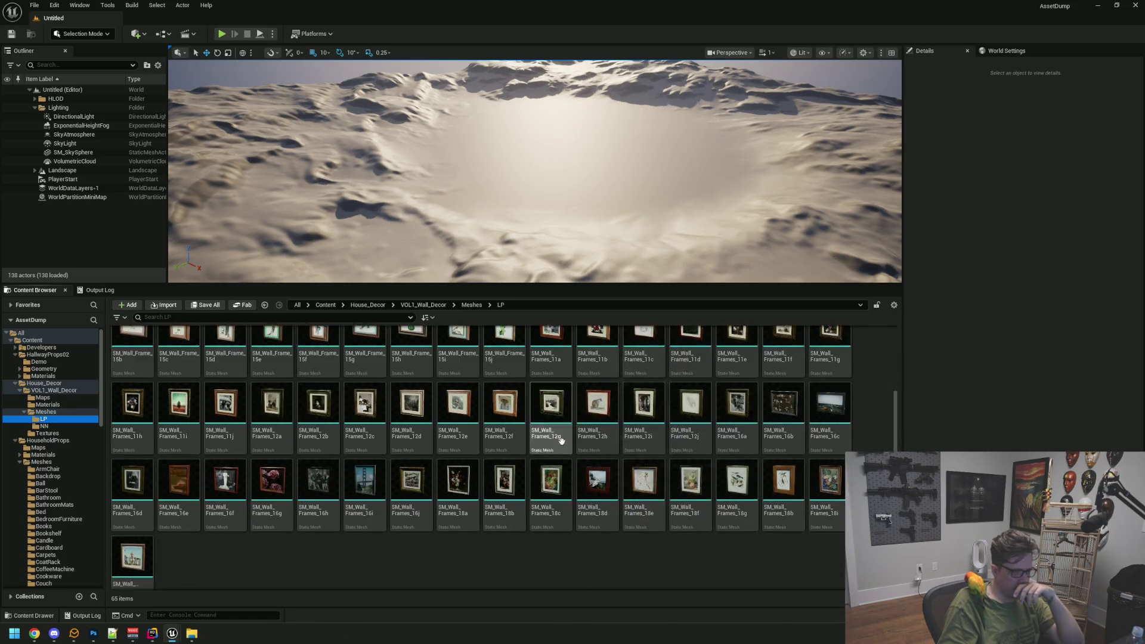
{"action": "scroll", "coordinate": [561, 440], "scroll_direction": "down", "scroll_amount": 1}
{"action": "scroll", "coordinate": [743, 556], "scroll_direction": "up", "scroll_amount": 3}
{"action": "double_click", "coordinate": [812, 444]}
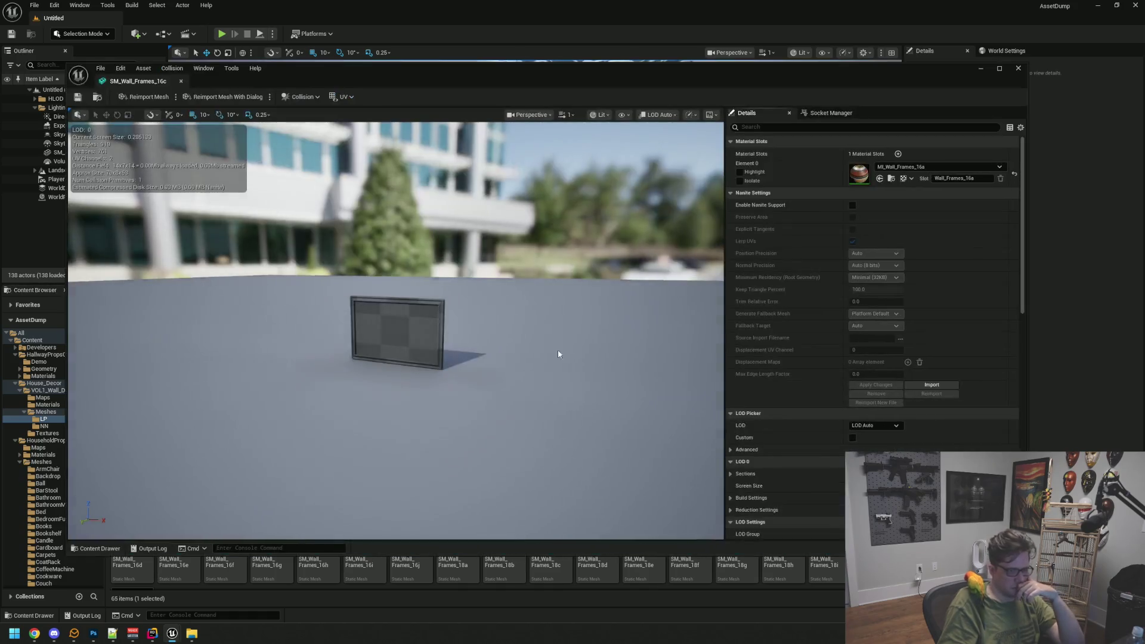
{"action": "scroll", "coordinate": [453, 344], "scroll_direction": "up", "scroll_amount": 6}
{"action": "left_click_drag", "start_coordinate": [439, 342], "coordinate": [427, 333]}
{"action": "scroll", "coordinate": [427, 333], "scroll_direction": "down", "scroll_amount": 3}
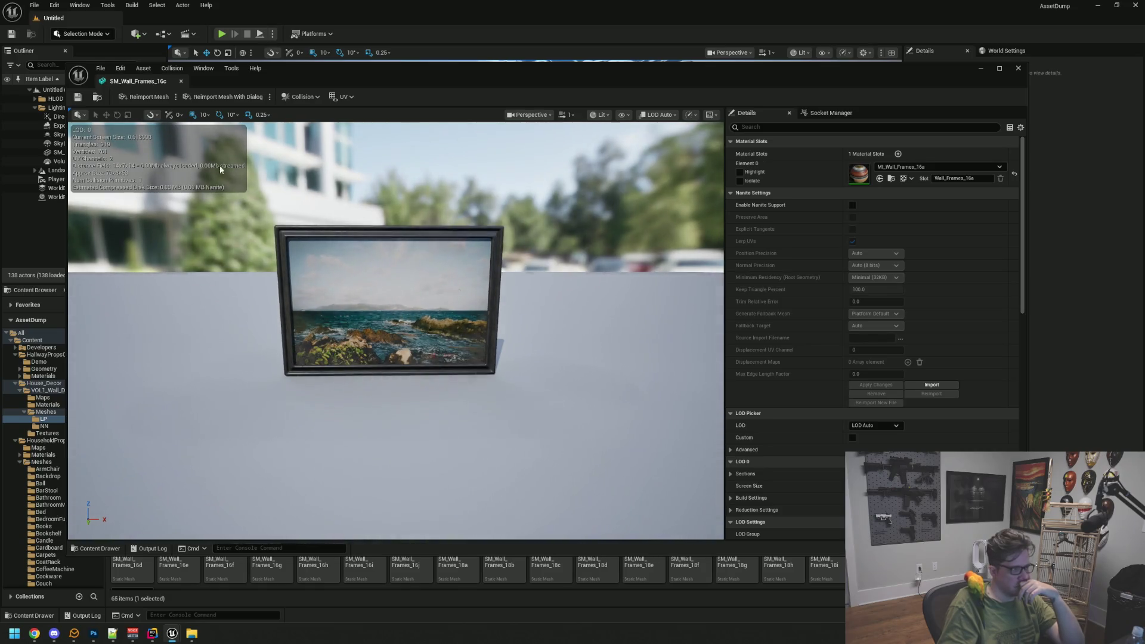
{"action": "left_click", "coordinate": [181, 80]}
- Preview the SM_Wall_Frames_16b framed picture
{"action": "scroll", "coordinate": [798, 454], "scroll_direction": "up", "scroll_amount": 1}
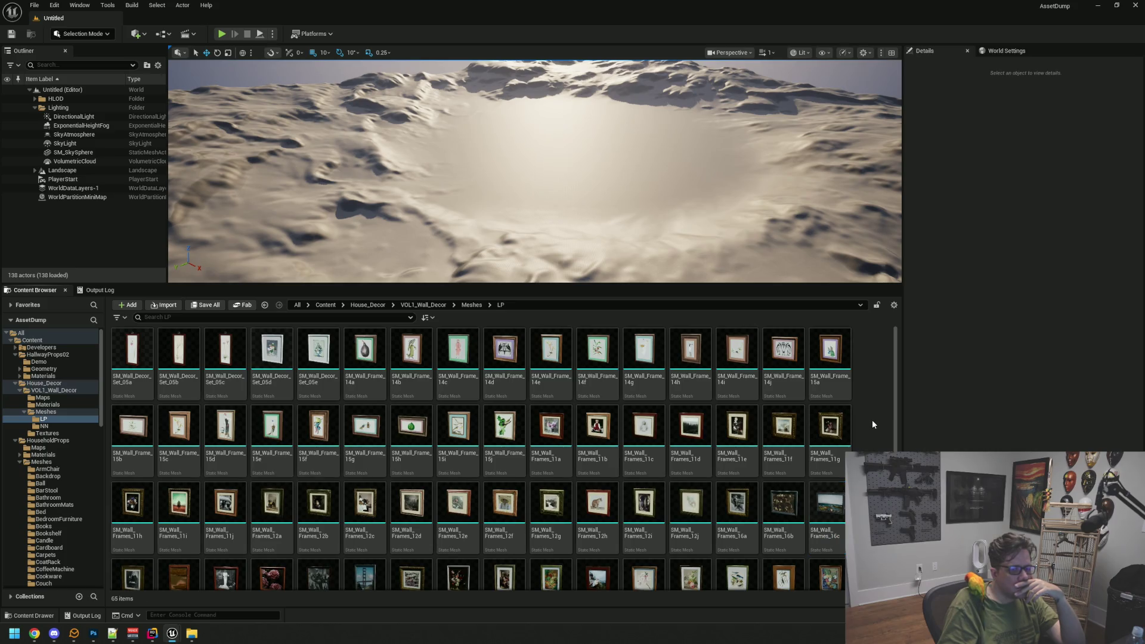
{"action": "scroll", "coordinate": [872, 424], "scroll_direction": "down", "scroll_amount": 1}
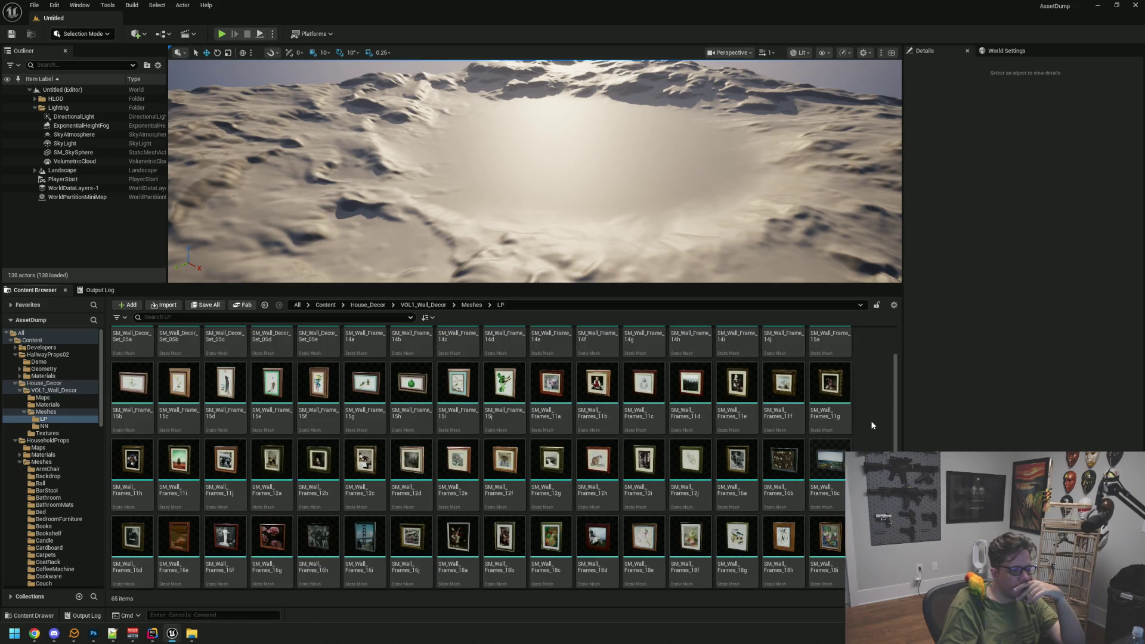
{"action": "scroll", "coordinate": [872, 424], "scroll_direction": "down", "scroll_amount": 1}
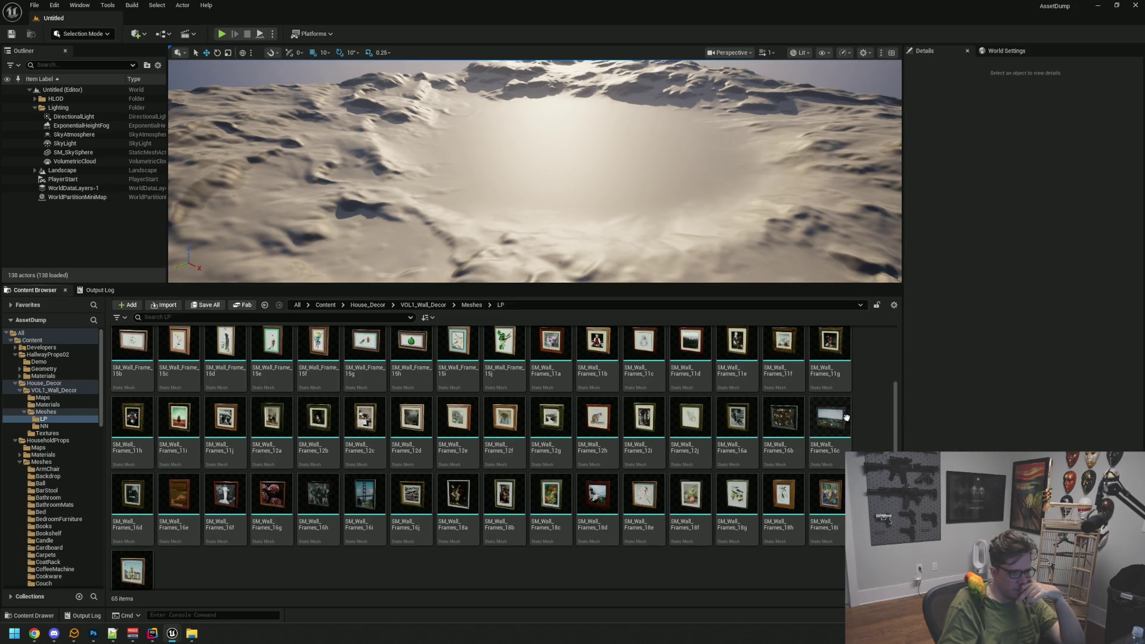
{"action": "left_click", "coordinate": [785, 407]}
{"action": "double_click", "coordinate": [784, 407]}
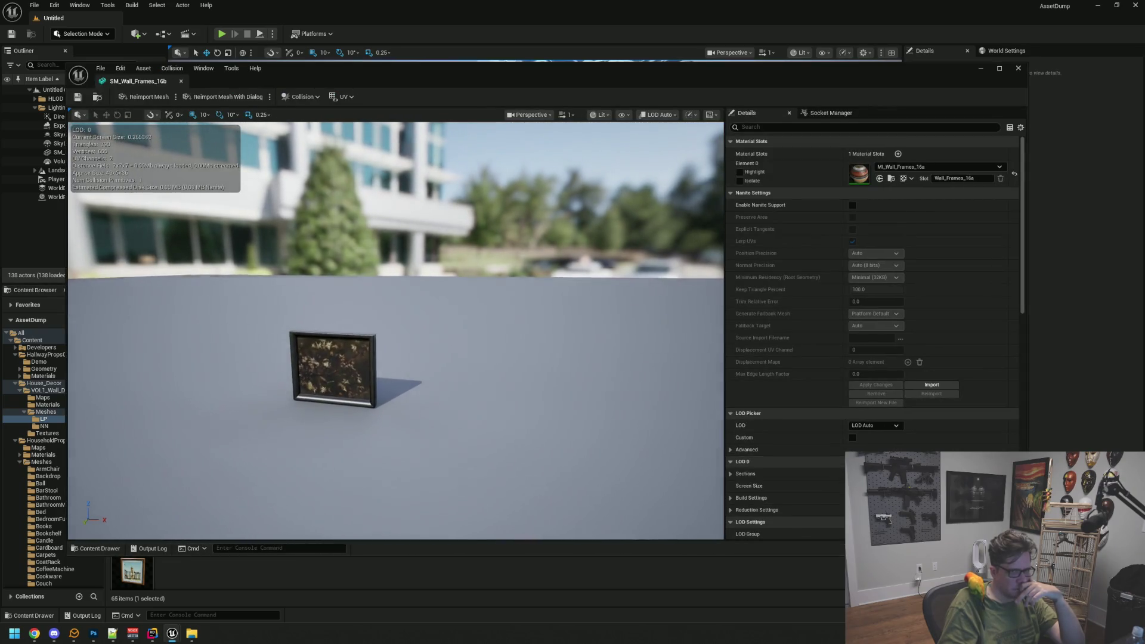
{"action": "scroll", "coordinate": [454, 334], "scroll_direction": "up", "scroll_amount": 5}
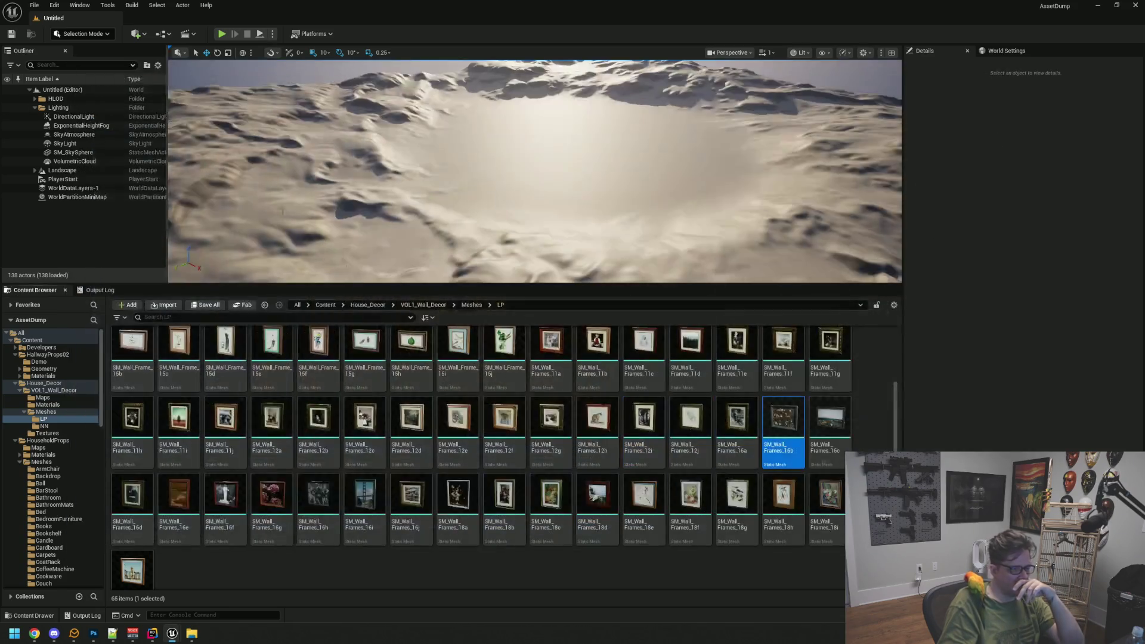
{"action": "middle_click", "coordinate": [119, 84]}
- Preview the SM_Wall_Frame_15h and SM_Wall_Frame_15g frames in turn
{"action": "scroll", "coordinate": [414, 401], "scroll_direction": "up", "scroll_amount": 1}
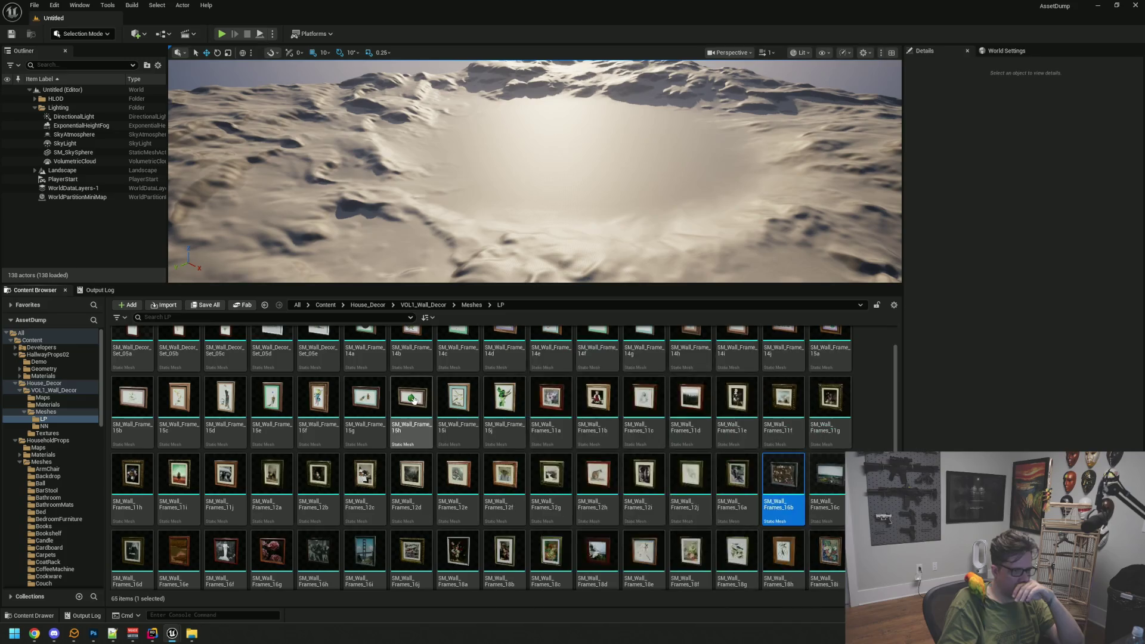
{"action": "double_click", "coordinate": [416, 406]}
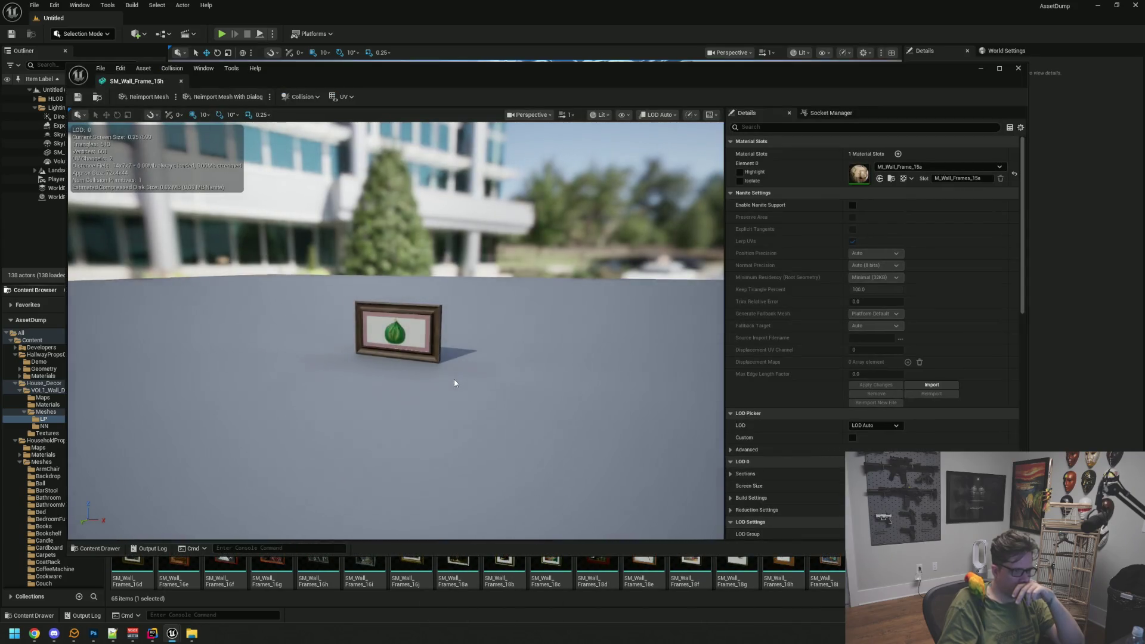
{"action": "scroll", "coordinate": [454, 359], "scroll_direction": "up", "scroll_amount": 3}
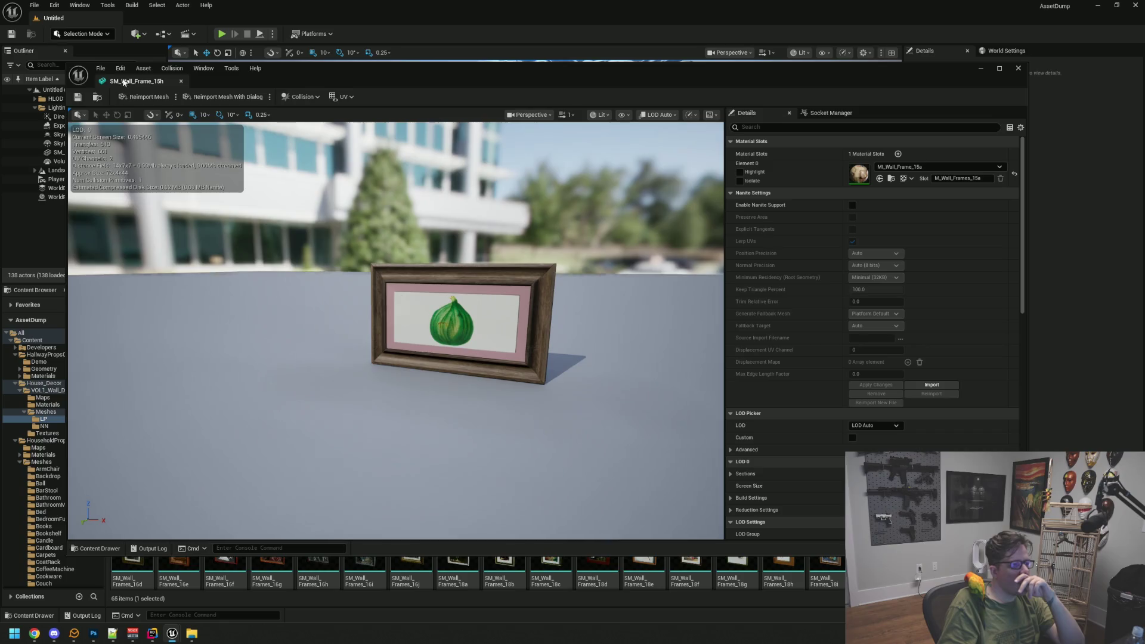
{"action": "middle_click", "coordinate": [141, 84]}
{"action": "scroll", "coordinate": [535, 359], "scroll_direction": "up", "scroll_amount": 1}
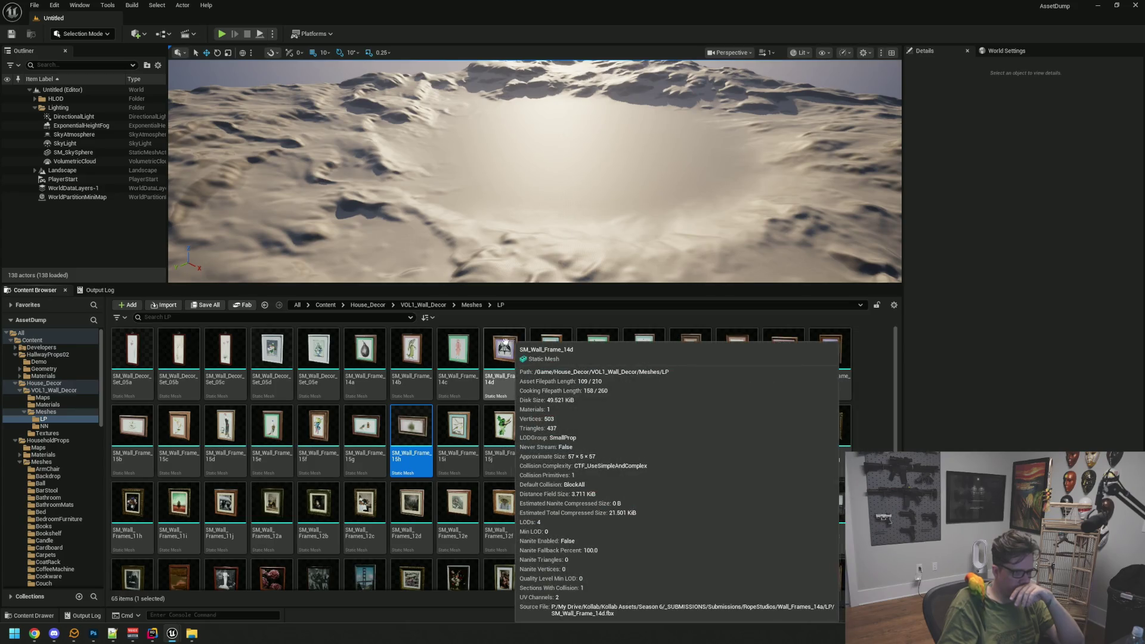
{"action": "left_click", "coordinate": [373, 417]}
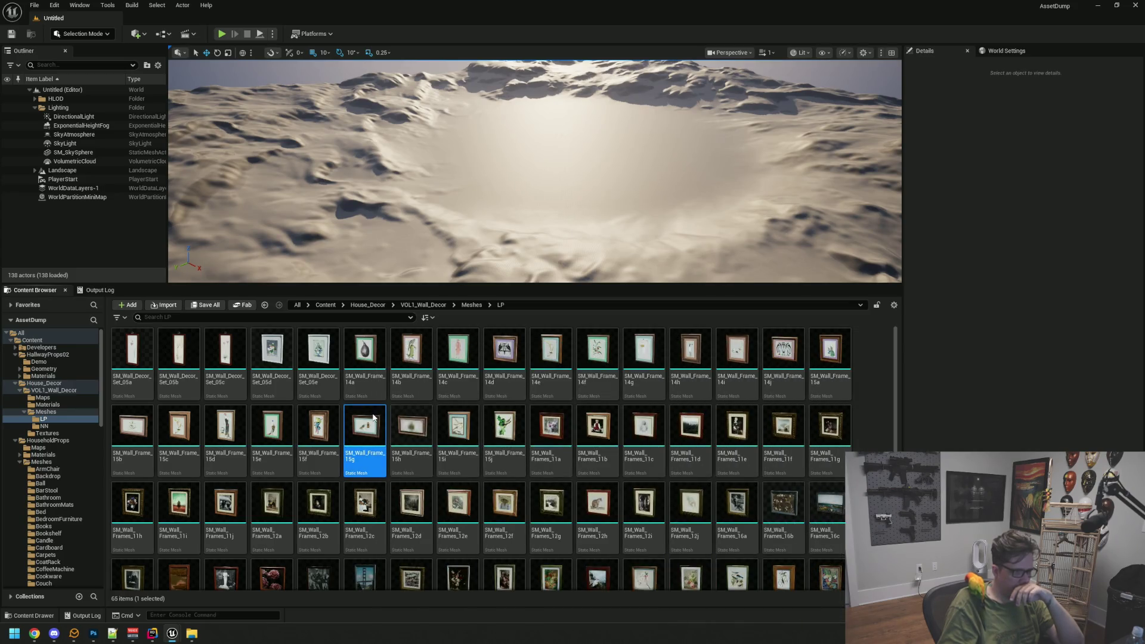
{"action": "key", "text": "Return"}
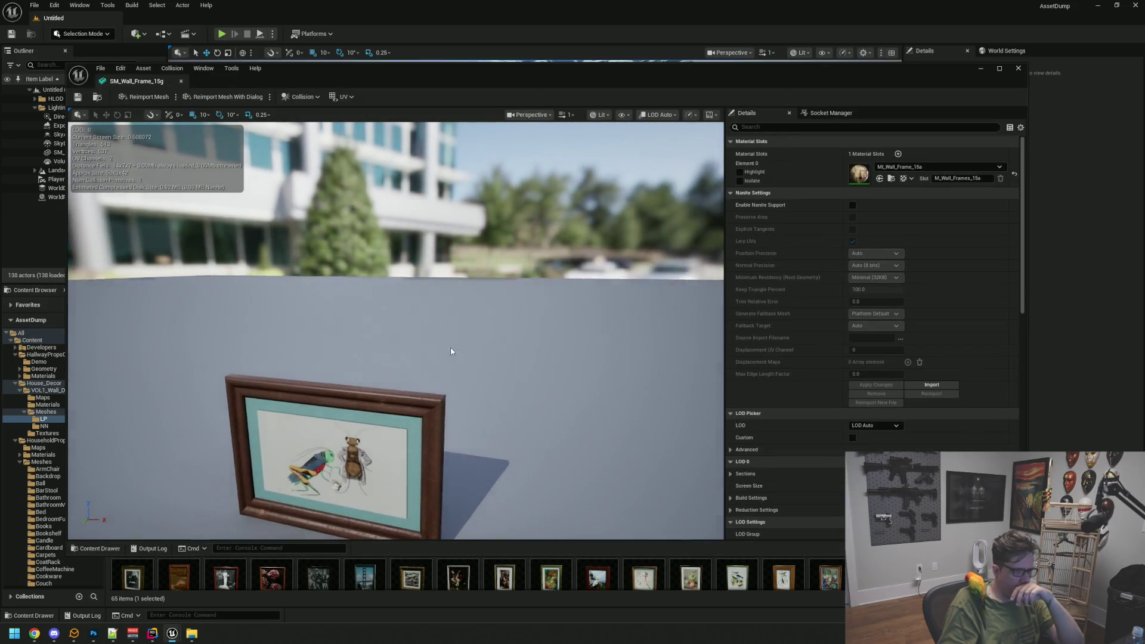
{"action": "scroll", "coordinate": [438, 358], "scroll_direction": "up", "scroll_amount": 4}
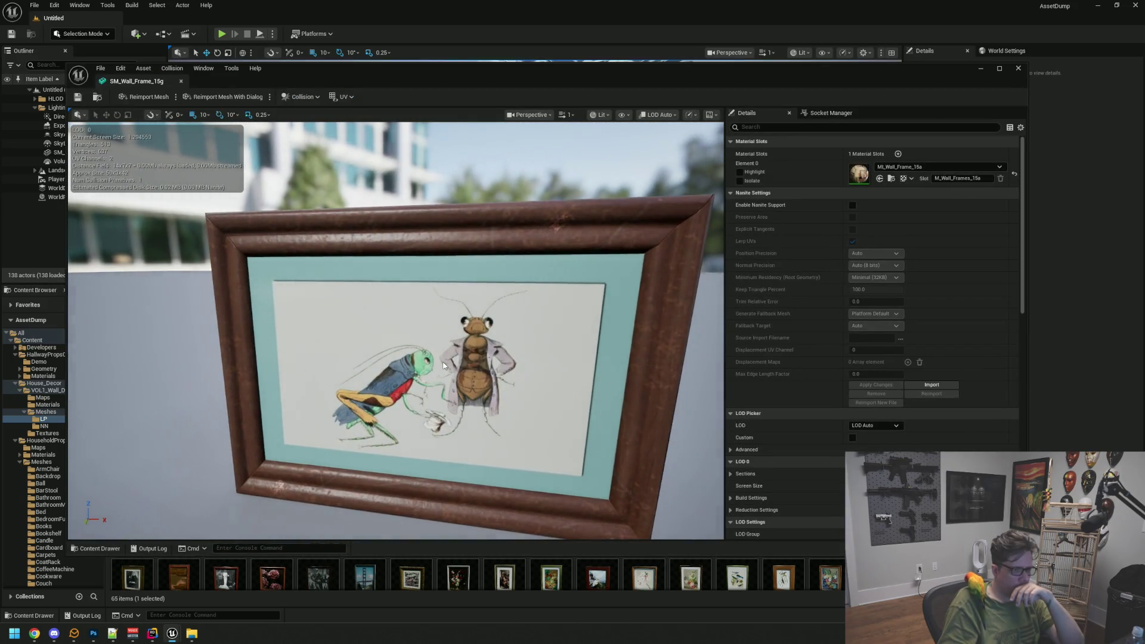
{"action": "scroll", "coordinate": [443, 365], "scroll_direction": "down", "scroll_amount": 5}
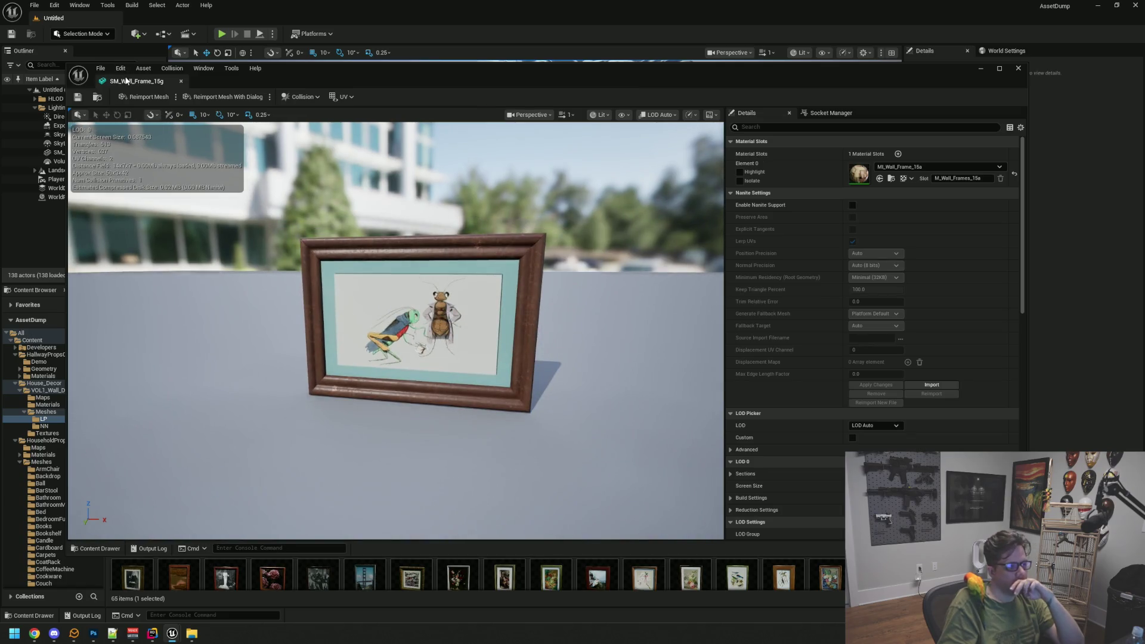
{"action": "left_click", "coordinate": [180, 81]}
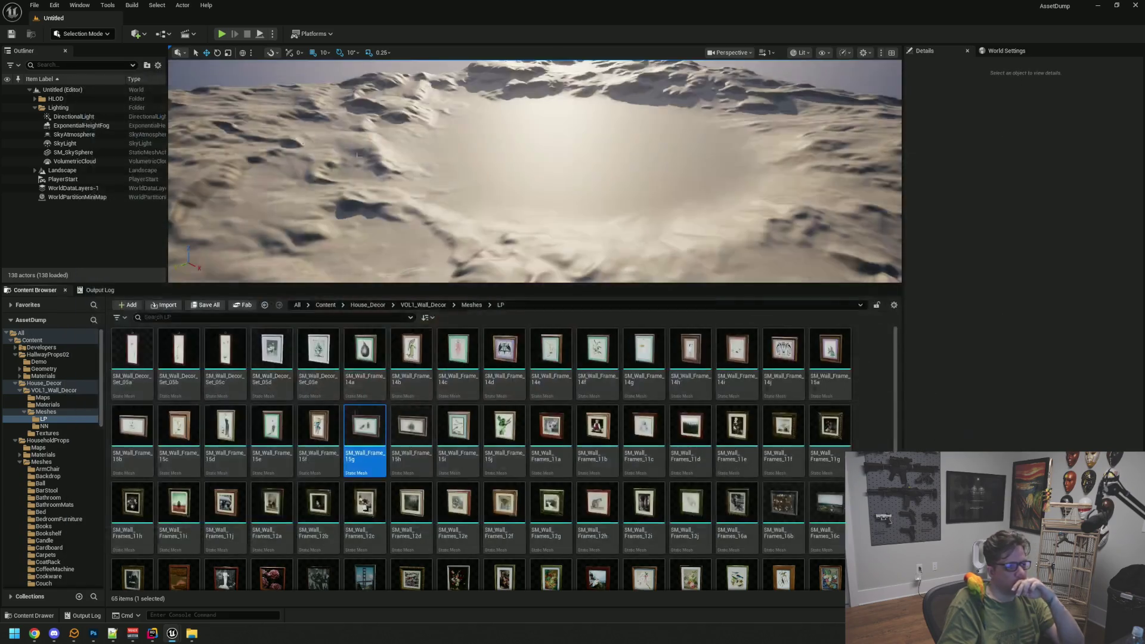
- Inspect the SM_Wall_Frame_15b bird picture up close
{"action": "left_click", "coordinate": [865, 432]}
{"action": "left_click", "coordinate": [124, 436]}
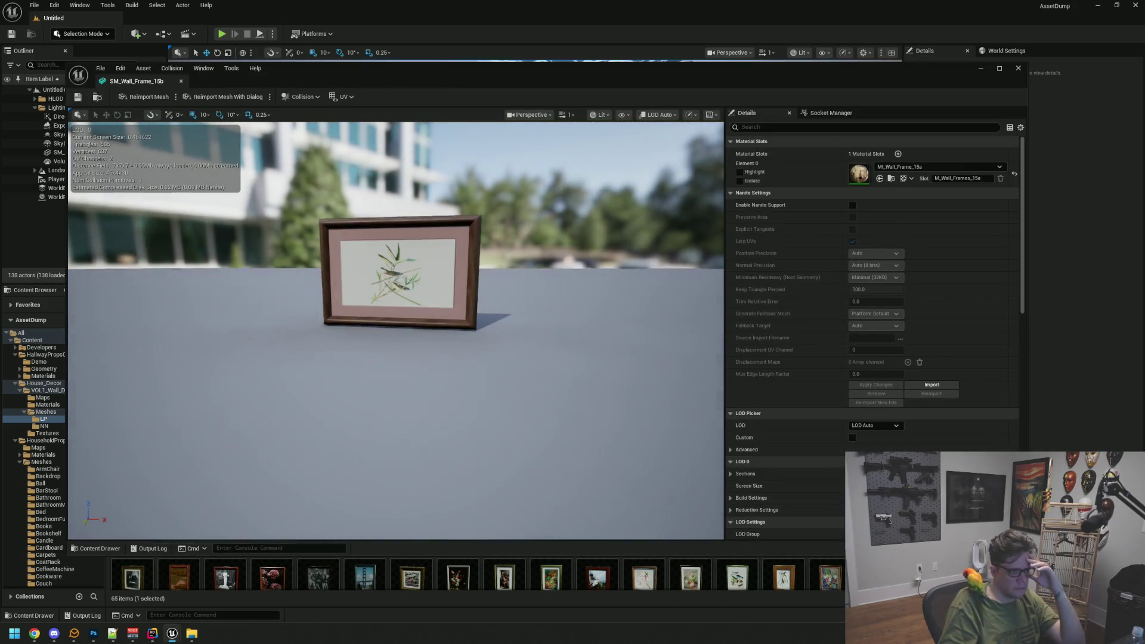
{"action": "mouse_move", "coordinate": [448, 358]}
{"action": "left_mouse_down"}
{"action": "mouse_move", "coordinate": [407, 345]}
{"action": "mouse_move", "coordinate": [430, 340]}
{"action": "mouse_move", "coordinate": [381, 356]}
{"action": "left_mouse_up"}
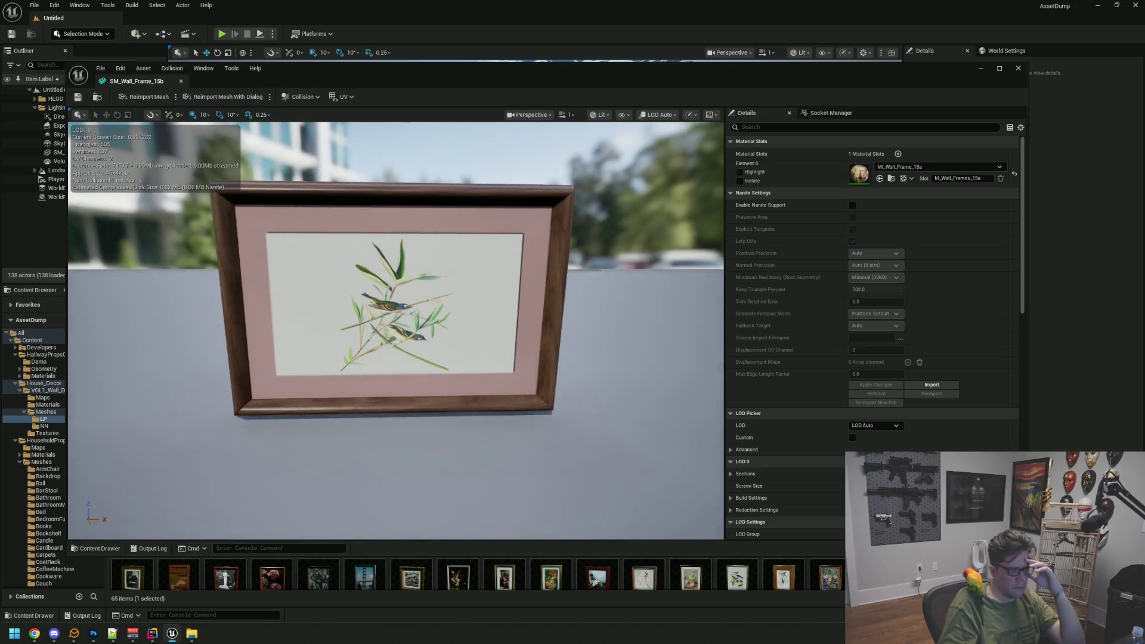
{"action": "middle_click", "coordinate": [133, 82]}
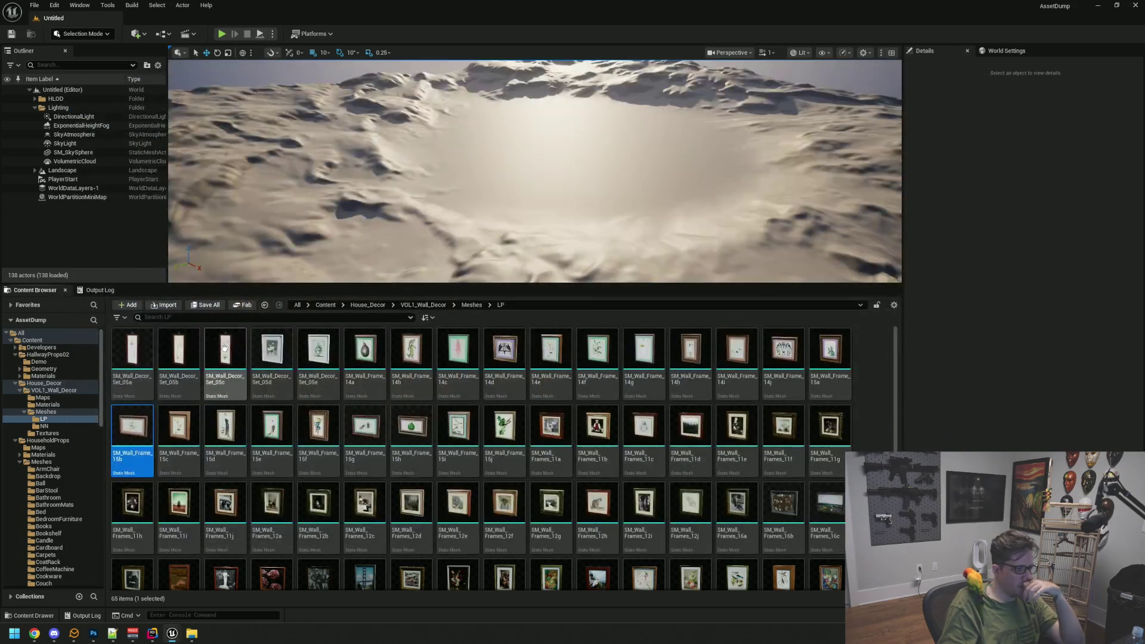
{"action": "mouse_move", "coordinate": [128, 433]}
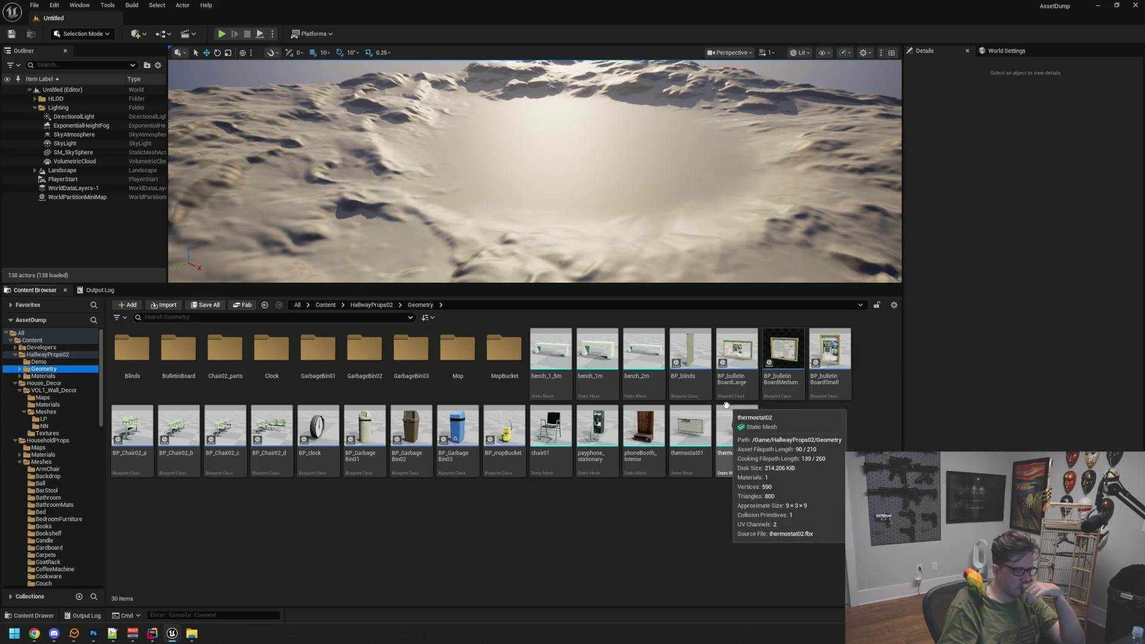
- View BP_bulletinBoardLarge in its 3D viewport, then return to the LP wall-frame meshes
{"action": "left_click", "coordinate": [717, 344]}
{"action": "double_click", "coordinate": [718, 344]}
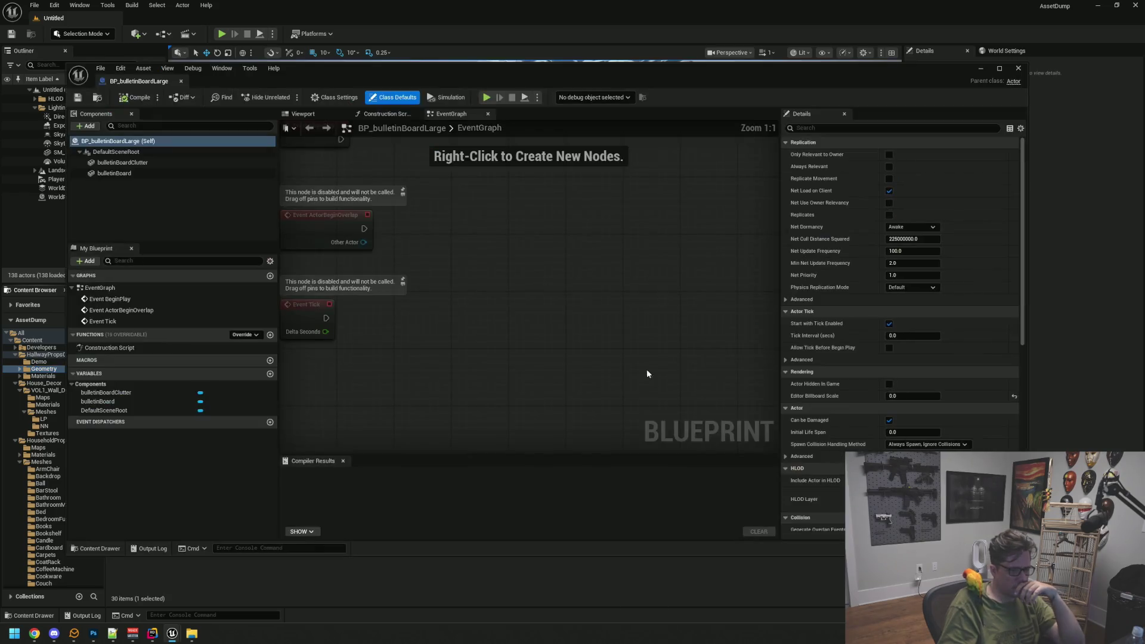
{"action": "left_click", "coordinate": [303, 114]}
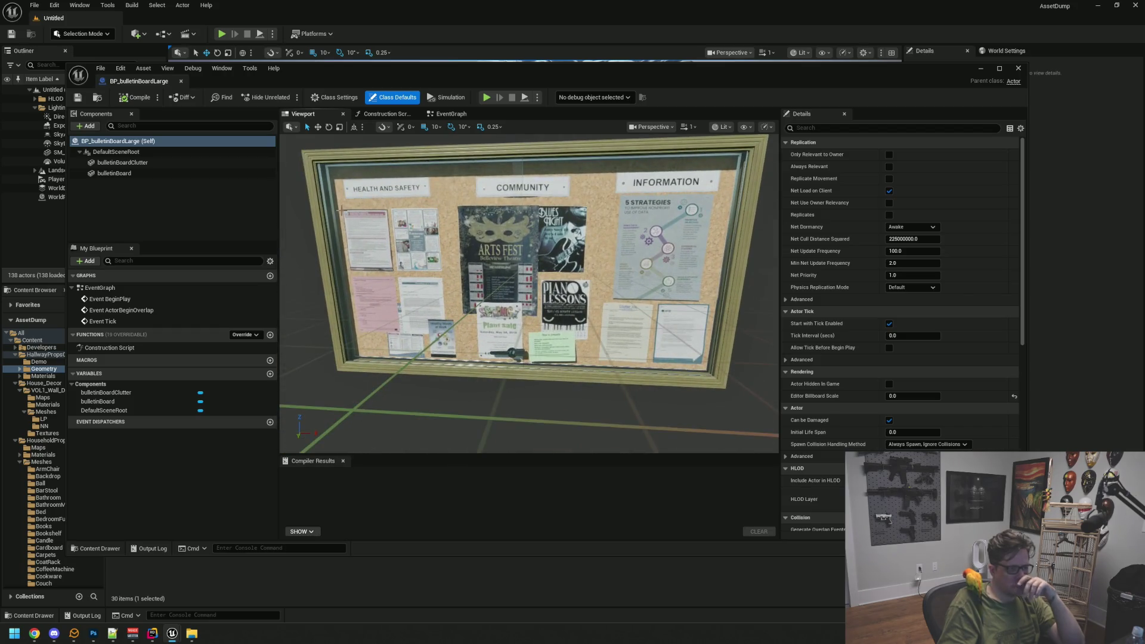
{"action": "left_click", "coordinate": [180, 81]}
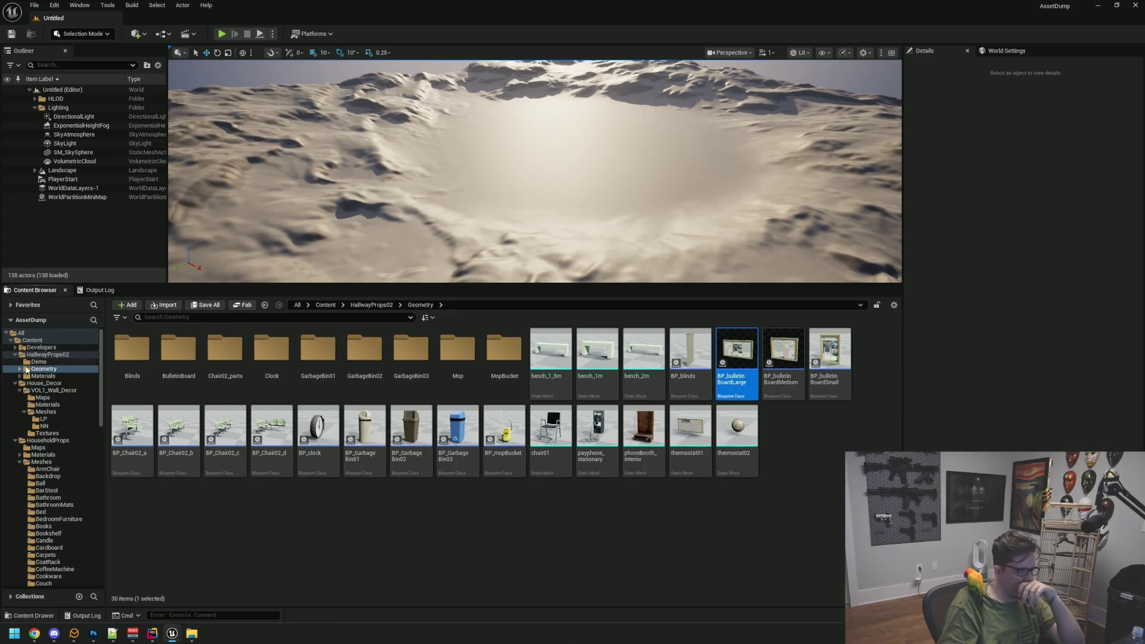
{"action": "left_click", "coordinate": [65, 419]}
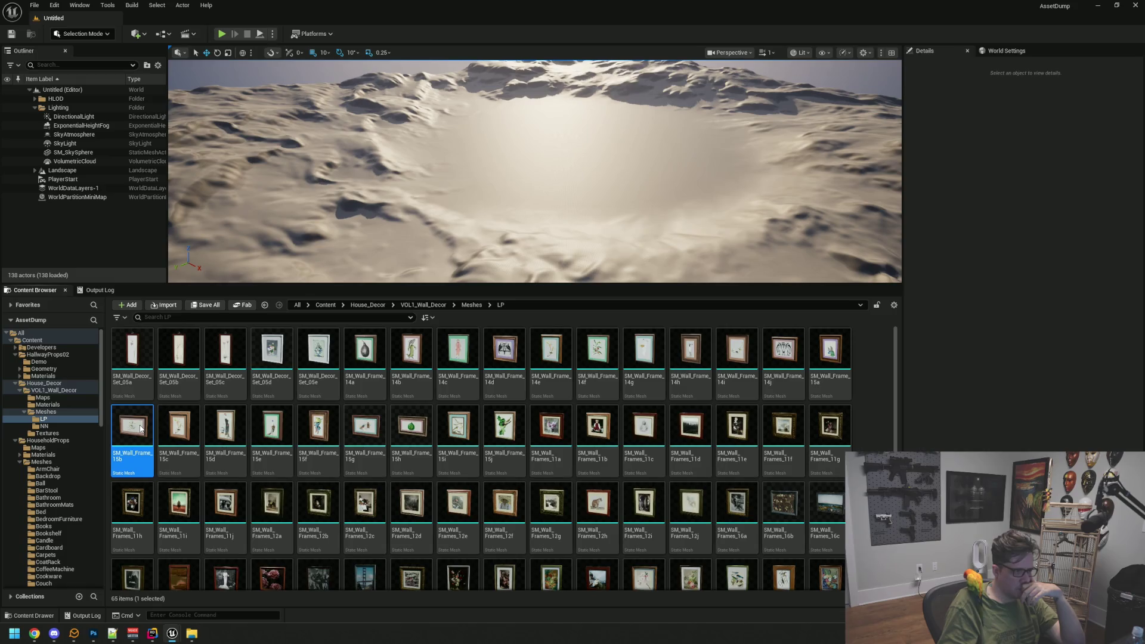
- Take another close look at the SM_Wall_Frame_15b bird picture
{"action": "double_click", "coordinate": [141, 429]}
{"action": "scroll", "coordinate": [395, 335], "scroll_direction": "up", "scroll_amount": 5}
{"action": "mouse_move", "coordinate": [395, 335]}
{"action": "left_mouse_down"}
{"action": "mouse_move", "coordinate": [357, 335]}
{"action": "mouse_move", "coordinate": [395, 335]}
{"action": "left_mouse_up"}
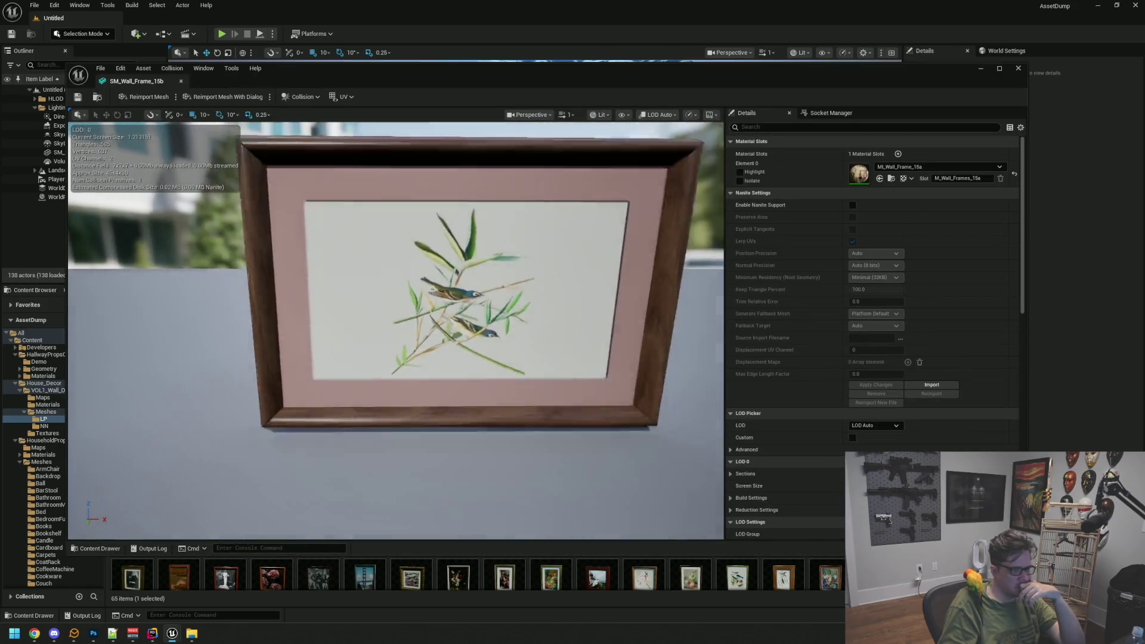
{"action": "scroll", "coordinate": [177, 128], "scroll_direction": "down", "scroll_amount": 2}
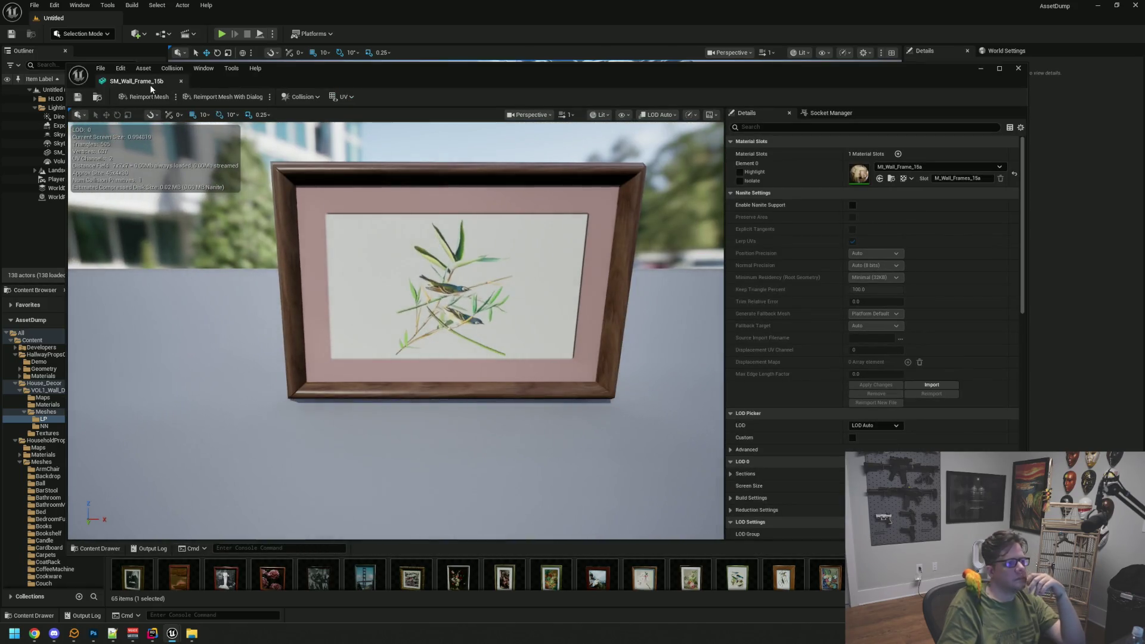
{"action": "left_click", "coordinate": [181, 81]}
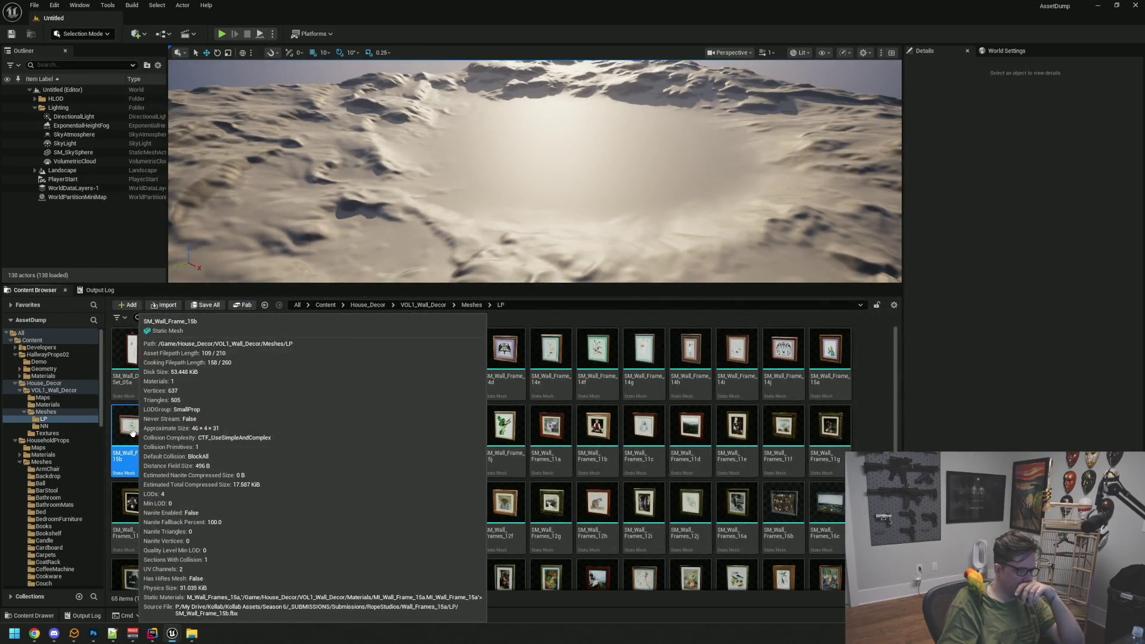
- Migrate SM_Wall_Frame_15b into the WTTGSD Content folder and bring up the WTTGSD editor
{"action": "right_click", "coordinate": [133, 432]}
{"action": "mouse_move", "coordinate": [216, 265]}
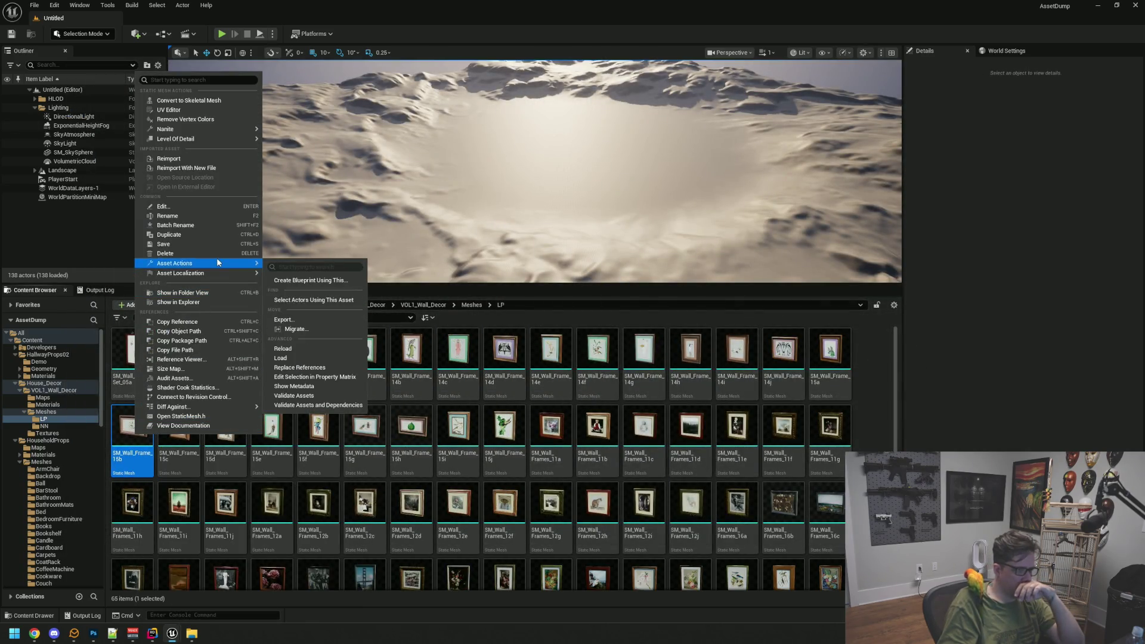
{"action": "left_click", "coordinate": [319, 328]}
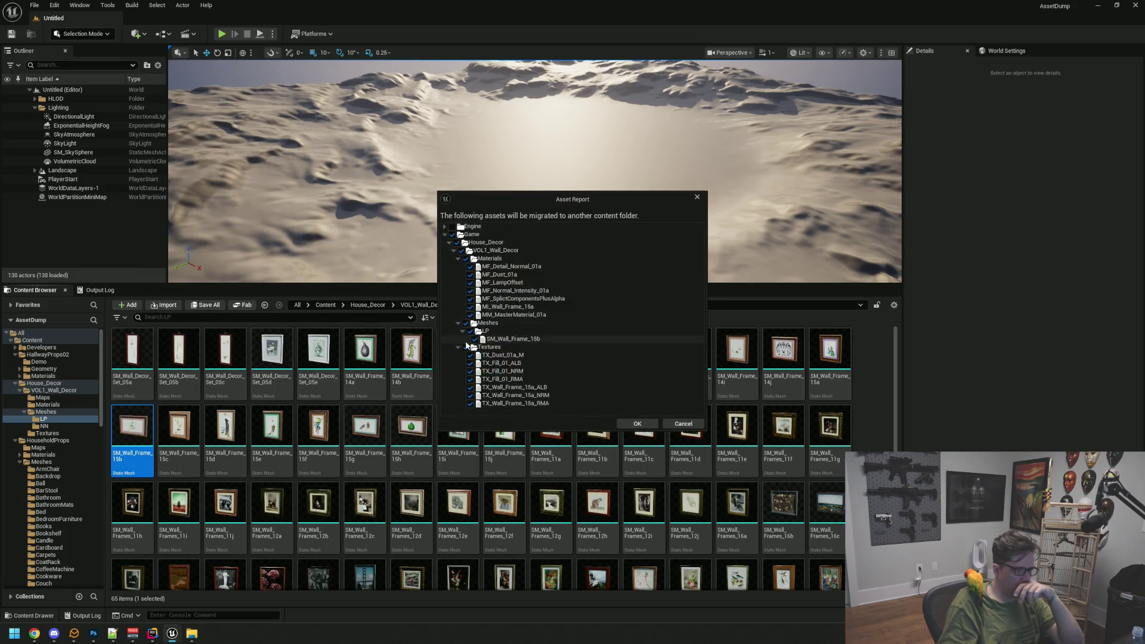
{"action": "left_click", "coordinate": [637, 424]}
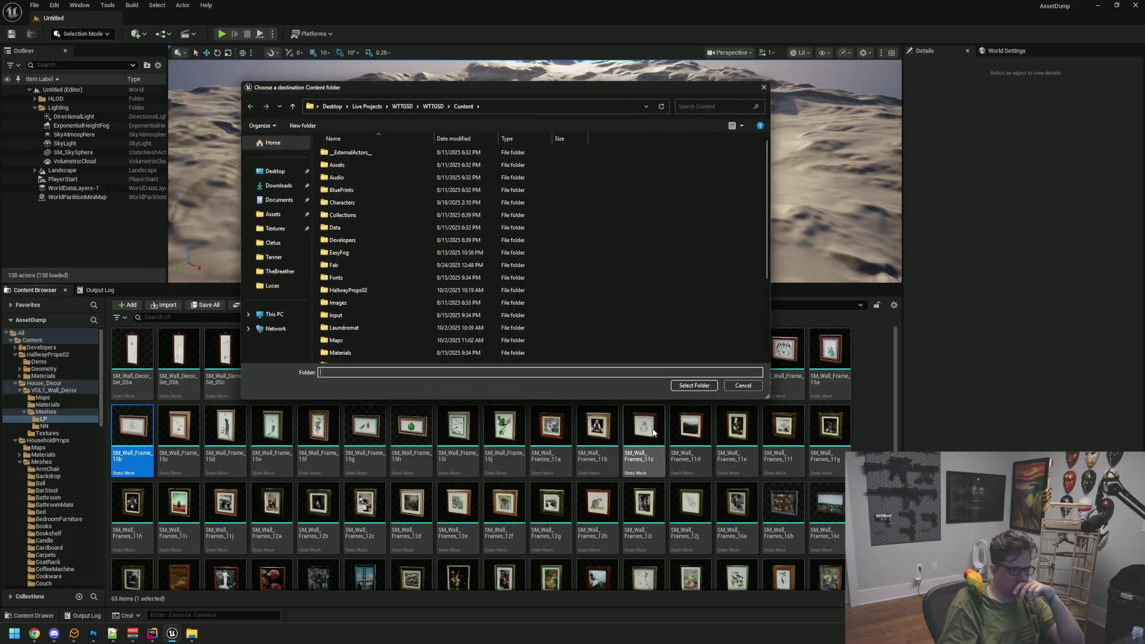
{"action": "left_click", "coordinate": [696, 388]}
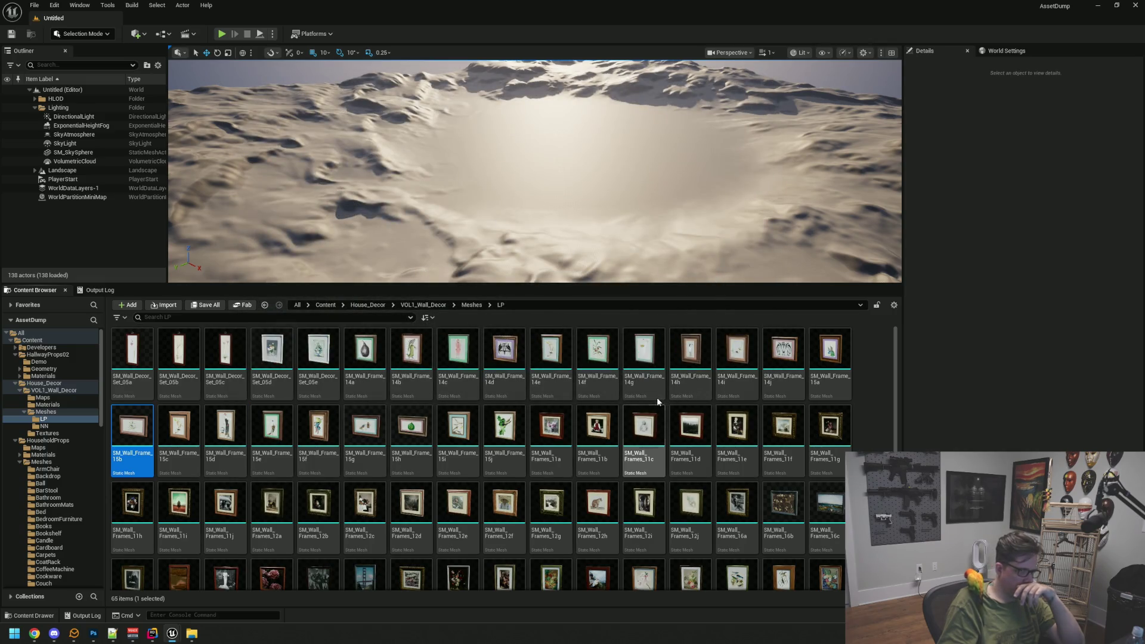
{"action": "mouse_move", "coordinate": [178, 635]}
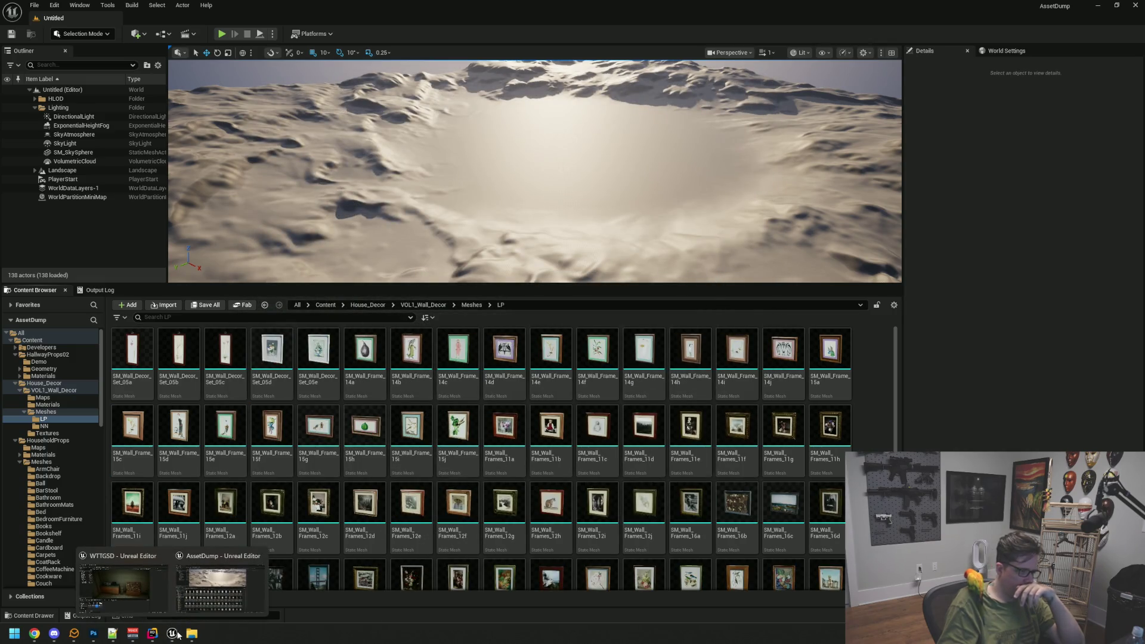
{"action": "left_click", "coordinate": [147, 602]}
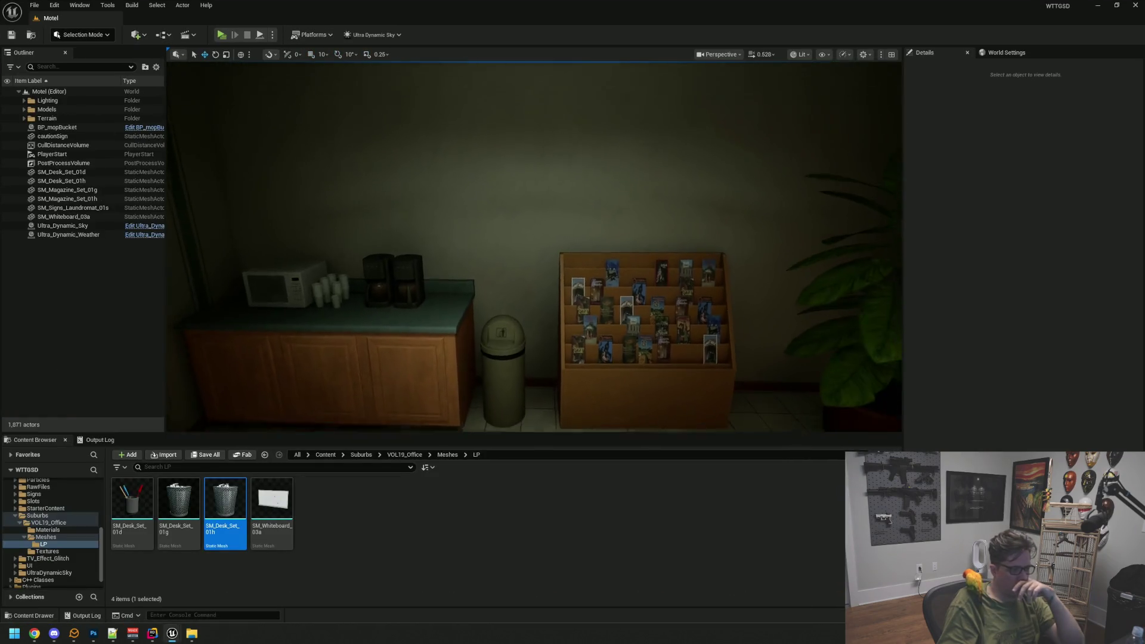
- Browse Suburbs to the HallwayProps02 Geometry folder in the WTTGSD content browser
{"action": "scroll", "coordinate": [405, 345], "scroll_direction": "down", "scroll_amount": 5}
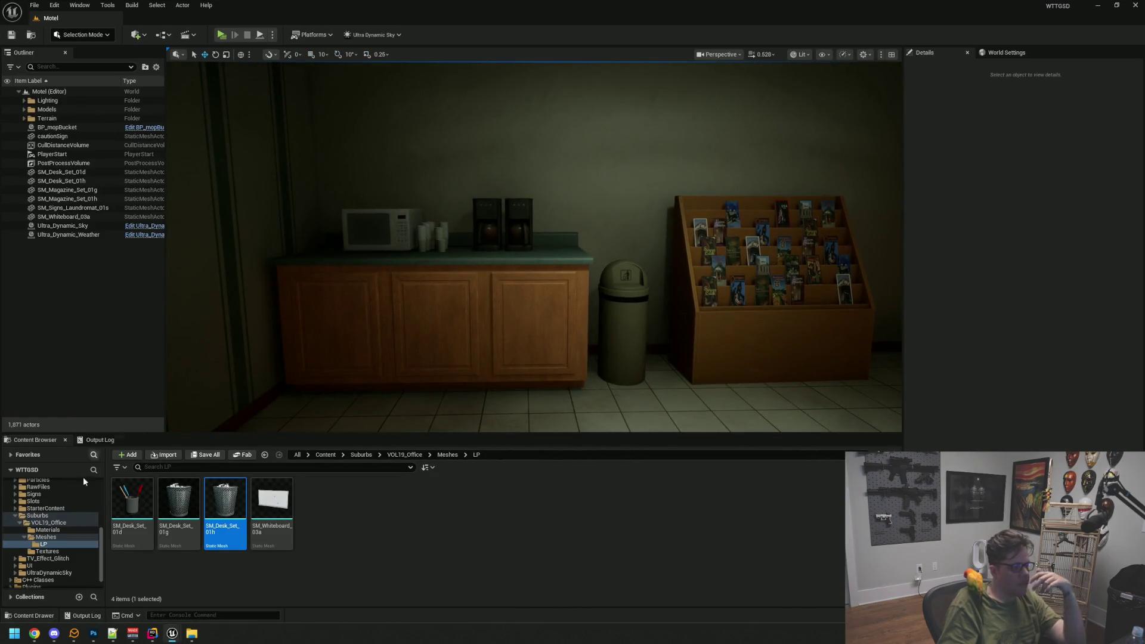
{"action": "left_click", "coordinate": [16, 516]}
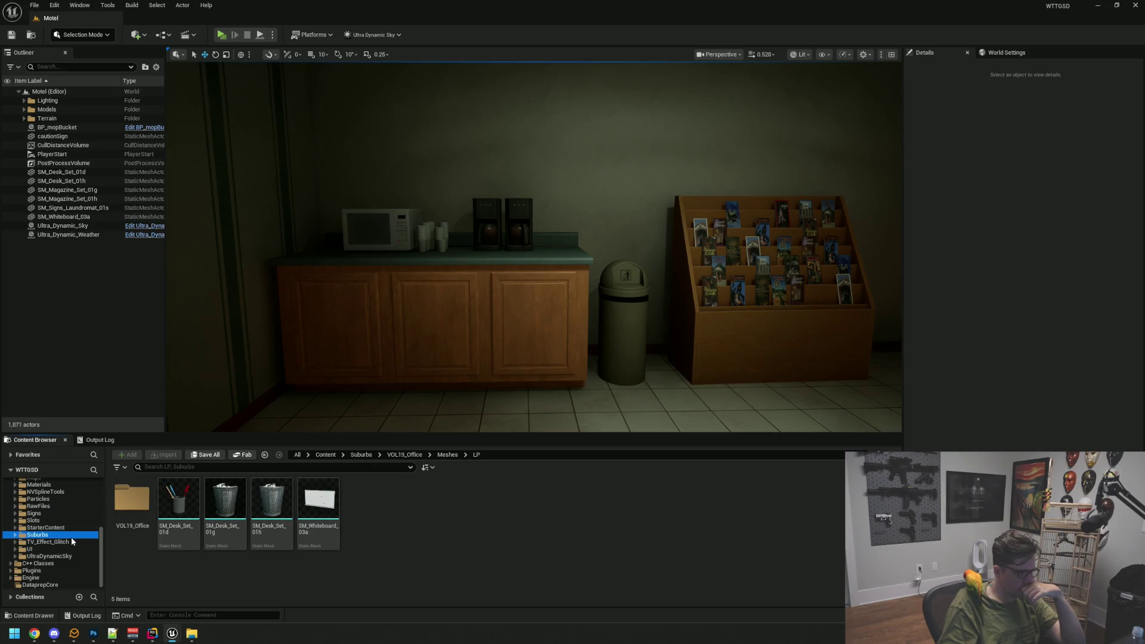
{"action": "mouse_move", "coordinate": [363, 323]}
{"action": "left_mouse_down"}
{"action": "mouse_move", "coordinate": [418, 280]}
{"action": "mouse_move", "coordinate": [334, 272]}
{"action": "mouse_move", "coordinate": [394, 271]}
{"action": "left_mouse_up"}
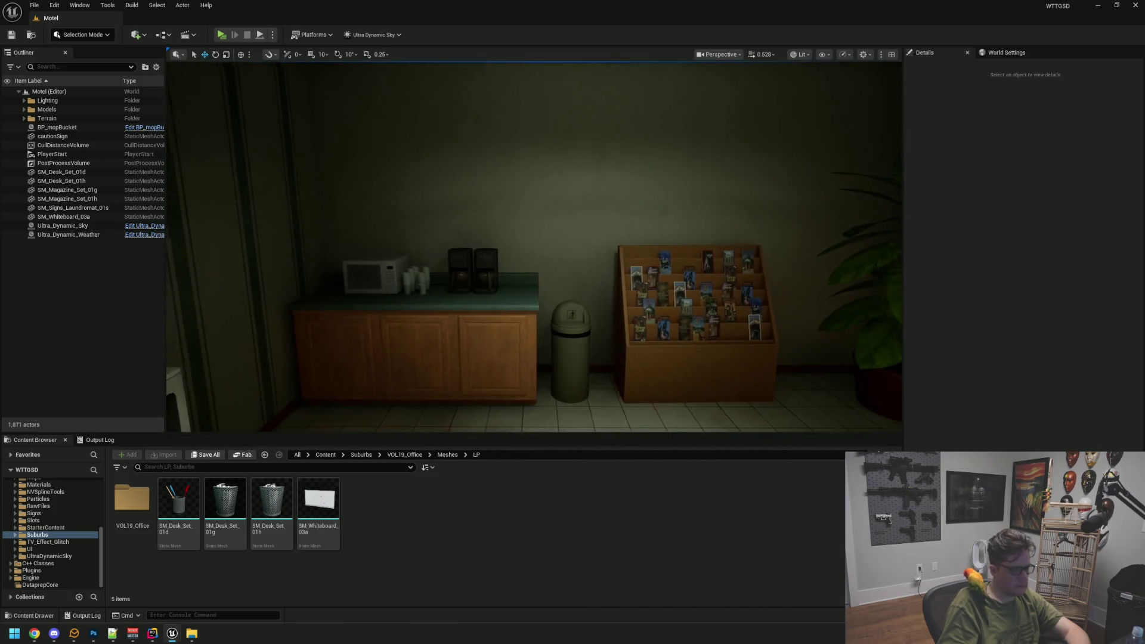
{"action": "scroll", "coordinate": [71, 536], "scroll_direction": "up", "scroll_amount": 3}
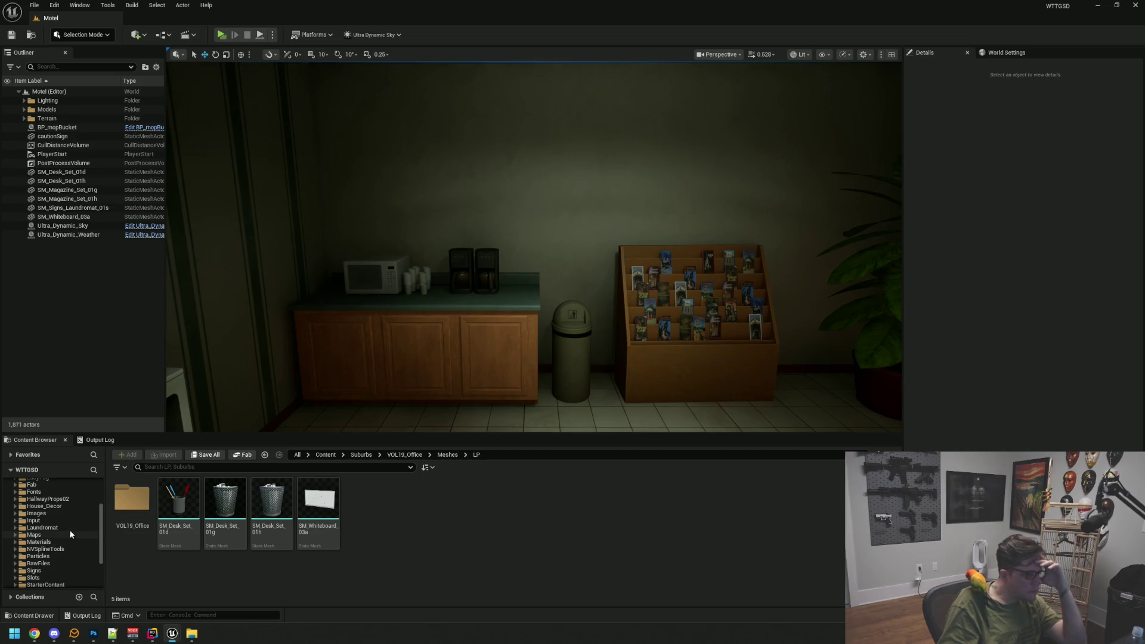
{"action": "left_click", "coordinate": [67, 499]}
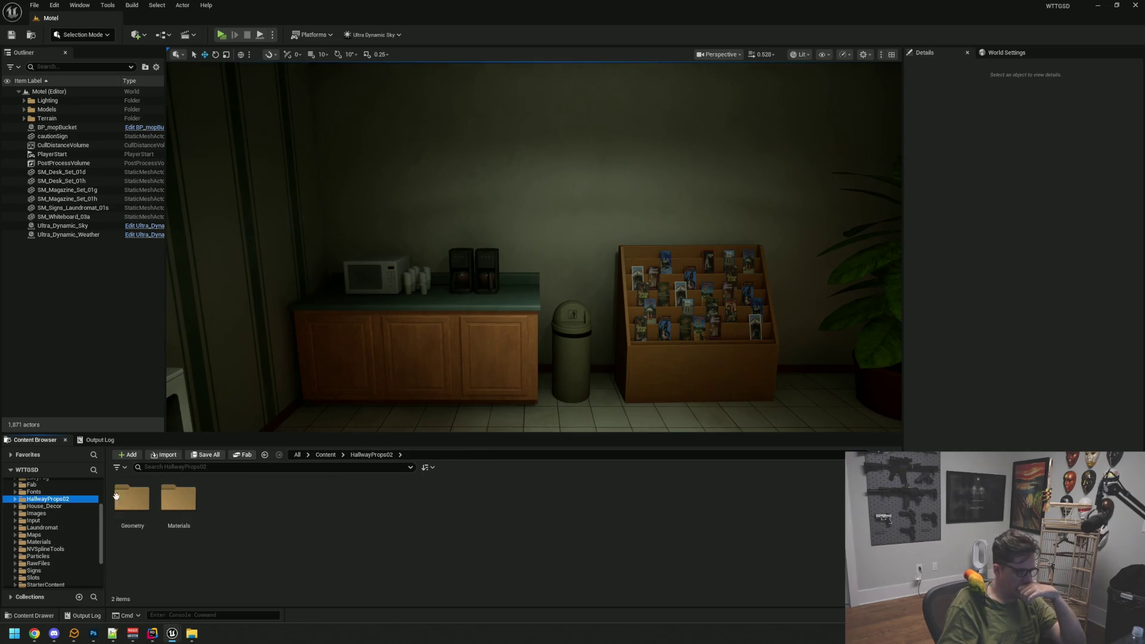
{"action": "double_click", "coordinate": [131, 499]}
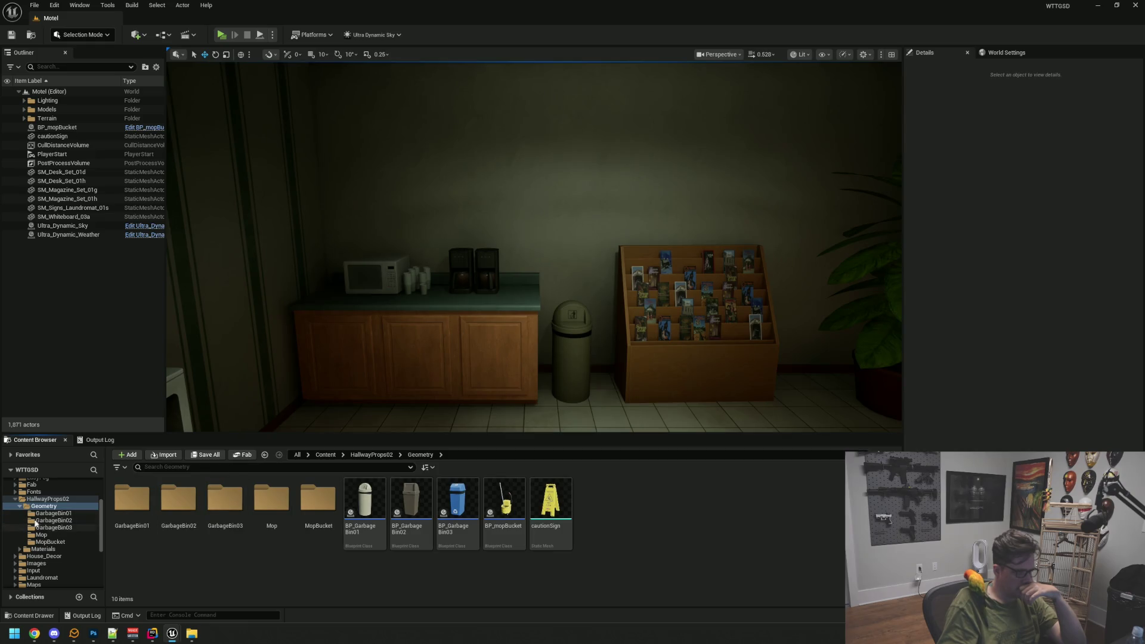
- Open House_Decor > VOL1_Wall_Decor > Meshes > LP and drag SM_Wall_Frame_15b into the office
{"action": "left_click", "coordinate": [15, 499]}
{"action": "left_click", "coordinate": [44, 506]}
{"action": "double_click", "coordinate": [131, 498]}
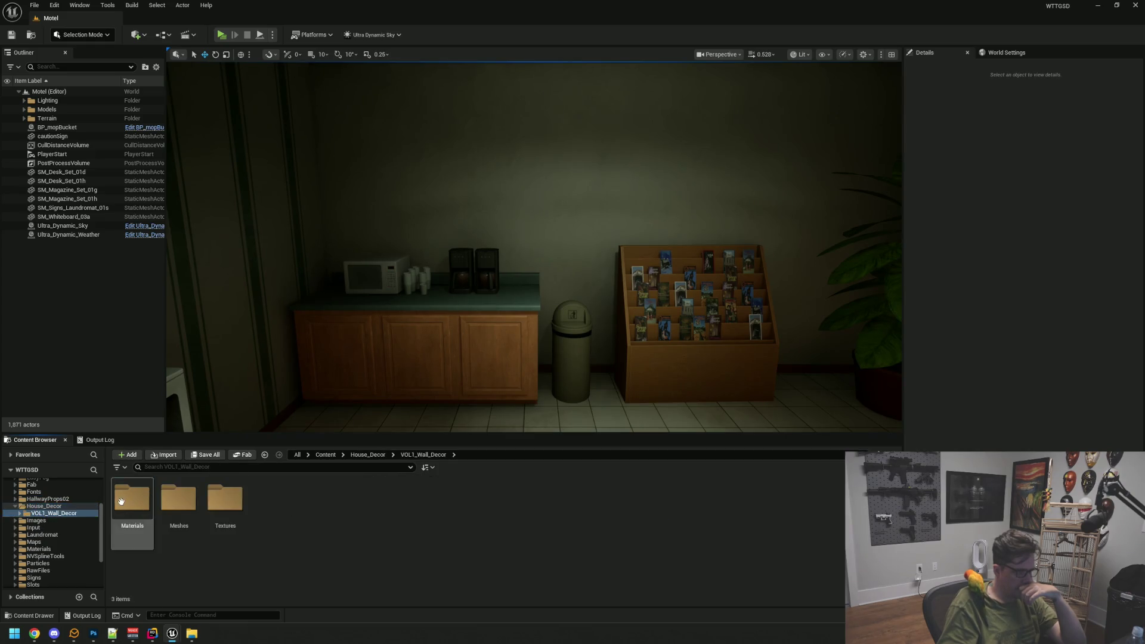
{"action": "double_click", "coordinate": [188, 495]}
{"action": "double_click", "coordinate": [142, 501]}
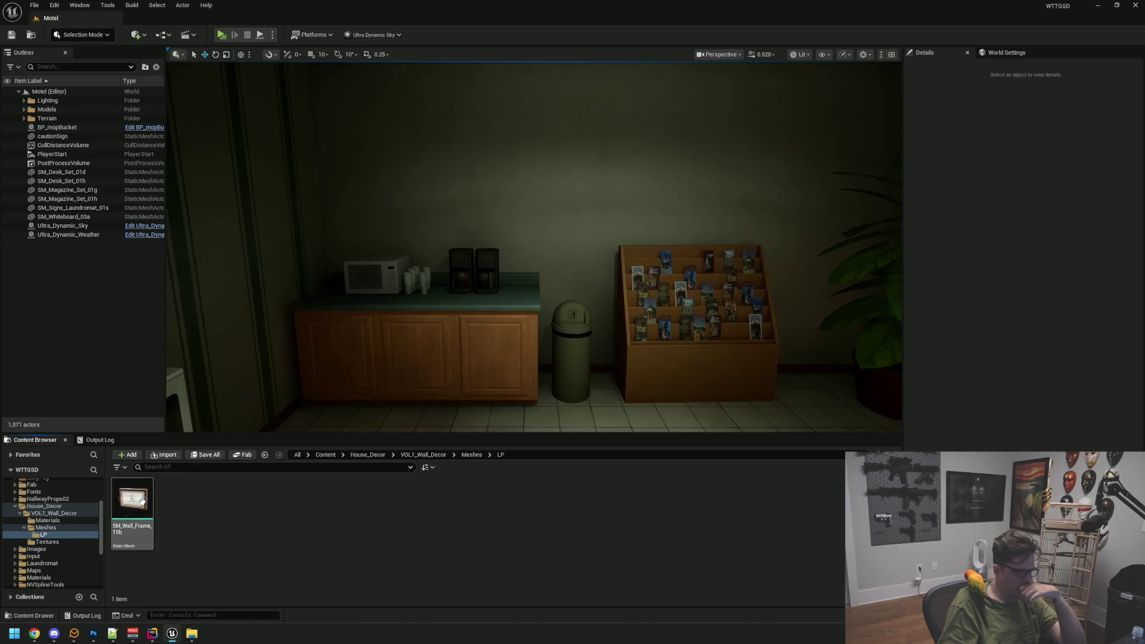
{"action": "mouse_move", "coordinate": [141, 506]}
{"action": "left_mouse_down"}
{"action": "mouse_move", "coordinate": [435, 396]}
{"action": "mouse_move", "coordinate": [437, 197]}
{"action": "left_mouse_up"}
- Raise the picture frame onto the wall and shrink it slightly
{"action": "key", "text": "f"}
{"action": "left_click_drag", "start_coordinate": [572, 298], "coordinate": [639, 305]}
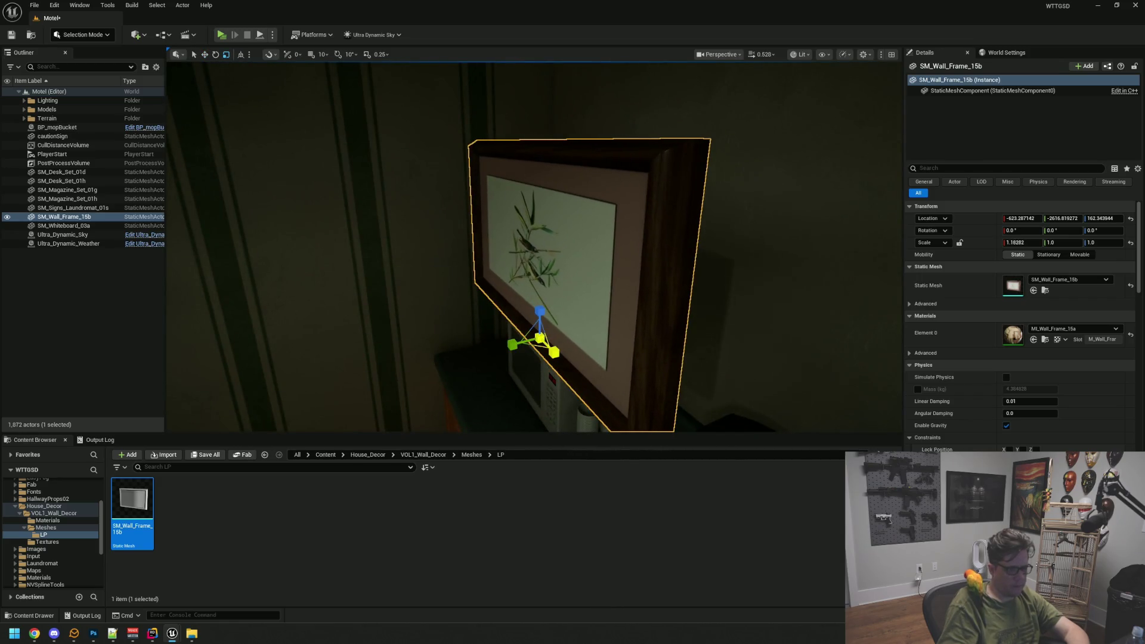
{"action": "mouse_move", "coordinate": [541, 339]}
{"action": "left_mouse_down"}
{"action": "mouse_move", "coordinate": [532, 347]}
{"action": "mouse_move", "coordinate": [550, 328]}
{"action": "mouse_move", "coordinate": [670, 384]}
{"action": "mouse_move", "coordinate": [678, 313]}
{"action": "mouse_move", "coordinate": [555, 339]}
{"action": "left_mouse_up"}
{"action": "key", "text": "w"}
{"action": "key", "text": "f"}
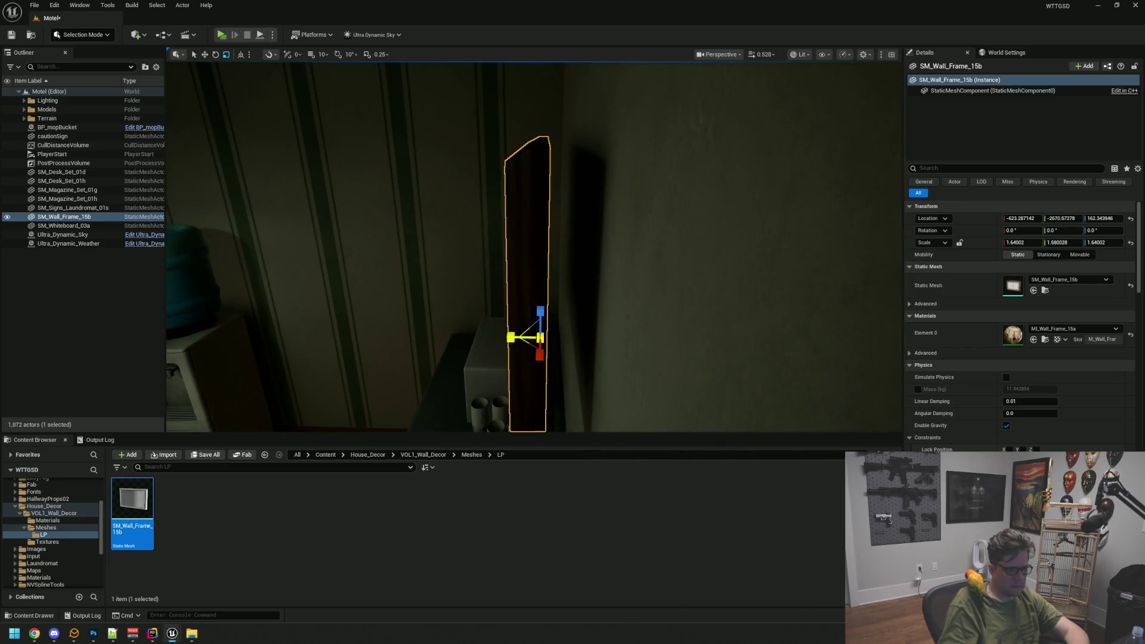
- Set the frame's Y scale to 1
{"action": "left_click", "coordinate": [1059, 242]}
{"action": "type", "text": "1"}
{"action": "key", "text": "Return"}
{"action": "left_click_drag", "start_coordinate": [564, 311], "coordinate": [547, 329]}
- Reselect the picture and lower it slightly, sliding it left along the wall
{"action": "key", "text": "w"}
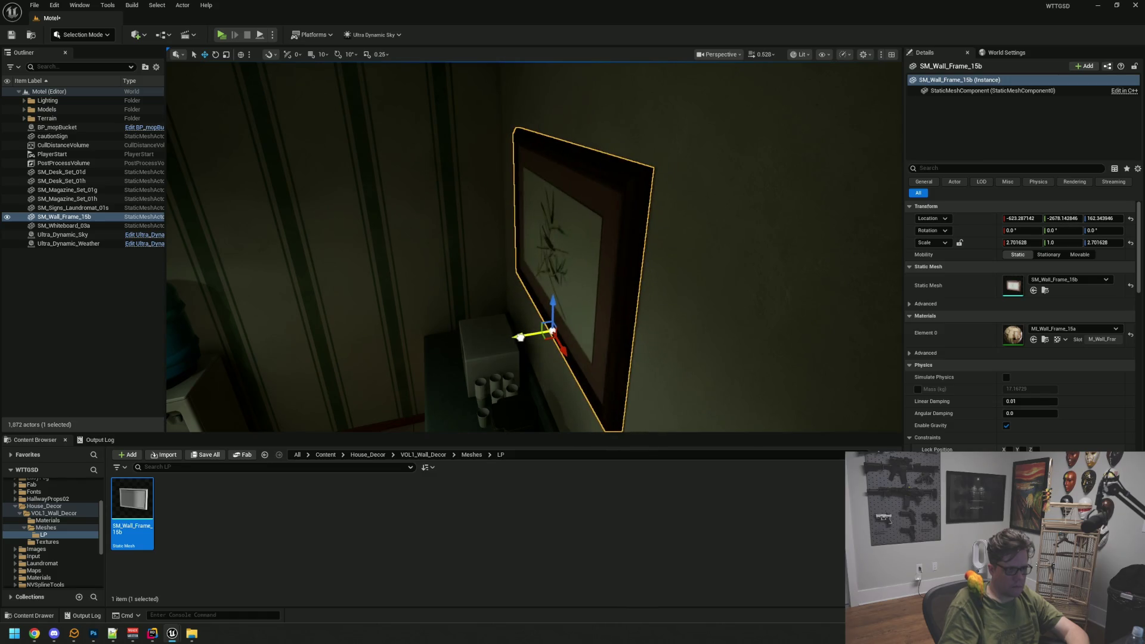
{"action": "key", "text": "Escape"}
{"action": "left_click_drag", "start_coordinate": [520, 338], "coordinate": [466, 324]}
{"action": "left_click", "coordinate": [486, 289]}
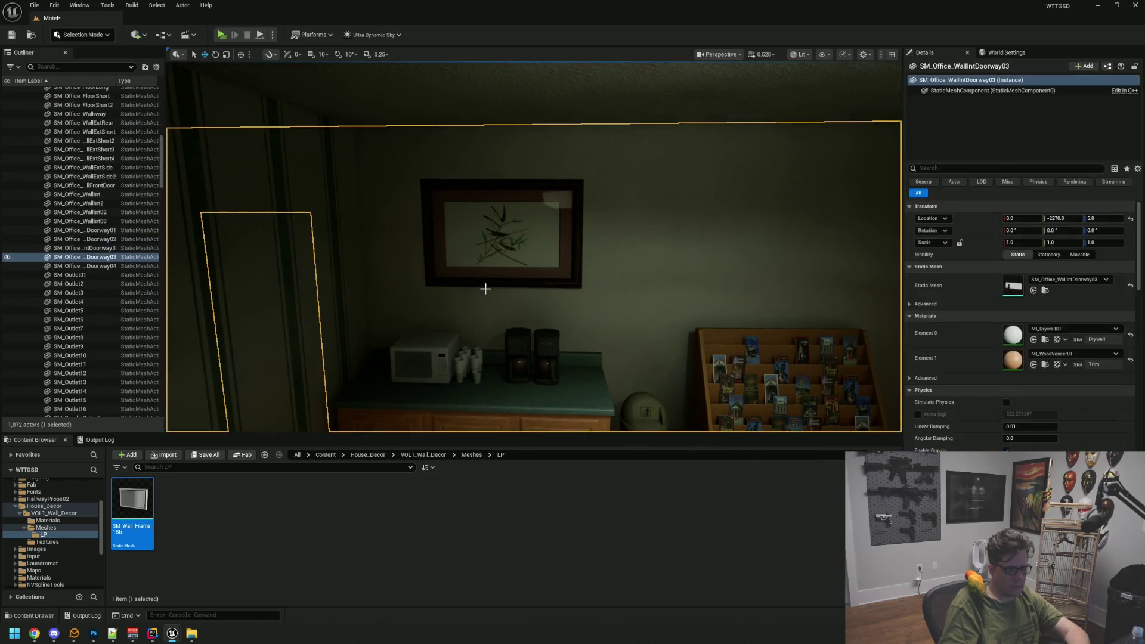
{"action": "left_click", "coordinate": [489, 284]}
{"action": "scroll", "coordinate": [583, 289], "scroll_direction": "up", "scroll_amount": 3}
{"action": "scroll", "coordinate": [608, 350], "scroll_direction": "down", "scroll_amount": 3}
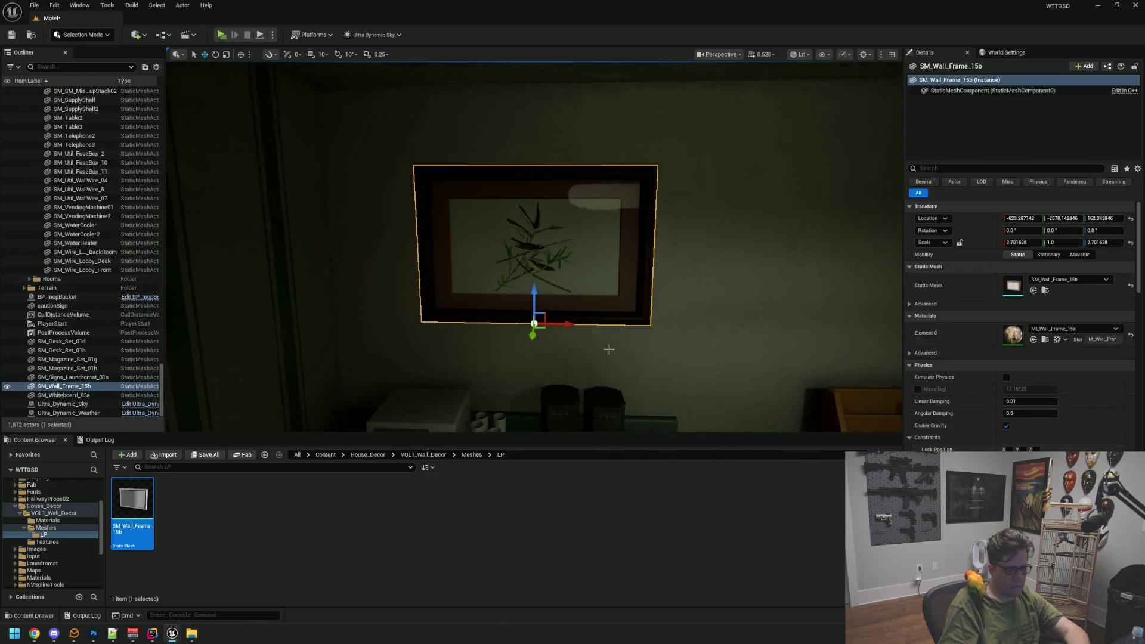
{"action": "scroll", "coordinate": [608, 350], "scroll_direction": "up", "scroll_amount": 2}
{"action": "left_click_drag", "start_coordinate": [609, 350], "coordinate": [608, 350]}
{"action": "left_click_drag", "start_coordinate": [547, 274], "coordinate": [549, 294]}
{"action": "mouse_move", "coordinate": [579, 330]}
{"action": "left_mouse_down"}
{"action": "mouse_move", "coordinate": [454, 345]}
{"action": "mouse_move", "coordinate": [558, 341]}
{"action": "left_mouse_up"}
{"action": "key", "text": "Escape"}
- Nudge the frame slightly higher and save the Motel level
{"action": "left_click", "coordinate": [549, 318]}
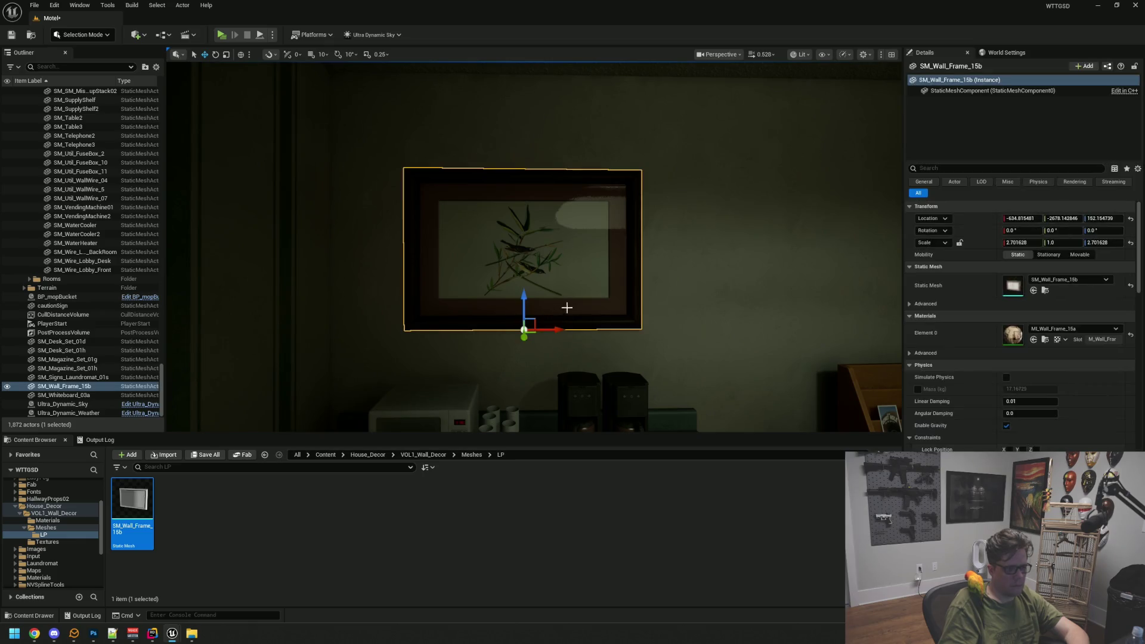
{"action": "left_click_drag", "start_coordinate": [523, 297], "coordinate": [523, 284]}
{"action": "key", "text": "Escape"}
{"action": "key", "text": "ctrl+s"}
- Collapse the BPP_Office and Models hierarchies and focus the view on the picture frame
{"action": "left_click_drag", "start_coordinate": [161, 393], "coordinate": [159, 80]}
{"action": "left_click", "coordinate": [34, 127]}
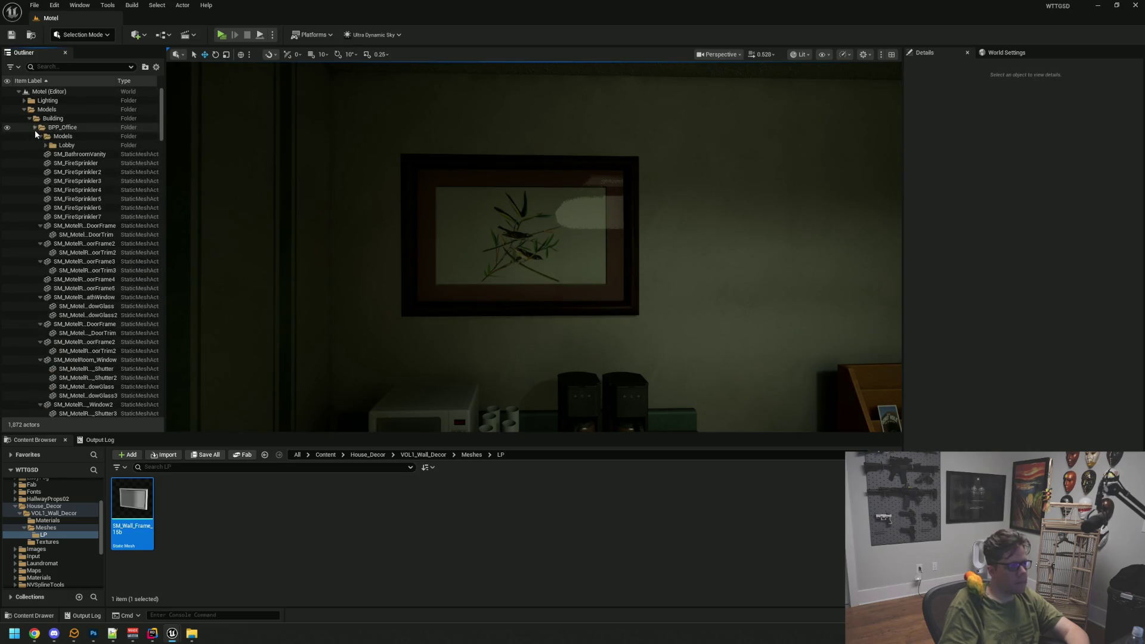
{"action": "left_click", "coordinate": [24, 110]}
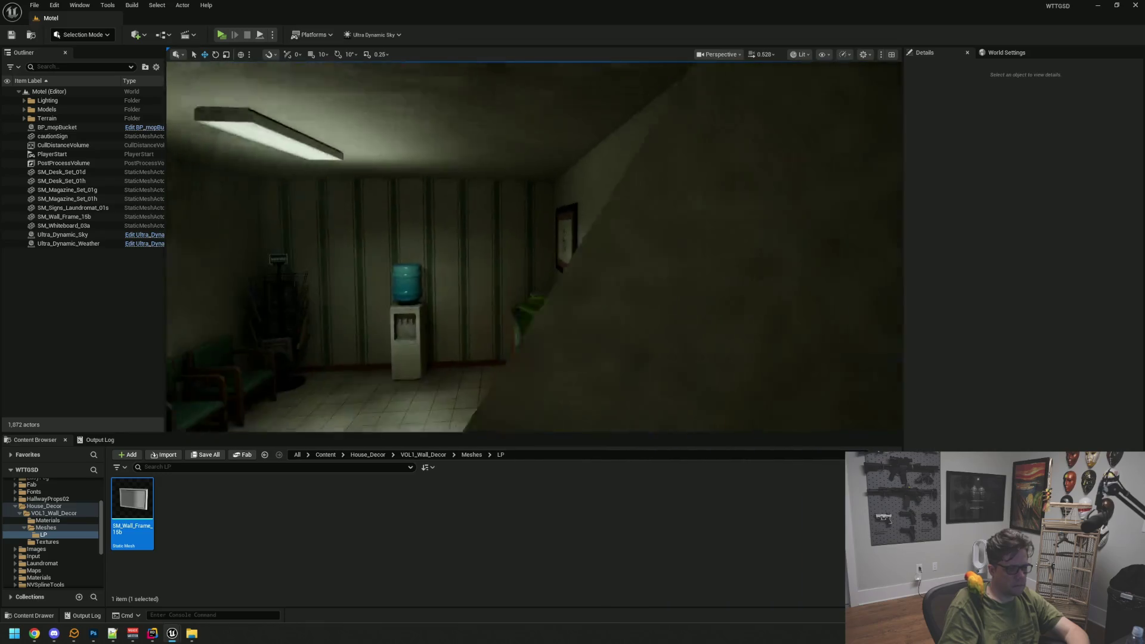
{"action": "left_click", "coordinate": [481, 297]}
{"action": "key", "text": "f"}
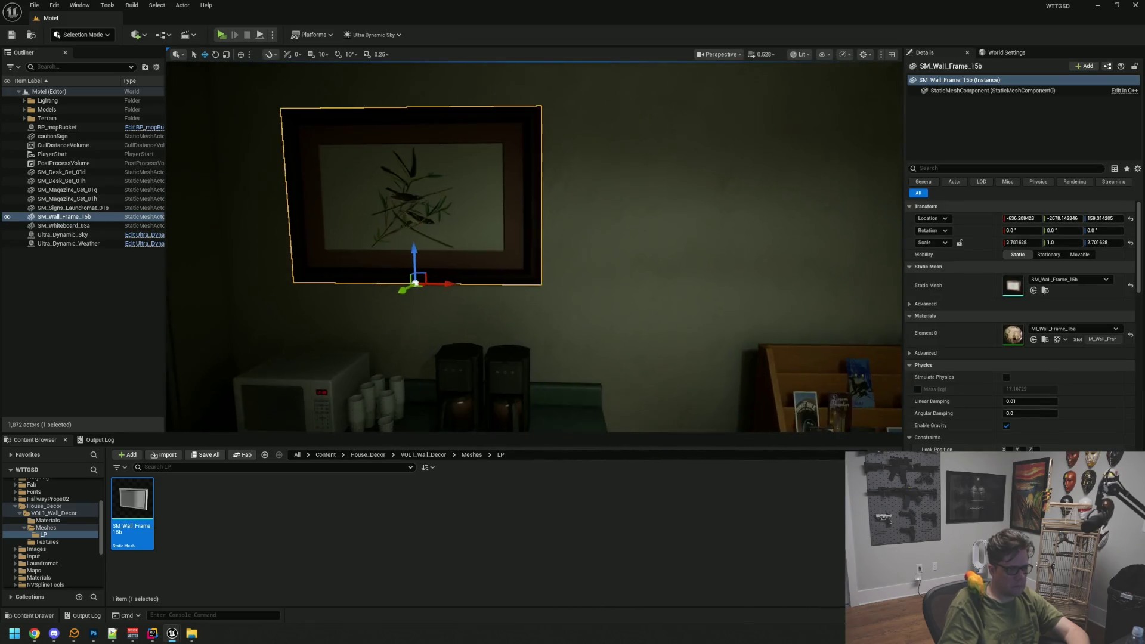